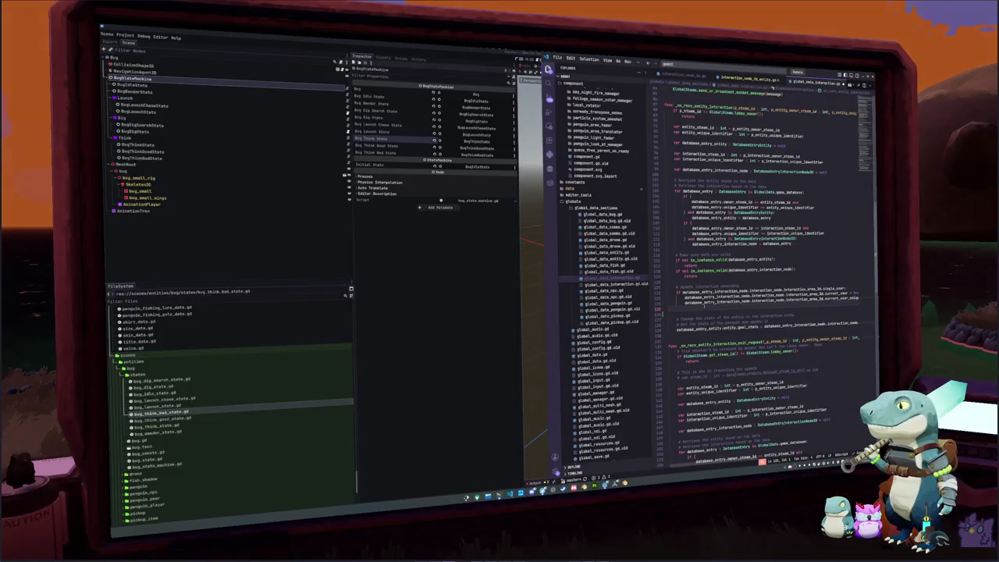
Remove the stray blank line above the state-change comment in global_data_interaction.gd
key("Return")
key("BackSpace")
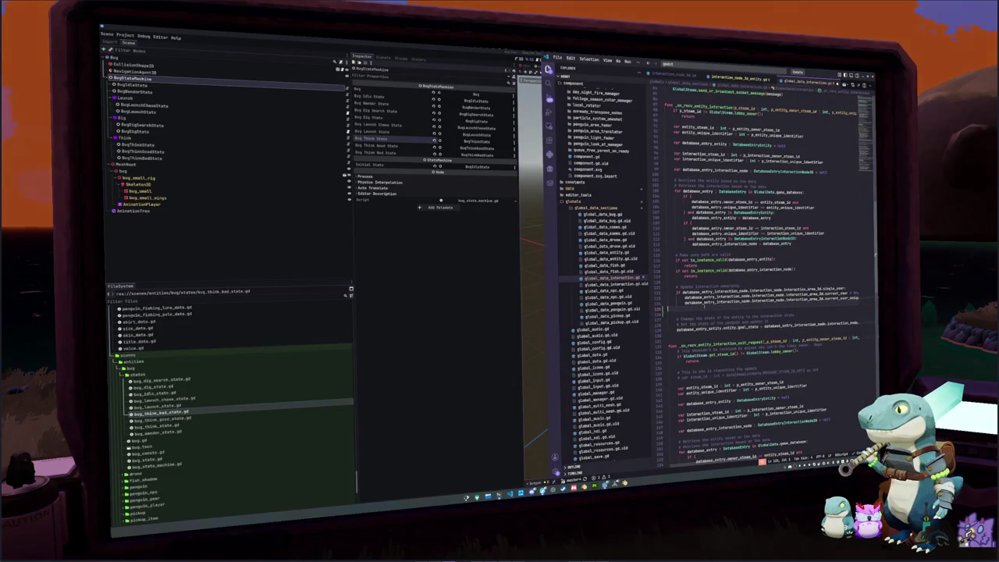
key("BackSpace")
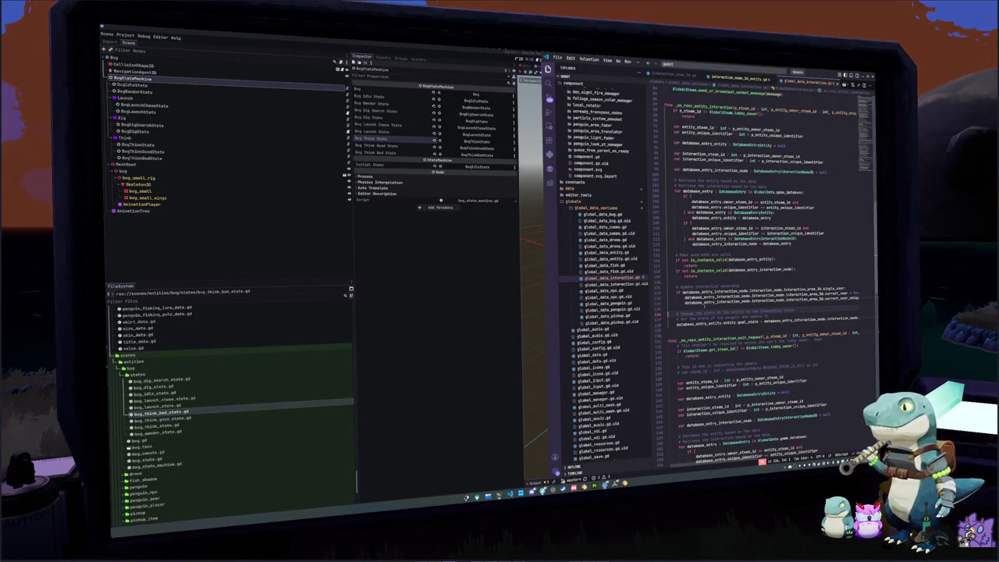
Switch to global_data_entity.gd and scroll to the apply_buff and remove_buff handlers
left_click(607, 252)
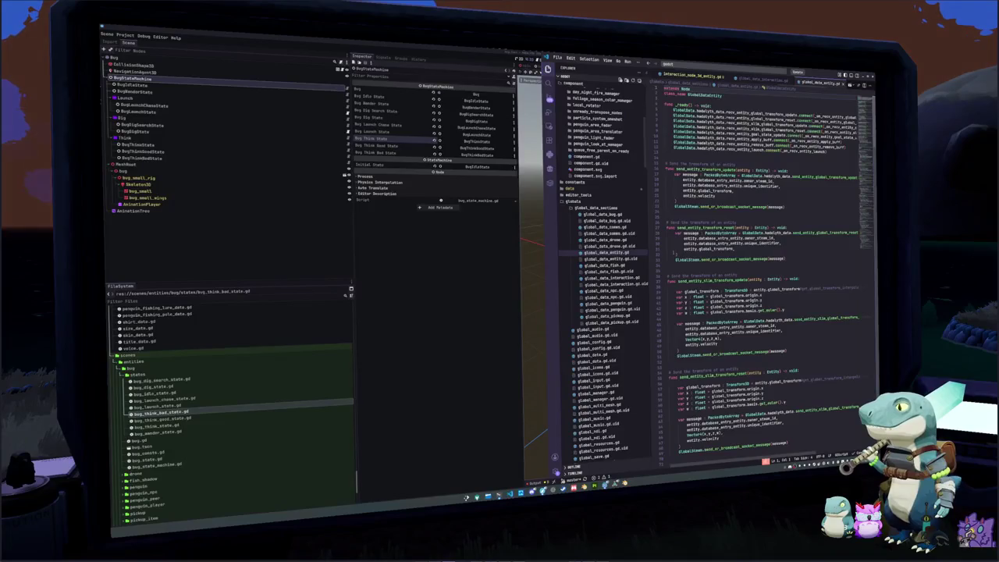
scroll(761, 273, "down", 15)
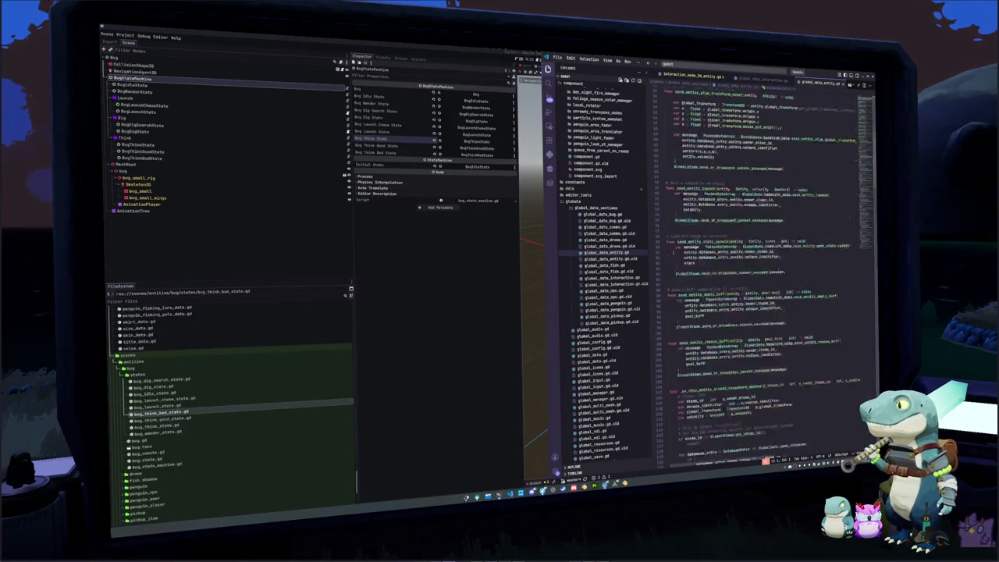
scroll(761, 273, "down", 15)
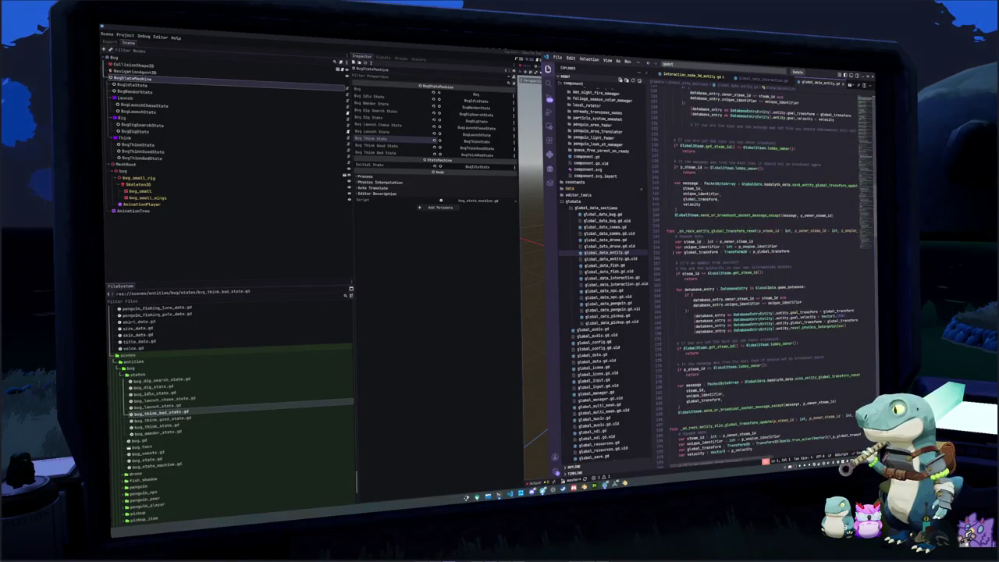
scroll(761, 273, "up", 15)
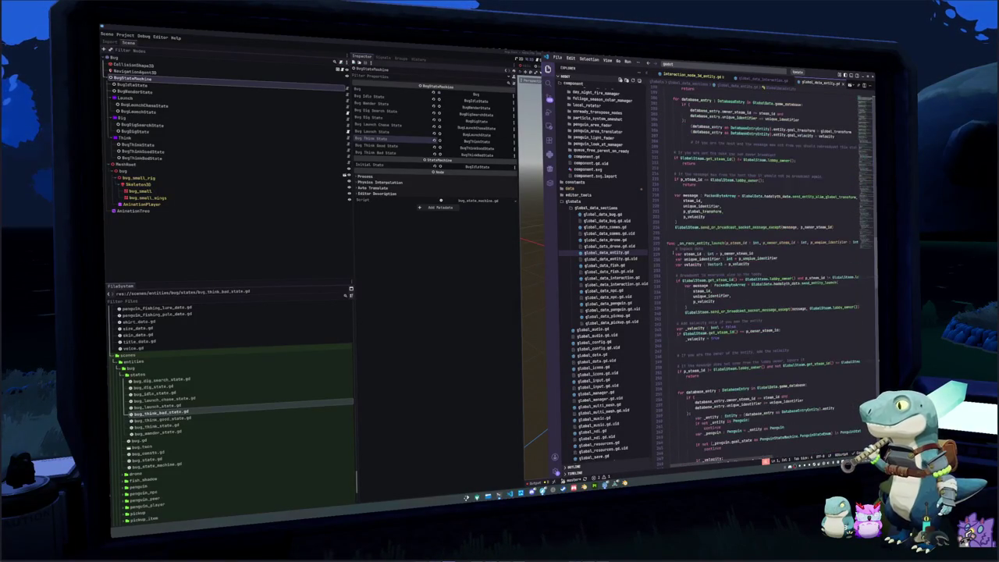
scroll(761, 273, "up", 10)
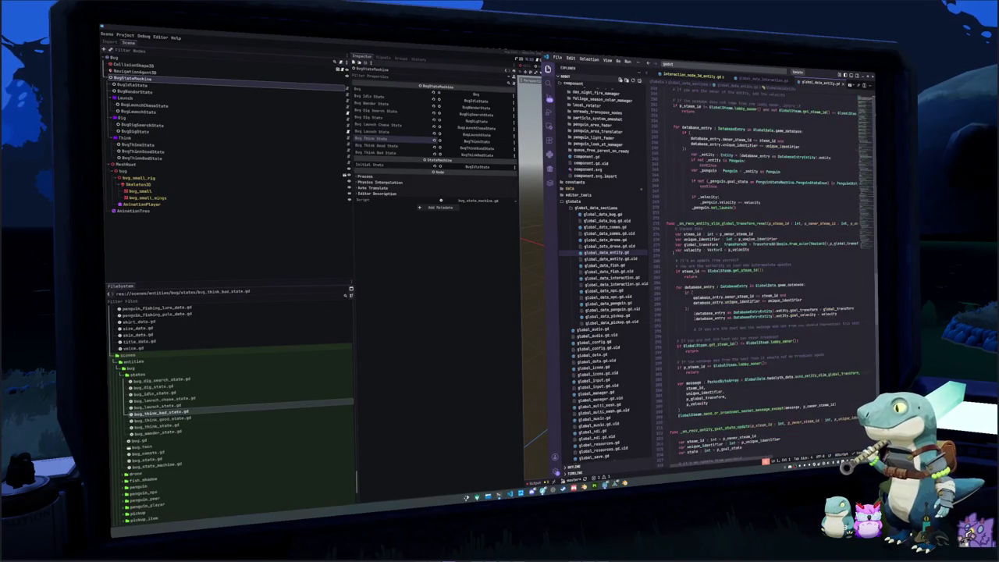
scroll(761, 273, "down", 10)
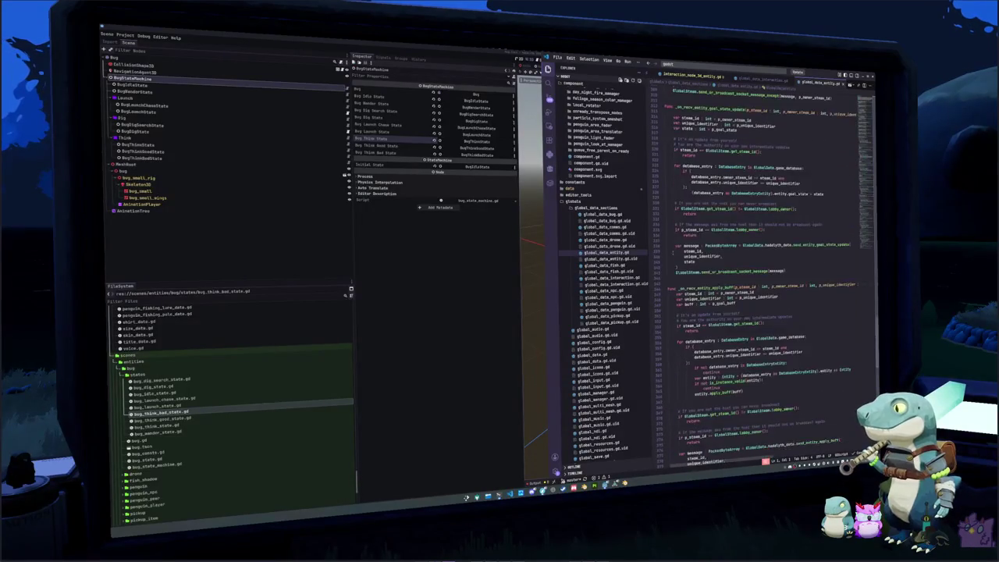
scroll(761, 273, "down", 3)
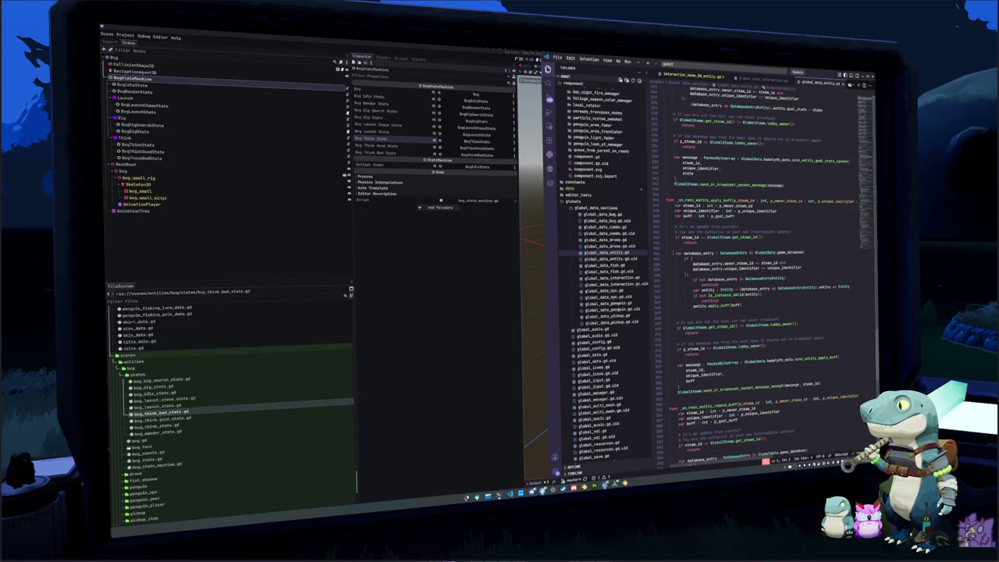
scroll(761, 273, "down", 2)
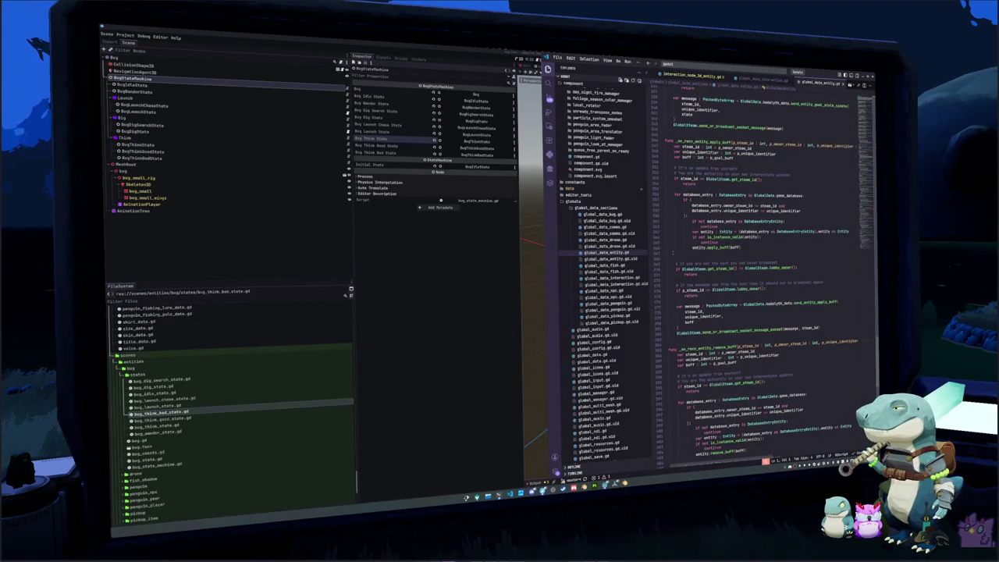
left_click(673, 253)
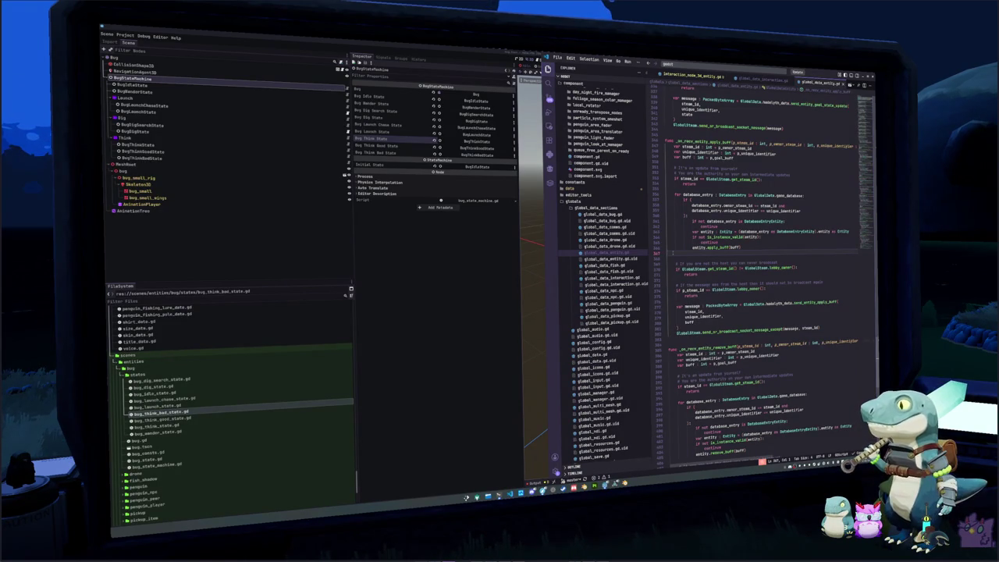
Bring up interaction_node_3d_entity.gd to read its _ready database registration
left_click(693, 75)
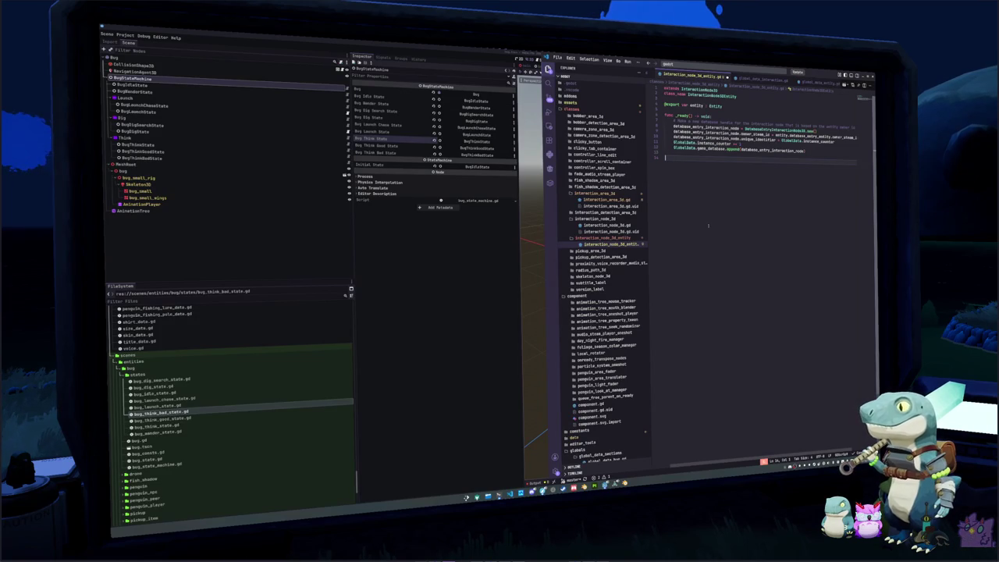
Add an _exit_tree function with a comment about removing self from the game database
key("Return")
type("func ")
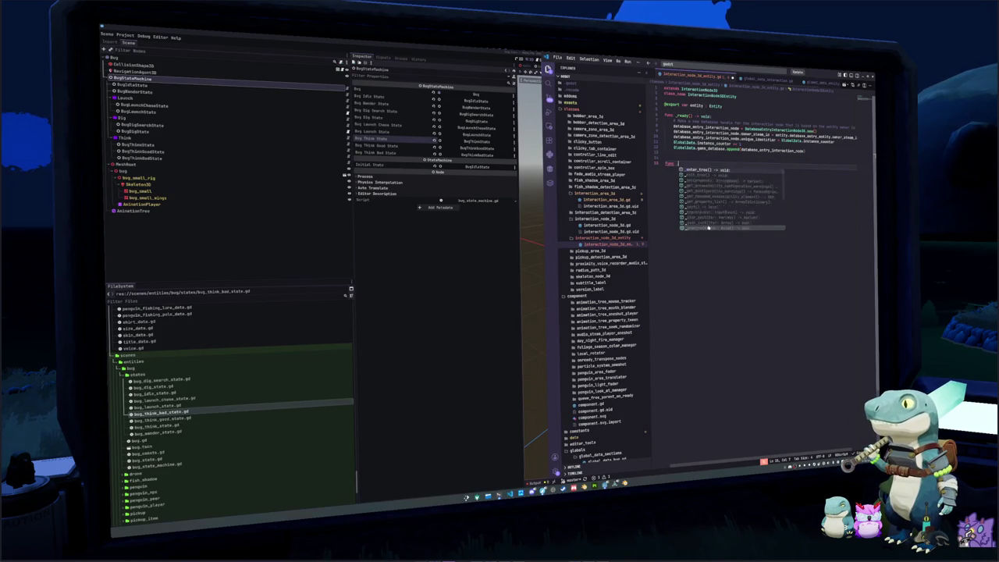
type("_exit")
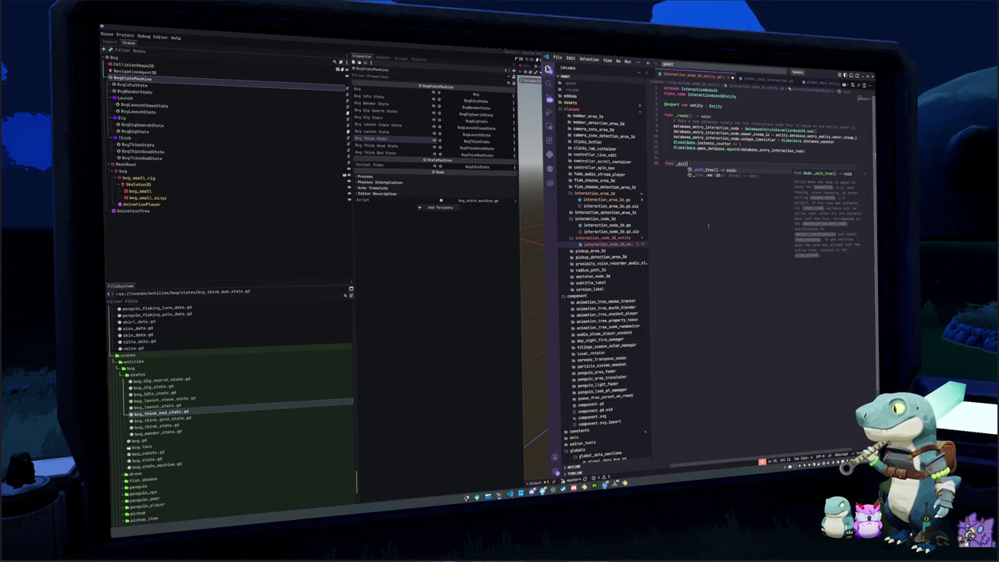
key("Return")
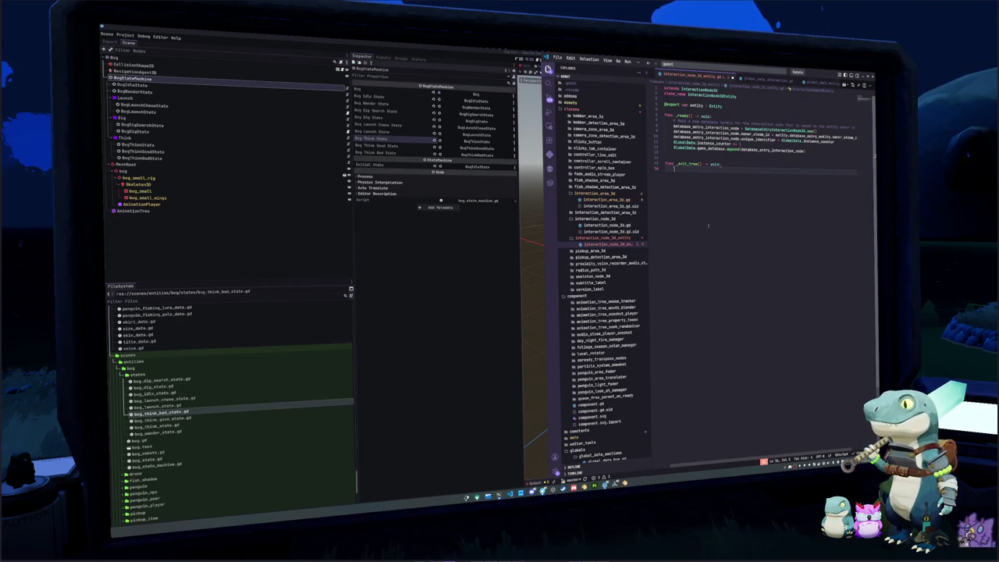
key("Return")
type("# Try to c")
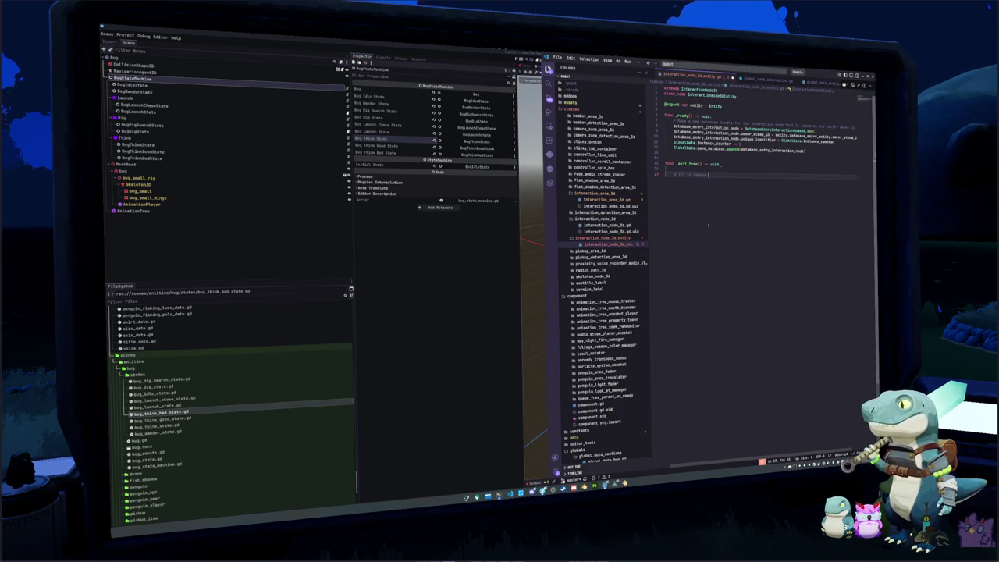
type(" self from the game")
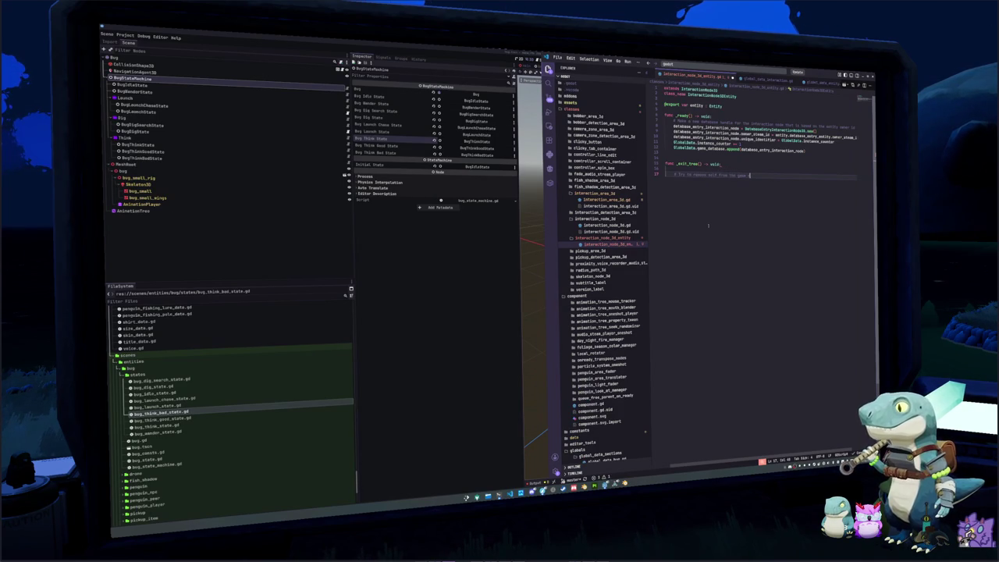
key("BackSpace")
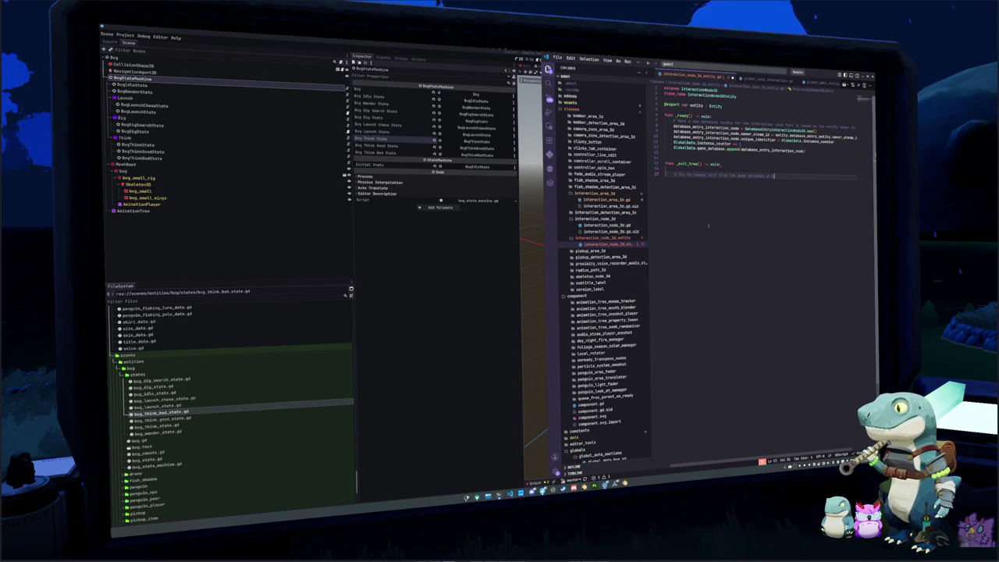
key("Return")
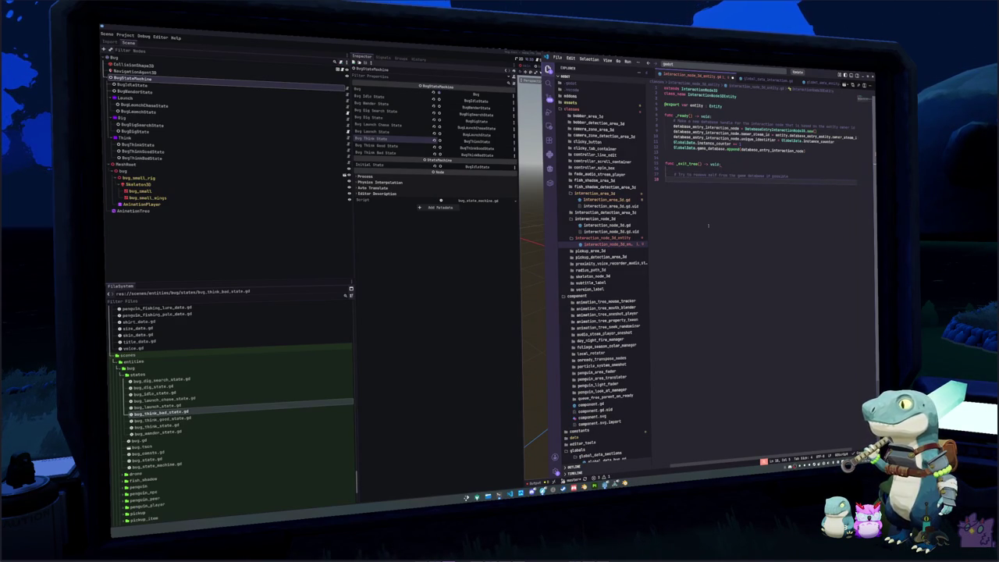
Make _exit_tree call GlobalData.game_database.erase(self.database_entry_interaction_node)
type("for database")
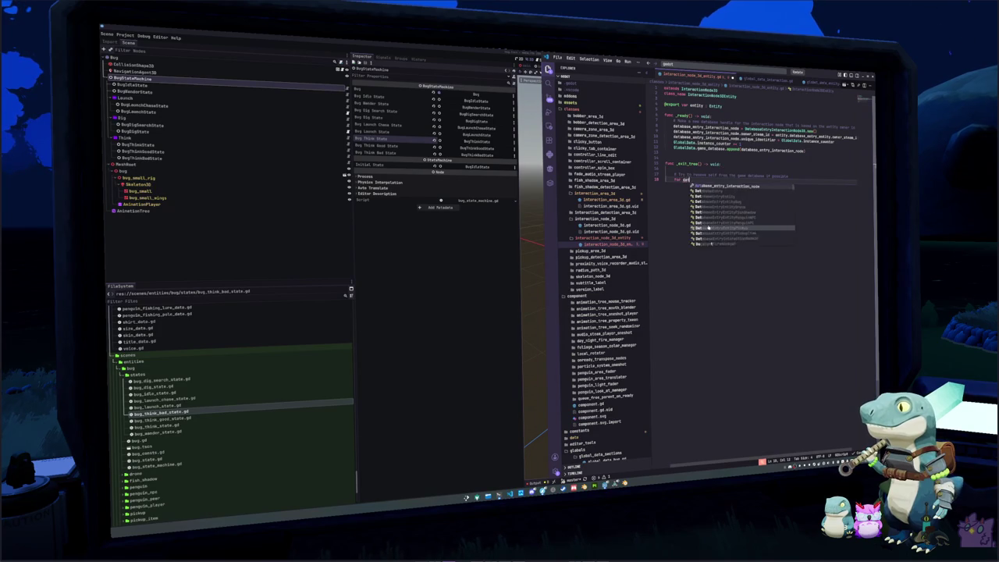
type("_entry :")
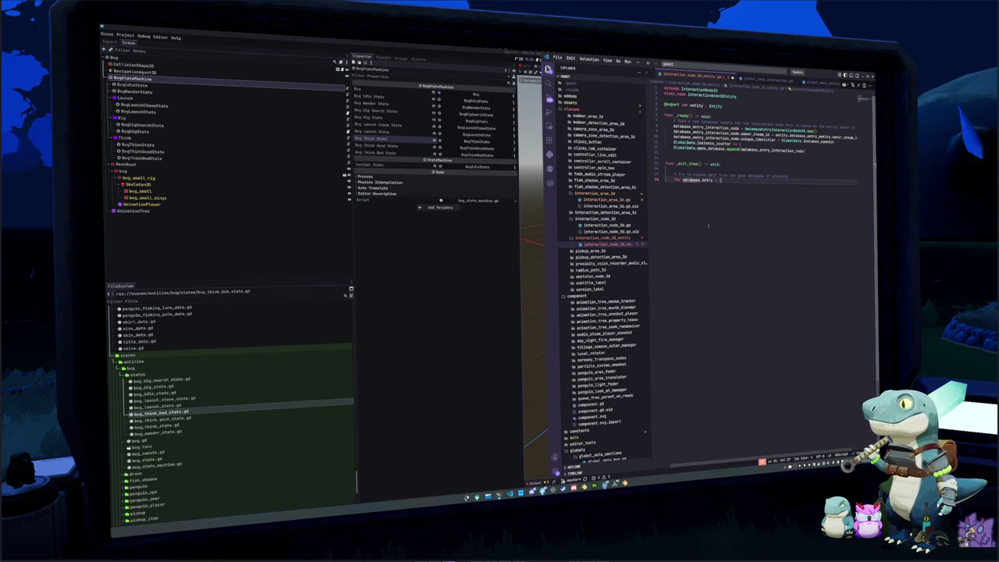
type(" DatabaseEntry in")
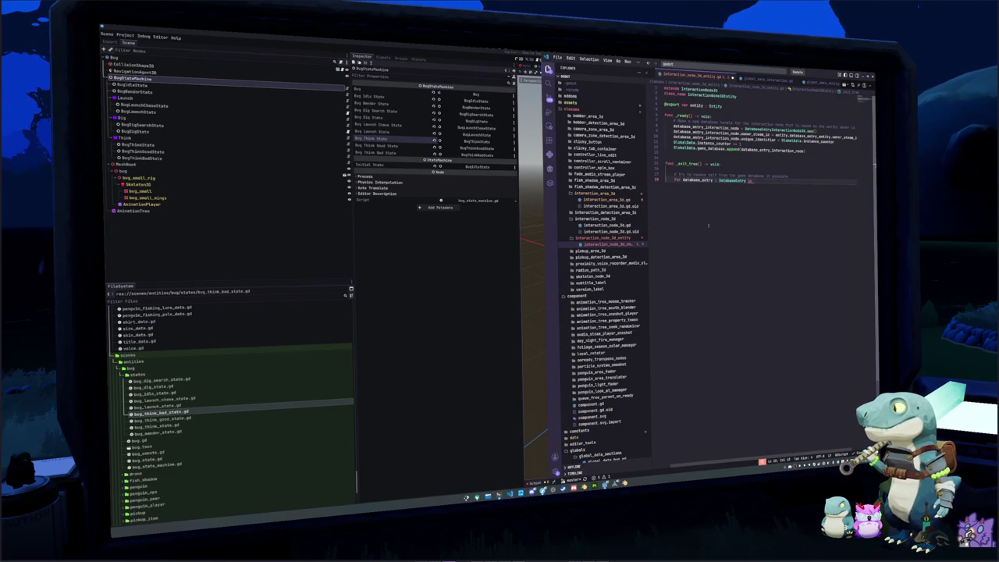
key("ctrl+shift+Left")
key("ctrl+shift+Left")
key("ctrl+shift+Left")
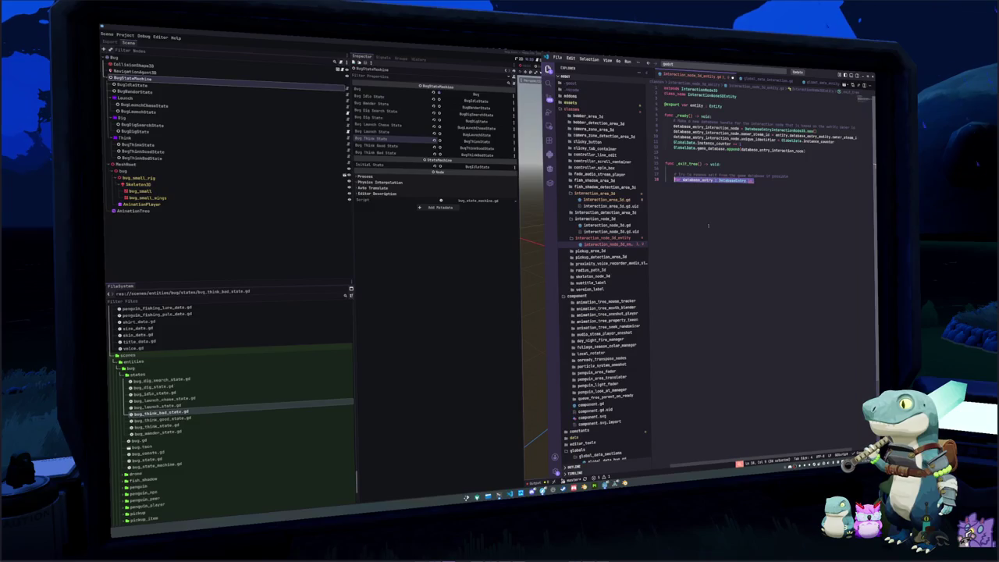
type("Gl")
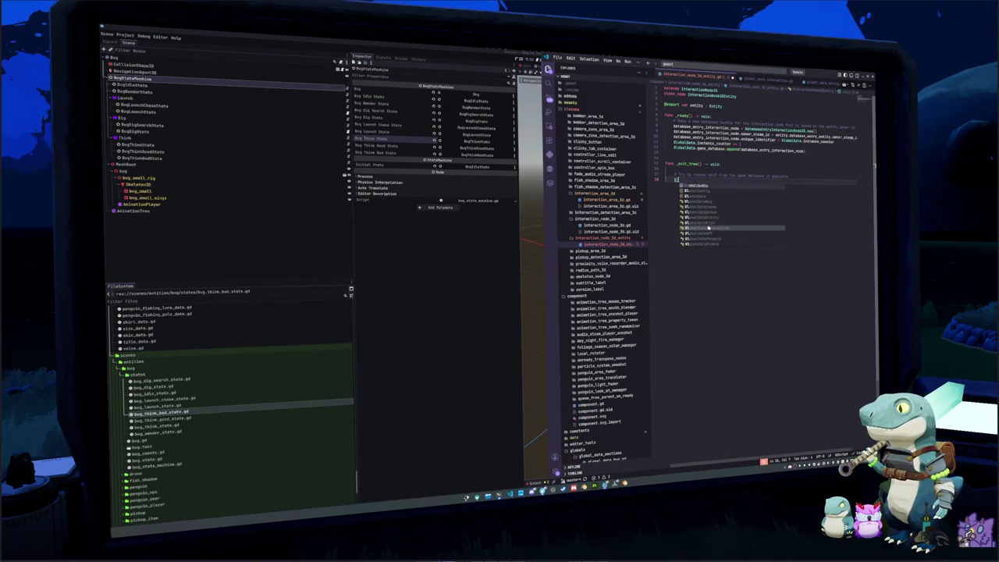
type("obalData.gam")
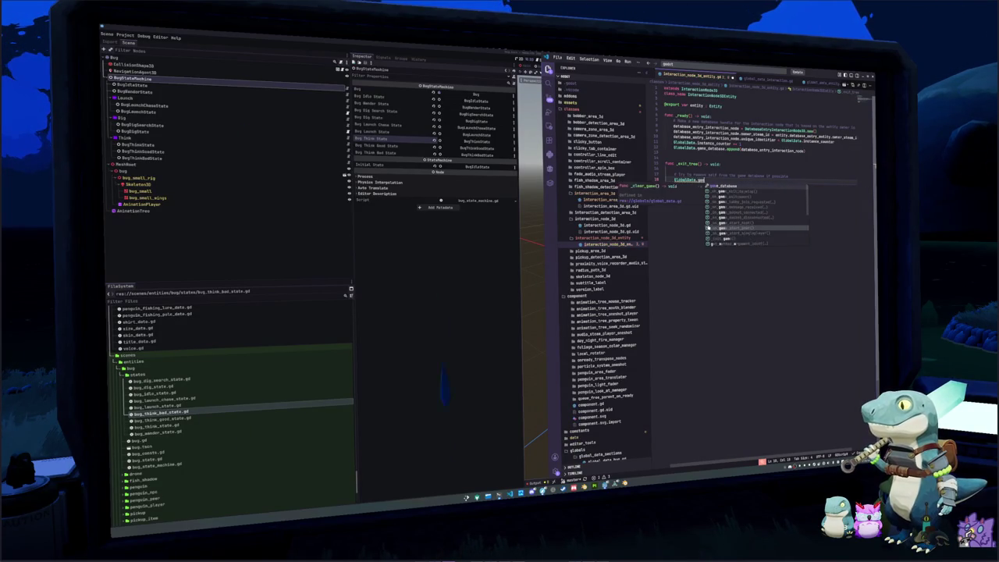
type("e_database.eras")
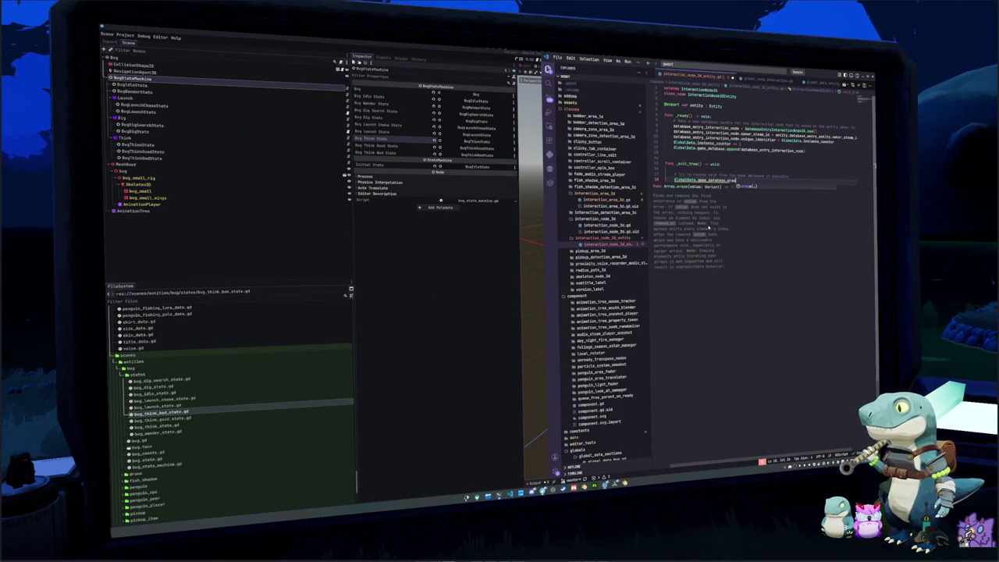
type("e")
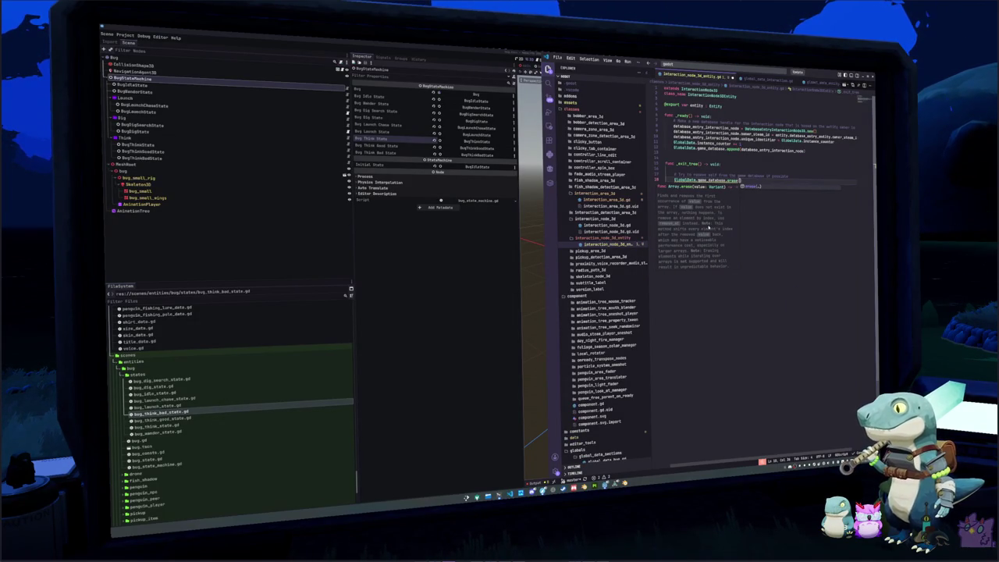
mouse_move(729, 180)
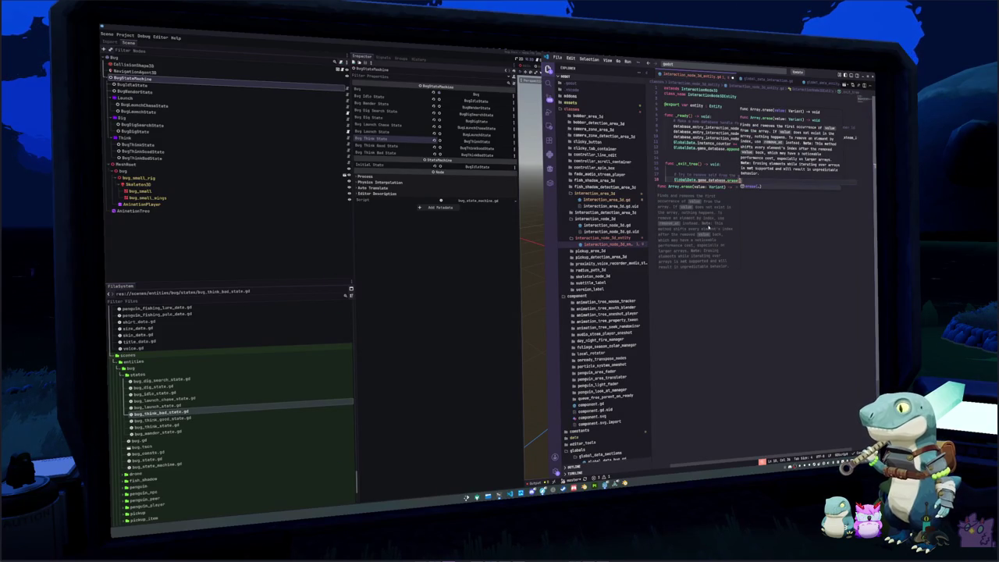
type("self.")
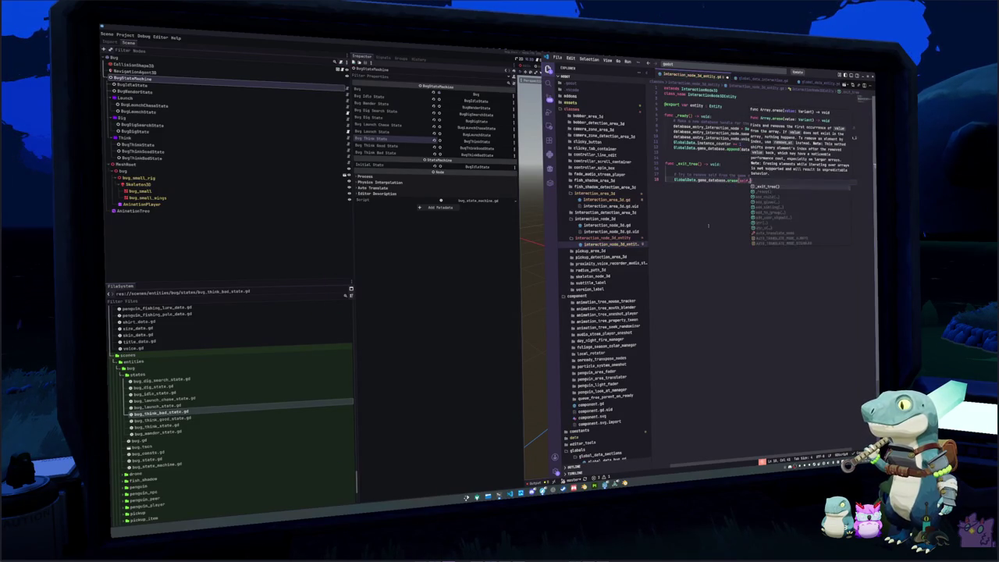
type("data")
key("Return")
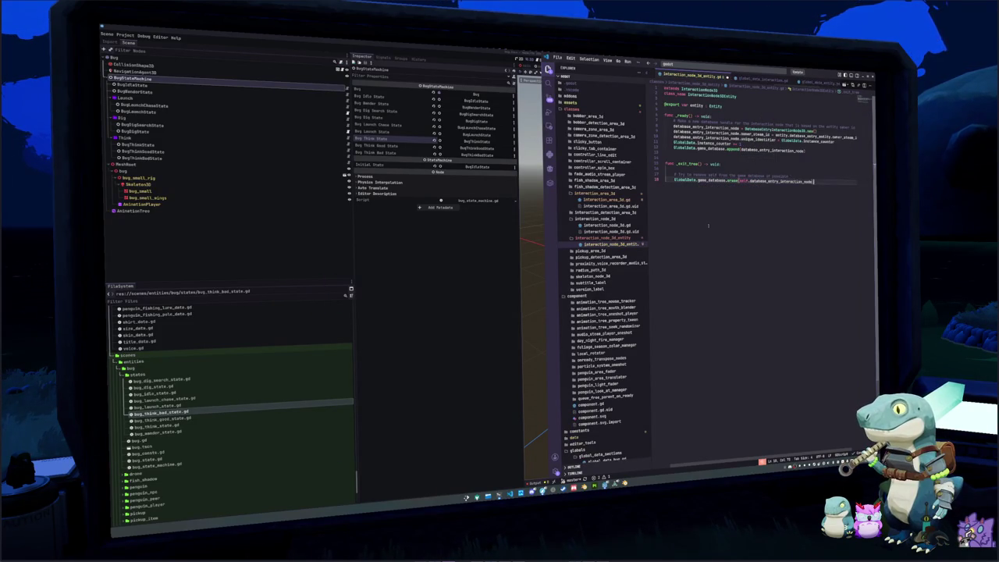
Delete and restore the _exit_tree comment line, then trim its trailing words
key("Up")
key("ctrl+l")
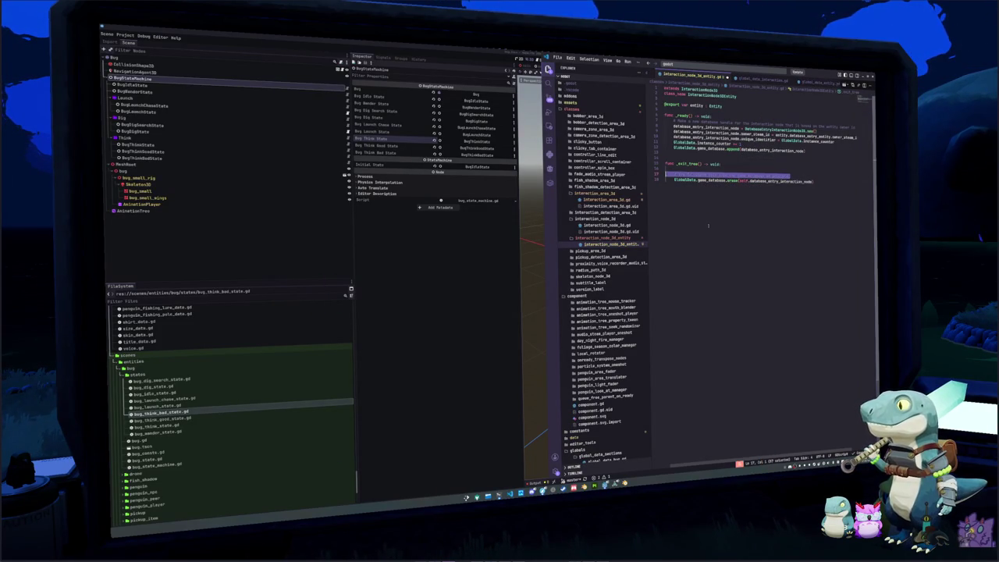
key("BackSpace")
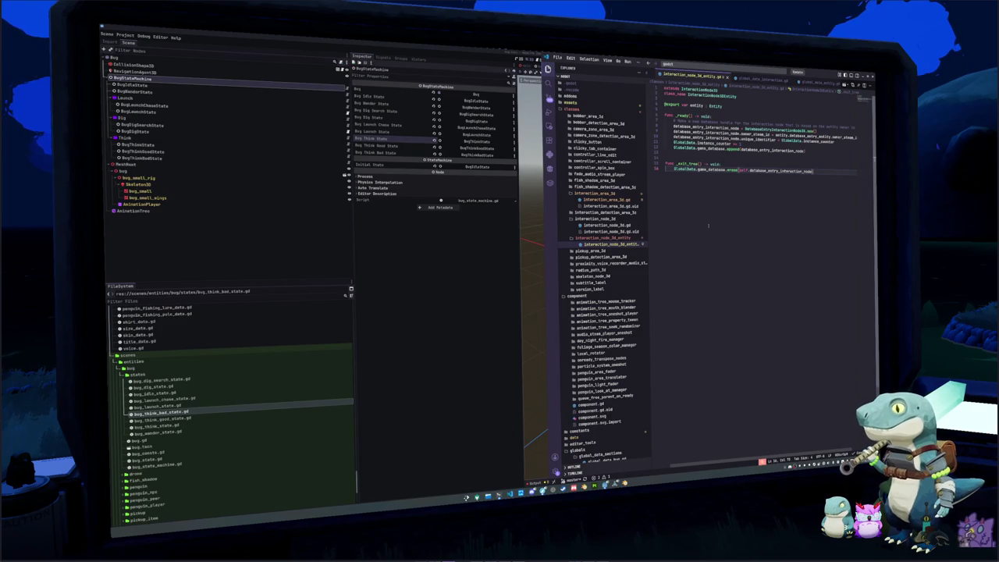
key("ctrl+z")
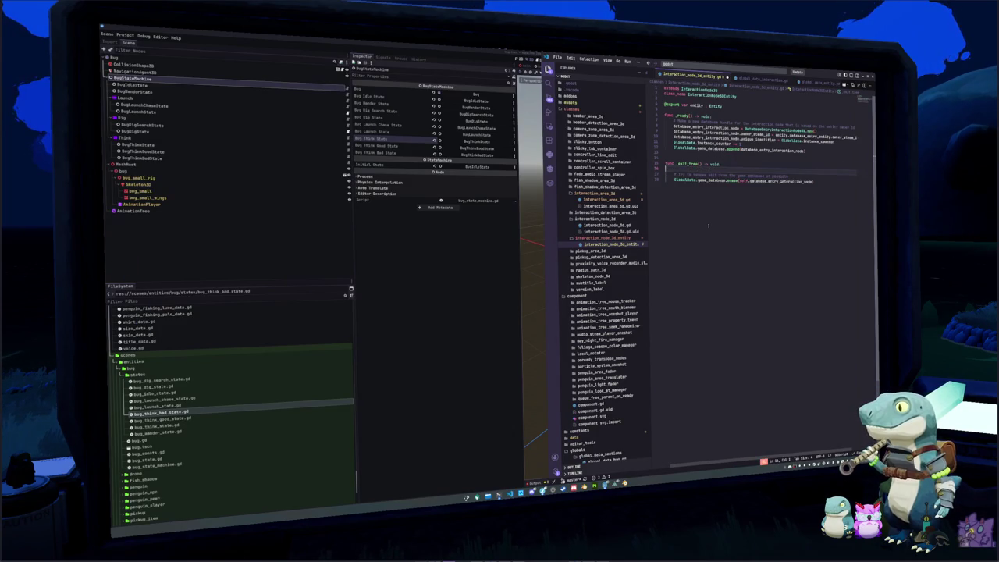
key("Up")
key("End")
key("BackSpace")
key("BackSpace")
key("BackSpace")
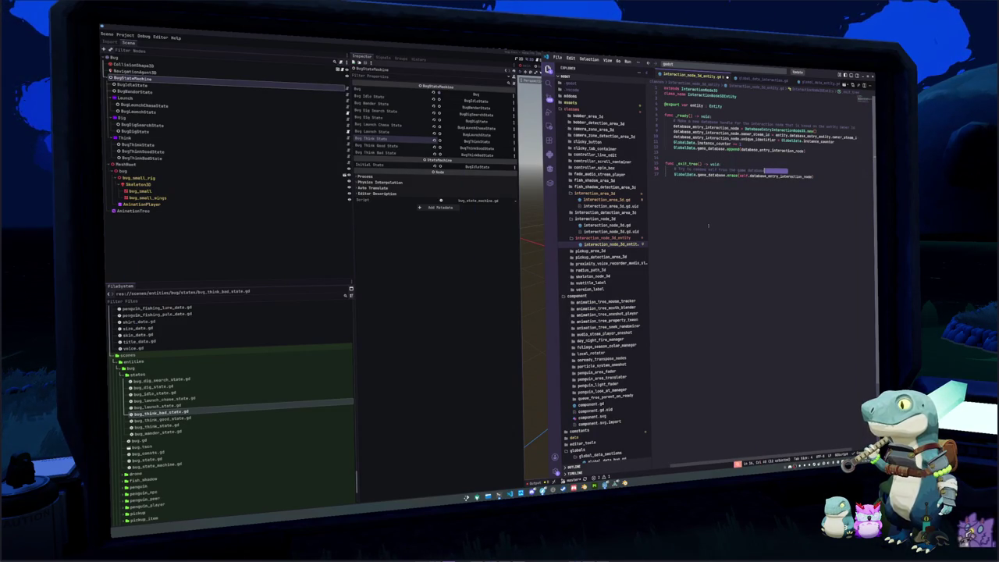
key("Home")
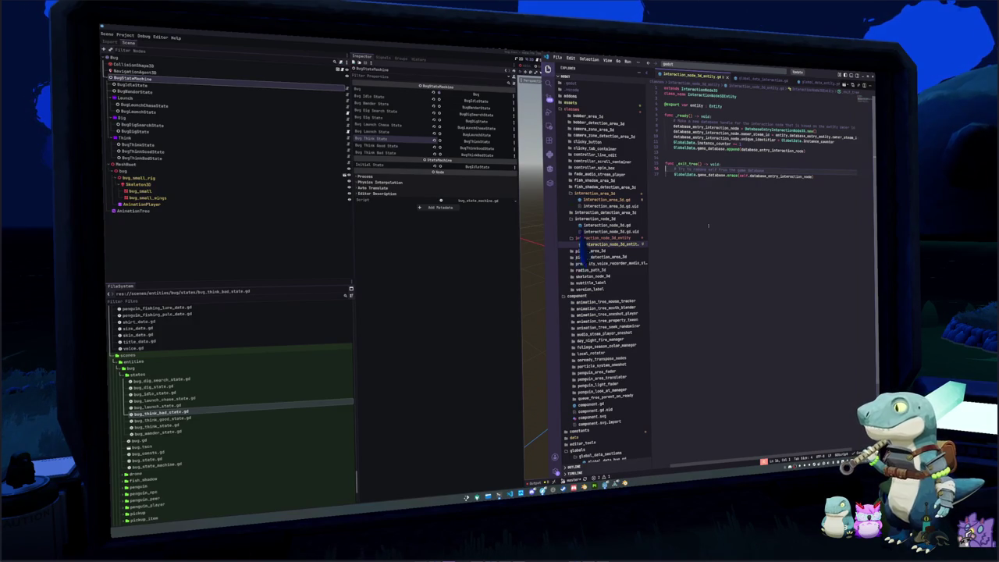
key("Up")
key("Up")
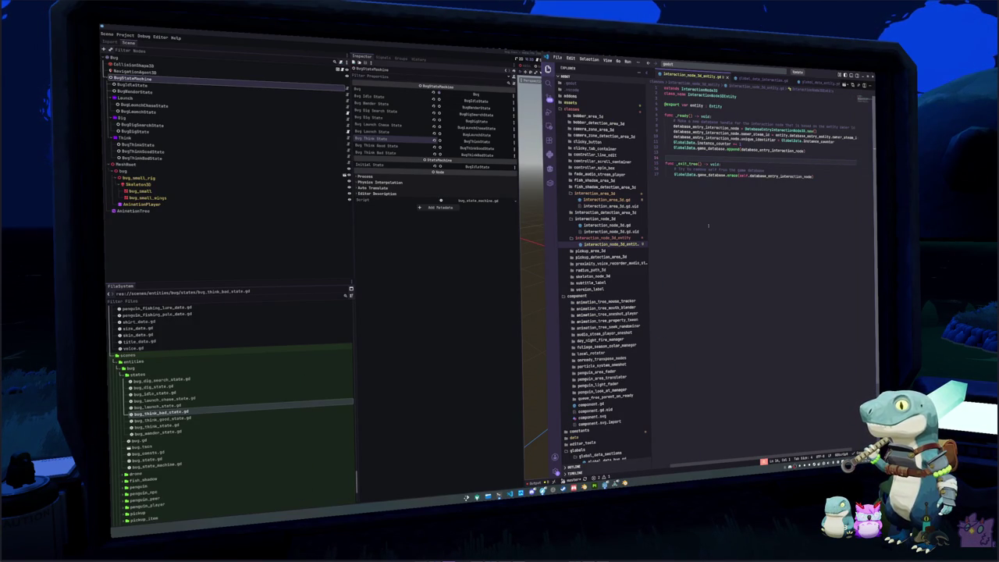
key("Up")
key("Up")
key("Up")
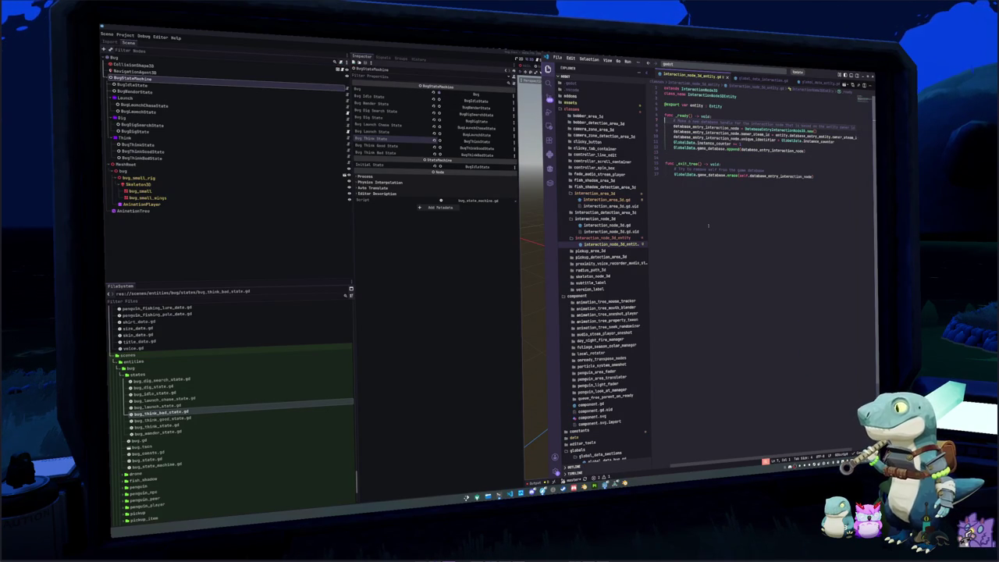
Add _enter_tree that awaits entity.ready when the entity isn't ready, and make _ready just pass
key("Return")
key("Return")
key("Return")
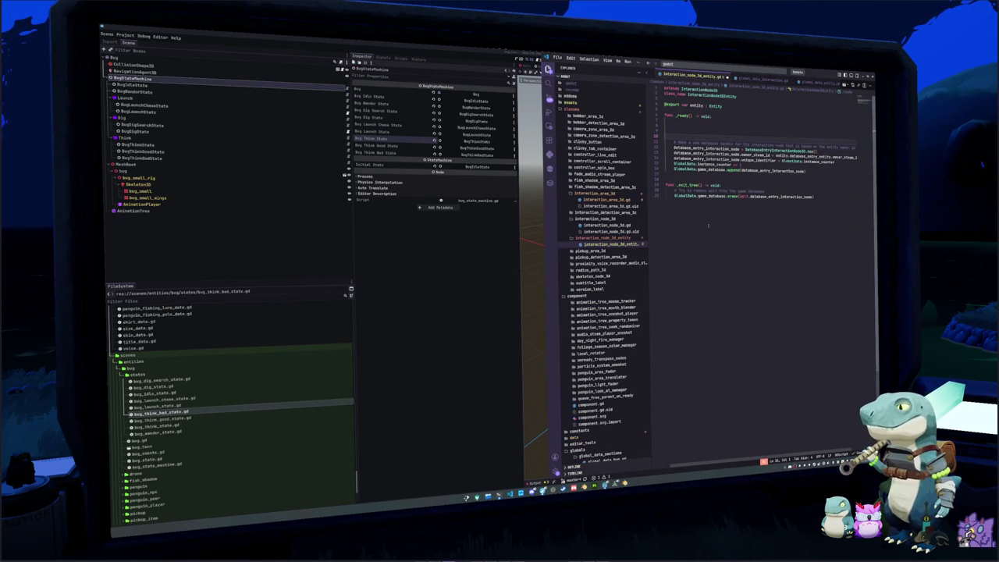
type("func _enter")
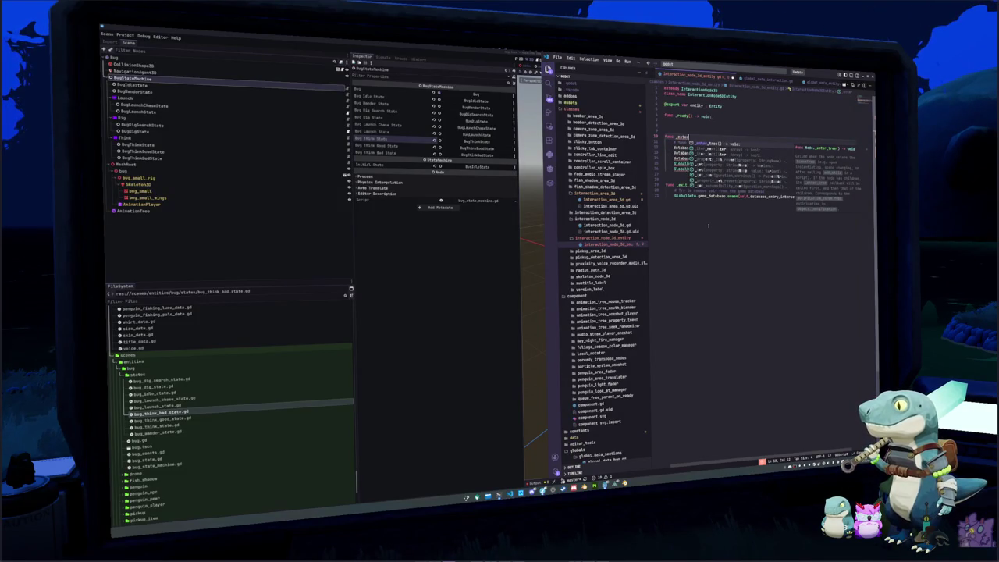
key("Return")
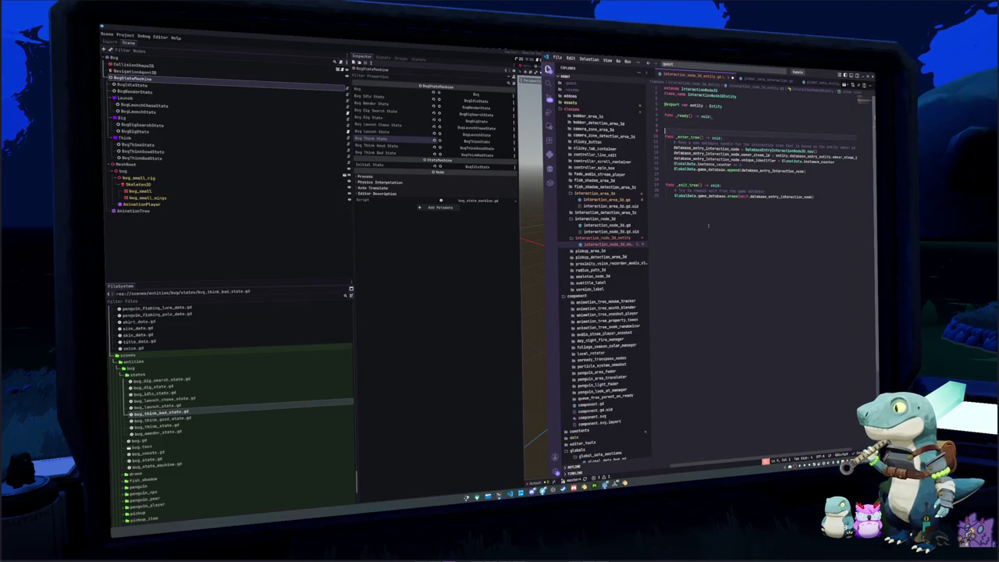
key("Up")
type("pass")
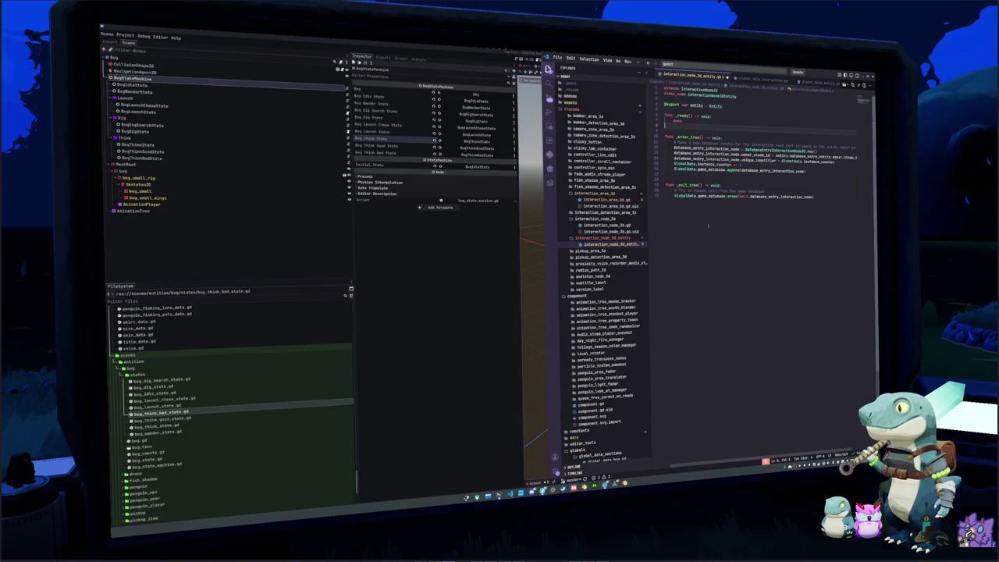
key("Down")
key("End")
key("Return")
key("Return")
key("Up")
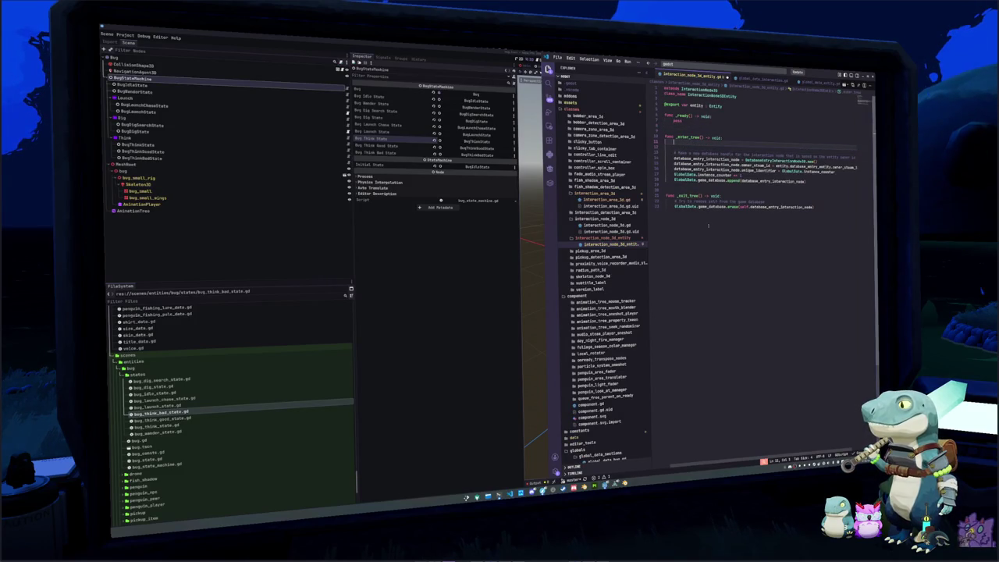
type("if not entity")
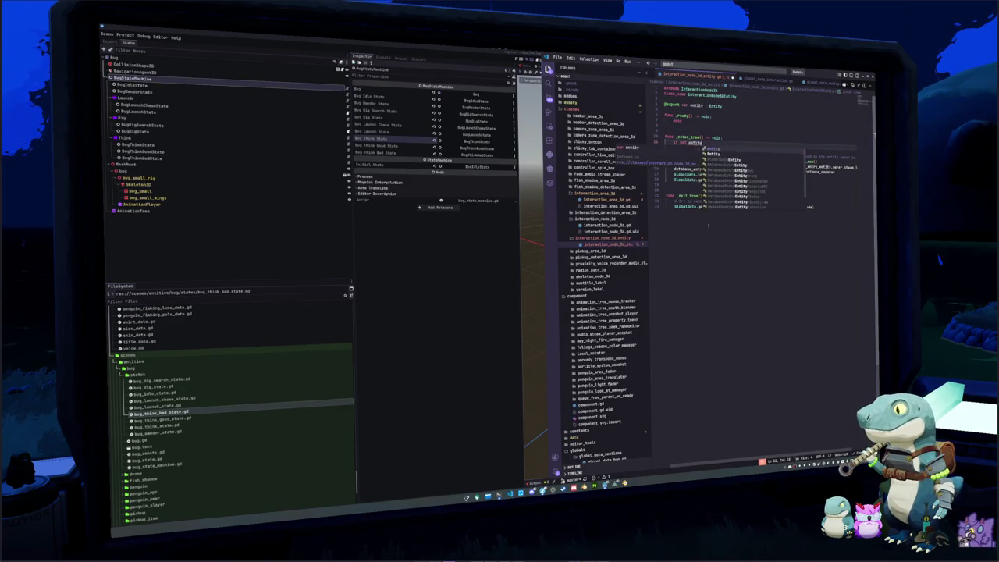
type(".is_node_ready()")
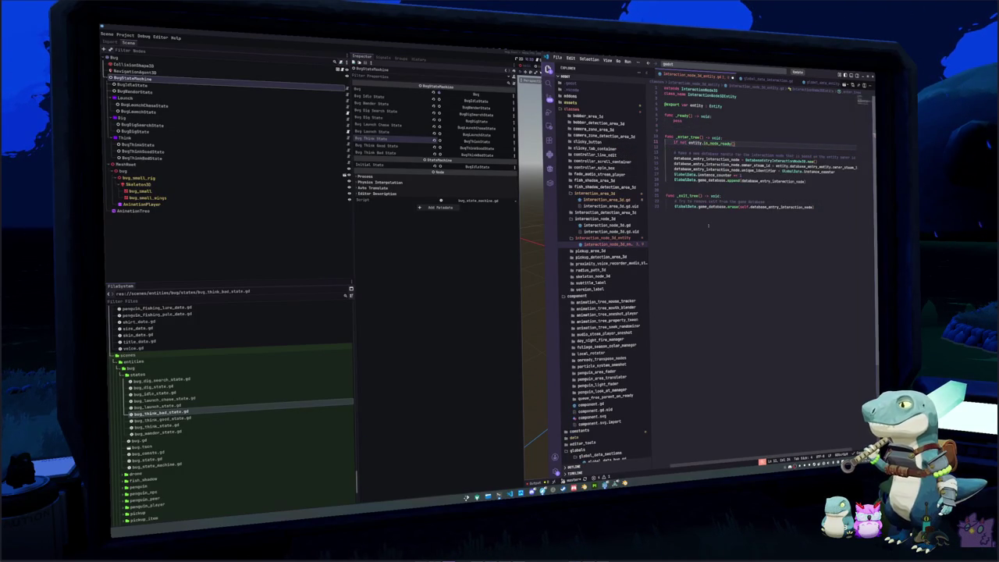
type(":")
key("Return")
type("await entity.")
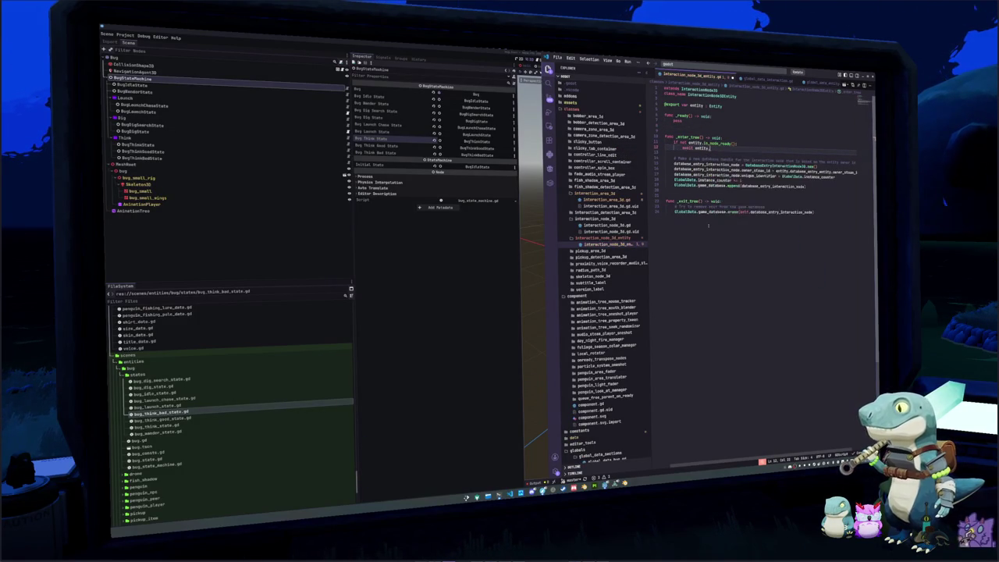
type("ready")
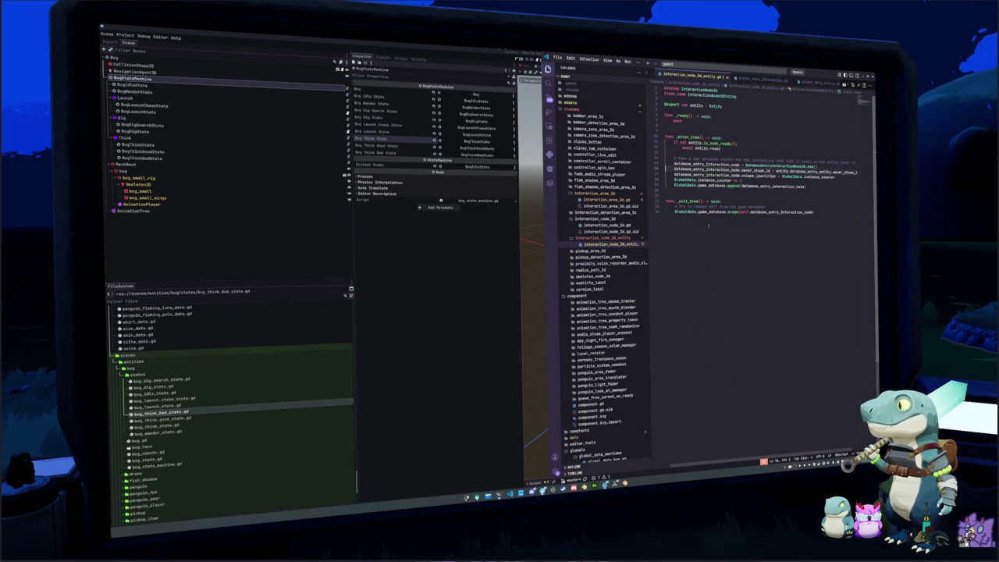
Tidy the spacing around the registration code and start a comment at the top of _enter_tree
left_click(708, 226)
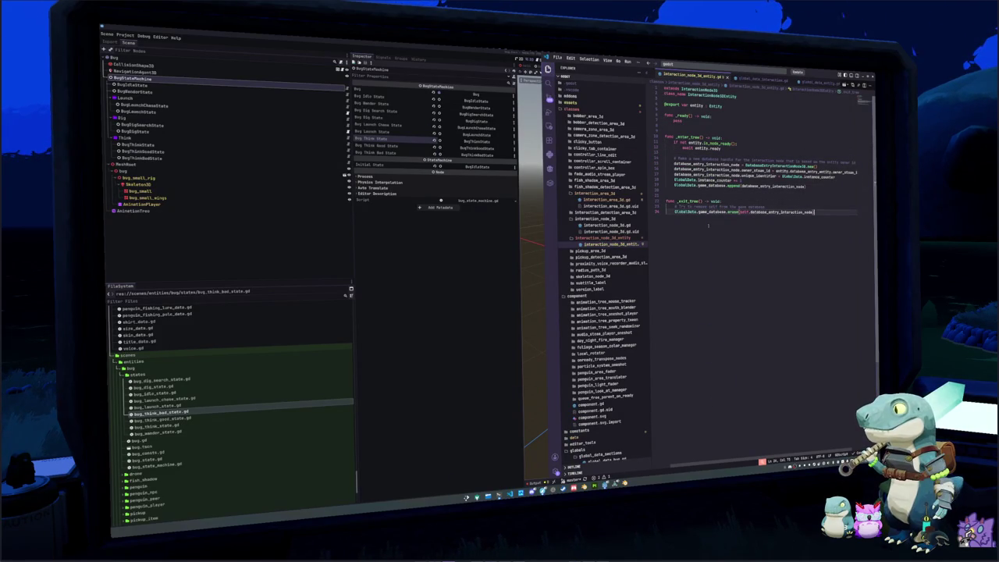
key("Return")
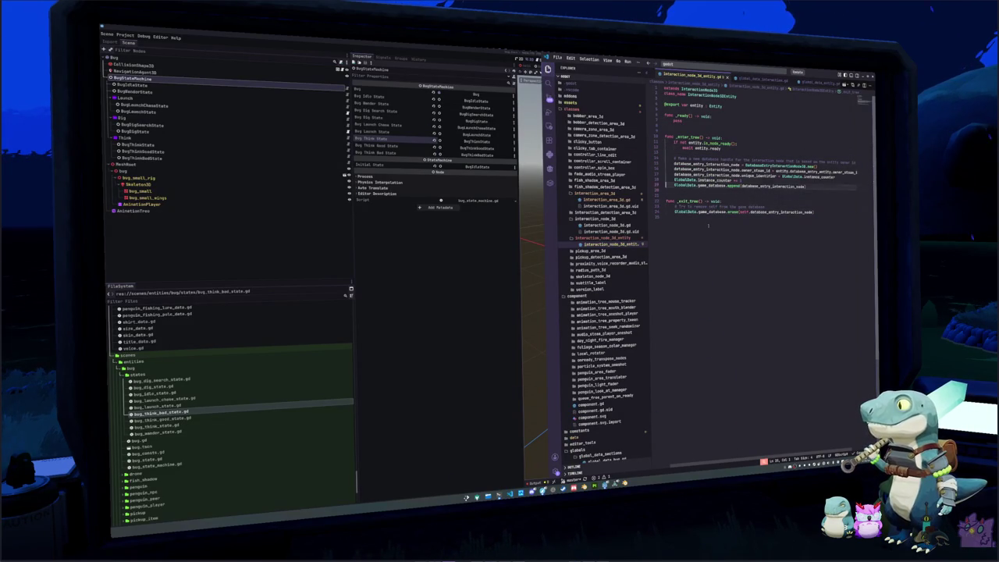
key("Up")
key("Up")
key("Up")
key("Up")
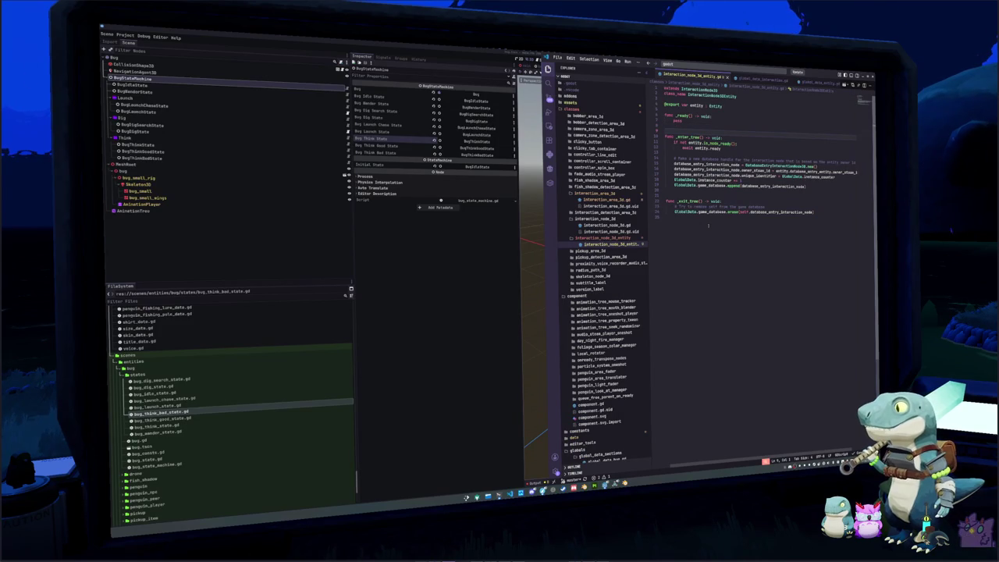
key("Up")
key("Up")
key("Up")
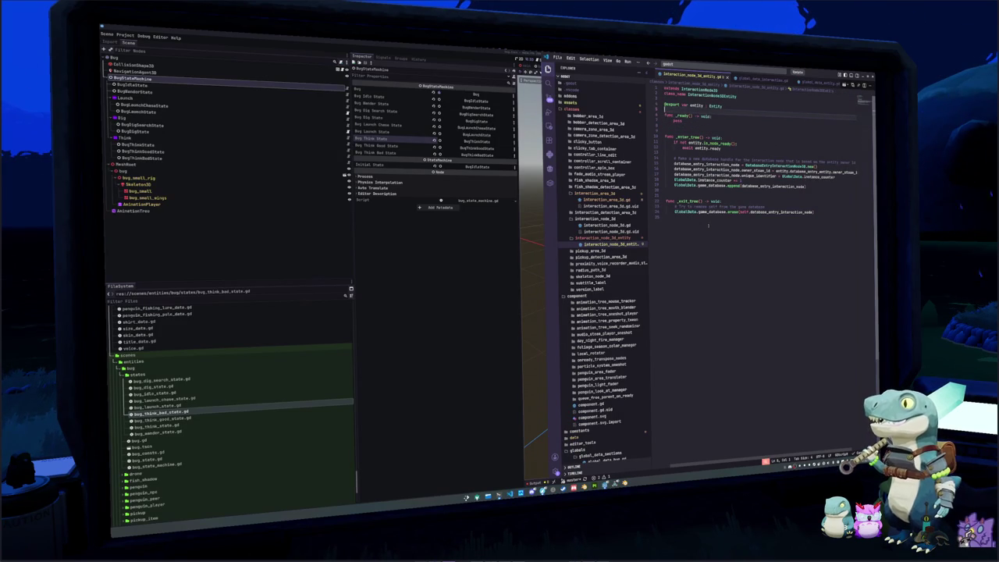
key("Return")
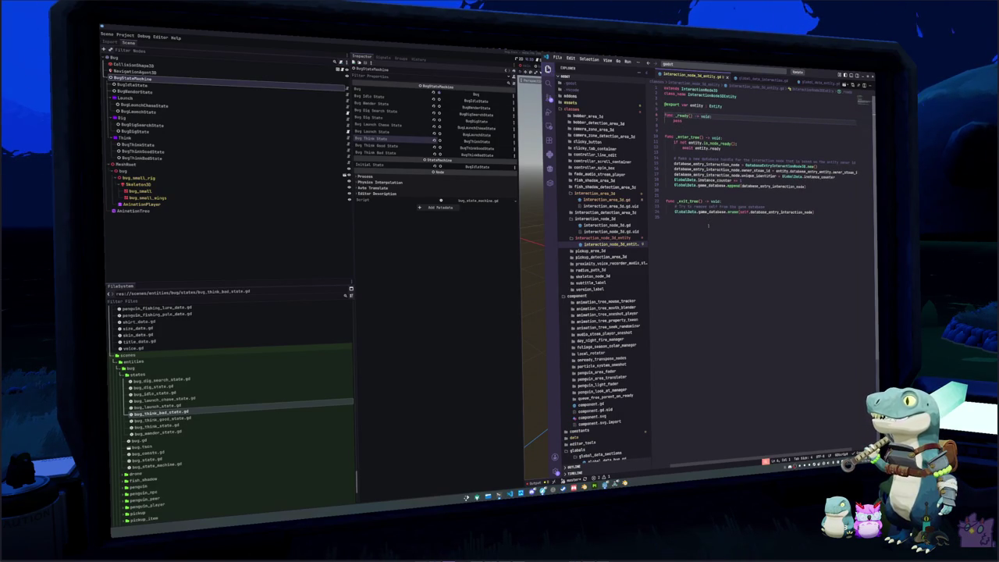
key("Down")
key("Down")
key("Down")
key("Down")
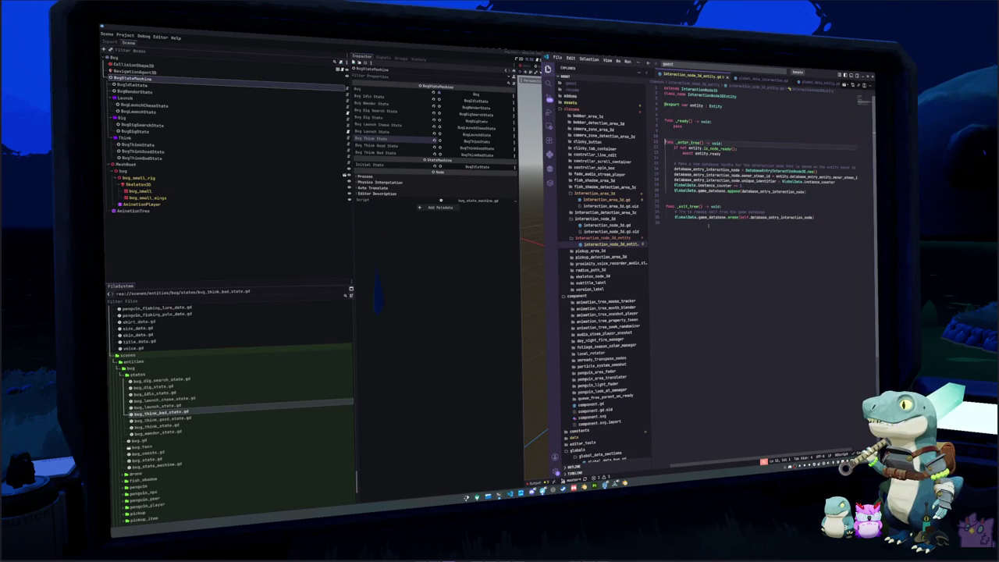
key("Down")
key("Down")
key("Down")
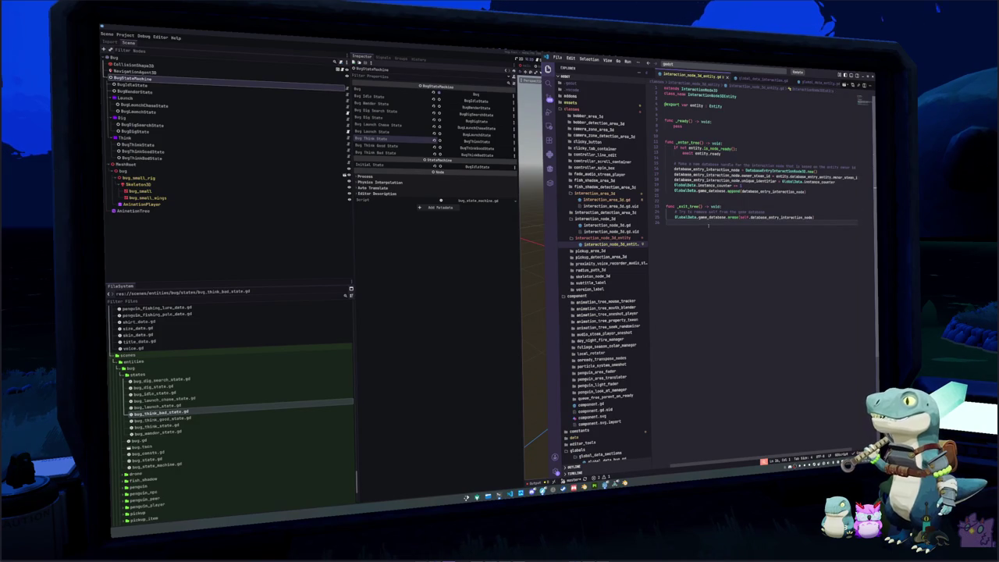
key("Up")
key("Up")
key("Up")
key("End")
key("Return")
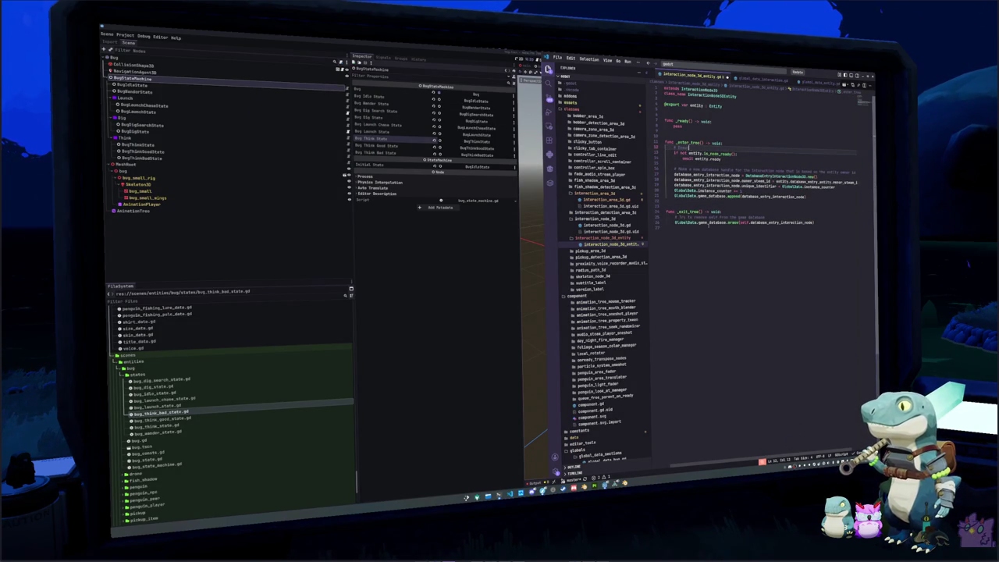
type("re the entity parent is ready")
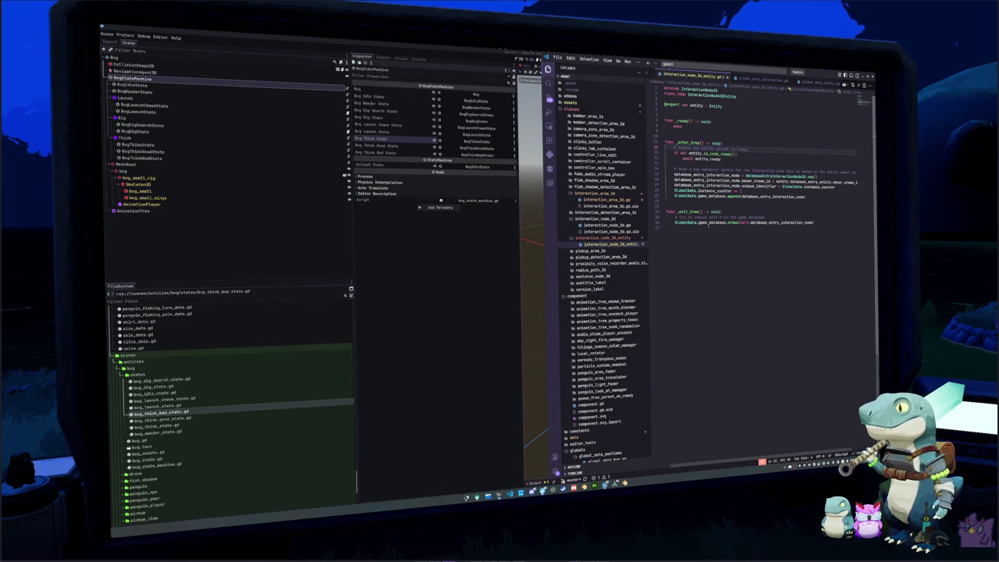
key("Down")
key("Down")
key("Down")
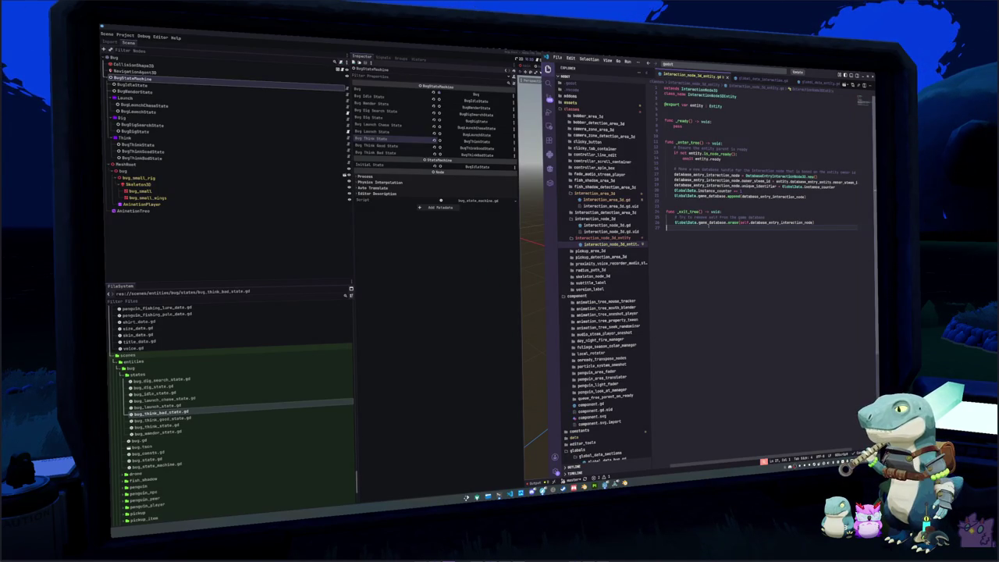
In interaction_area_3d.gd, add a do_interact() -> void function below _ready
left_click(607, 200)
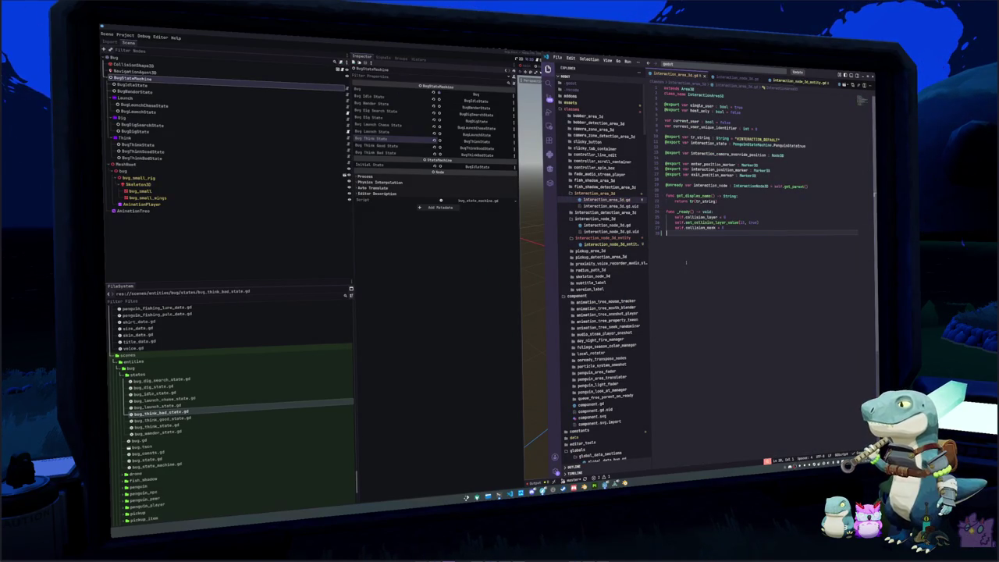
key("Return")
key("Return")
type("func")
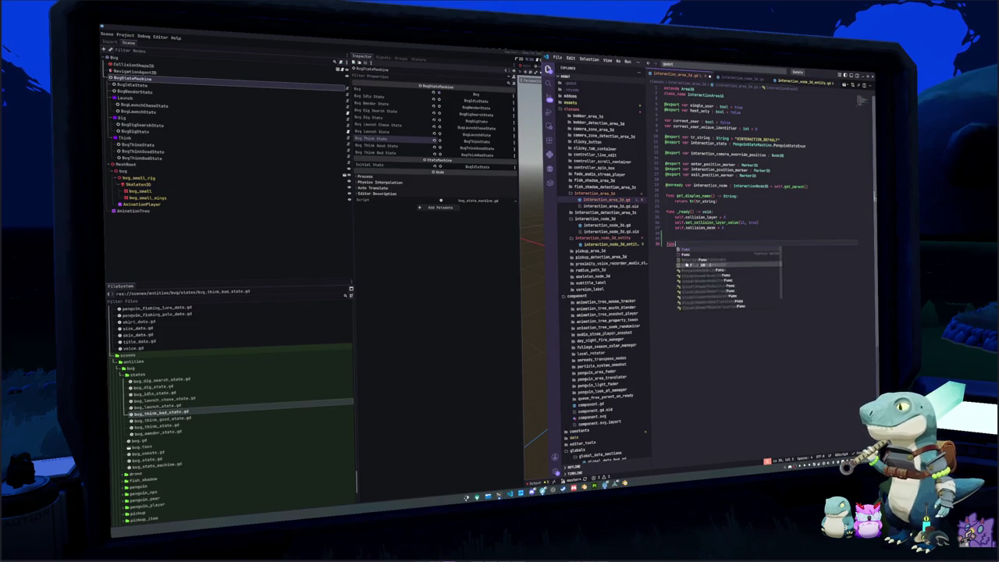
type(" in")
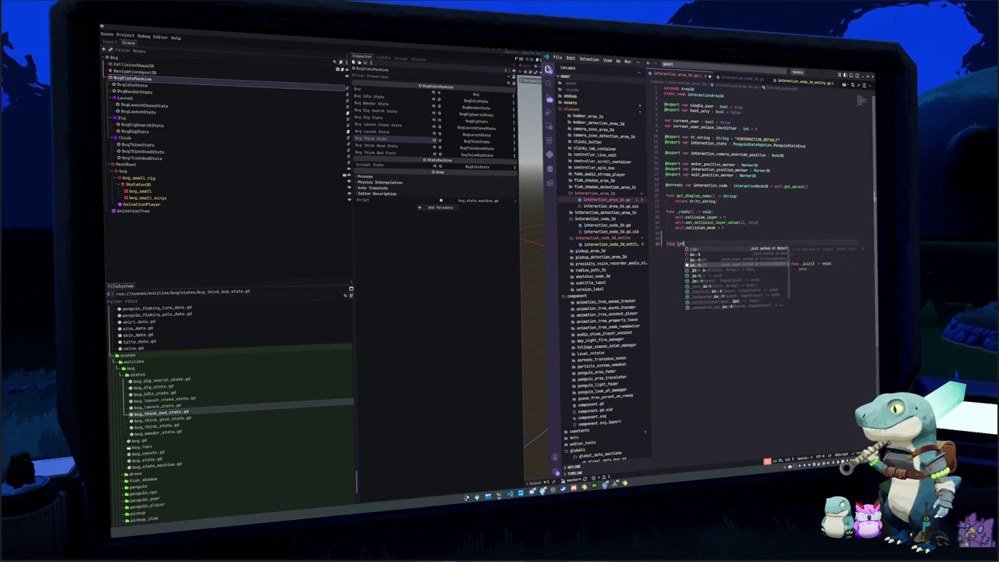
type("teract(")
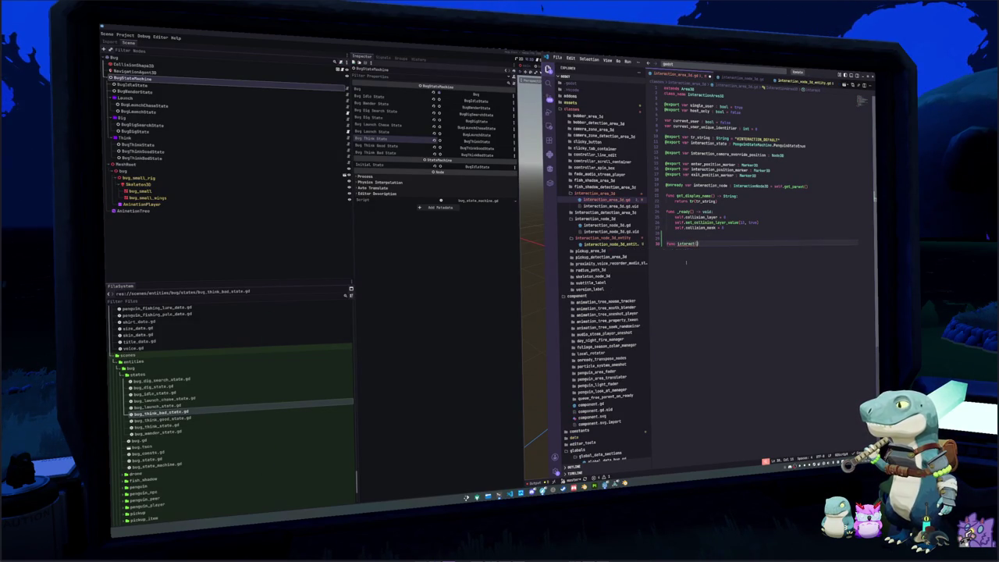
key("ctrl+Left")
key("ctrl+Left")
type("do_")
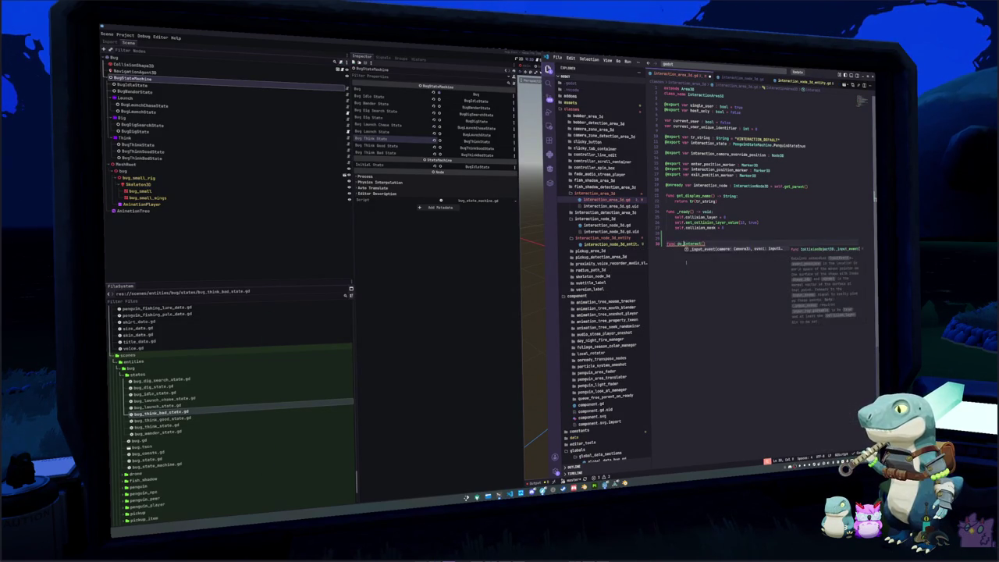
key("End")
type("-")
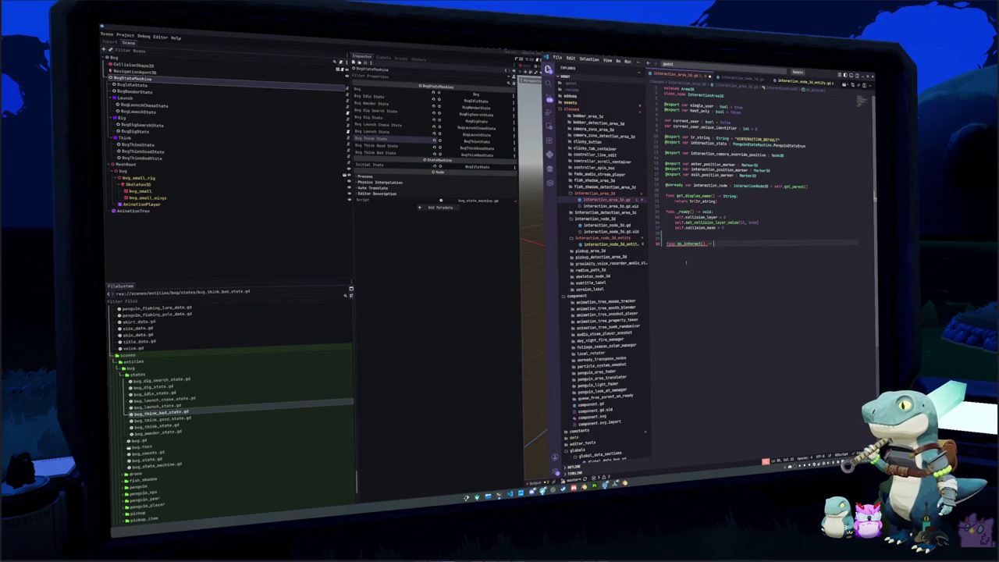
type("> void:")
key("Return")
type("pass")
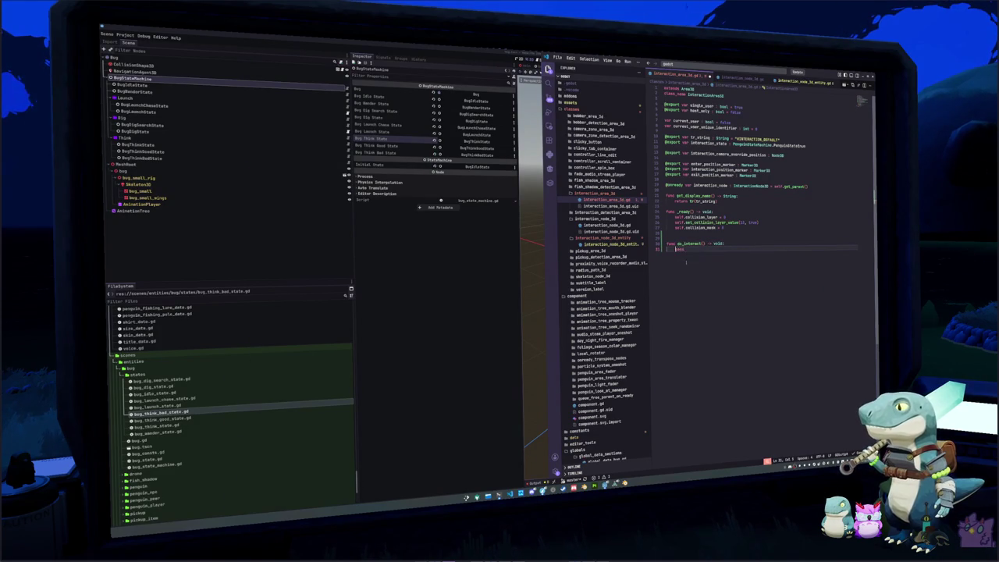
Make do_interact return early on the owner_steam_id check, otherwise emit interacted
key("Return")
key("Return")
key("Up")
key("Up")
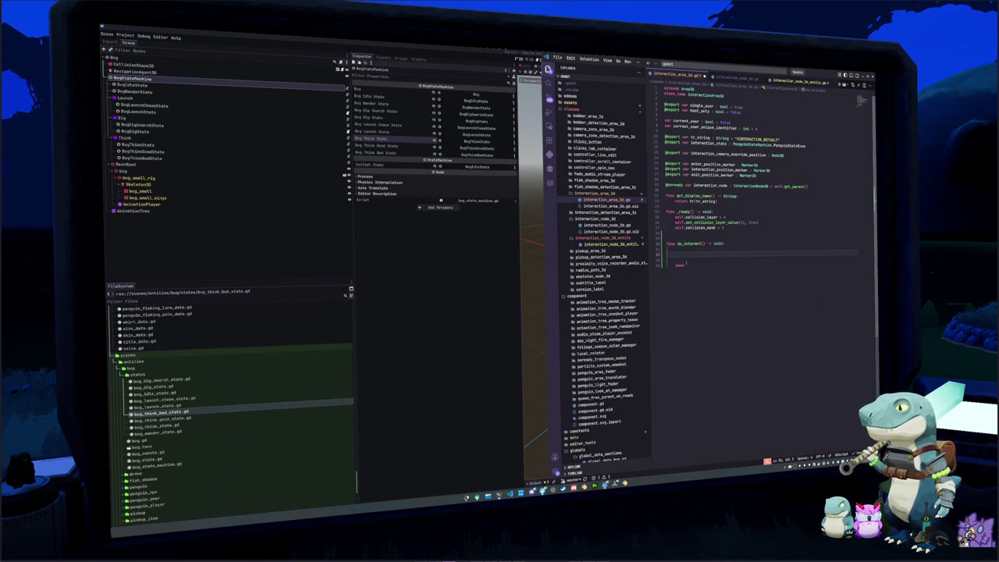
type("if self.")
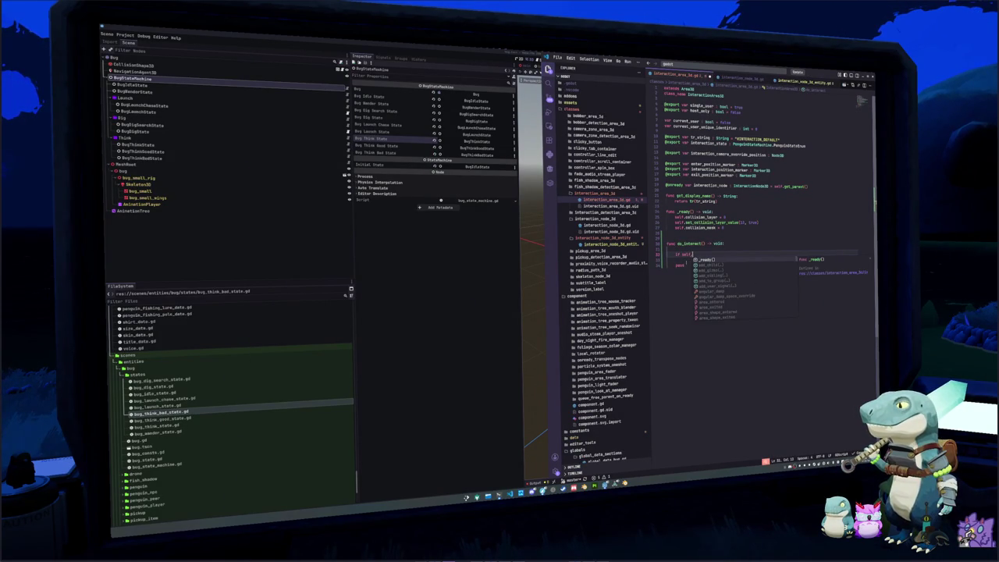
type("i")
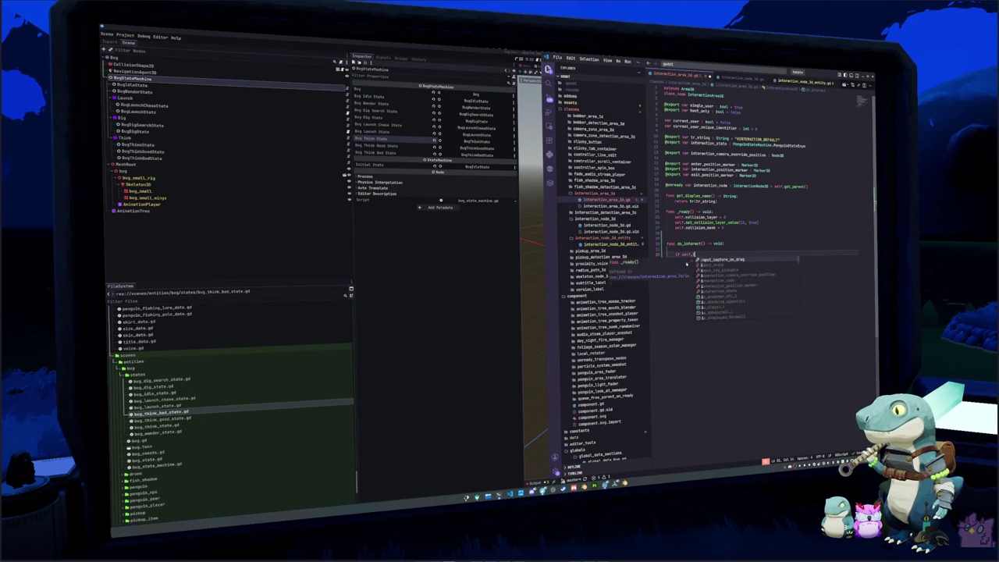
type("nteractio")
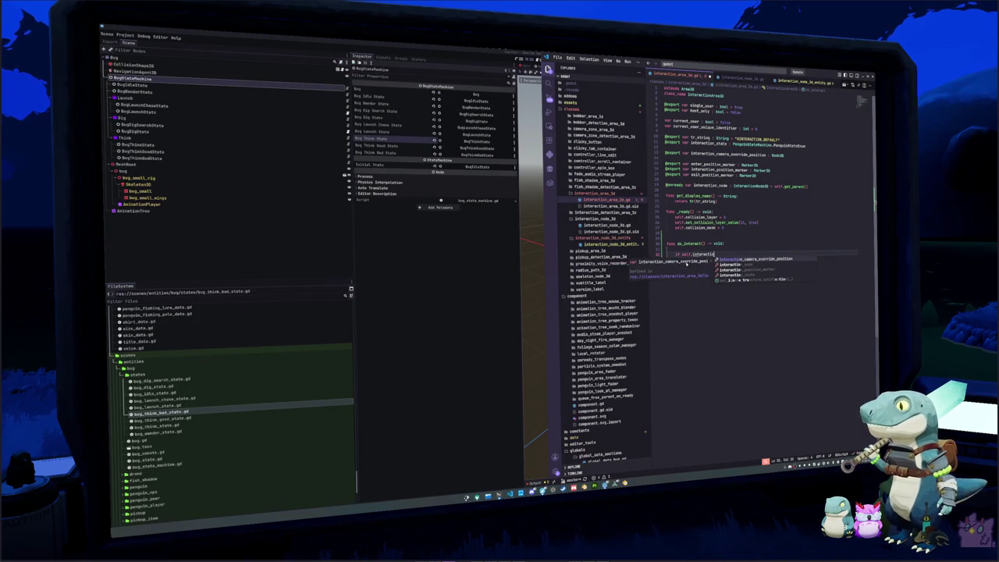
type("n_node.database_entry_interaction_node")
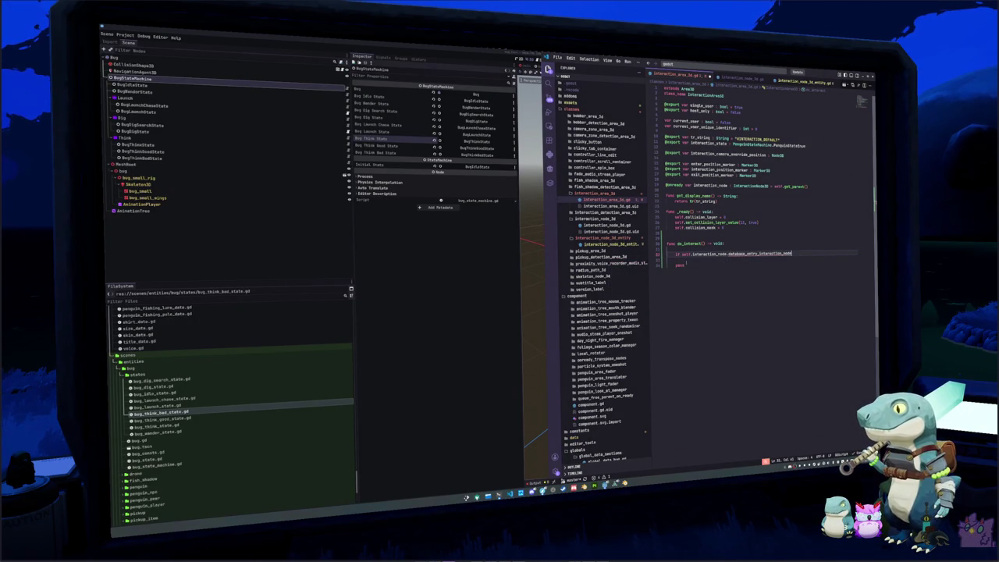
type(".owner_steam_id == ")
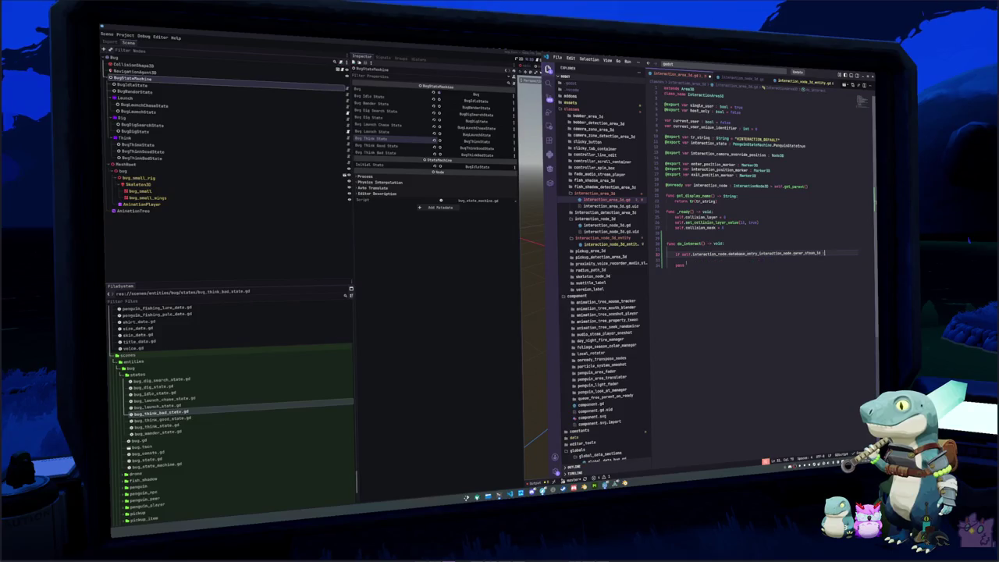
type("Glo")
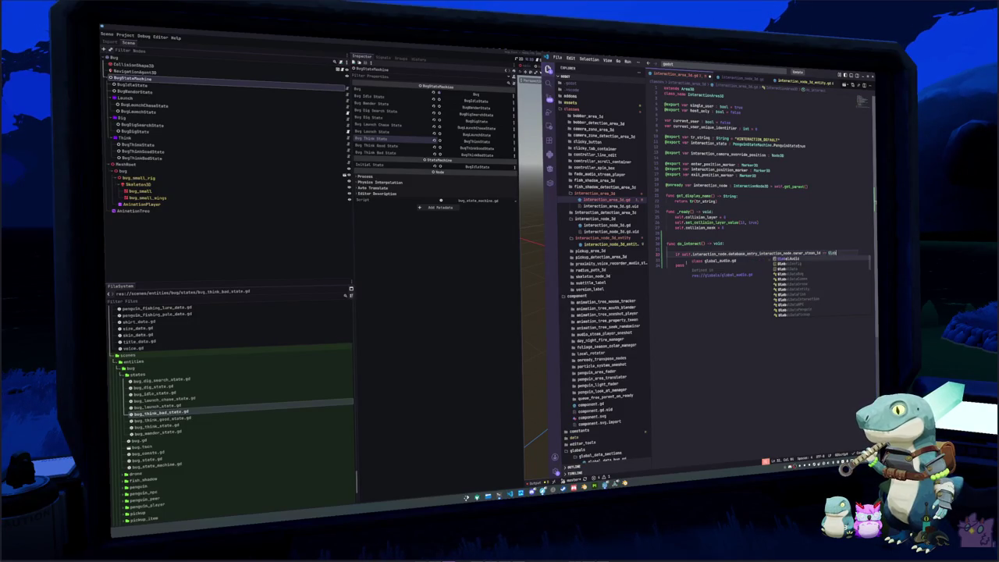
type("balSteam.get_steam_id()")
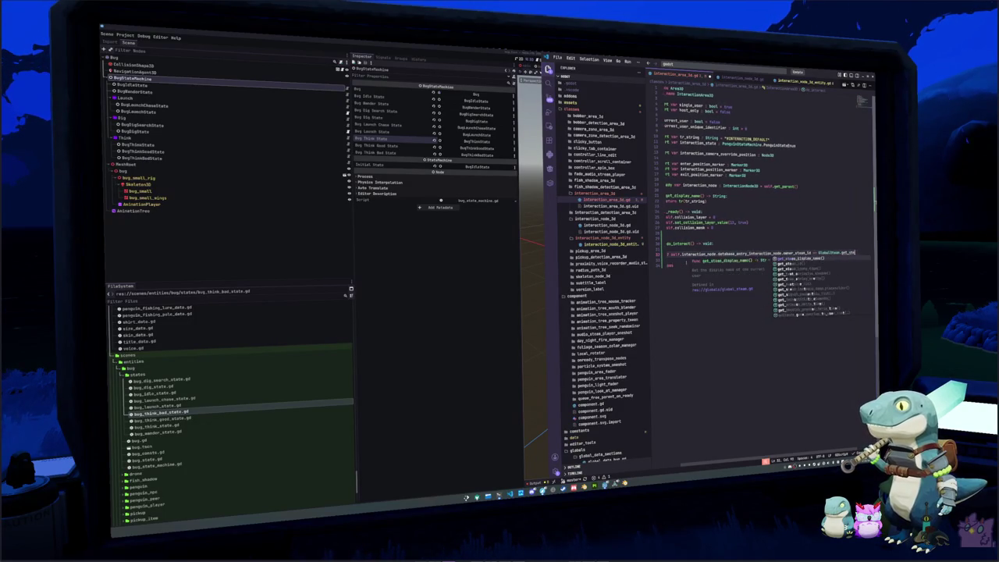
key("Return")
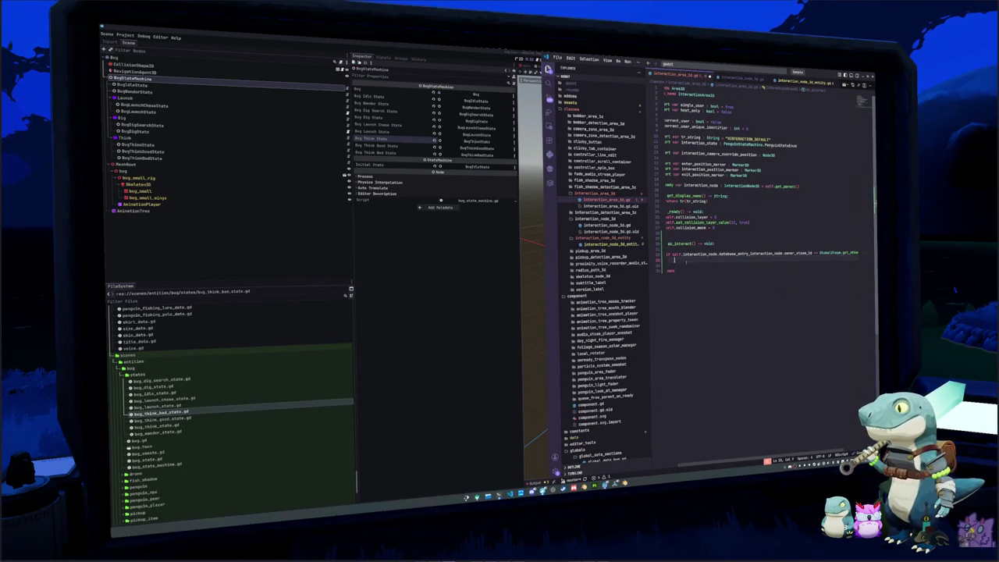
type("return")
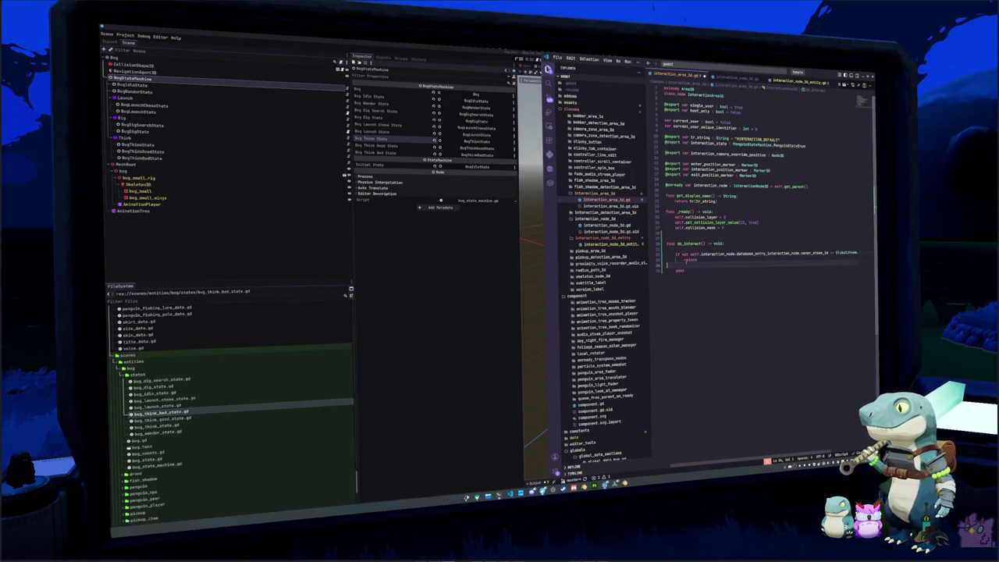
key("Down")
key("End")
key("BackSpace")
key("BackSpace")
key("BackSpace")
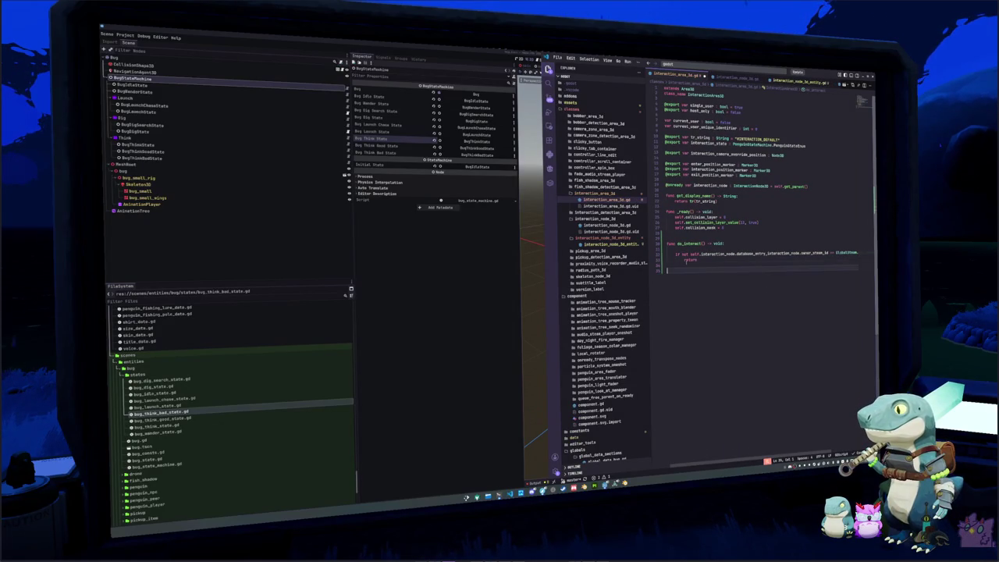
type("interacted.emit()")
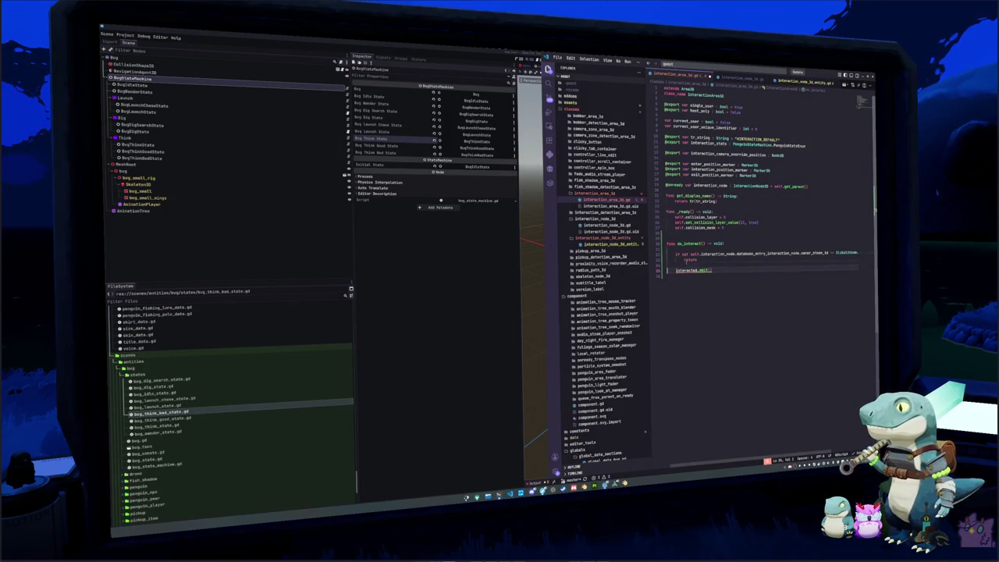
Declare signal start_interaction, emit it instead of interacted, and reopen interaction_node_3d_entity.gd
double_click(687, 270)
key("Up")
key("Up")
key("Up")
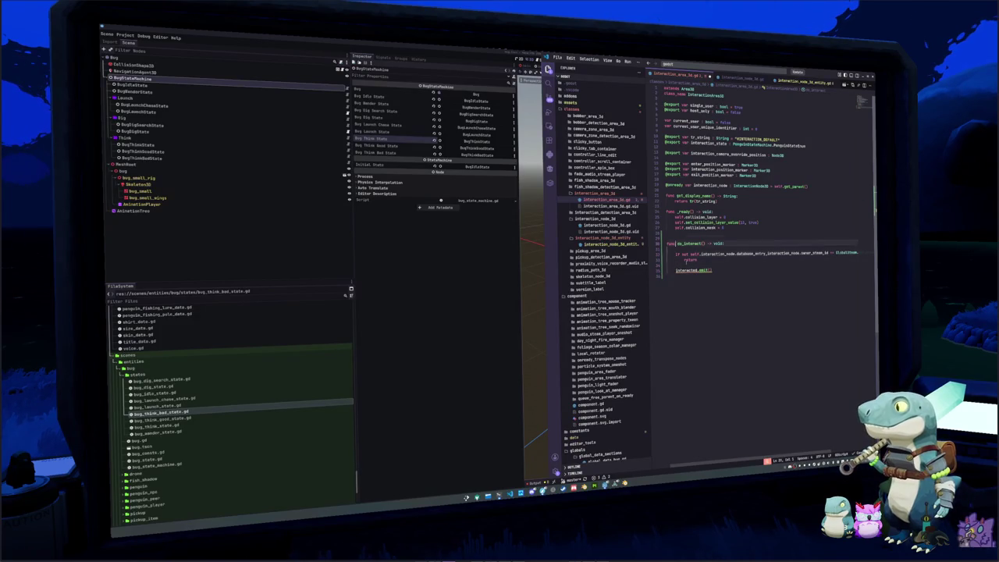
key("Up")
key("Up")
key("Up")
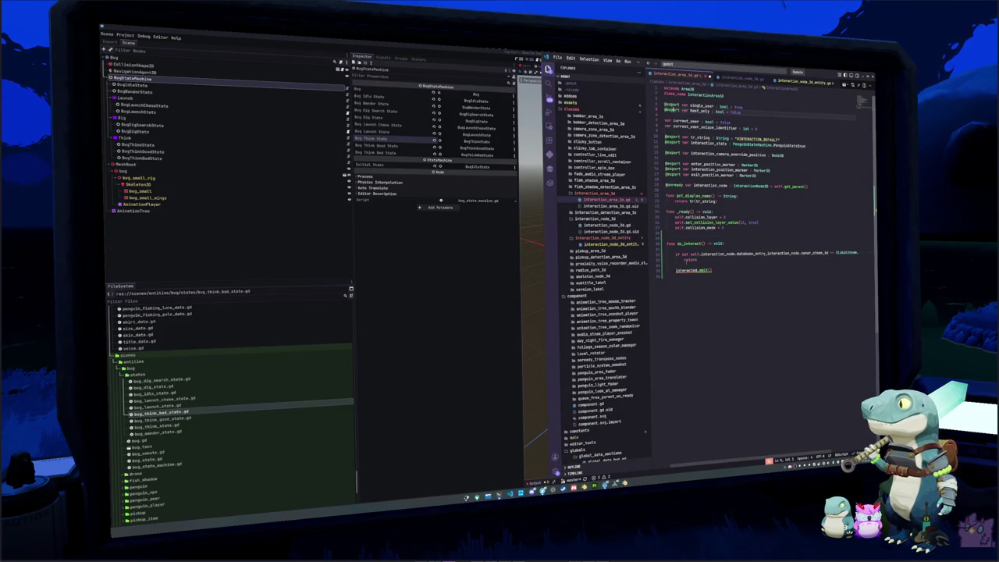
key("Return")
key("Return")
type("signal ")
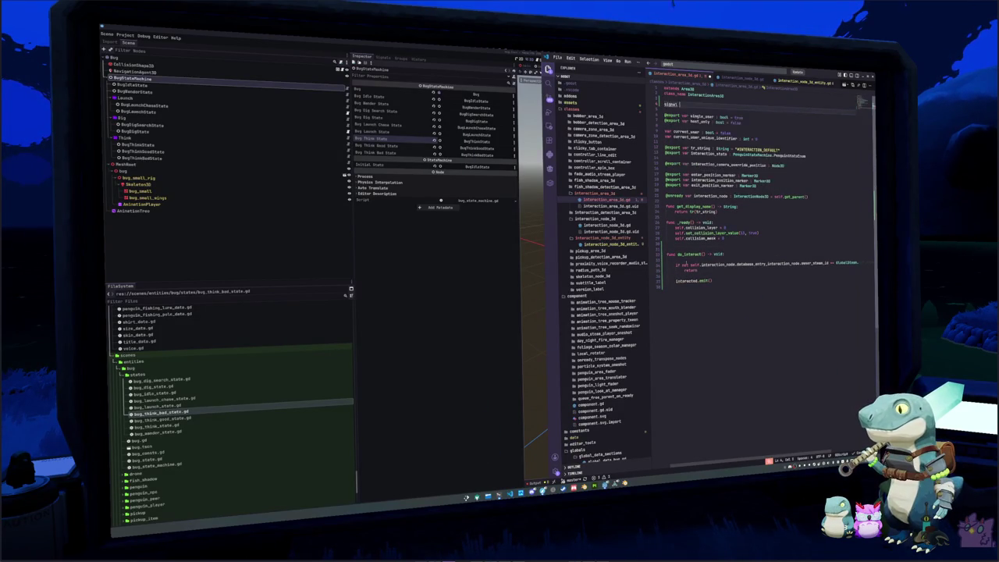
type("start_interaction")
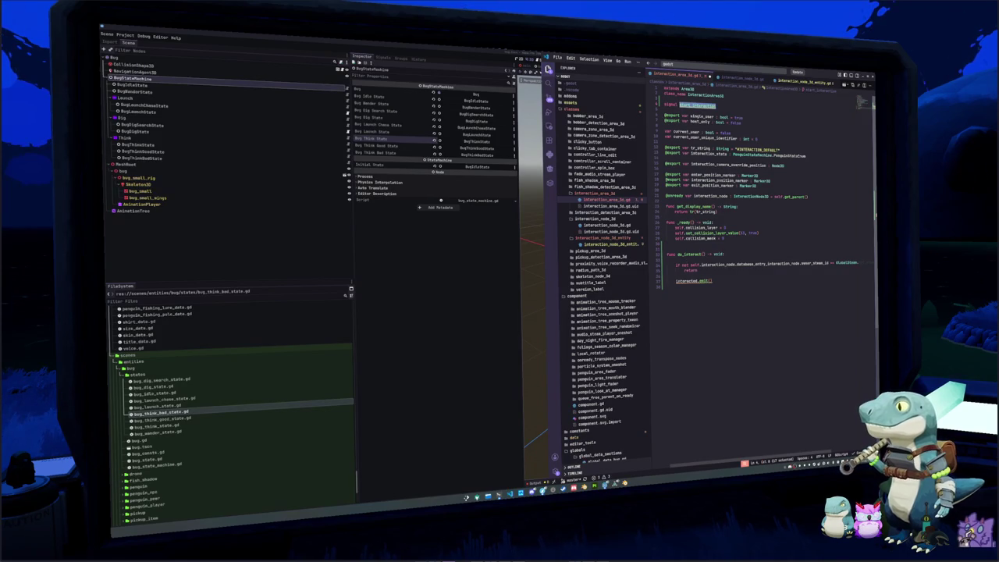
double_click(693, 281)
type("start_interaction")
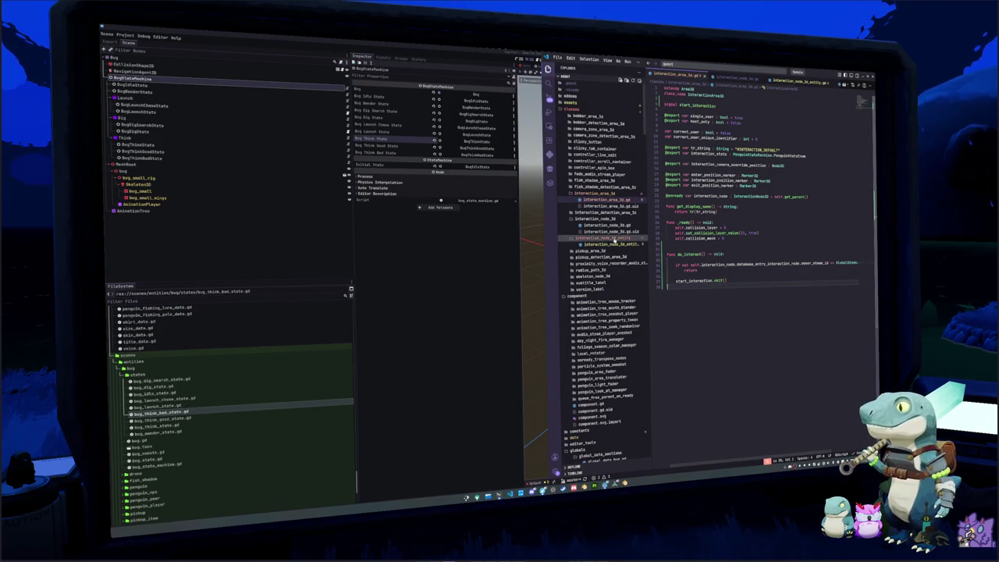
left_click(609, 243)
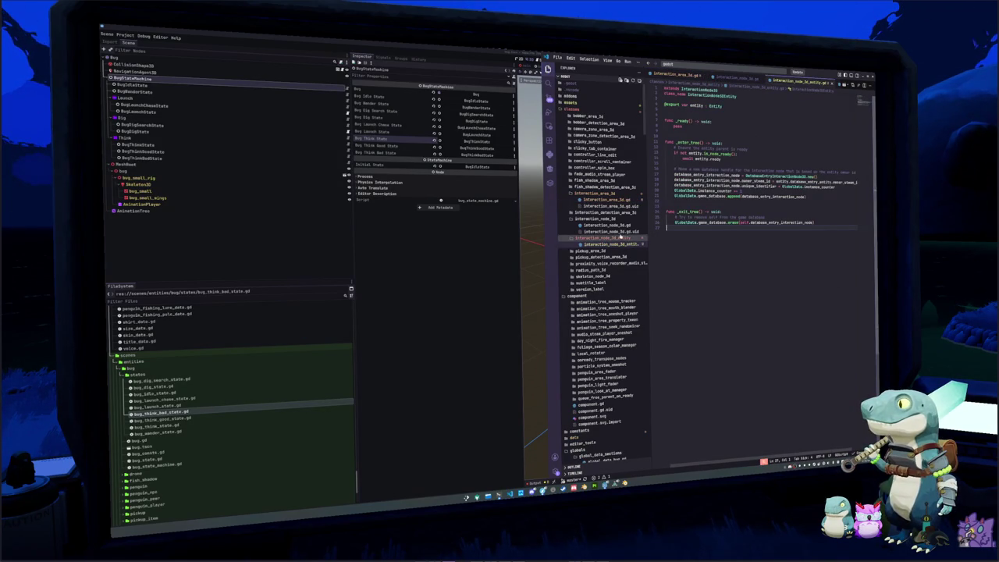
Open global_data_interaction.gd through the quick file search
left_click(733, 73)
key("ctrl+p")
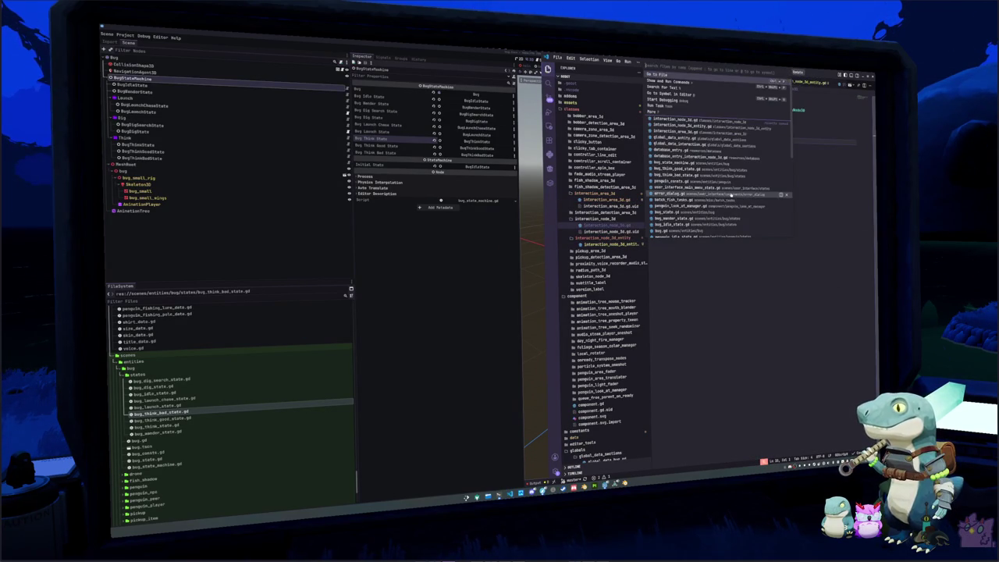
type("global_data_interactio")
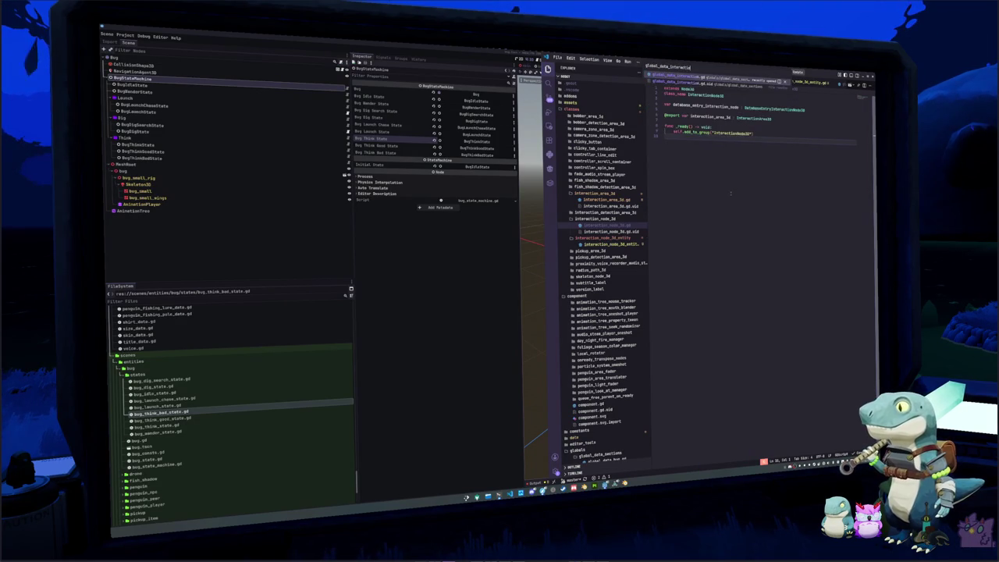
key("Return")
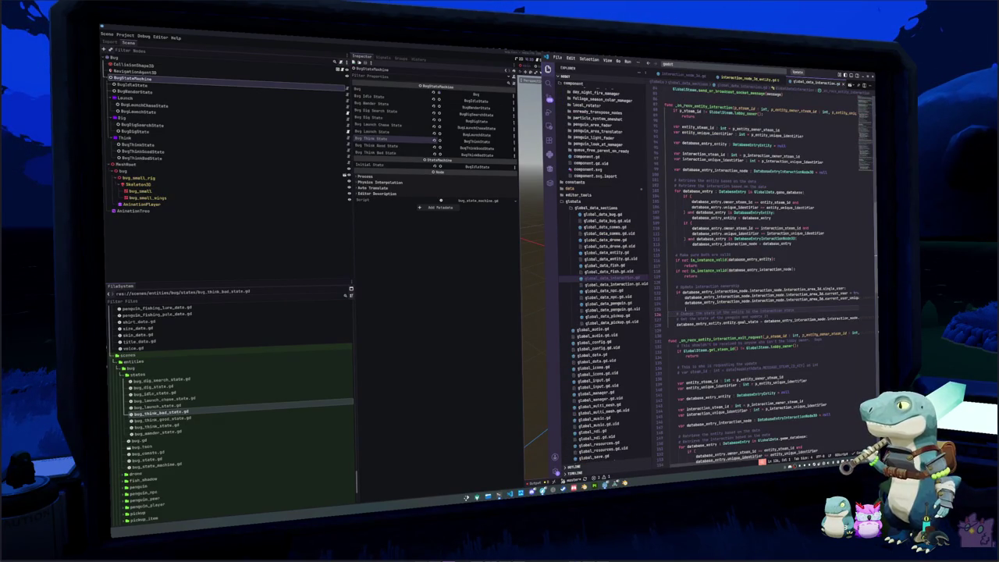
After the goal-state assignment, add a database_entry_interaction_node.interaction_area_3d.interact call
scroll(749, 305, "down", 2)
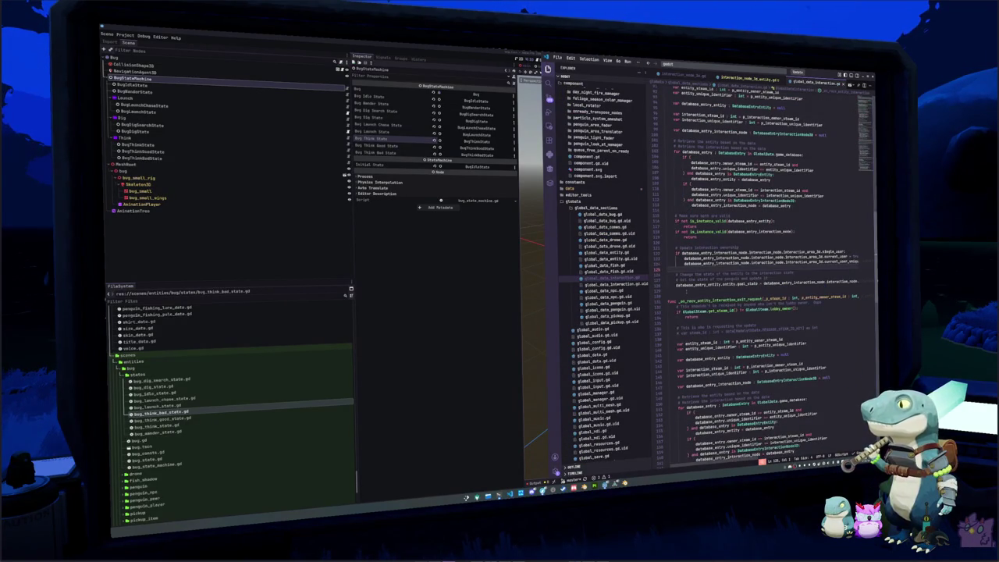
left_click(786, 287)
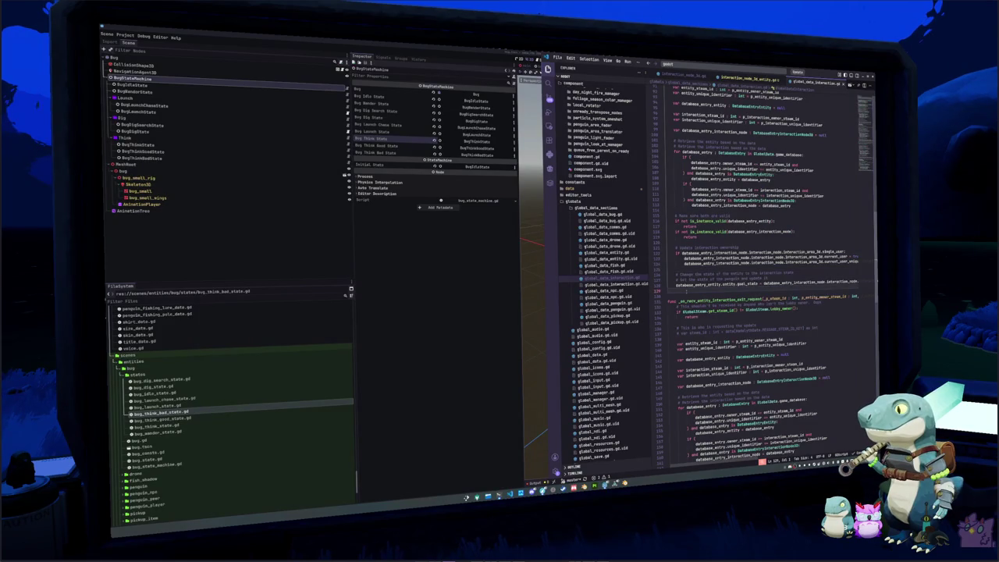
scroll(787, 288, "up", 1)
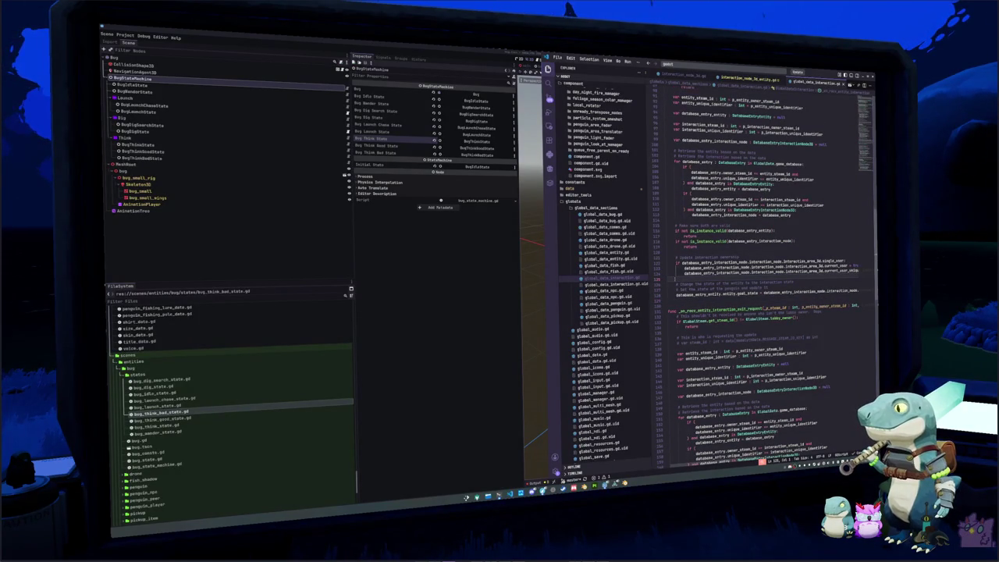
left_click(670, 300)
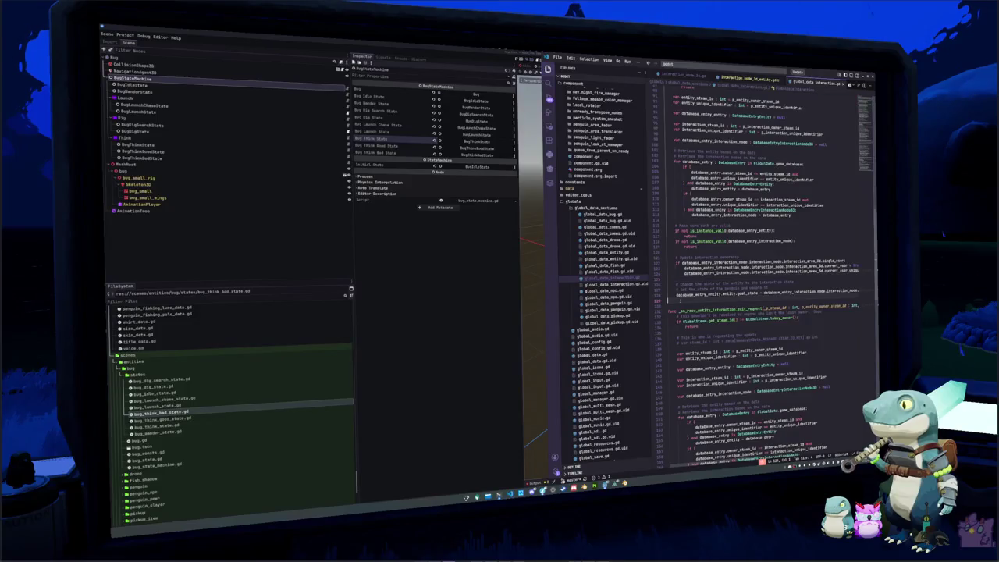
scroll(761, 273, "up", 1)
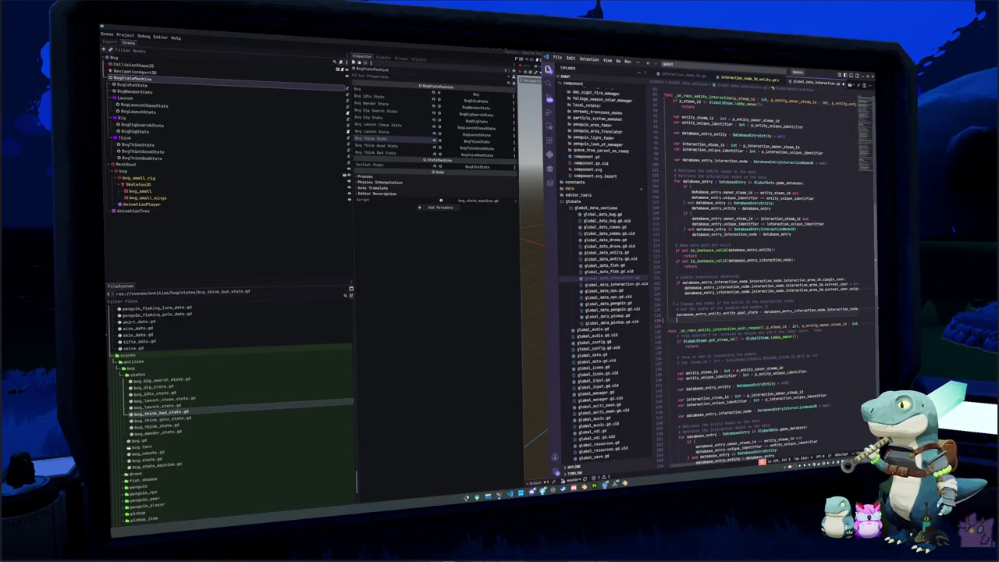
type("database_ent")
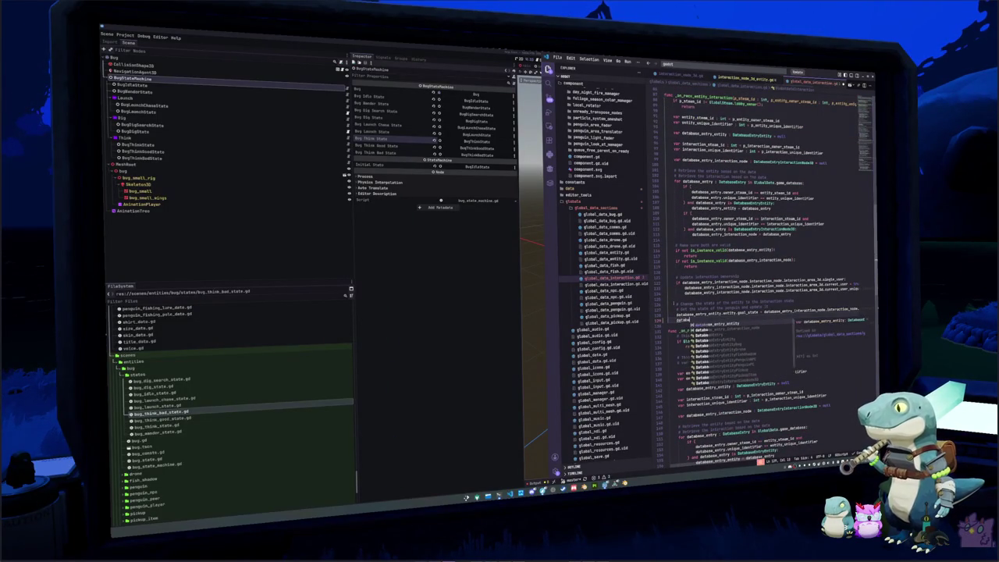
type("ry")
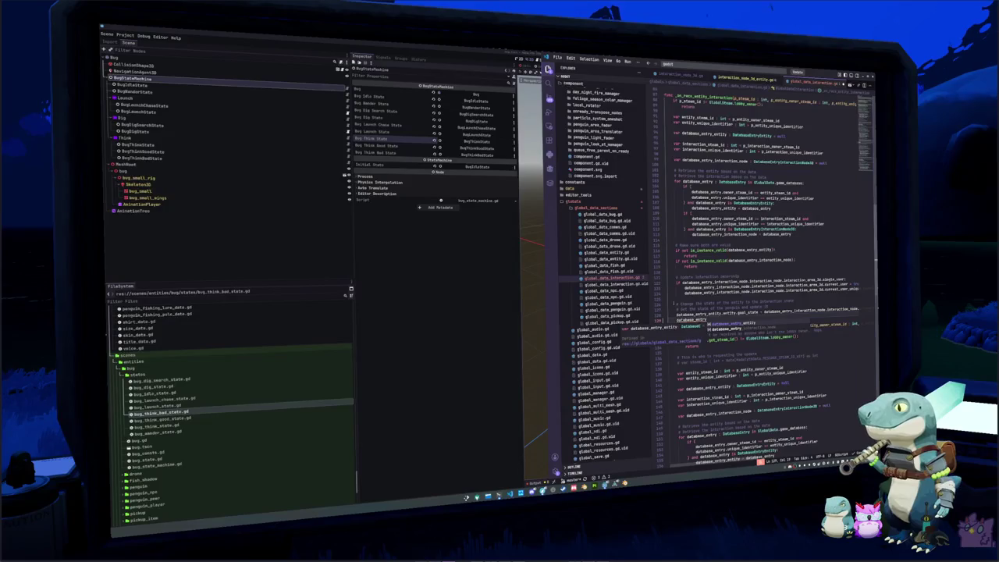
type("_interaction")
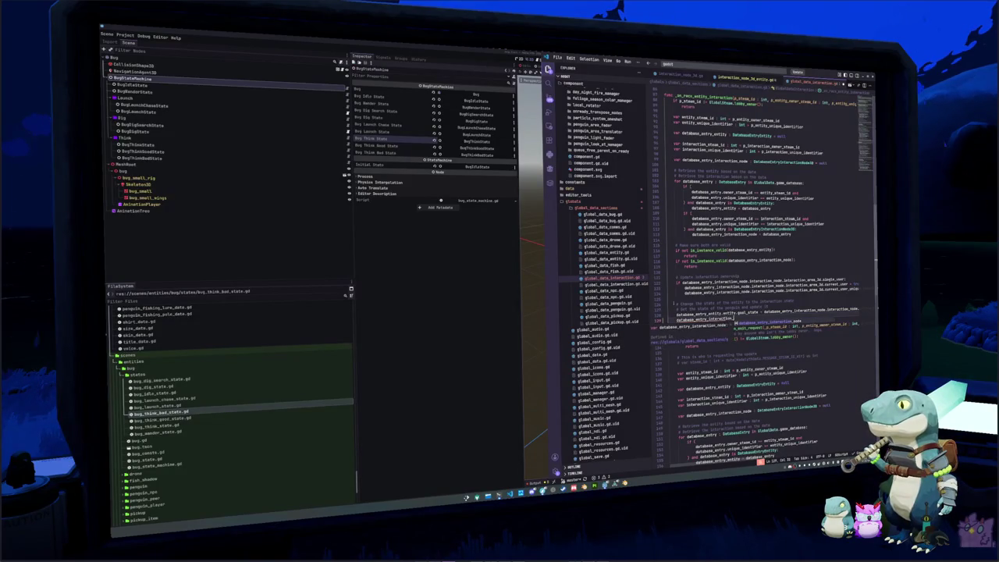
type("_node.interaction")
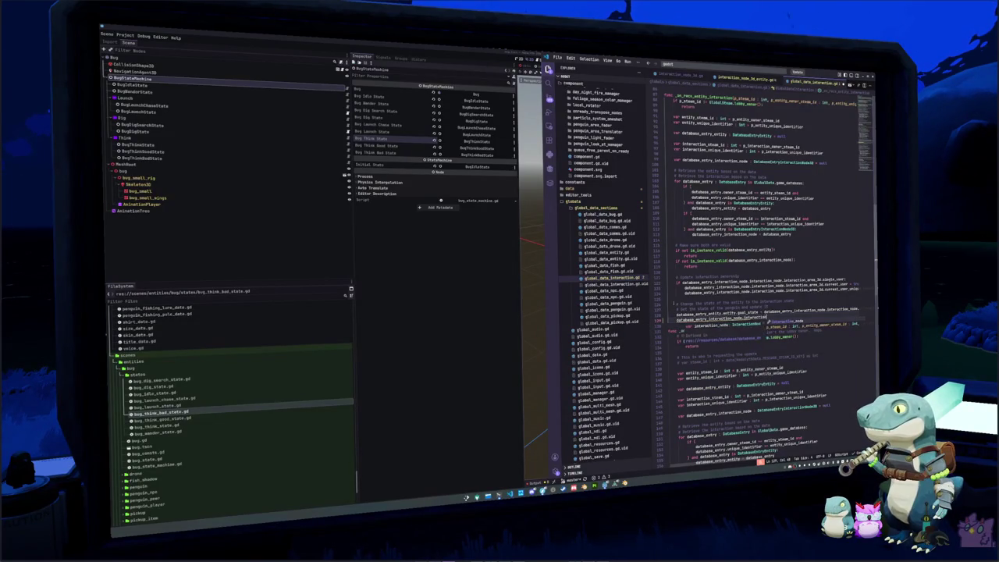
type("_")
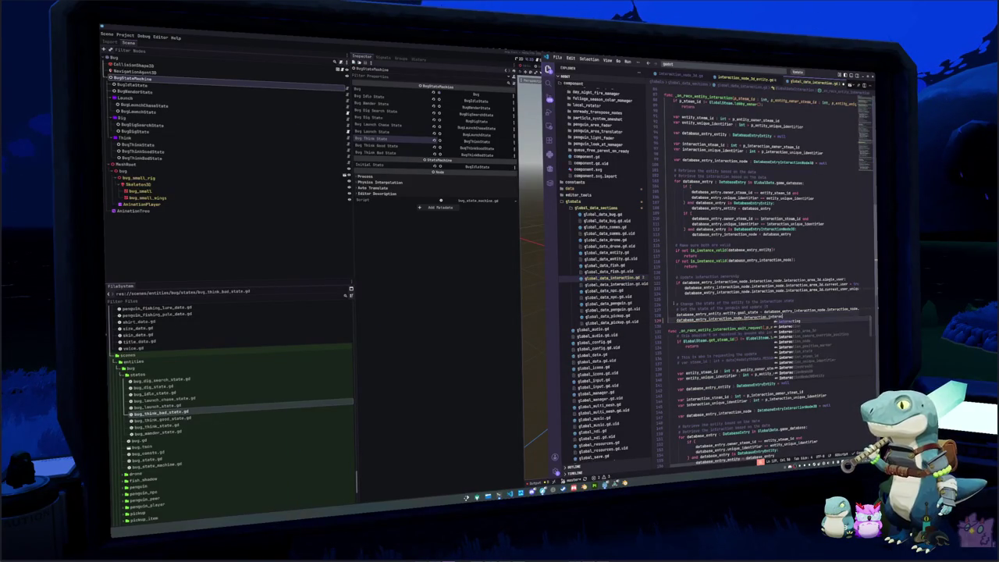
type("area")
key("Return")
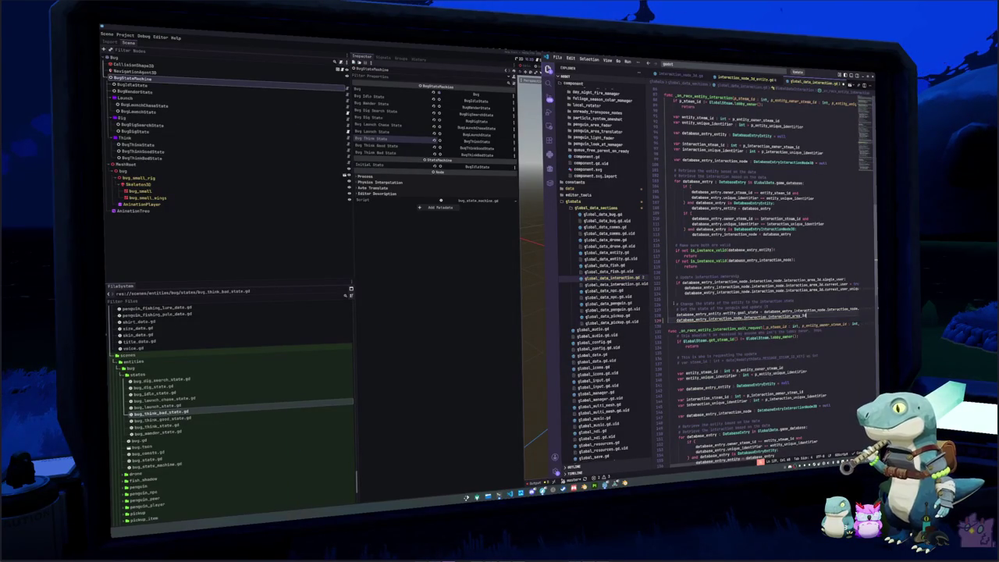
type(".interaction")
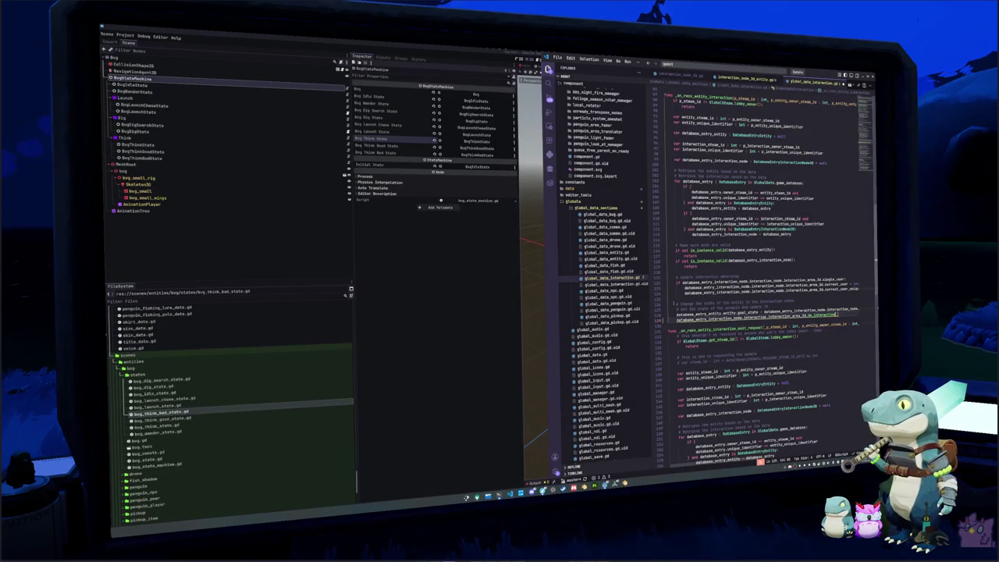
Save global_data_interaction.gd and jump to where interaction_area_3d is declared
mouse_move(749, 315)
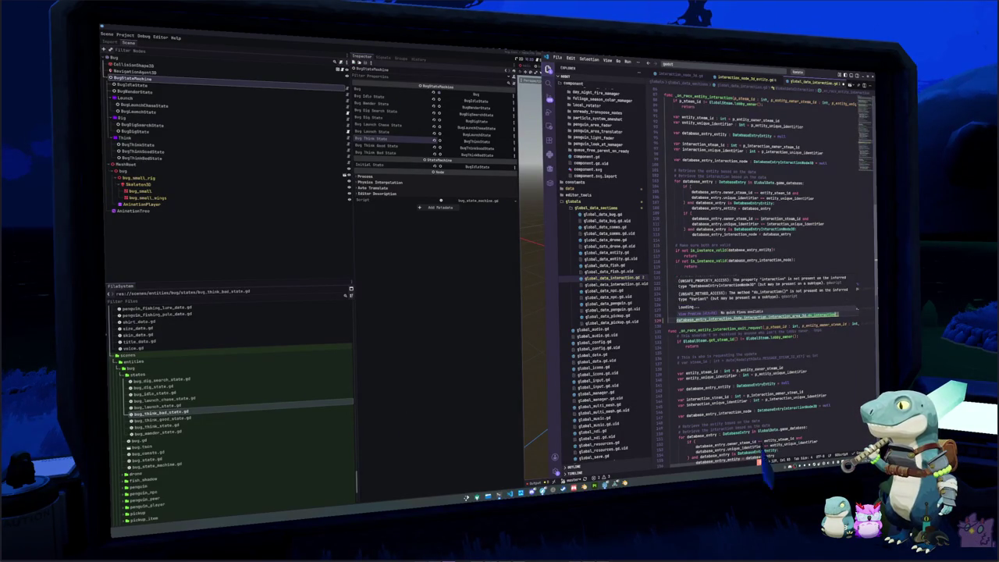
double_click(754, 316)
left_click(847, 316)
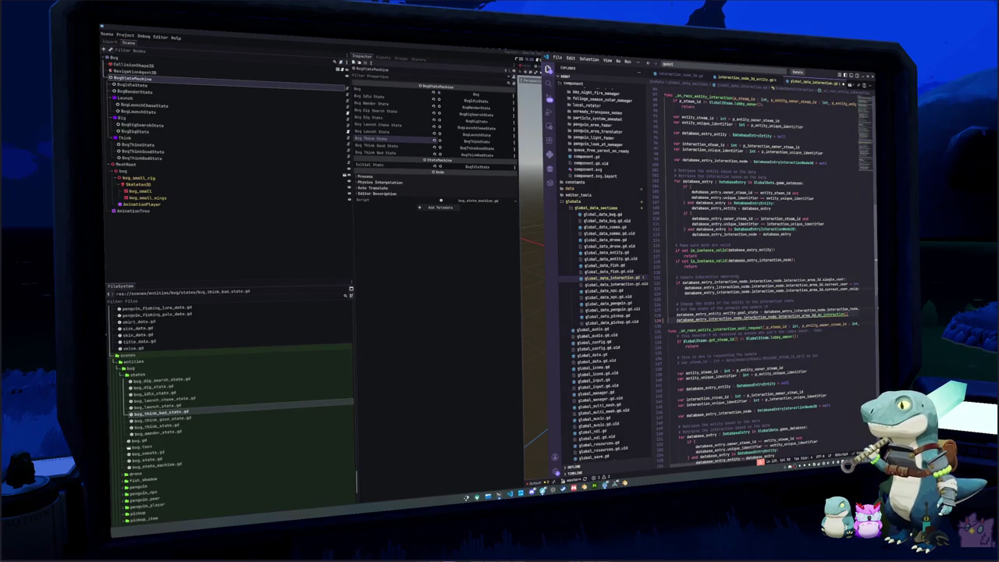
double_click(804, 315)
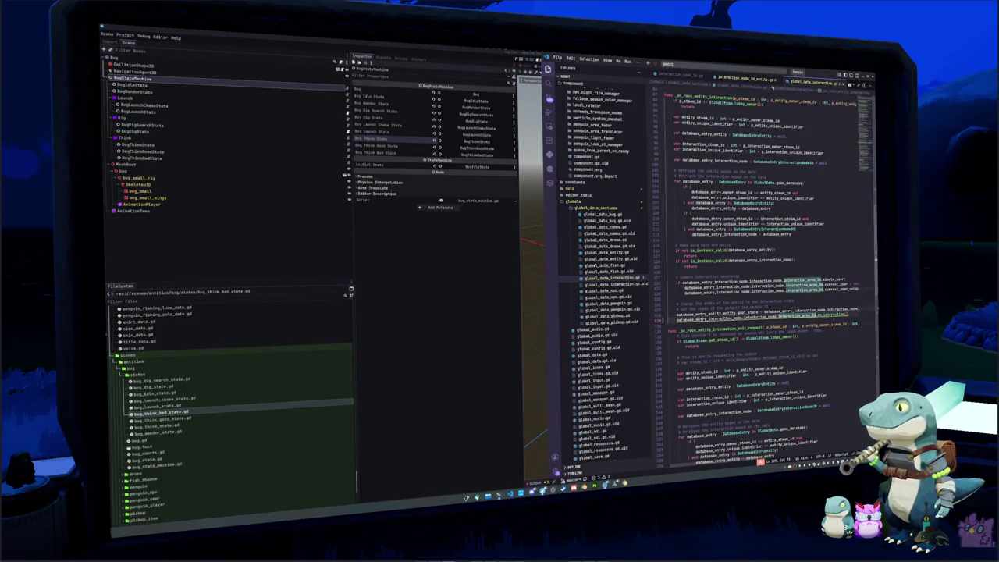
key("ctrl+s")
double_click(819, 315)
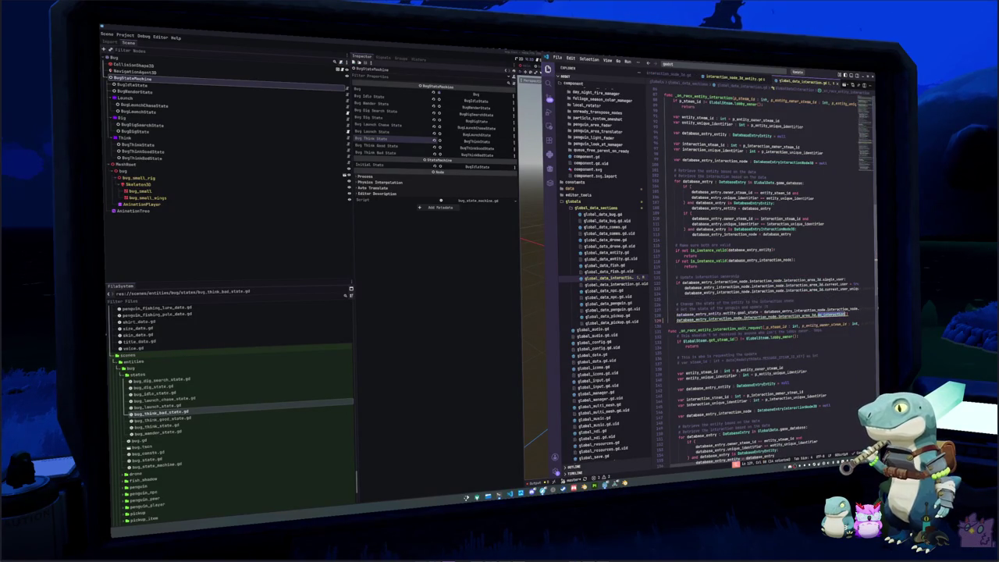
left_click(819, 315, "ctrl")
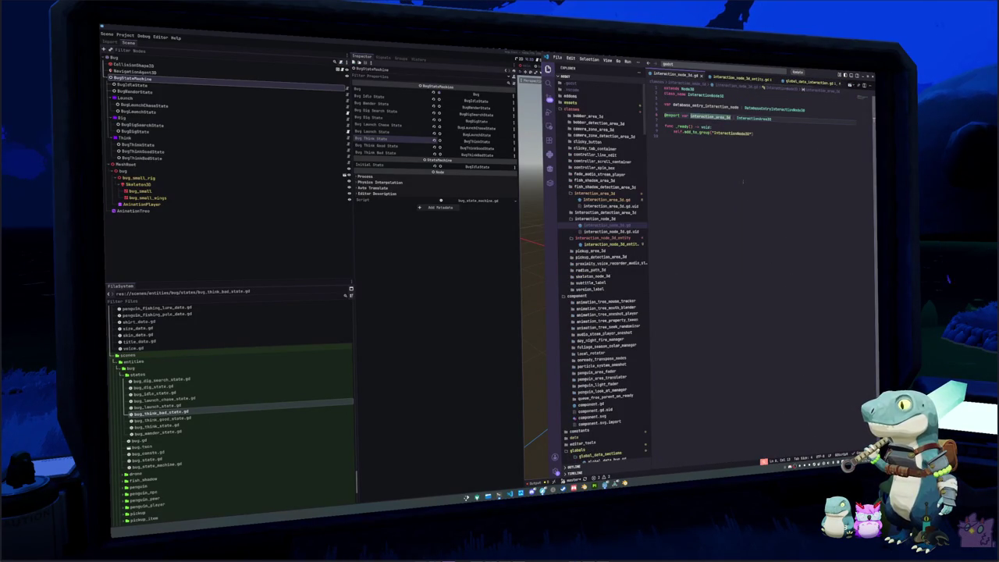
Open the InteractionArea3D class script and read its do_interaction function
left_click(752, 119, "ctrl")
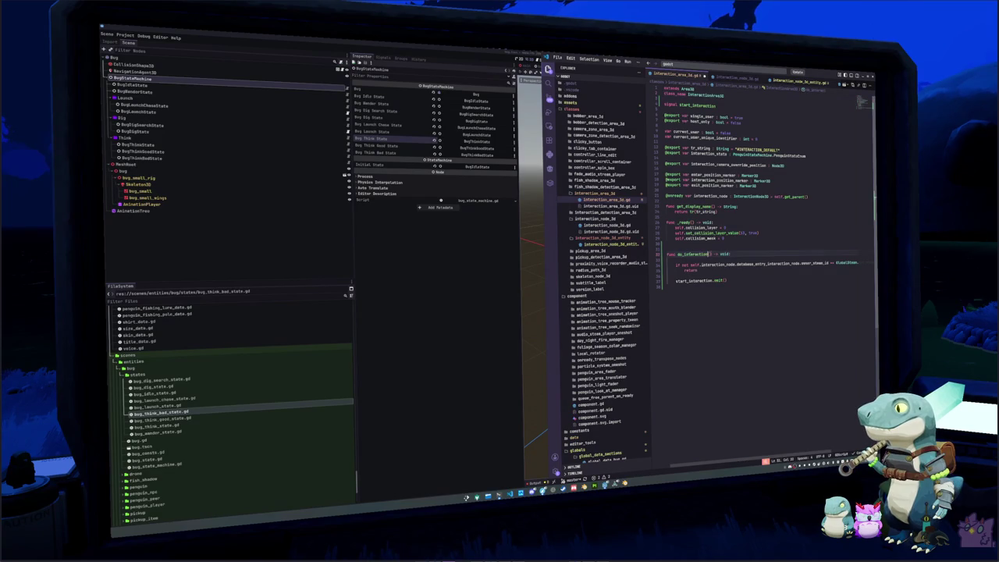
left_click(688, 260)
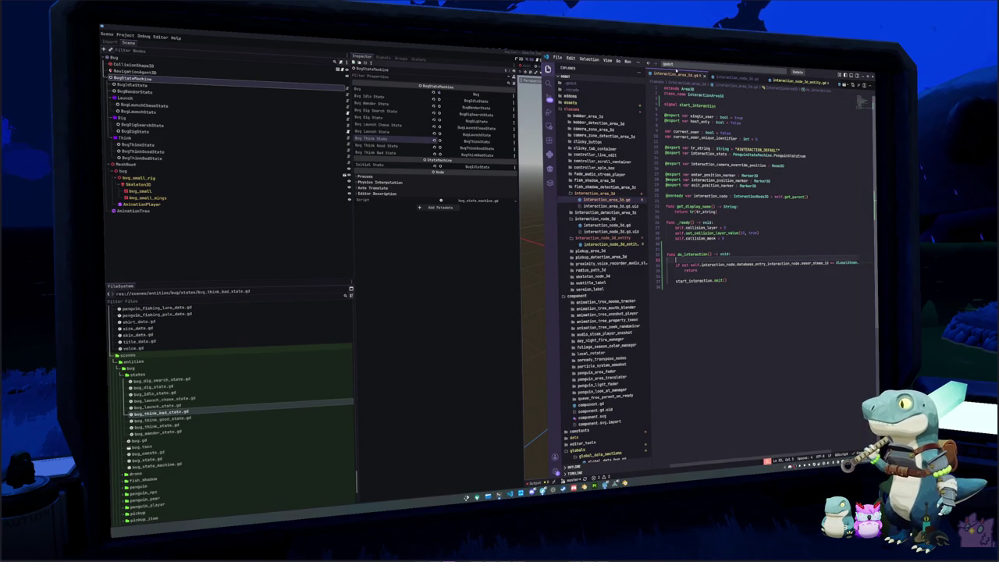
scroll(676, 70, "down", 2)
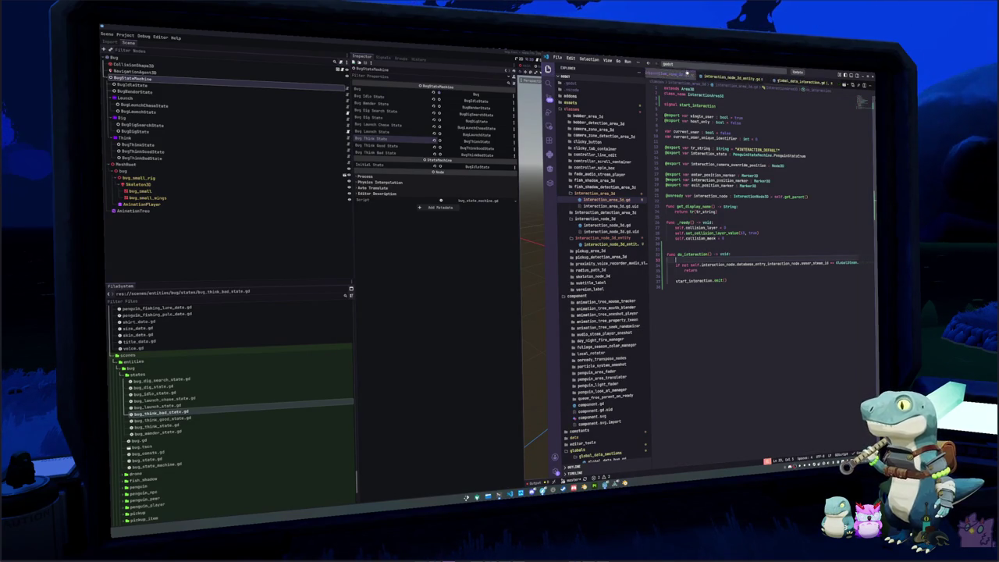
Back in global_data_interaction.gd, insert a blank line at line 130 before the next function
left_click(802, 81)
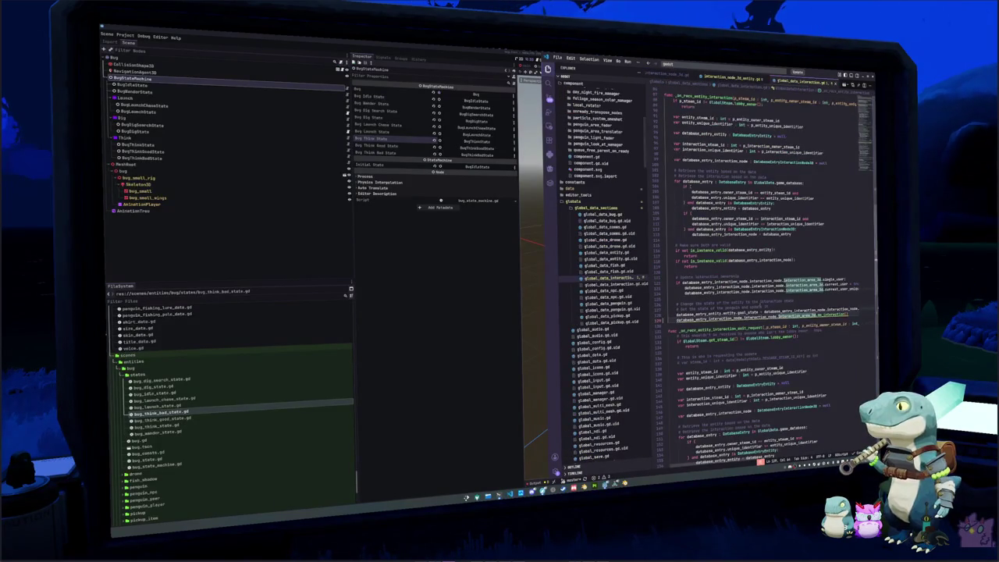
mouse_move(815, 313)
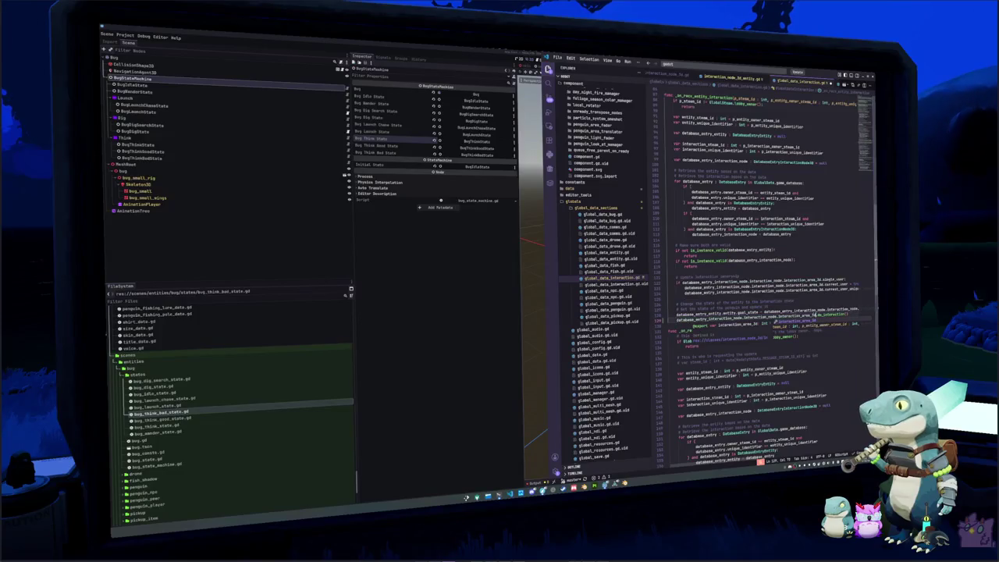
left_click(669, 321)
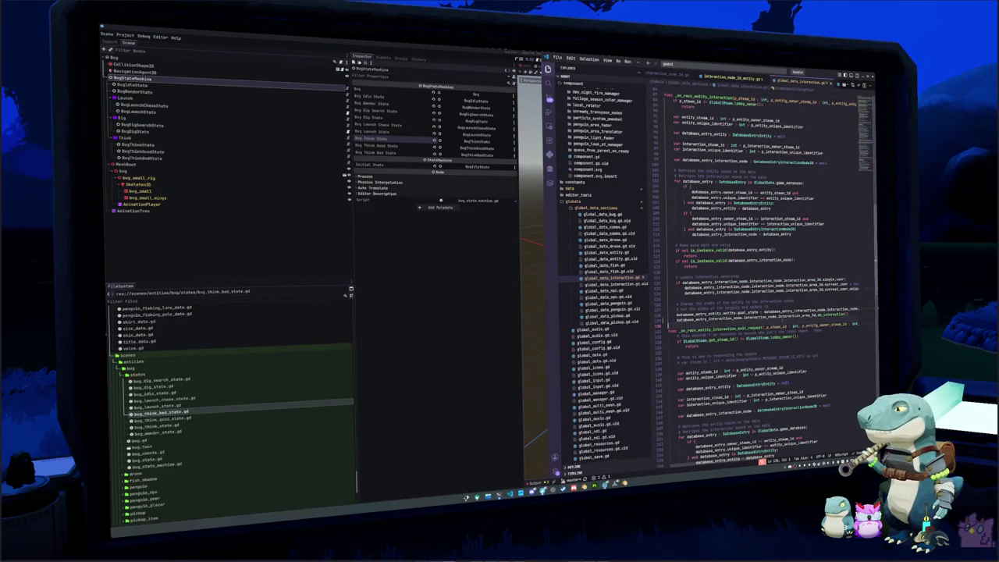
key("Return")
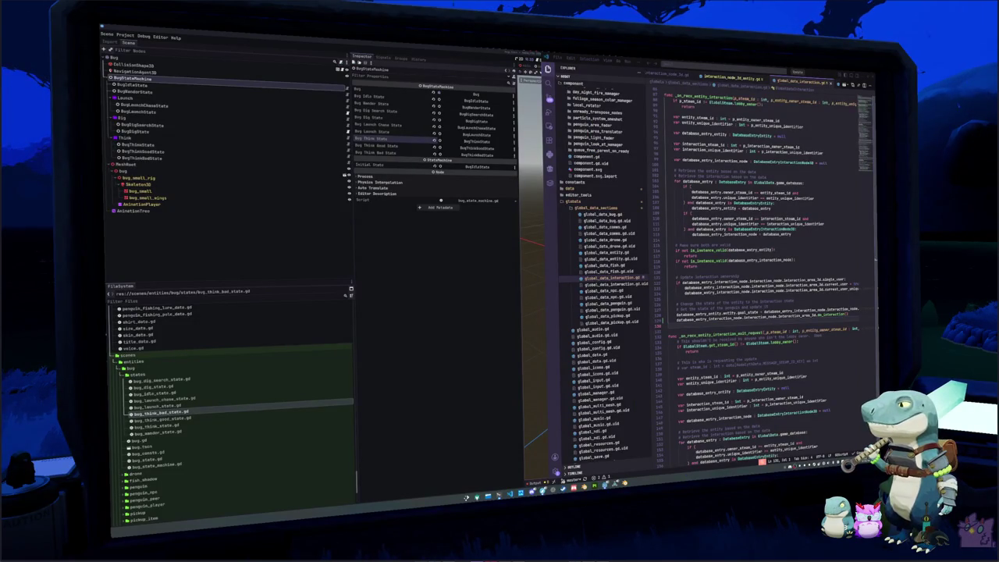
left_click(542, 490)
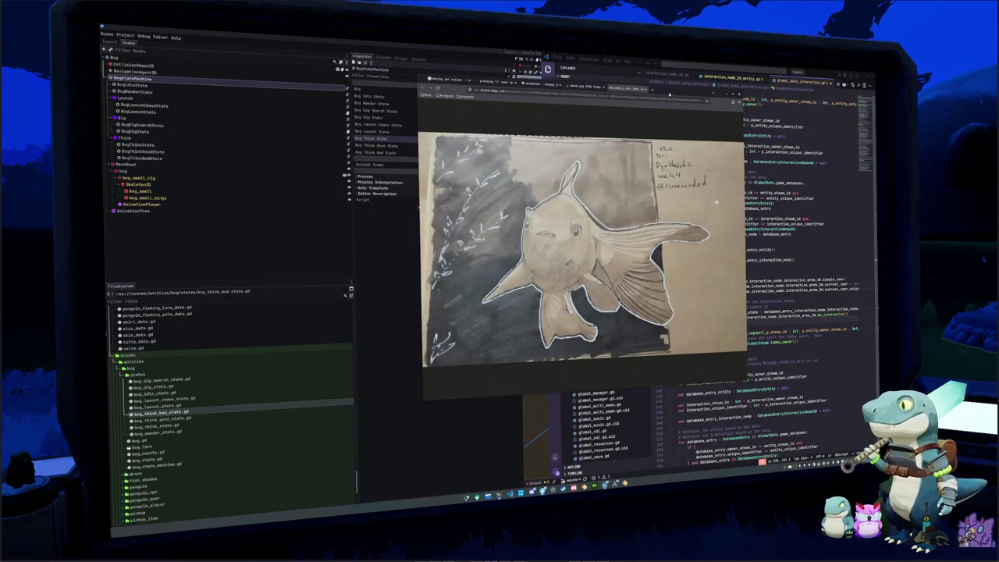
Enlarge the image window and page through the bird drawing photos to the goldfish drawing
left_click_drag(652, 90, 635, 110)
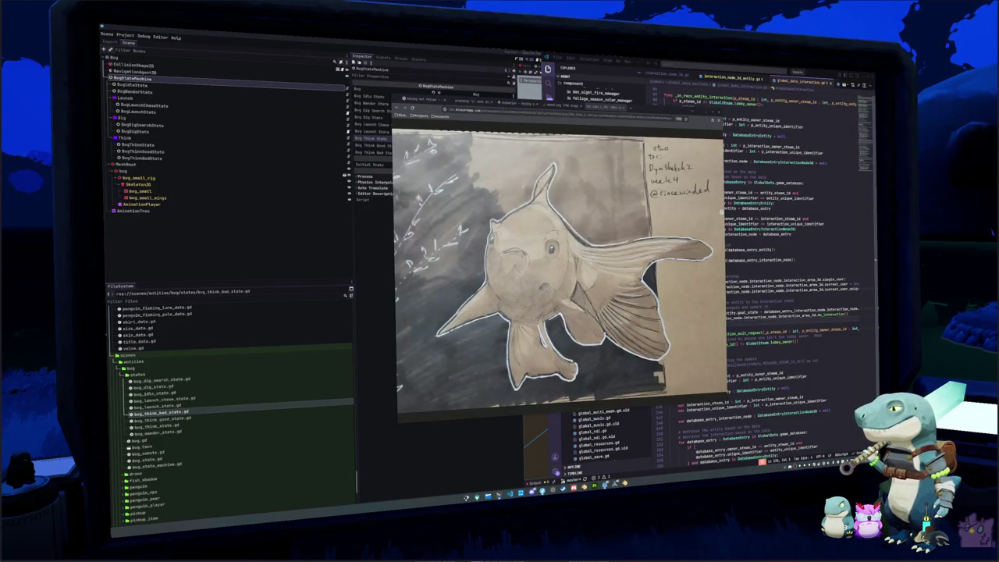
key("Right")
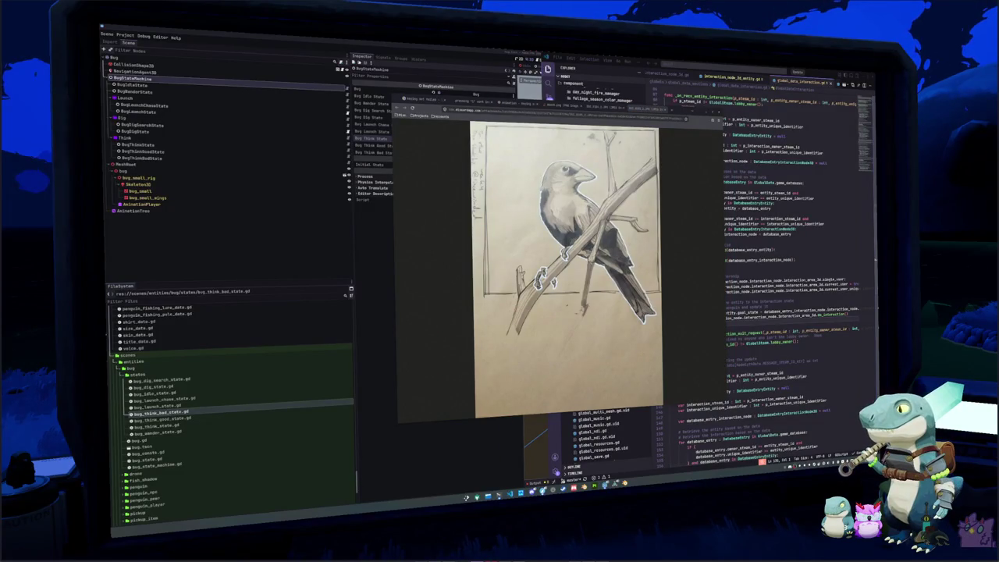
key("Right")
key("Right")
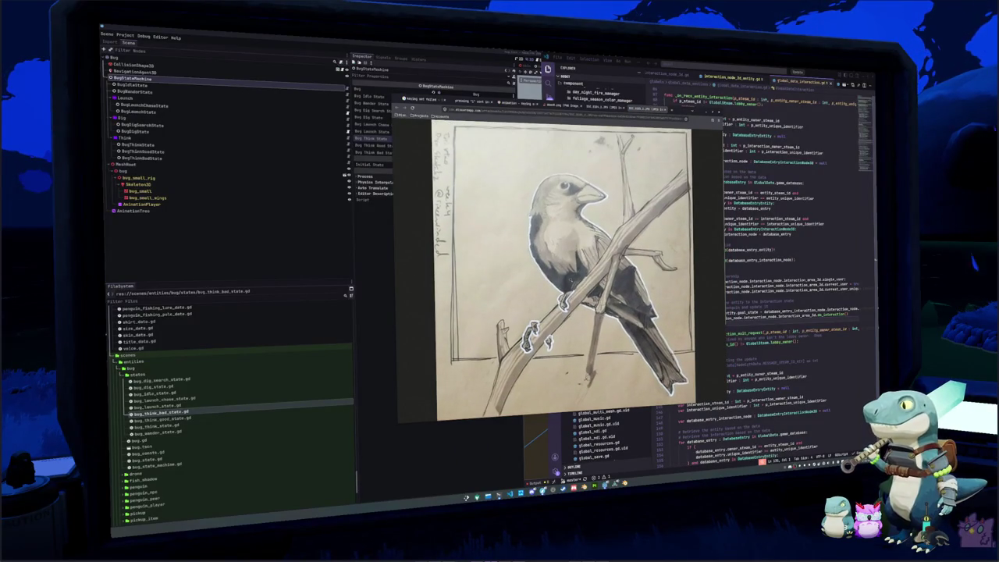
key("Right")
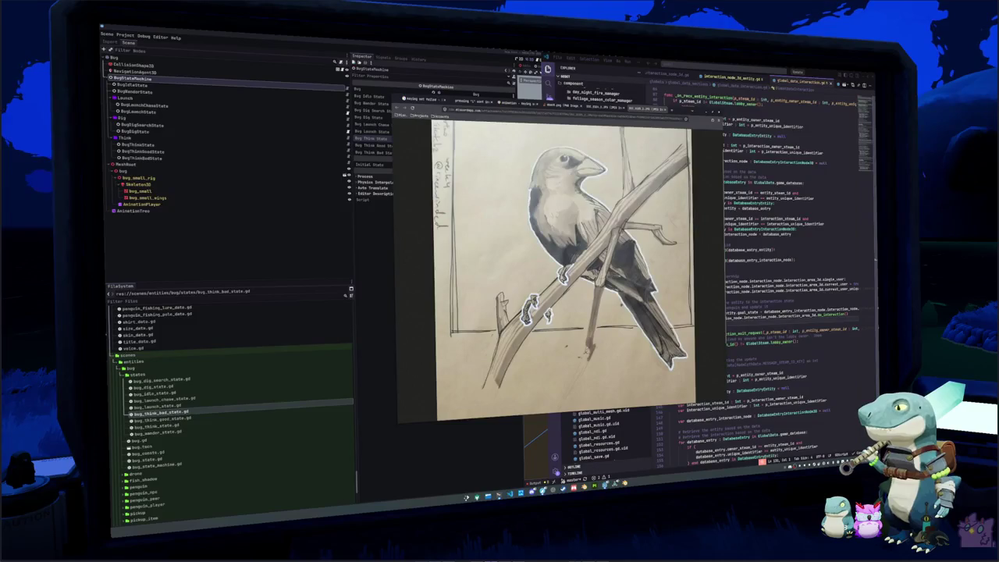
key("Right")
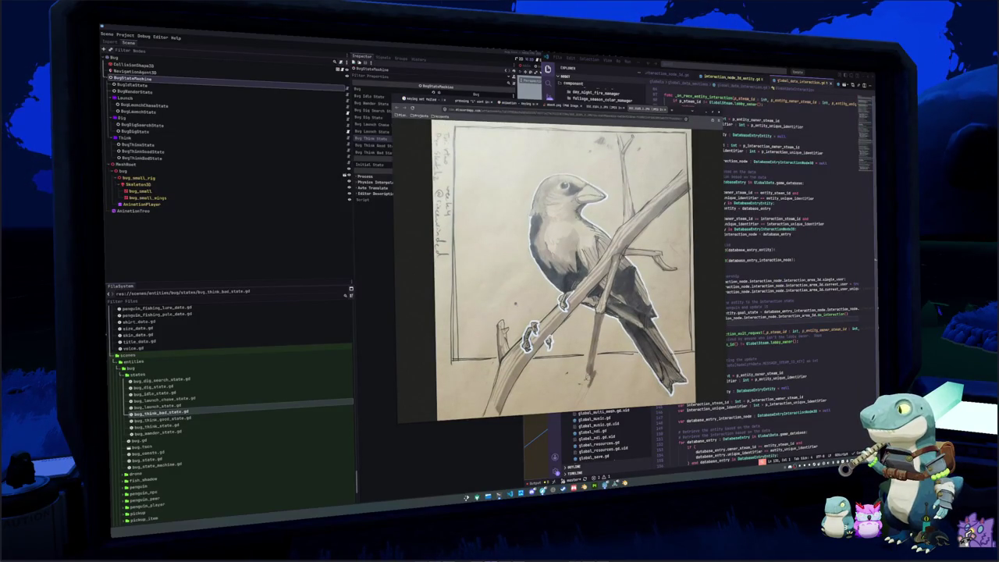
key("Right")
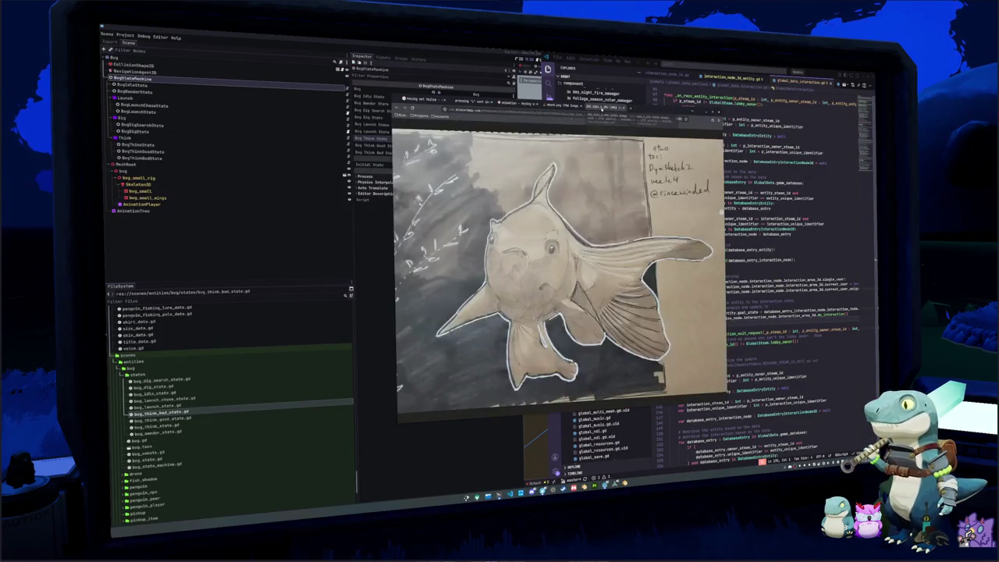
Advance from the goldfish drawing to the Blender screenshot of the cube scene
key("Right")
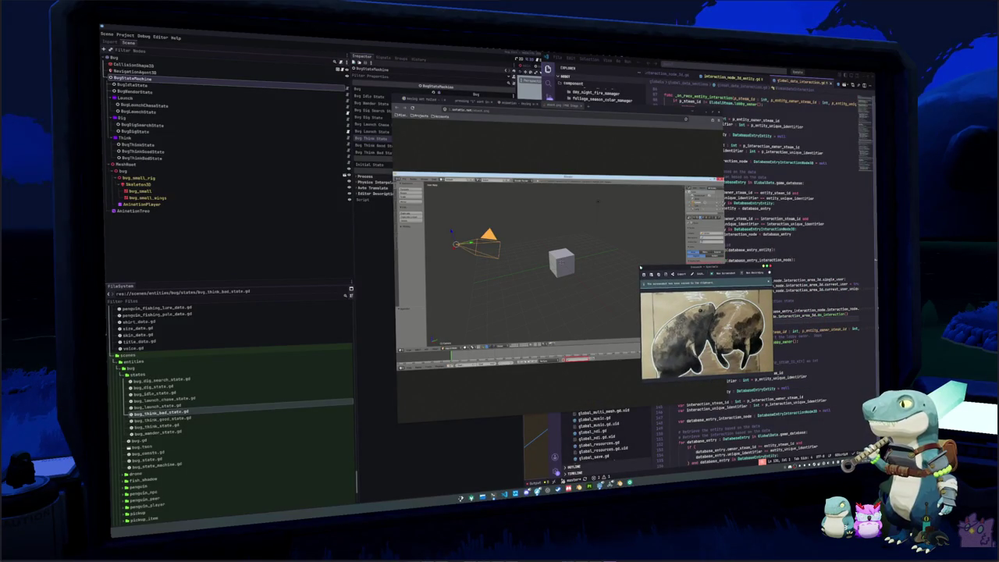
Enlarge the manatee screenshot, then close it and the browser pages to return to Godot and VS Code
mouse_move(638, 265)
left_mouse_down()
mouse_move(559, 186)
mouse_move(398, 117)
mouse_move(390, 93)
mouse_move(427, 79)
left_mouse_up()
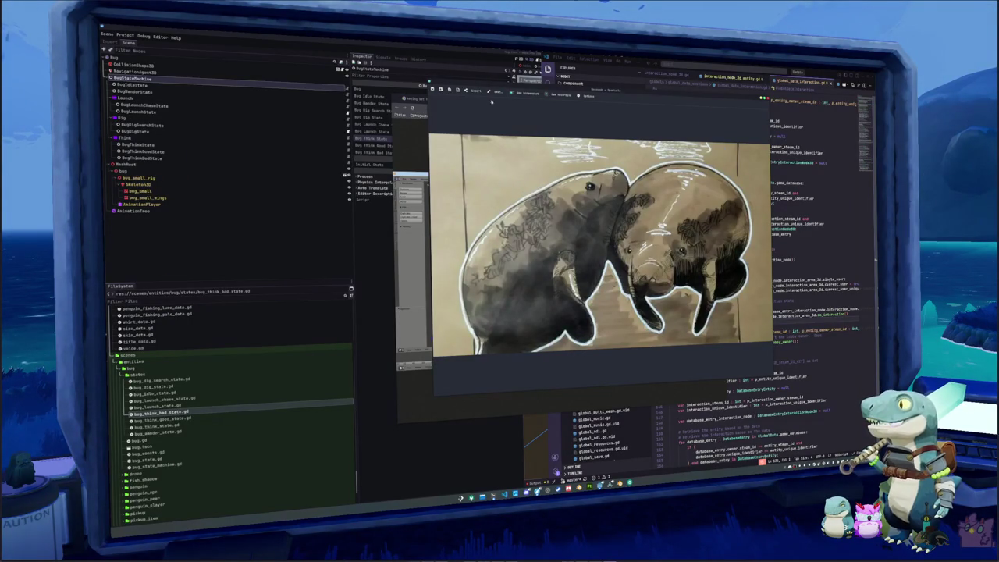
key("Escape")
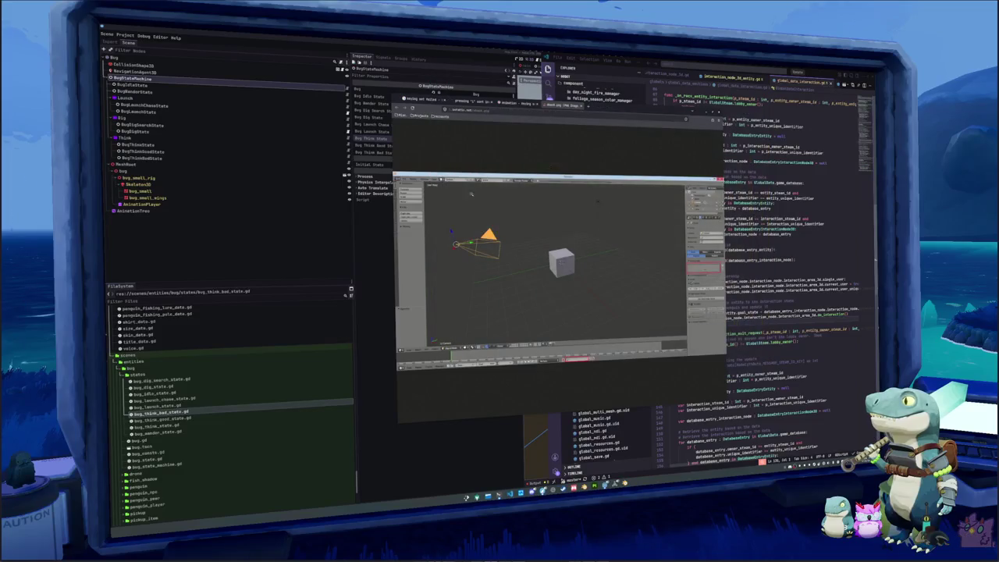
key("ctrl+w")
key("ctrl+w")
key("ctrl+w")
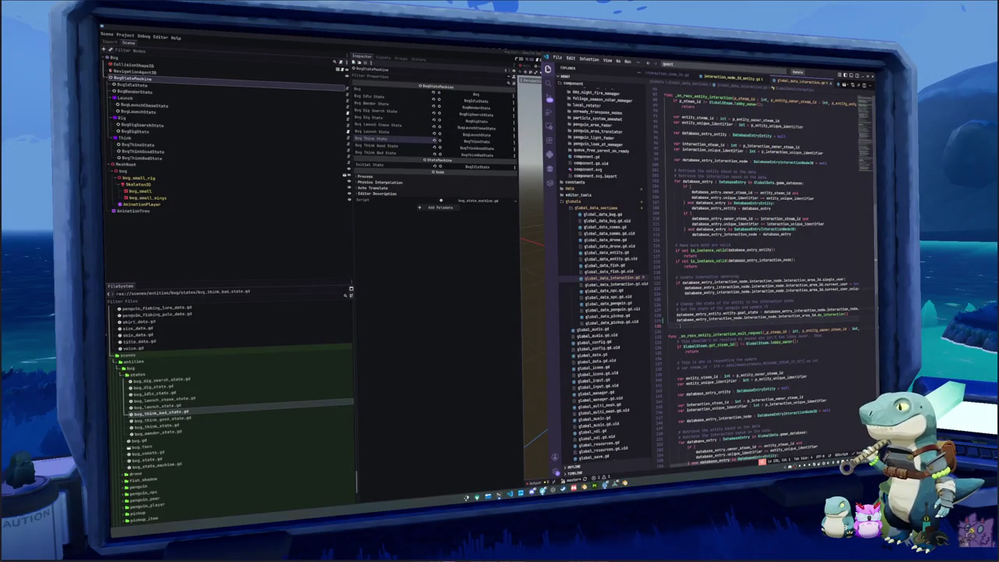
Search 'interaction' when adding a node to Bug, then launch KolourPaint with a blank canvas
scroll(665, 321, "down", 1)
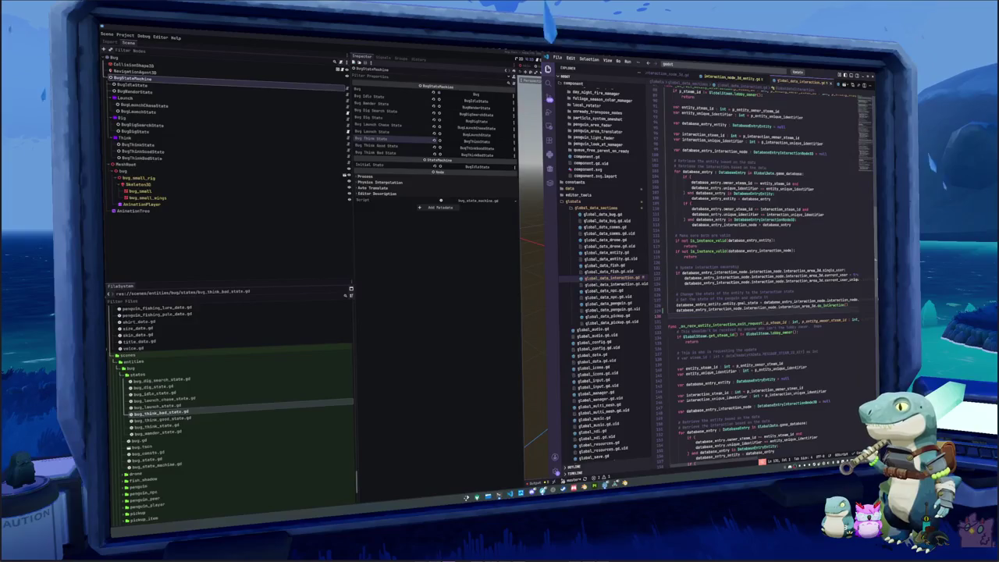
left_click(487, 285)
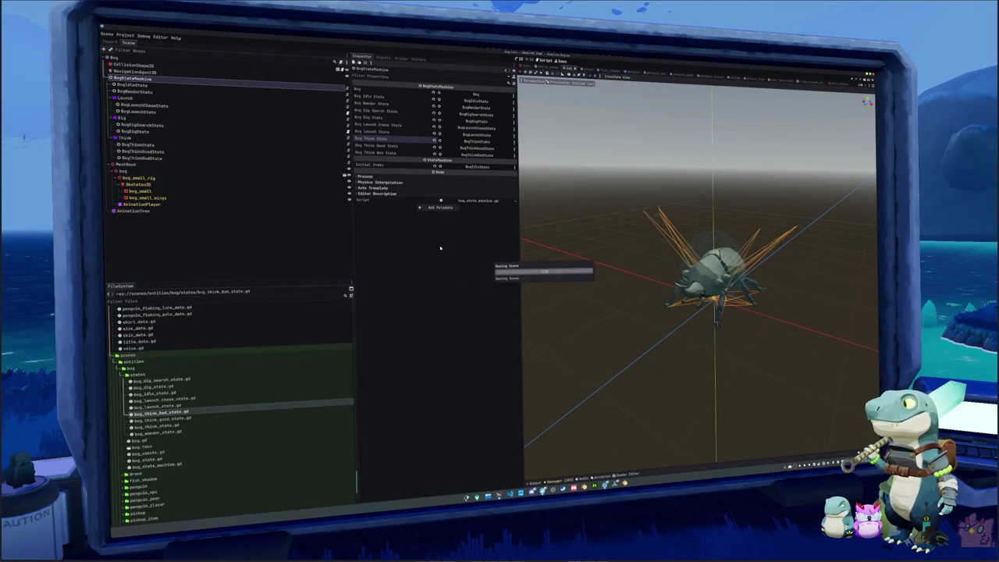
left_click(125, 59)
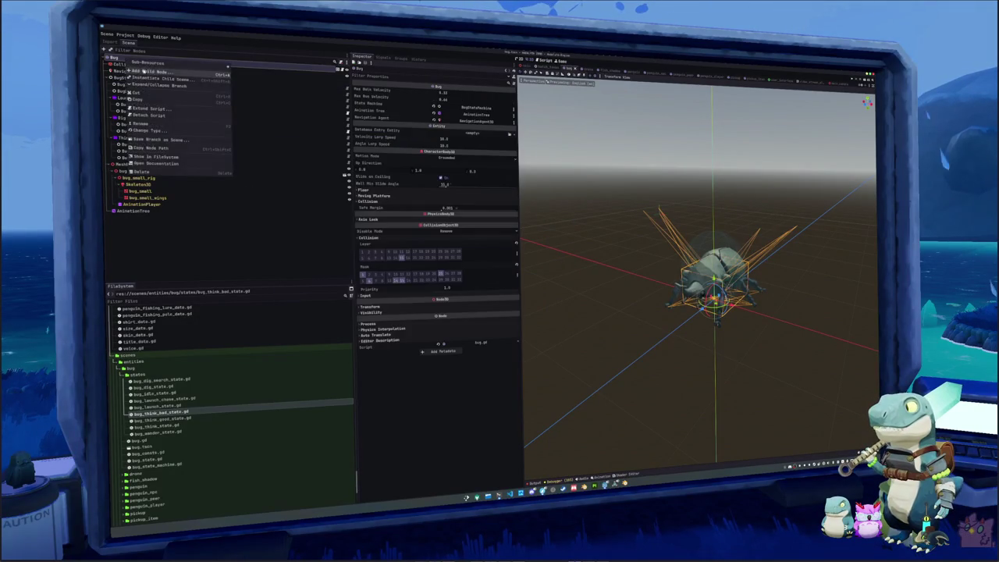
key("ctrl+a")
type("interaction")
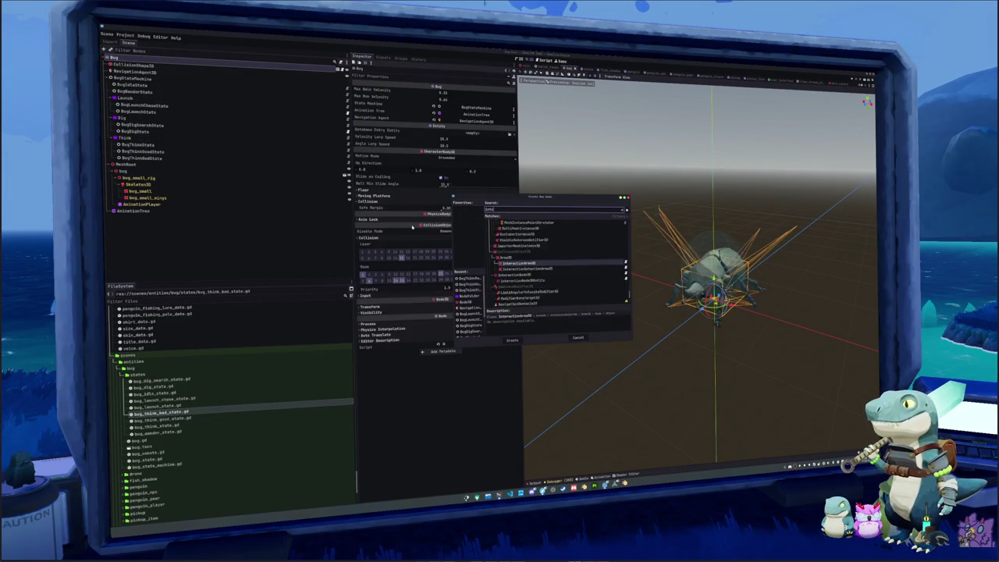
key("Down")
key("Down")
key("Down")
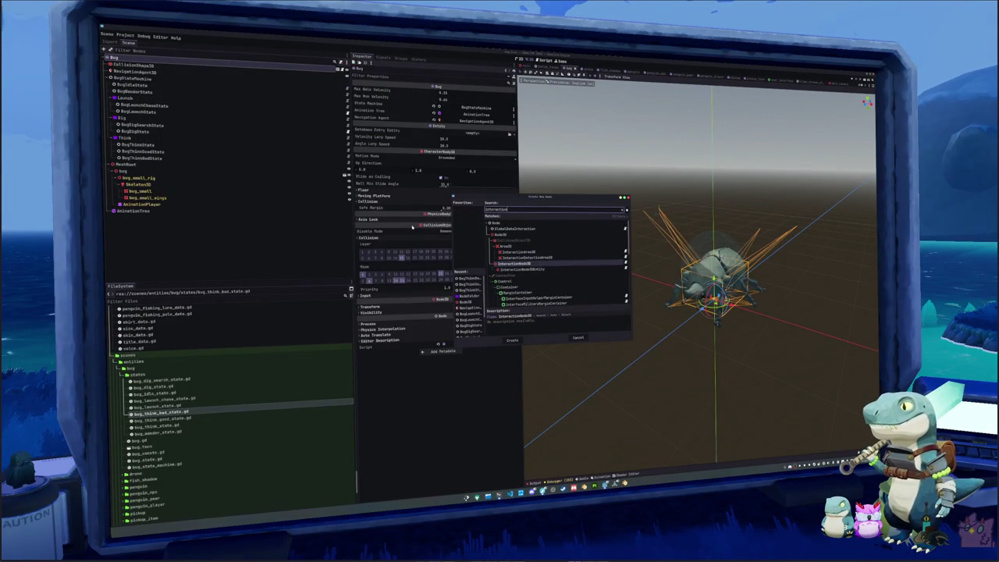
key("super")
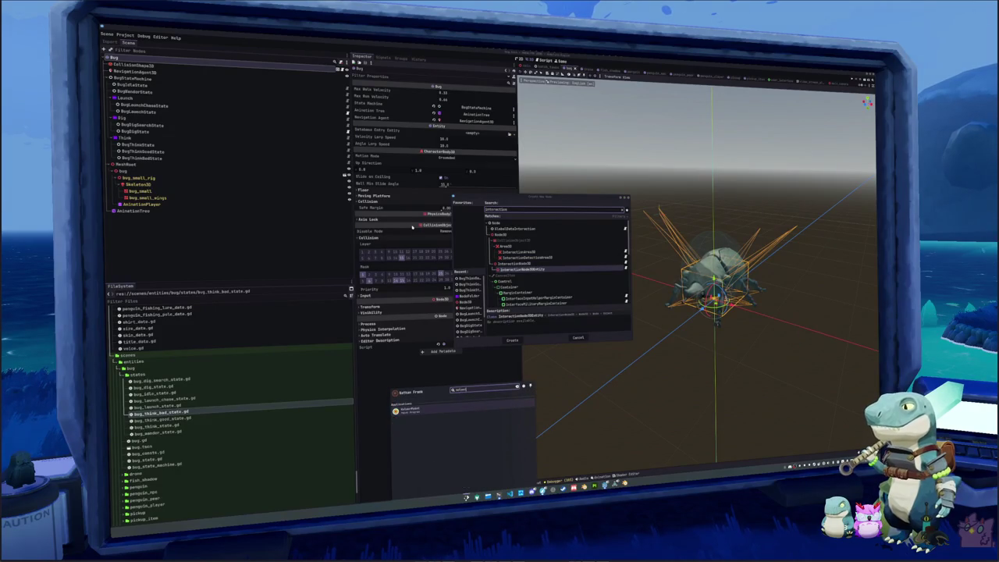
key("Return")
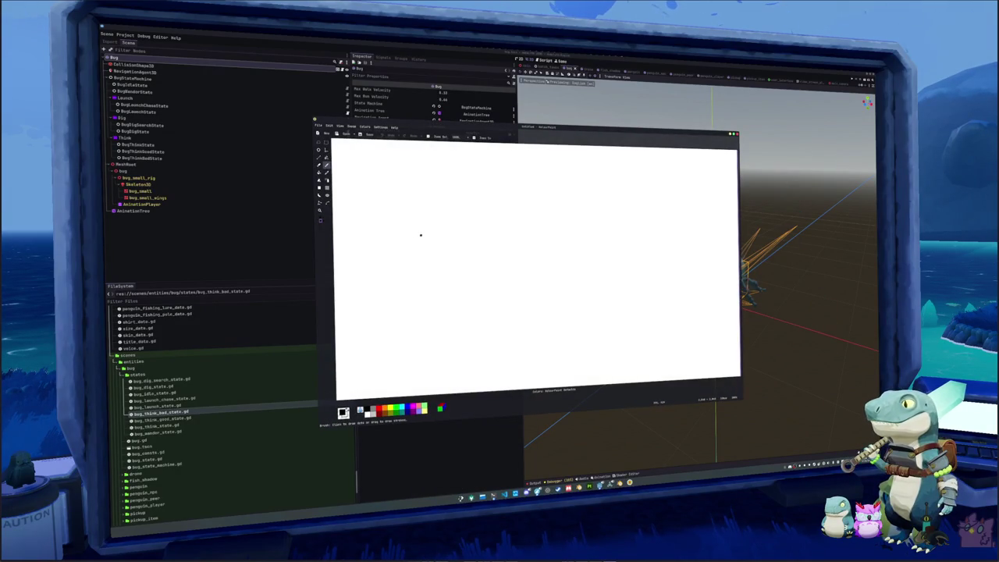
Doodle a round smiling creature with dot eyes, a left tail and a flipper, then quit KolourPaint
mouse_move(548, 223)
left_mouse_down()
mouse_move(508, 227)
mouse_move(597, 319)
mouse_move(561, 221)
mouse_move(549, 223)
left_mouse_up()
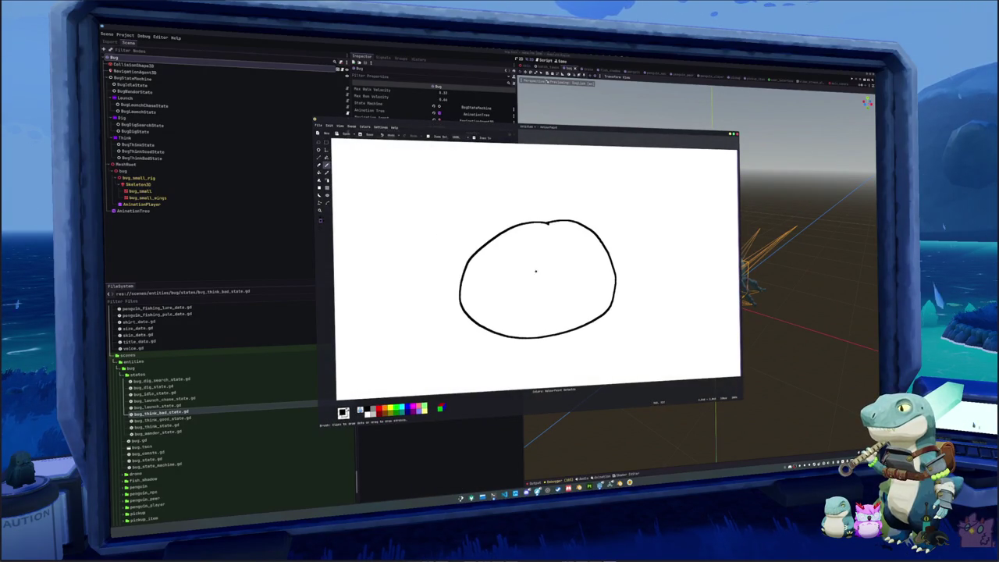
mouse_move(547, 291)
left_mouse_down()
mouse_move(579, 296)
mouse_move(601, 281)
left_mouse_up()
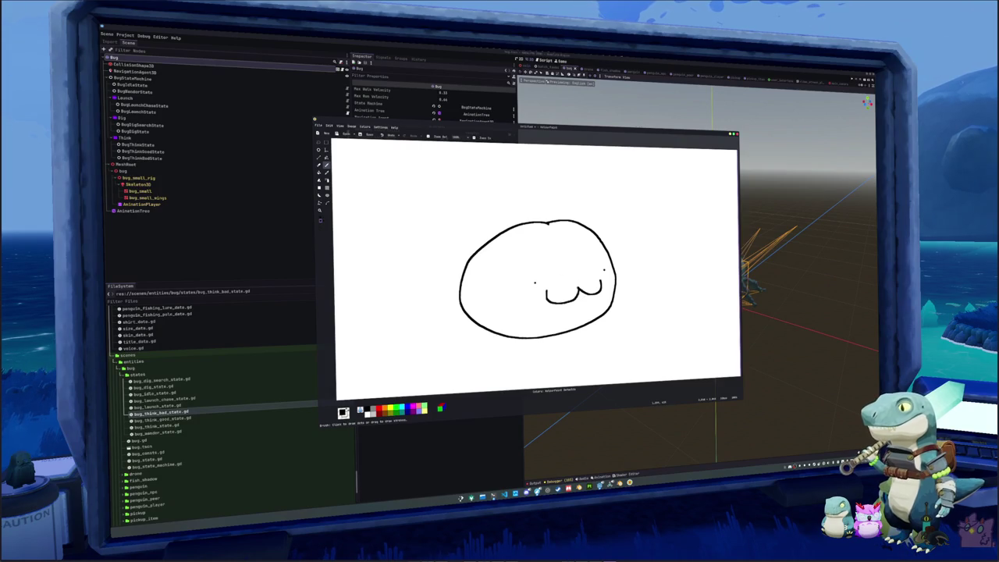
left_click(578, 277)
left_click(603, 270)
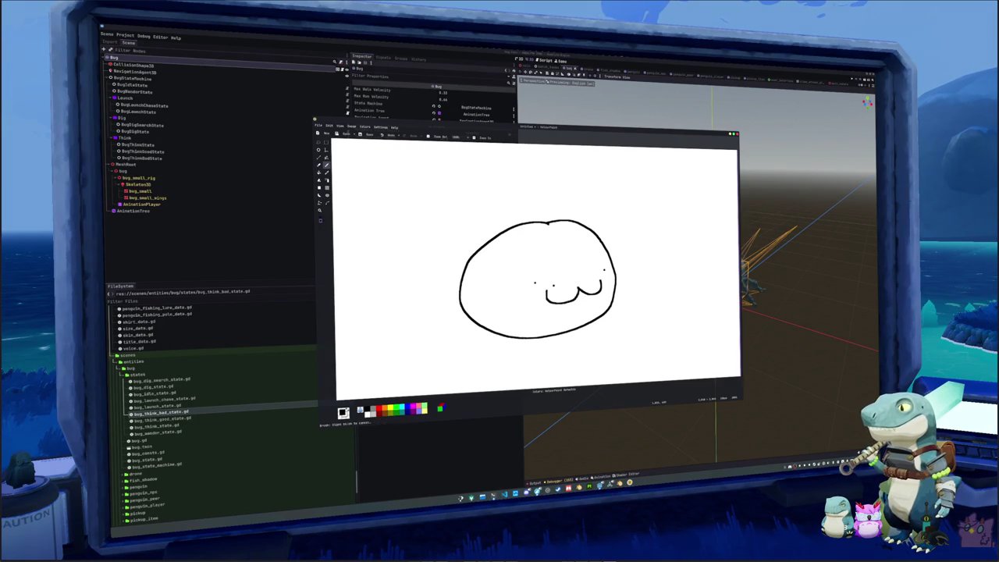
left_click(557, 286)
left_click(594, 276)
left_click(500, 286)
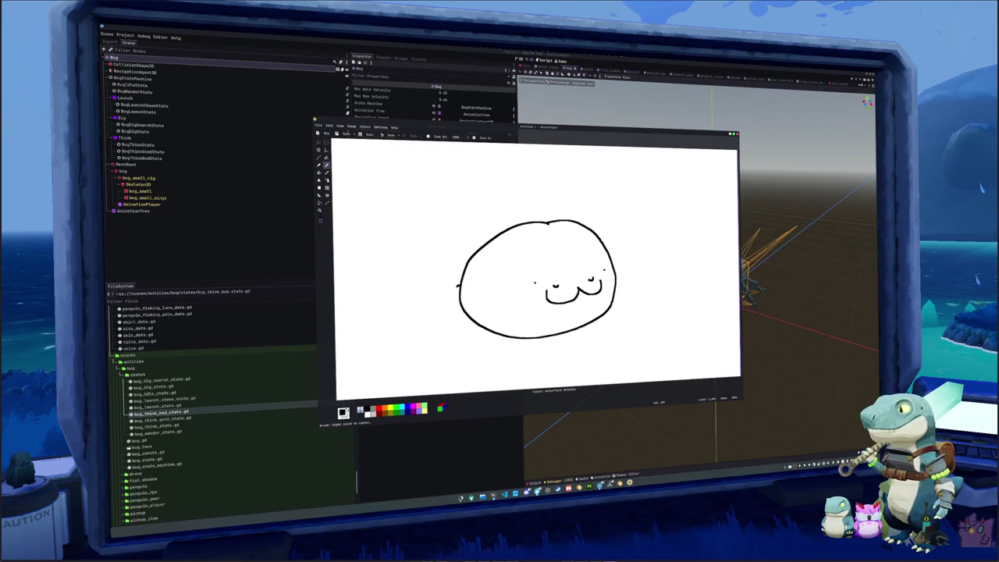
mouse_move(441, 269)
left_mouse_down()
mouse_move(459, 282)
mouse_move(431, 263)
mouse_move(455, 260)
left_mouse_up()
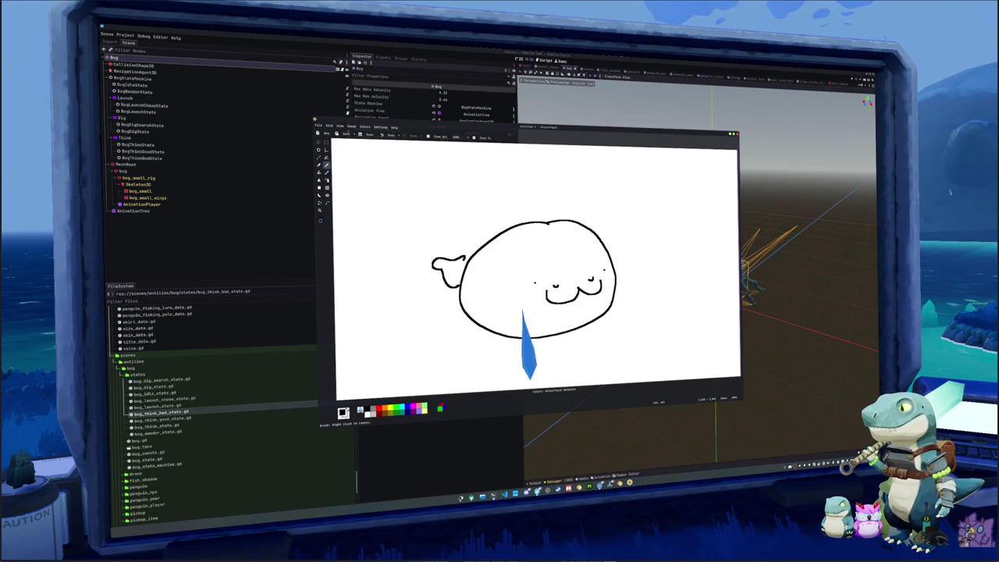
left_click(497, 267)
left_click_drag(517, 299, 502, 311)
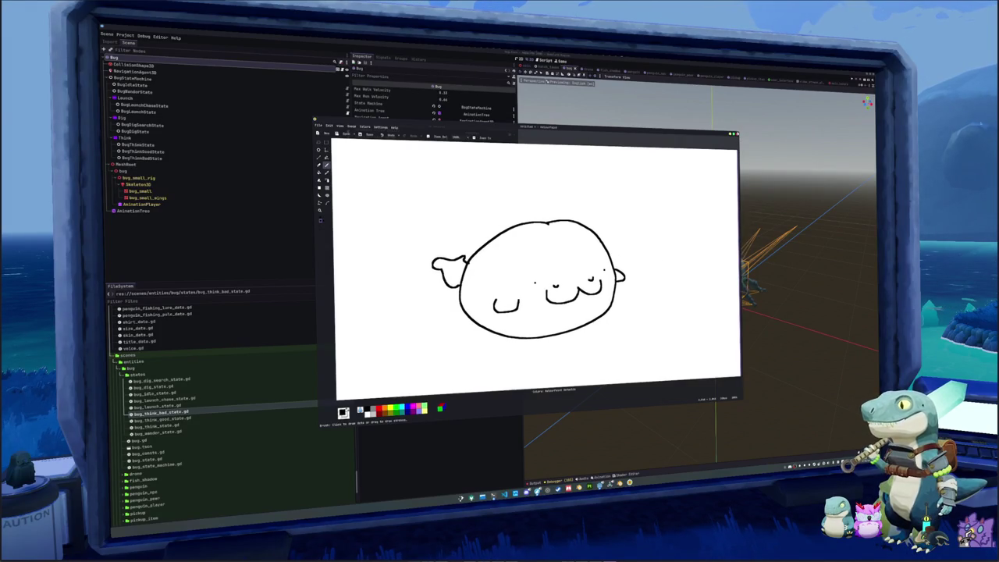
key("ctrl+q")
Discard the drawing, create InteractionNode3DEntity directly under Bug and set its Entity to Bug
left_click(556, 275)
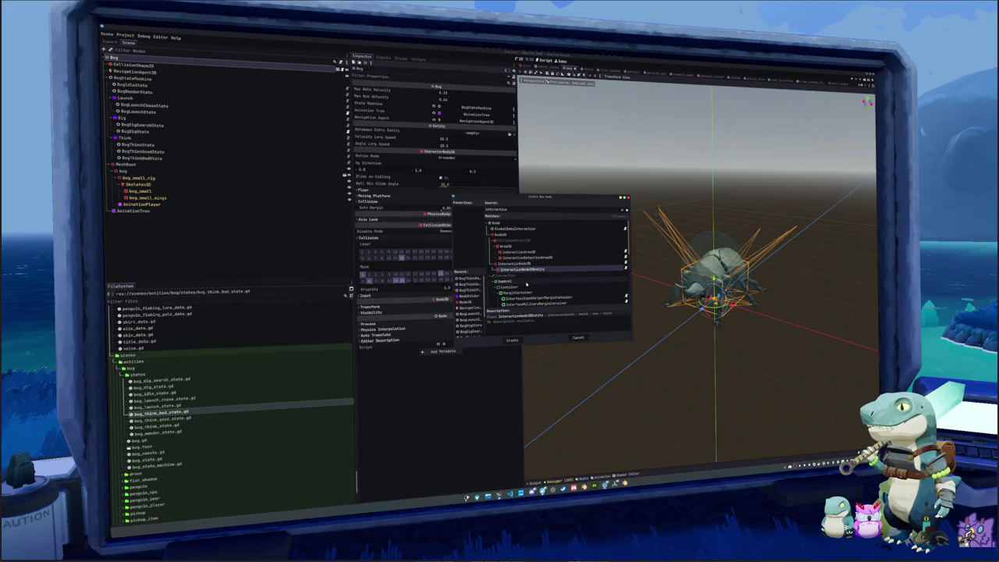
left_click(512, 340)
left_click_drag(145, 221, 148, 63)
left_click(472, 93)
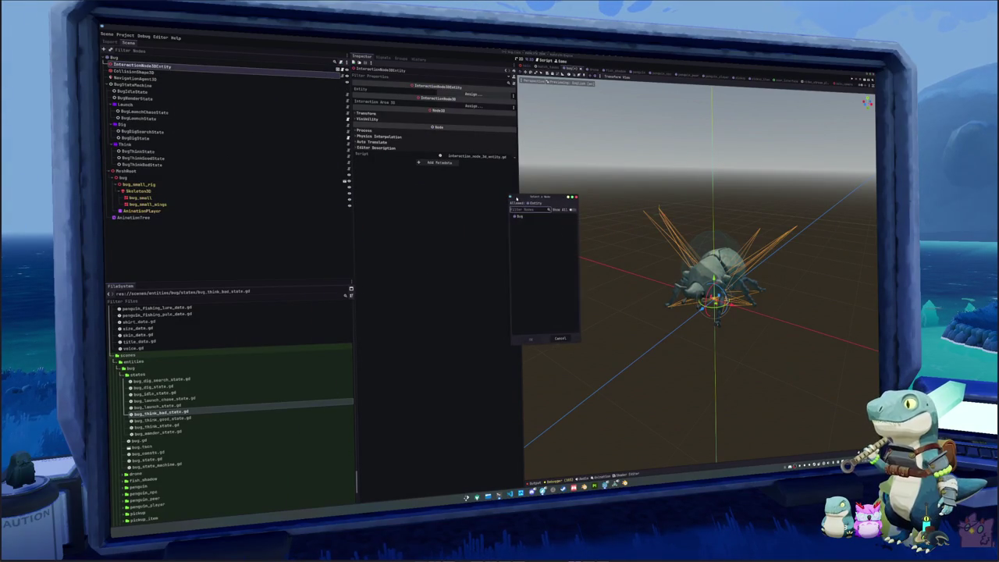
double_click(529, 218)
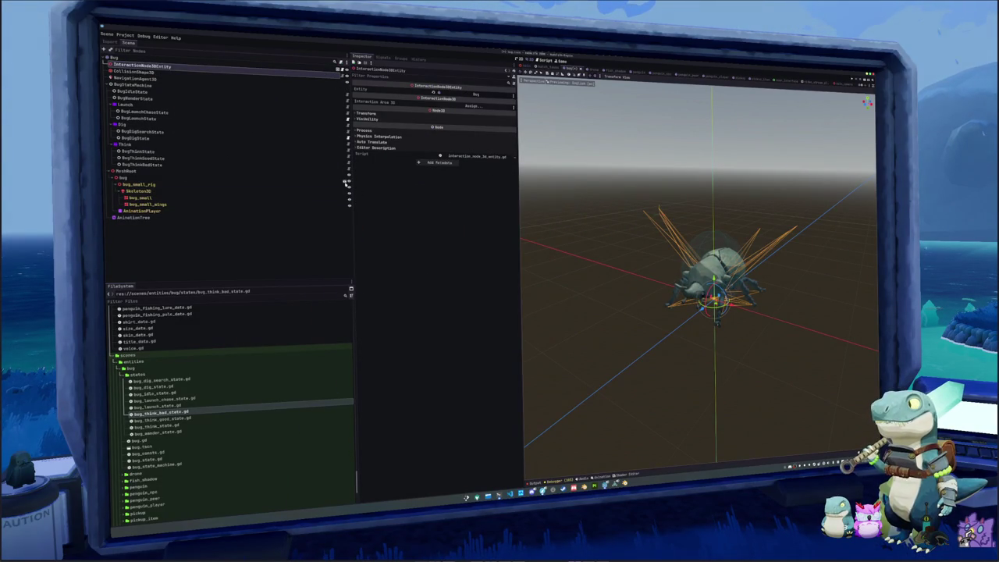
Search 'area' for a child of the entity node and choose InteractionArea3D
right_click(153, 67)
left_click(164, 79)
type("area")
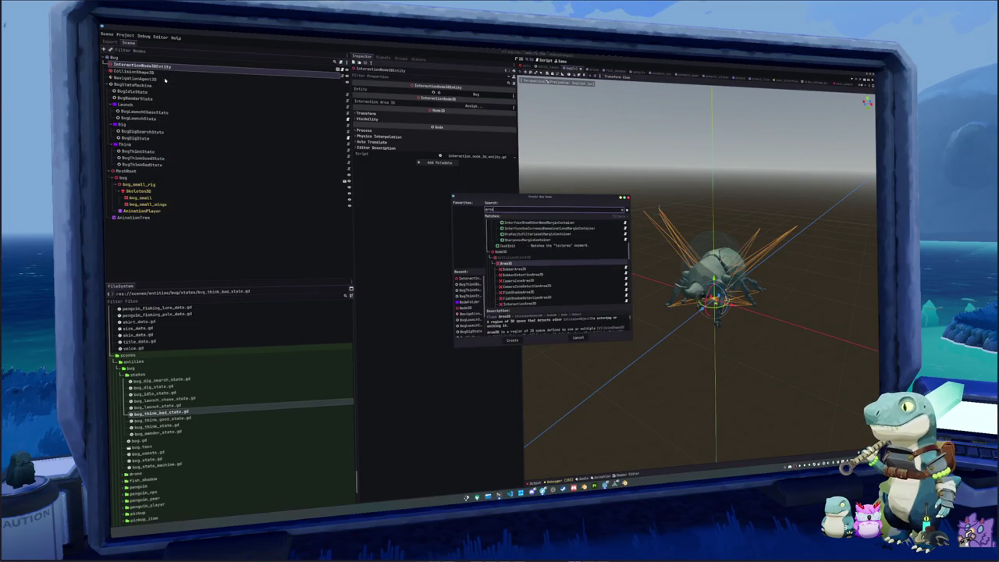
scroll(539, 281, "down", 1)
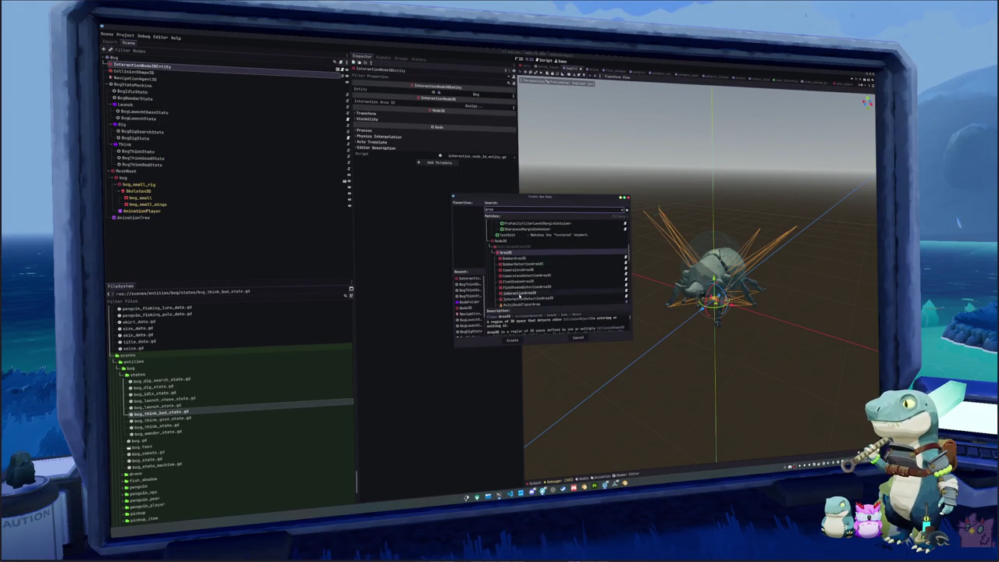
left_click(523, 294)
Create the InteractionArea3D child and set its Interaction State to Interaction Screen
left_click(512, 340)
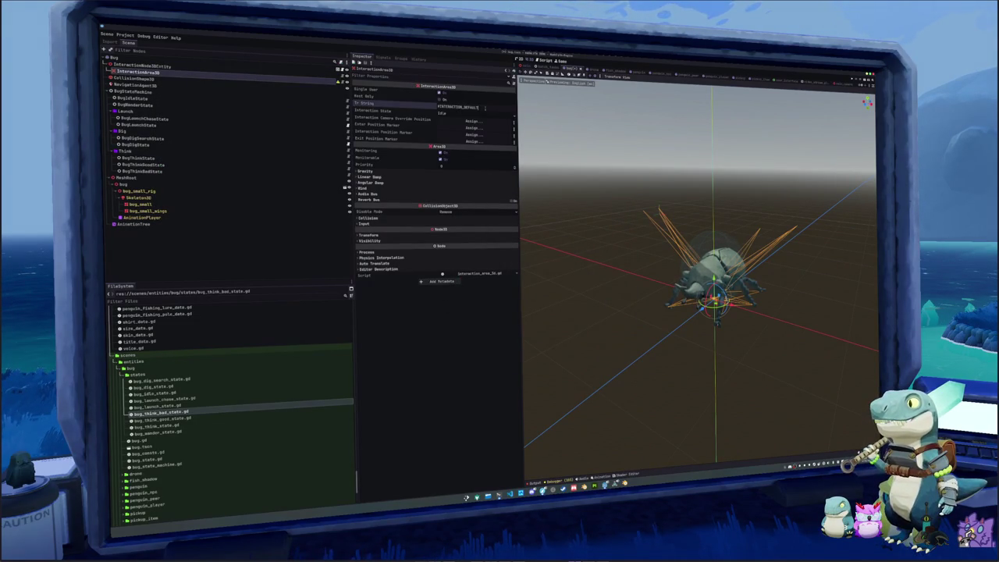
left_click(473, 113)
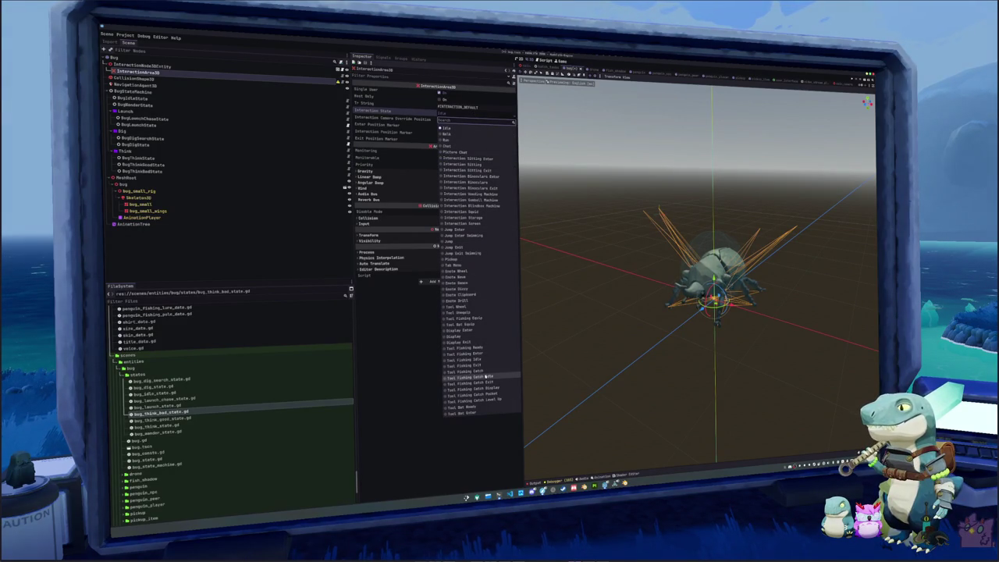
left_click(468, 223)
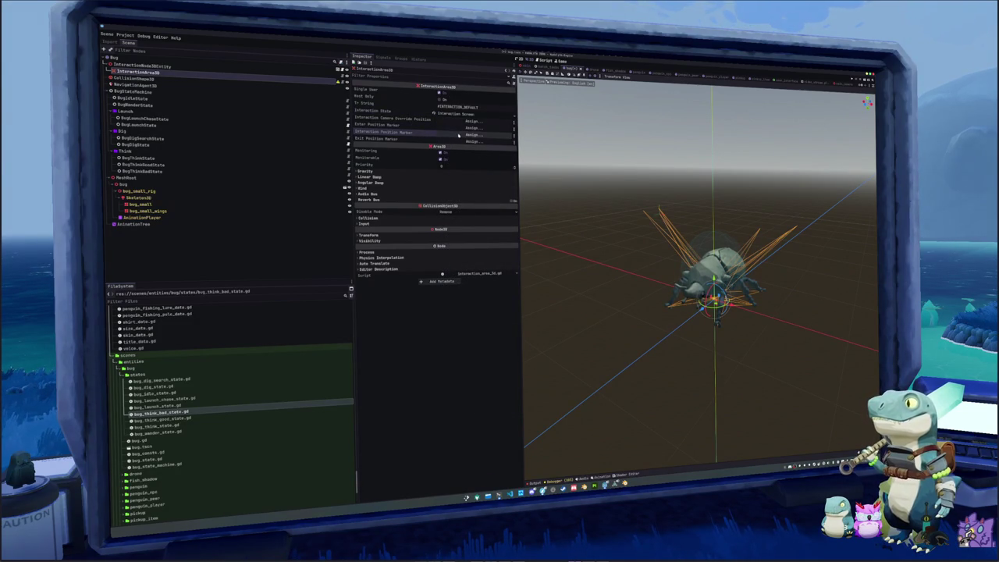
Cancel the position marker node picker without assigning, then bring up quick-open for project files
left_click(457, 135)
key("Escape")
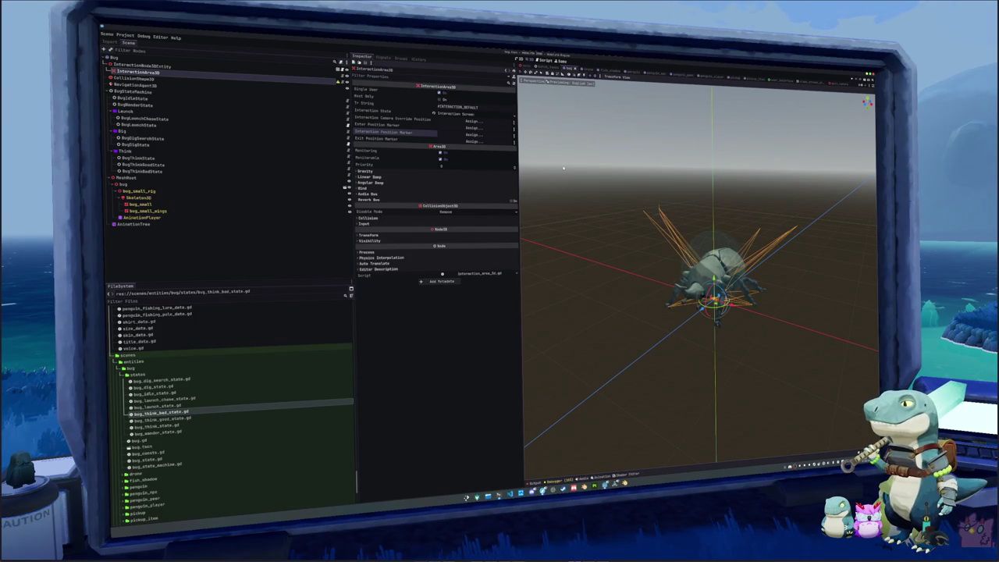
key("shift+alt+o")
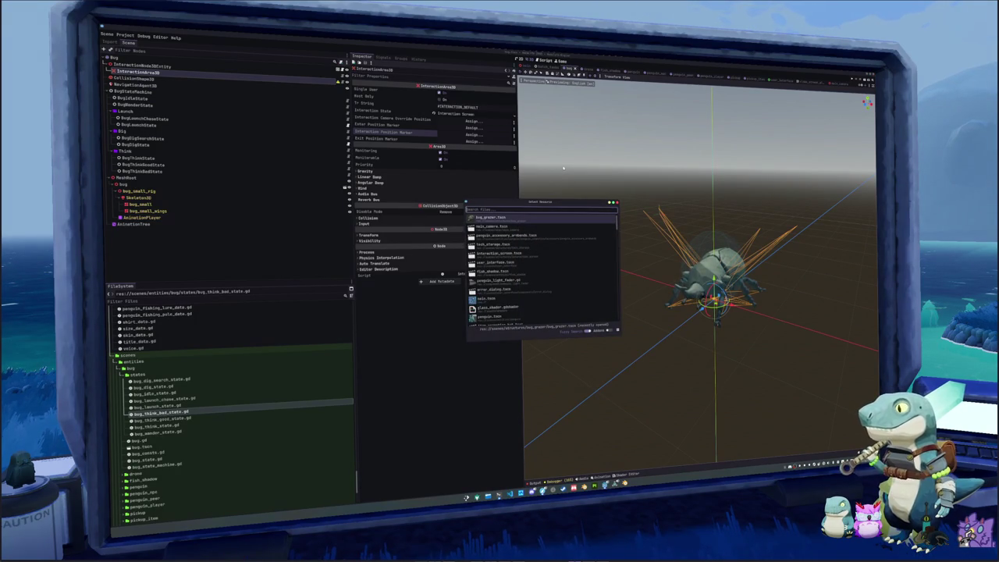
Open the TechVendingMachine scene, examine its CollisionShape3D and InteractionArea3D setup, then return to Bug
type("seeding")
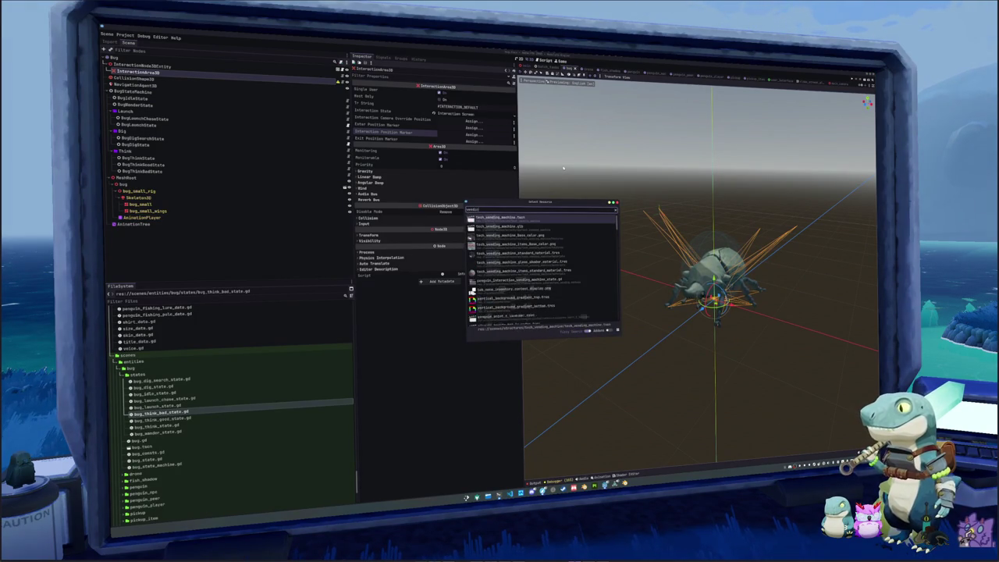
key("Return")
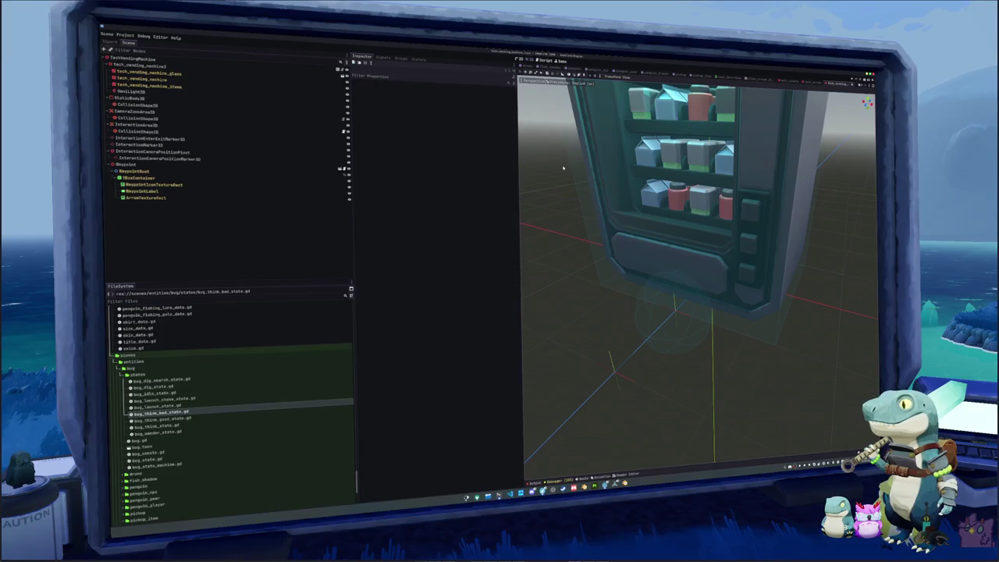
left_click(638, 304)
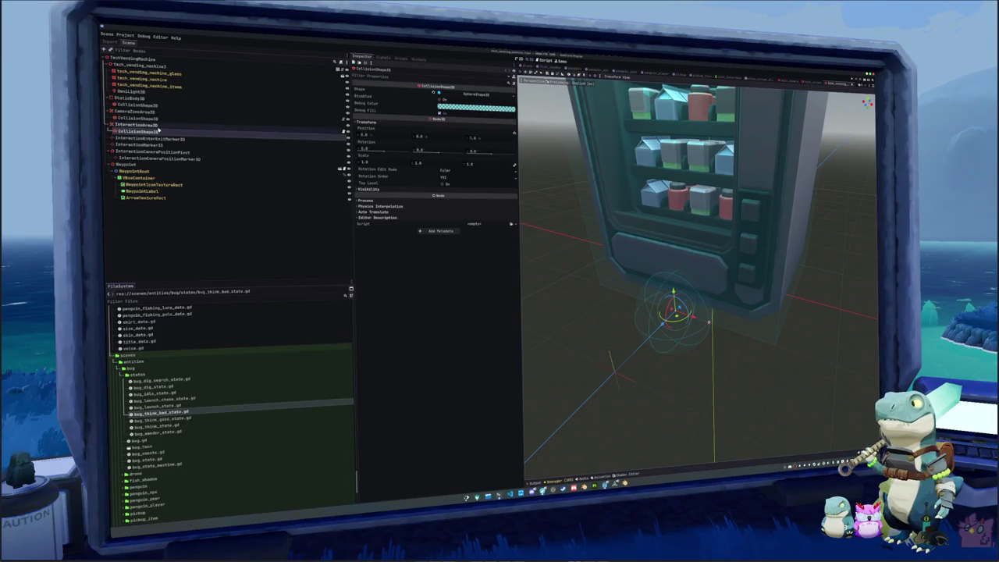
left_click(136, 125)
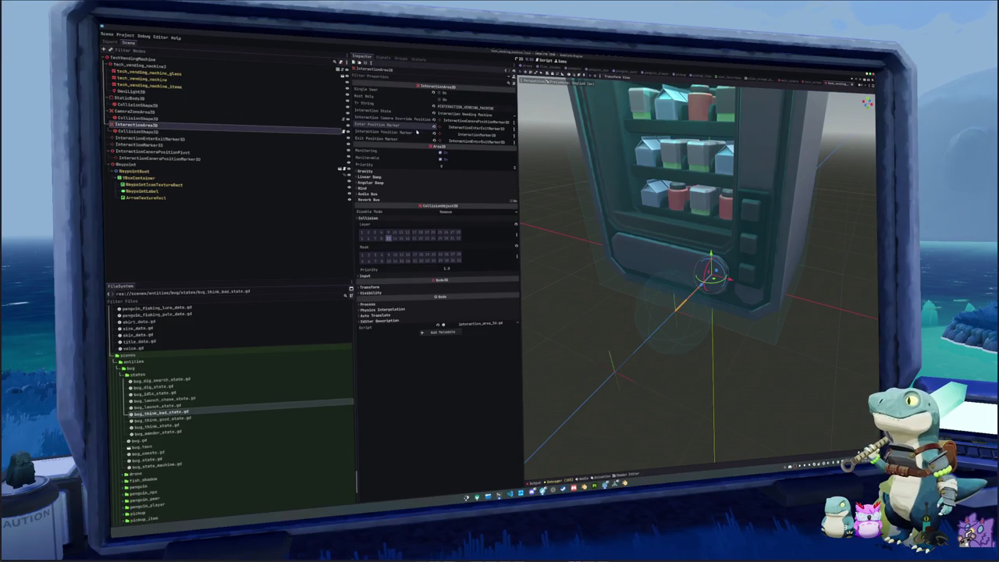
key("f")
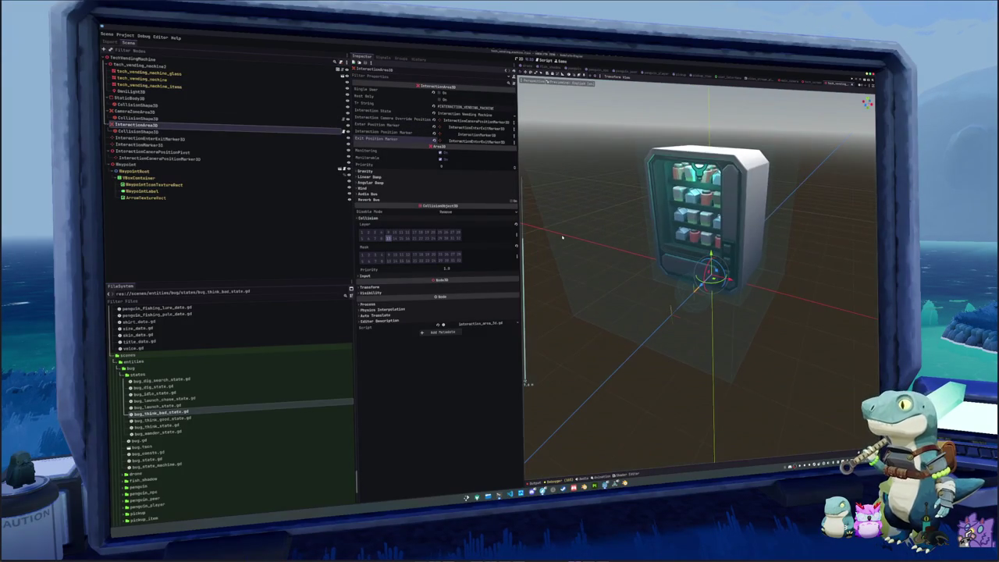
left_click_drag(591, 224, 586, 232)
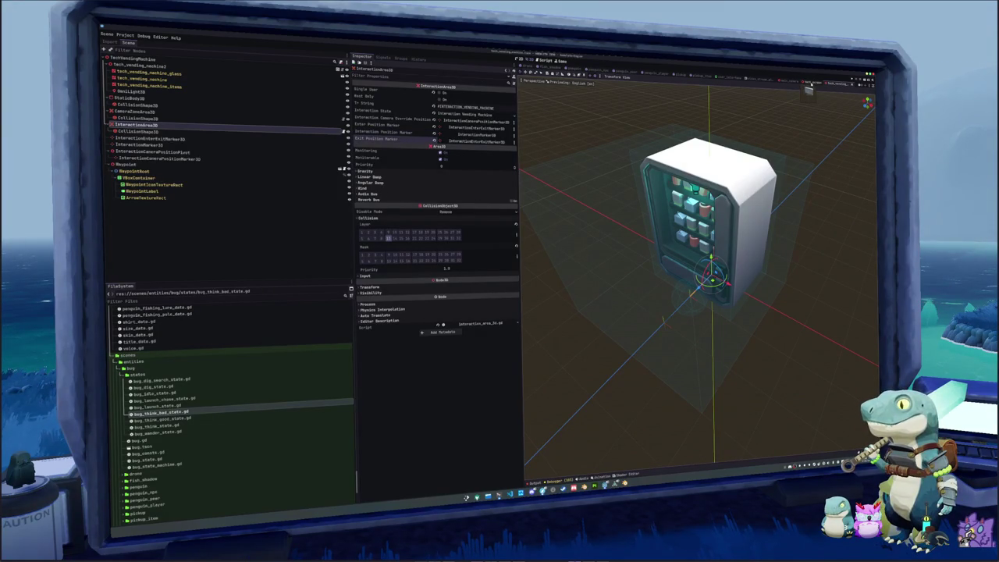
left_click(566, 68)
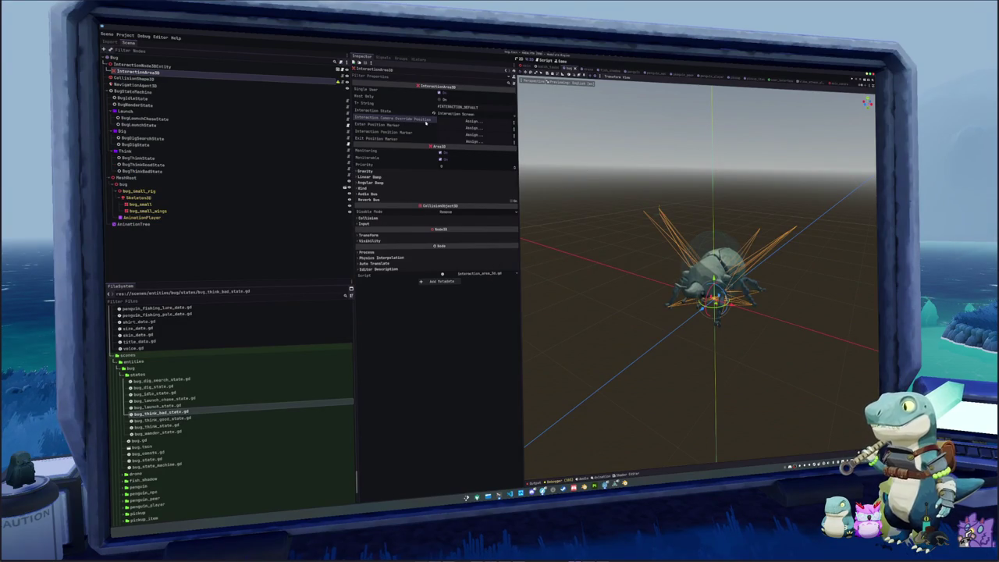
Add a Marker3D child to Bug and move it directly under the Bug root
left_click(168, 66)
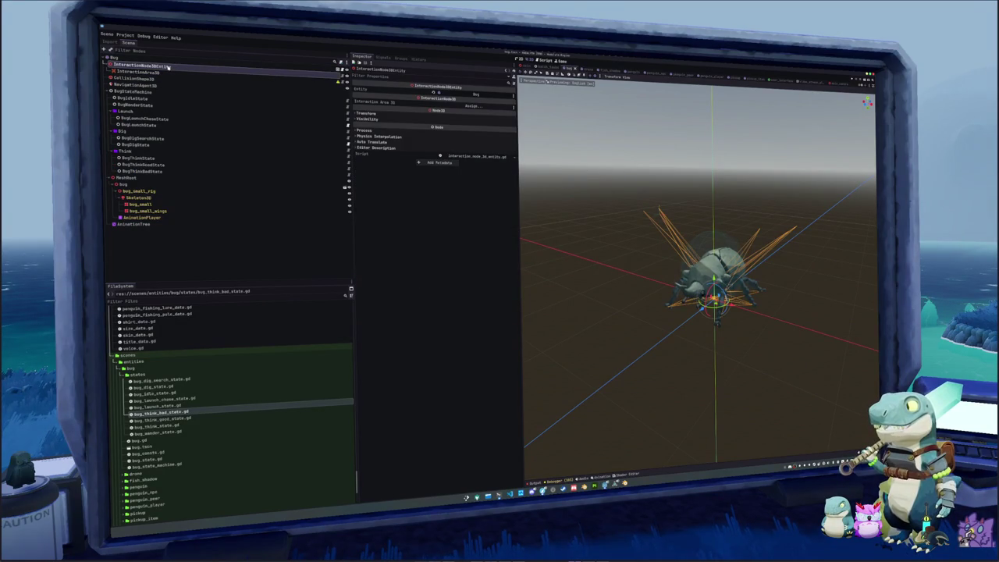
left_click(156, 59)
right_click(156, 60)
left_click(269, 70)
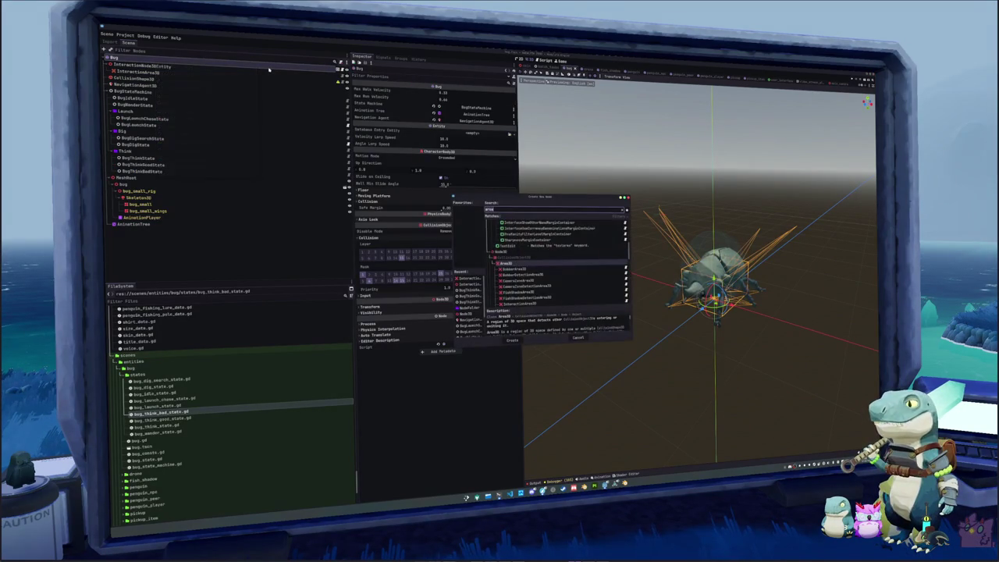
type("marker")
key("Return")
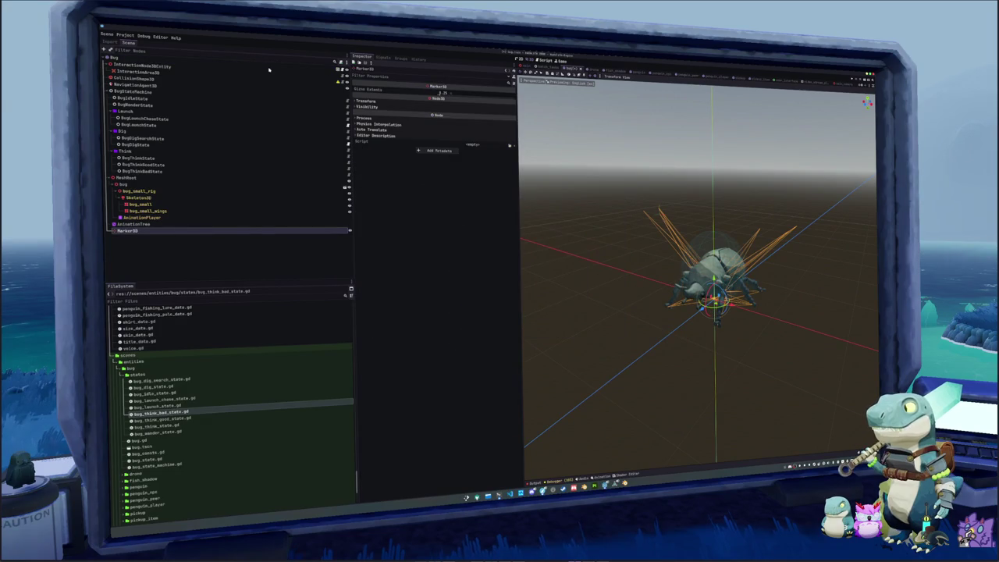
left_click_drag(136, 230, 161, 67)
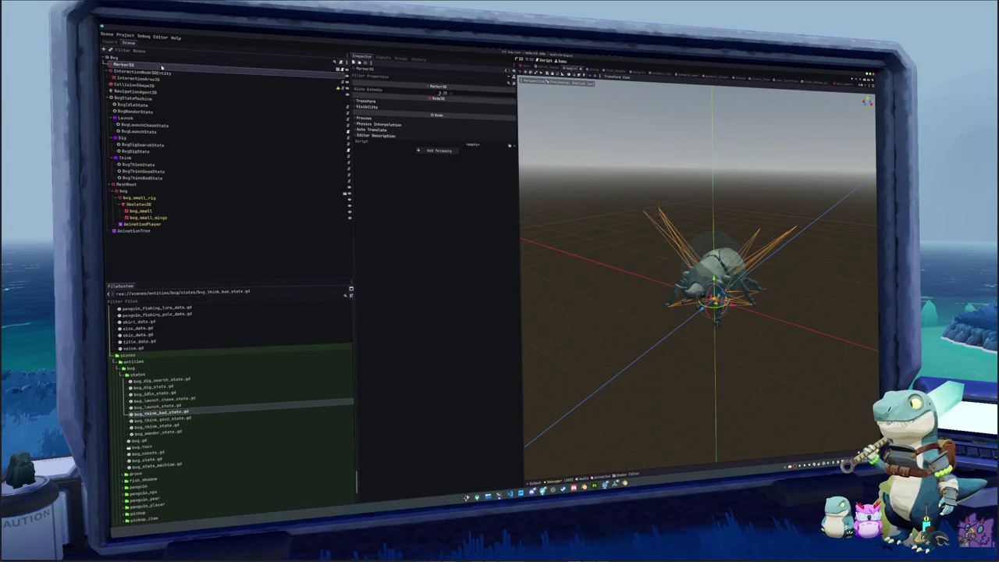
Add a CollisionShape3D under InteractionArea3D with a SphereShape3D of radius 0.125
left_click(160, 79)
right_click(246, 83)
left_click(312, 99)
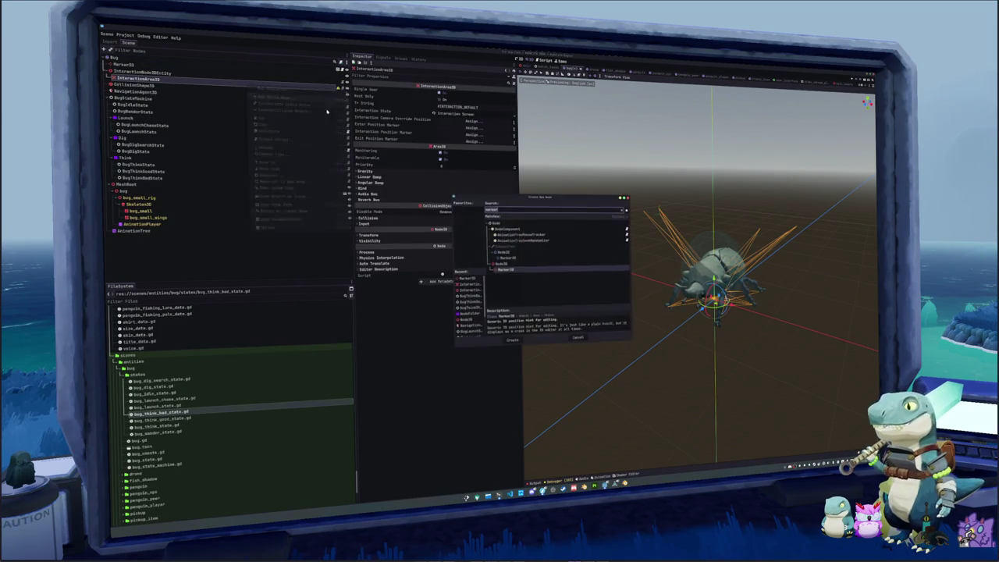
type("collision")
key("Return")
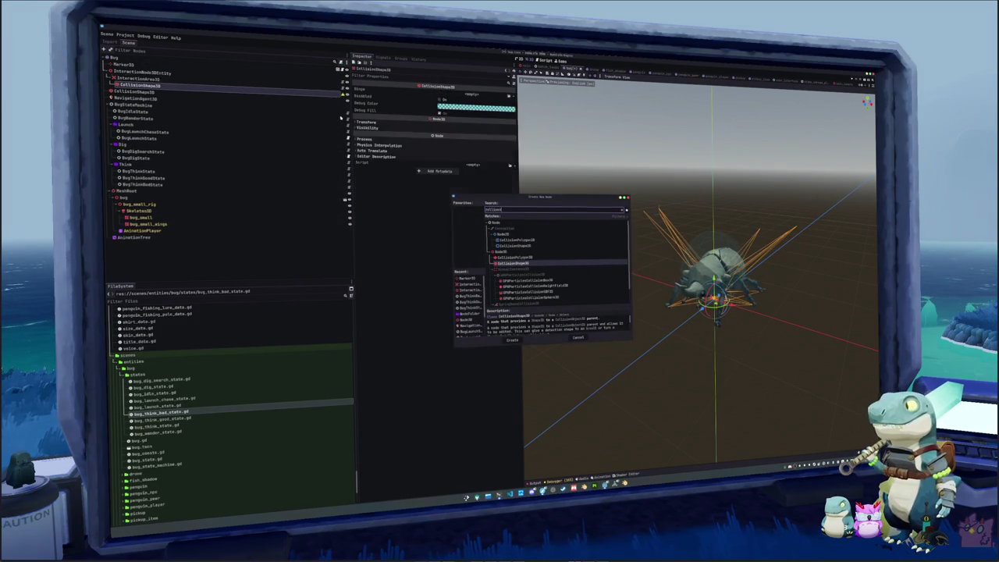
left_click(510, 96)
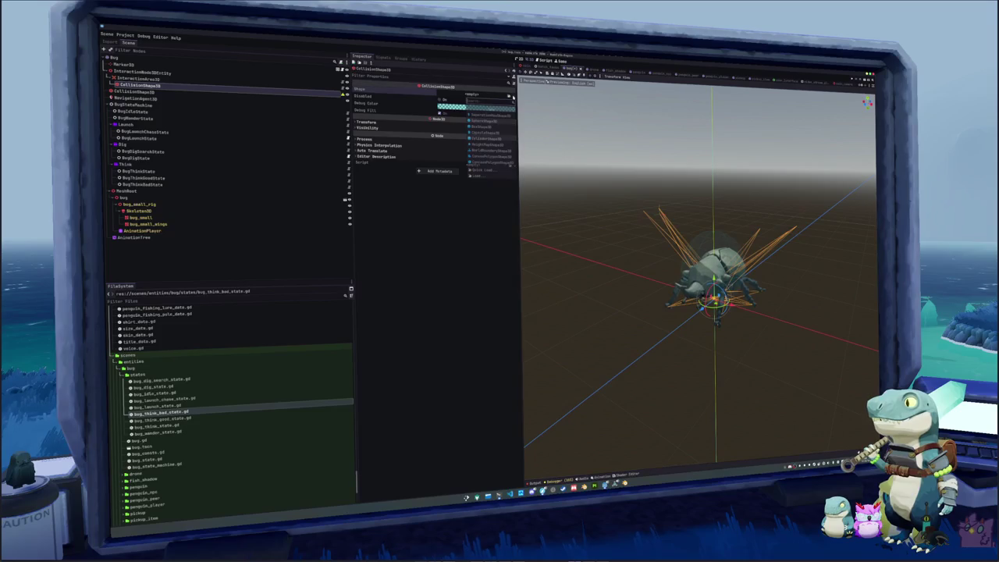
left_click(484, 121)
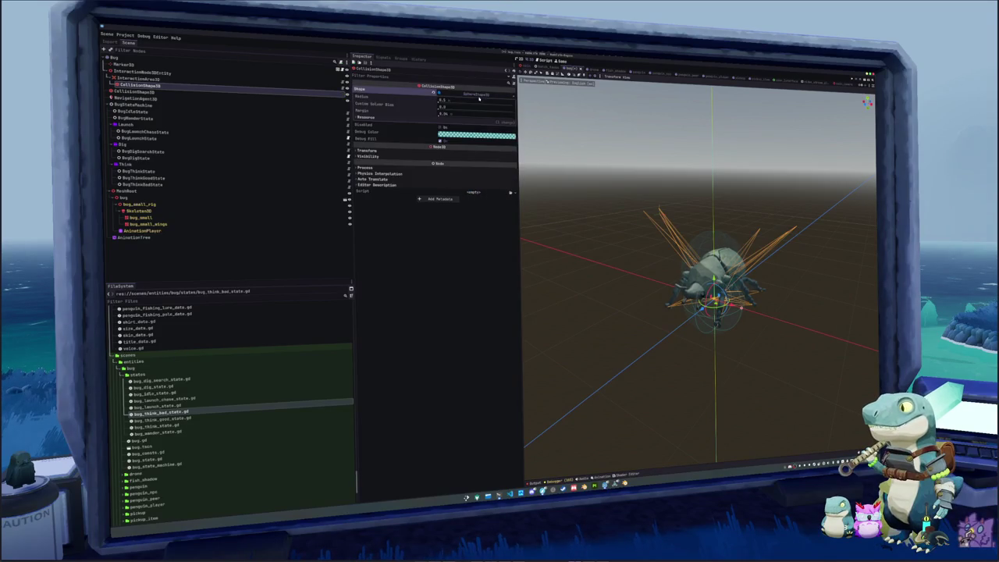
type("125")
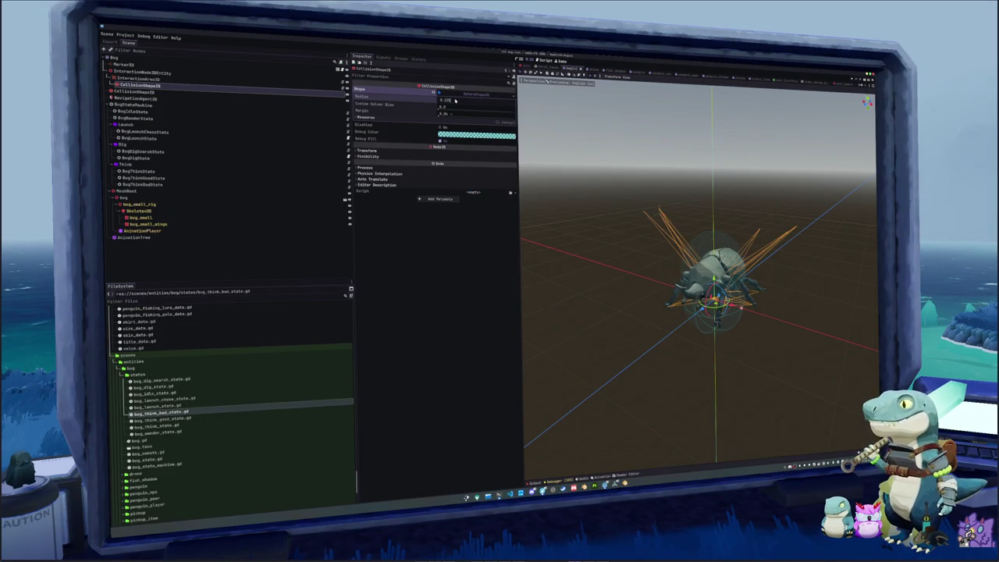
key("Return")
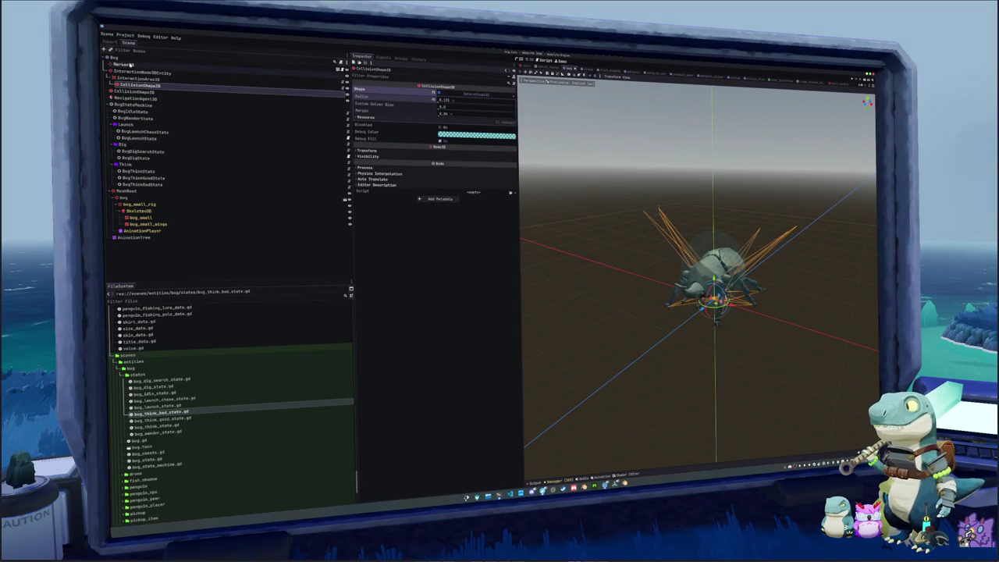
Start renaming the Marker3D to InteractionPositionMarker3D, clearing the mistyped name to retype it
left_click(136, 79)
left_click(131, 65)
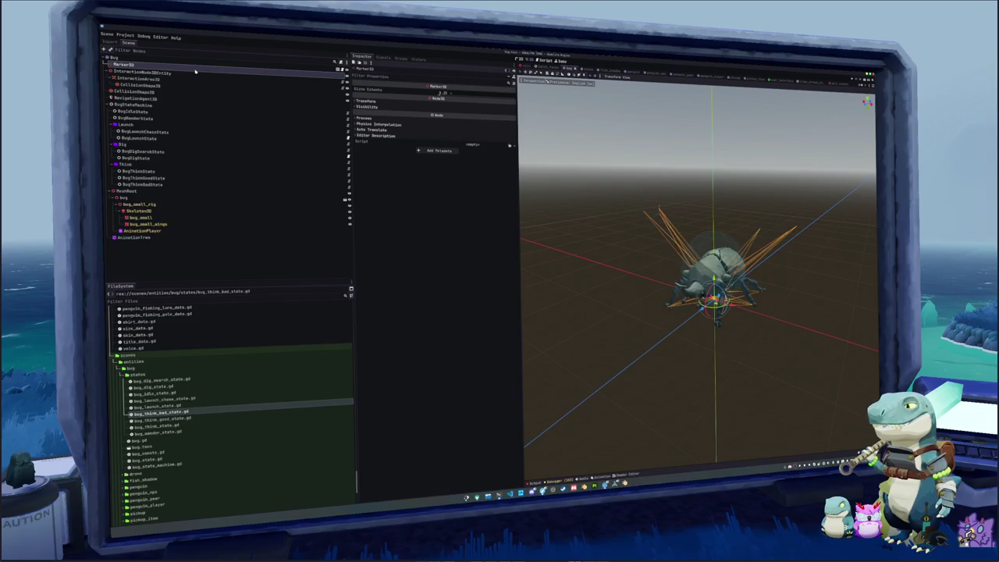
key("F2")
type("Interactio")
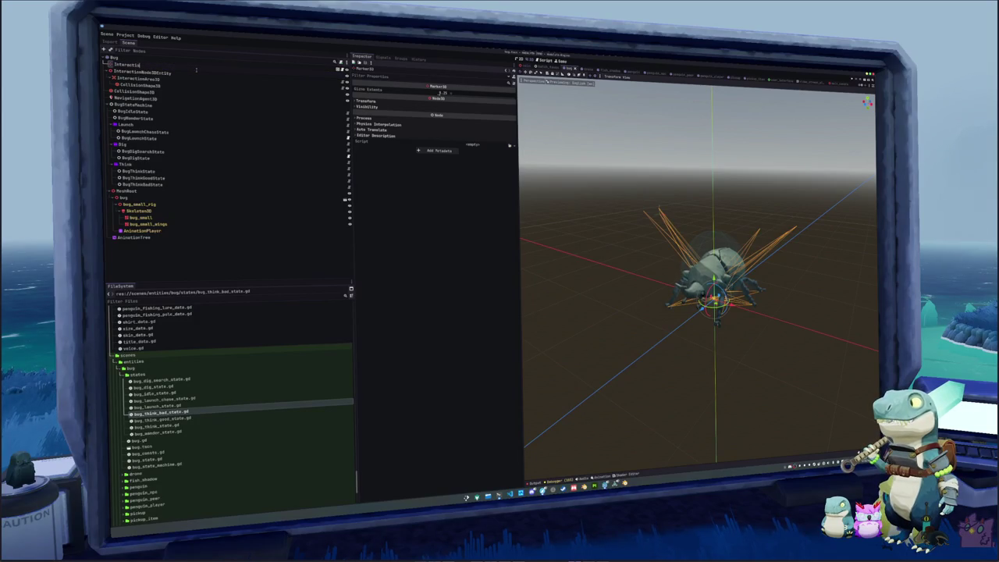
type("Poosition")
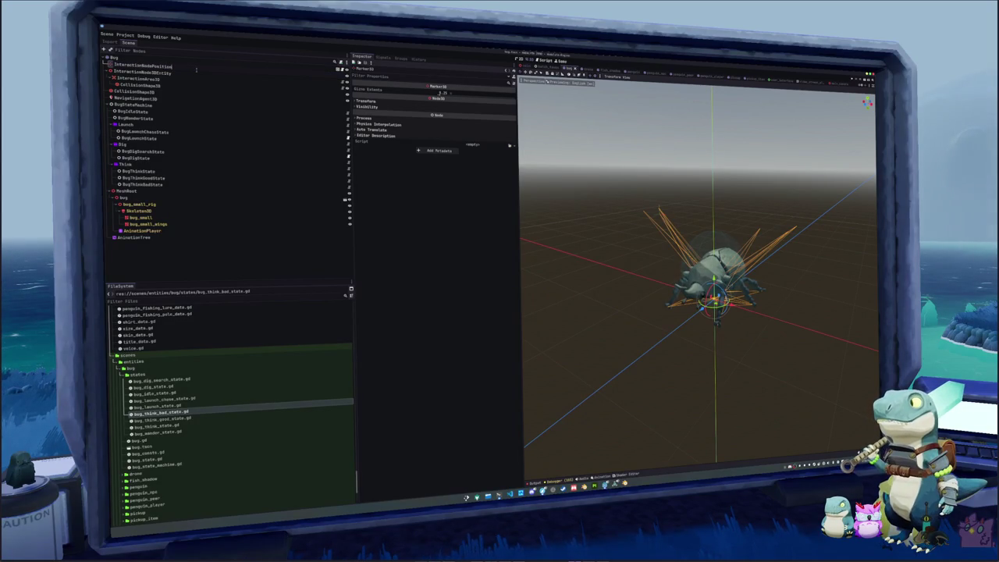
type("M")
key("ctrl+a")
key("BackSpace")
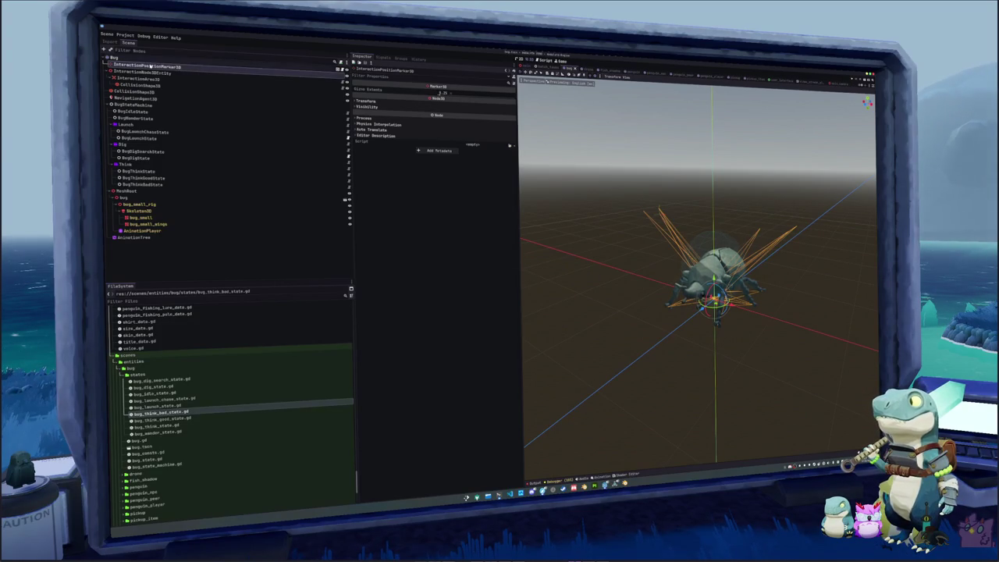
Set the interaction entity's Interaction Area to InteractionArea3D
left_click(195, 71)
left_click(468, 106)
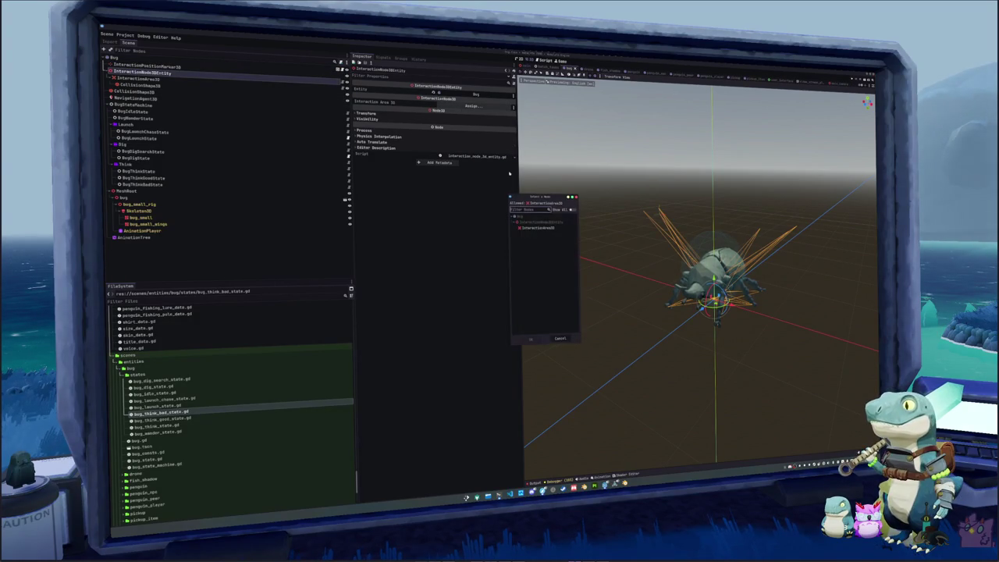
double_click(546, 229)
Assign InteractionPositionMarker3D to the Enter, Interaction and Exit Position Markers, then reselect Bug
left_click(193, 80)
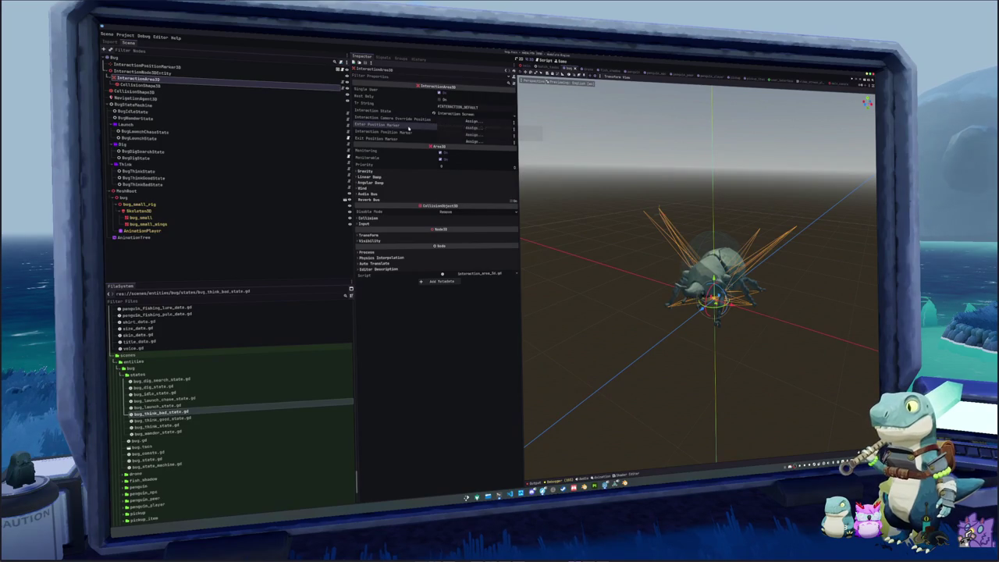
left_click(472, 127)
double_click(529, 225)
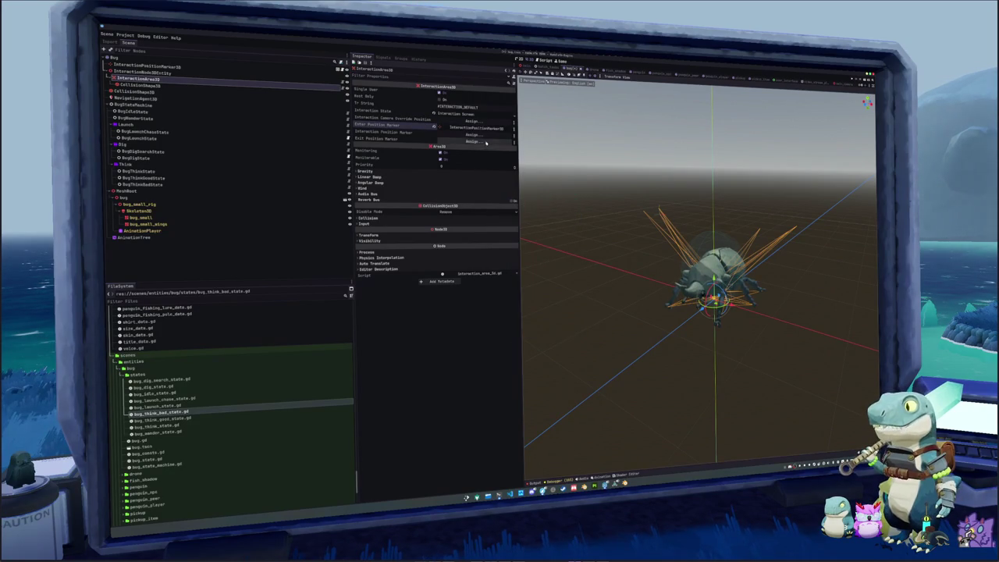
left_click(473, 132)
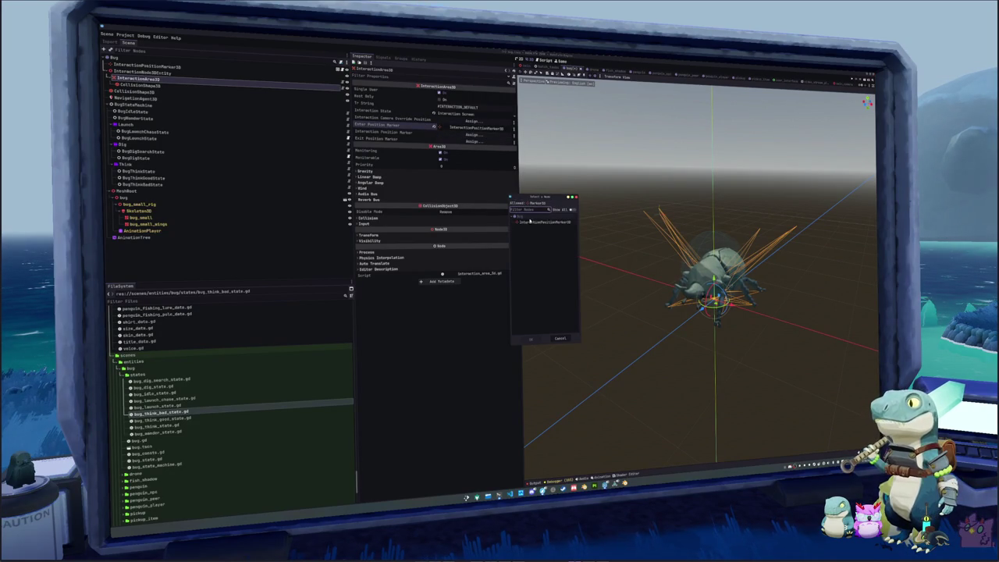
double_click(530, 225)
left_click(473, 142)
double_click(534, 225)
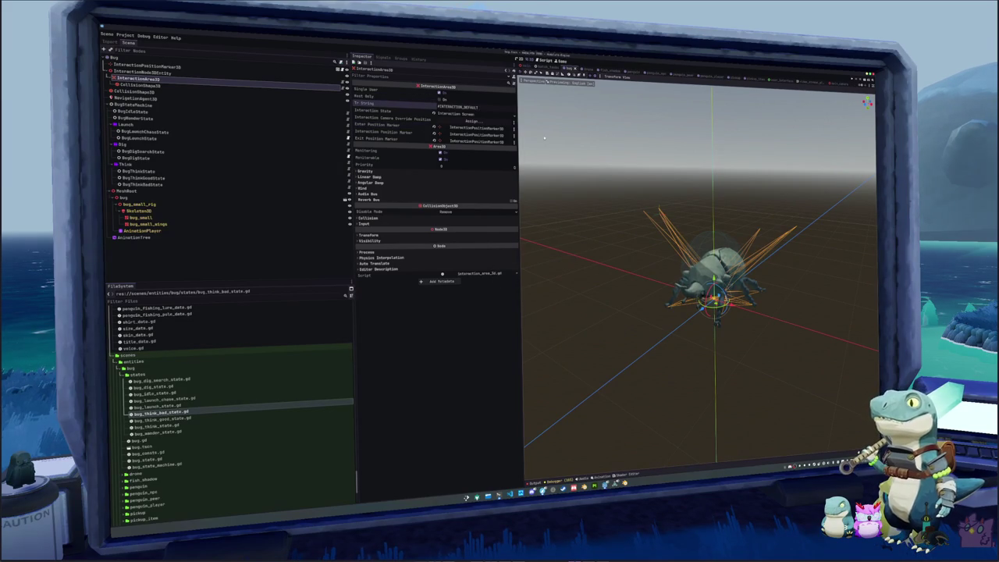
left_click(687, 290)
left_click(160, 59)
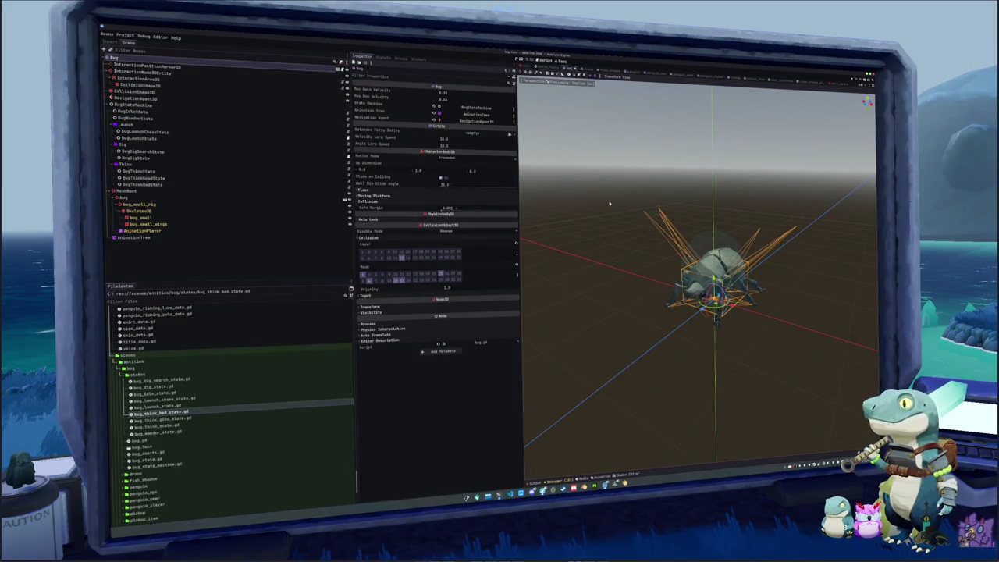
Run the game from the title screen and inspect the interaction_area_3d error's stack frame and variables
key("F5")
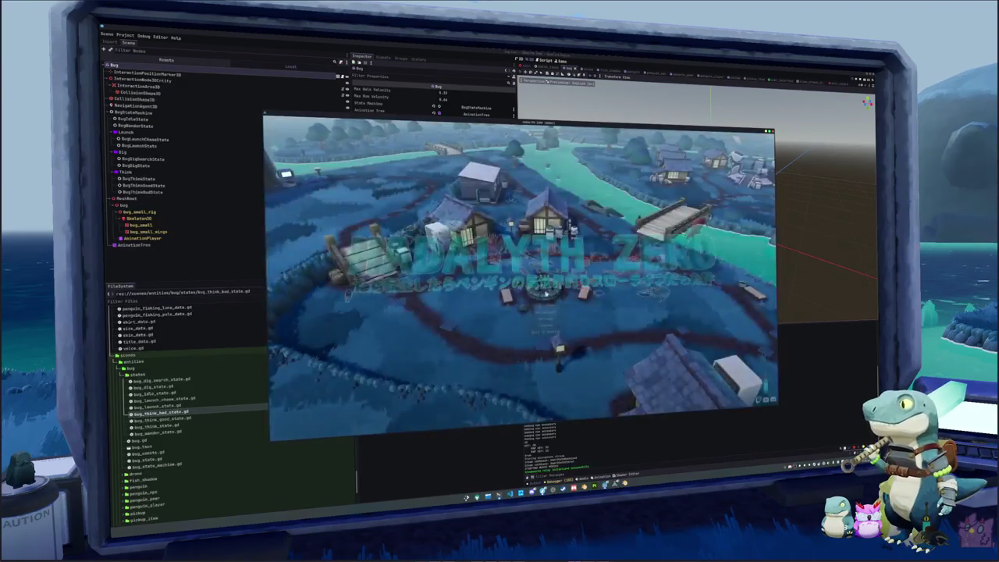
left_click(544, 306)
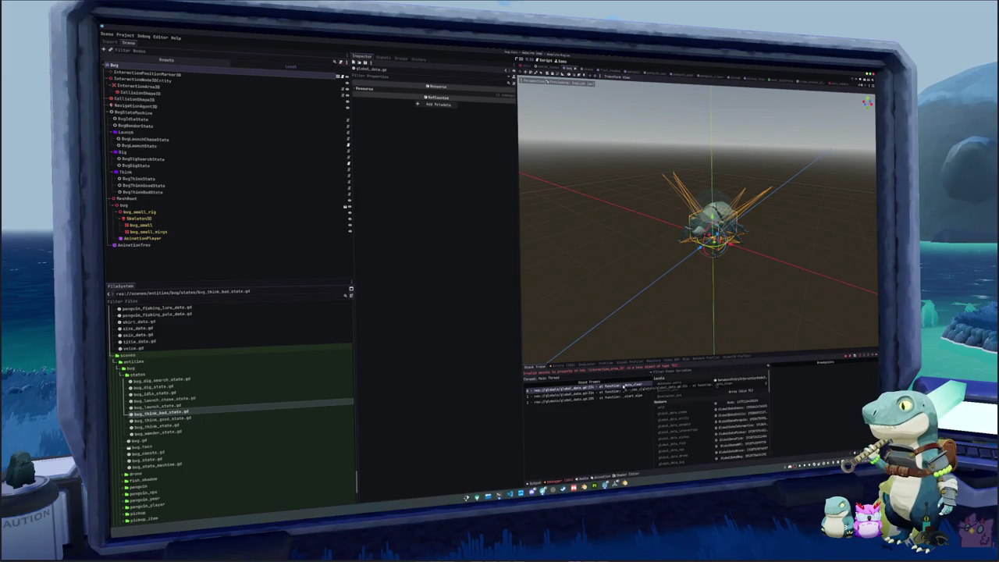
left_click(624, 387)
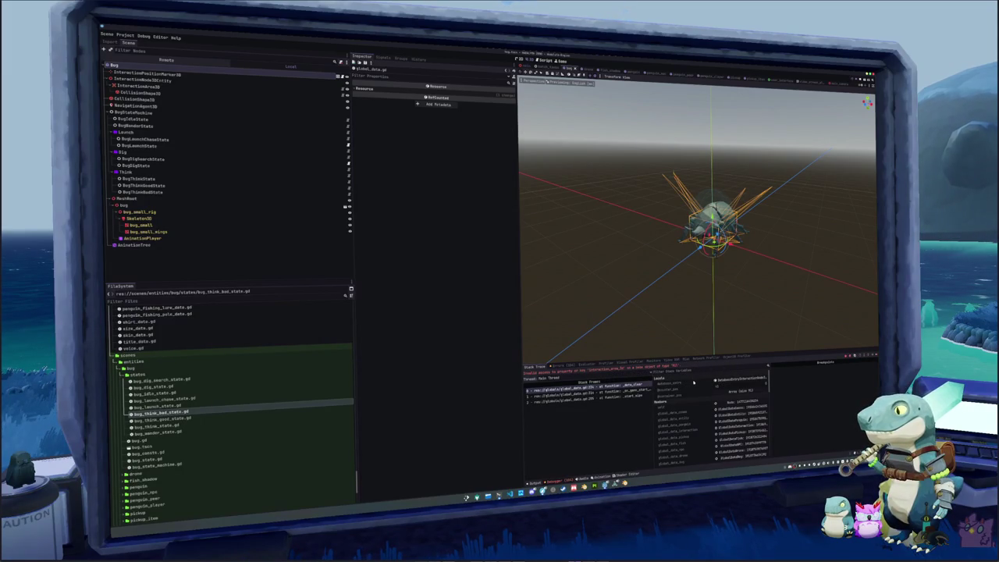
left_click(719, 380)
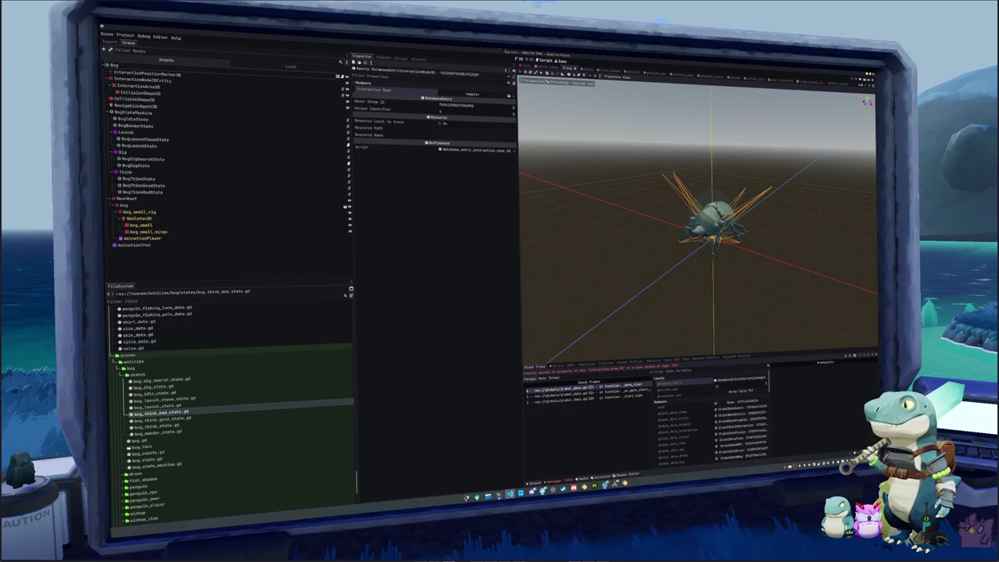
left_click(509, 494)
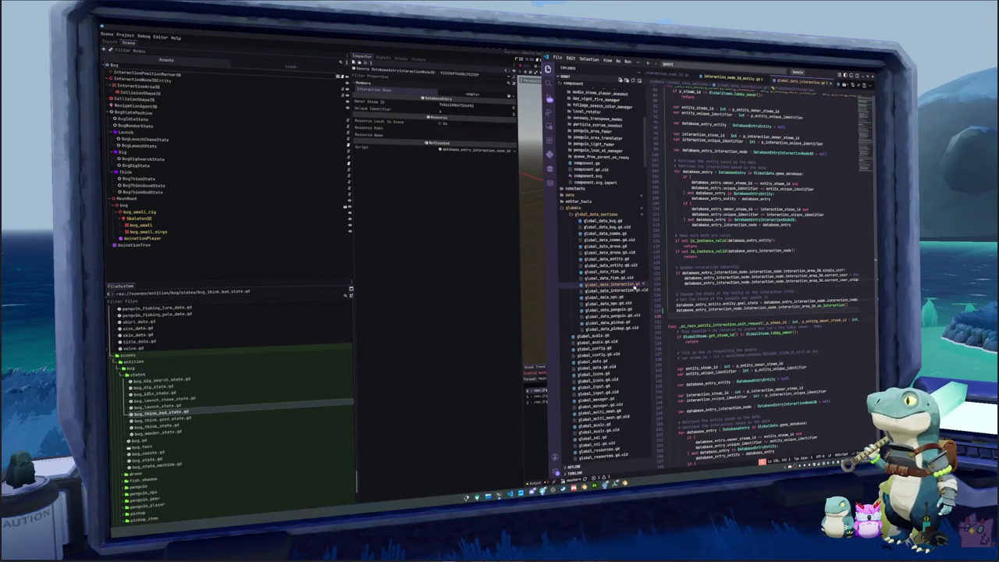
In interaction_node_3d_entity.gd's _enter_tree, add 'database_entry_interaction_node.interaction_node = self'
left_click(722, 79)
left_click(695, 199)
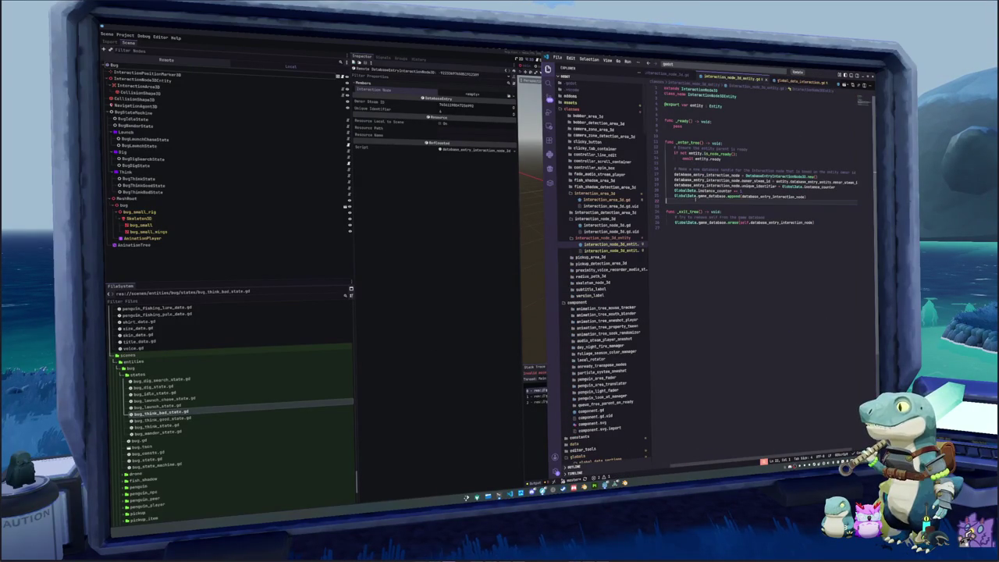
type("d")
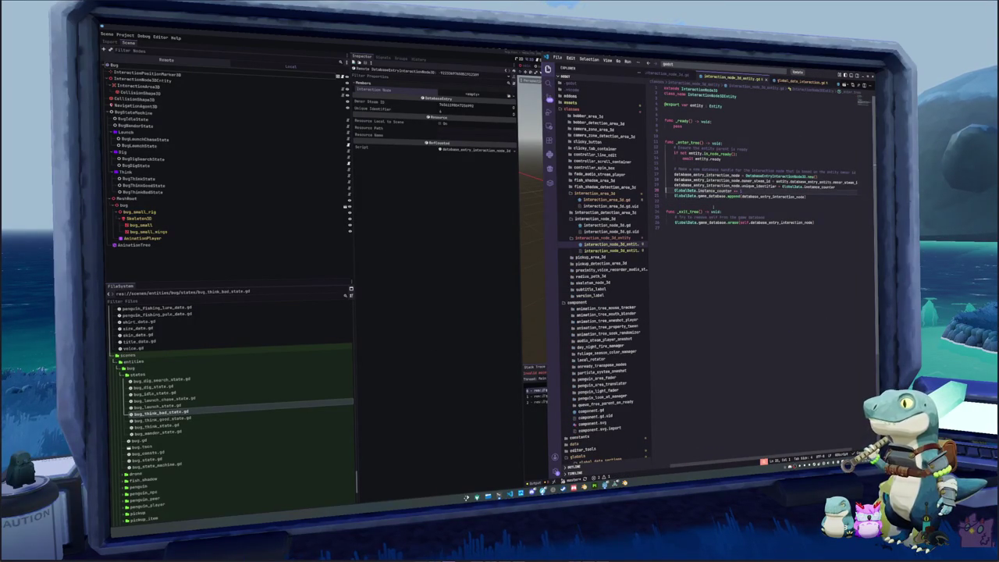
type("atabase_entry_")
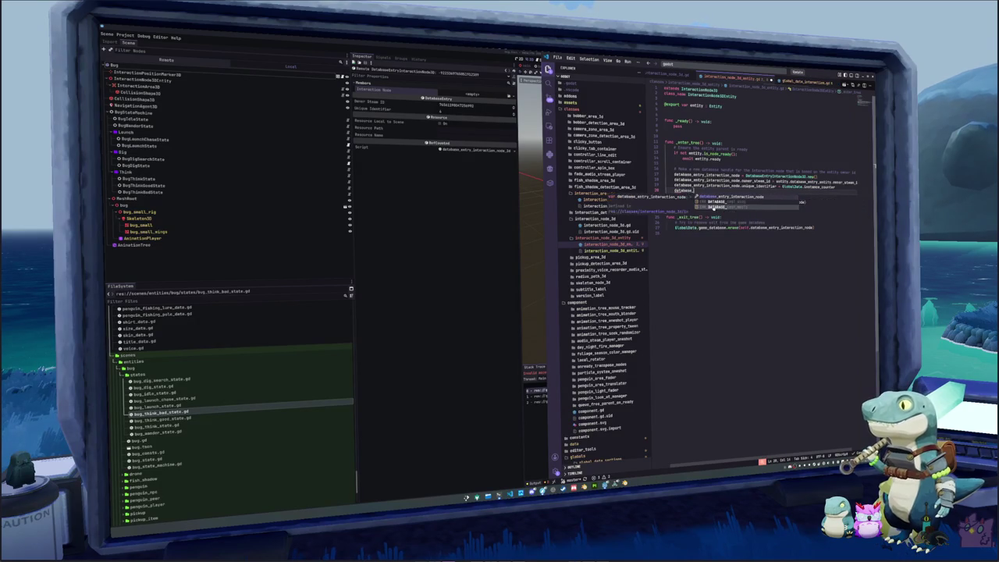
type("interact")
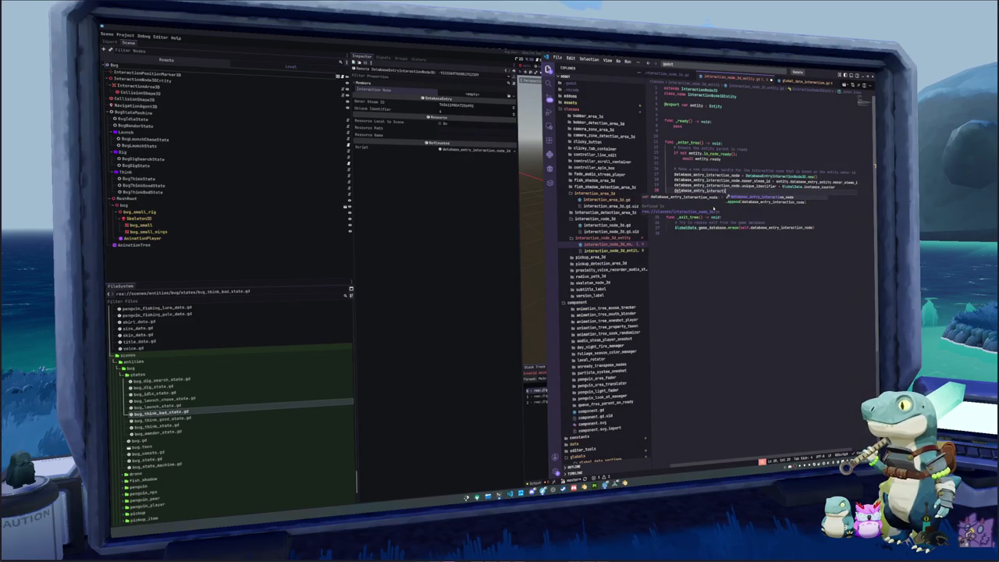
type("ion_node.")
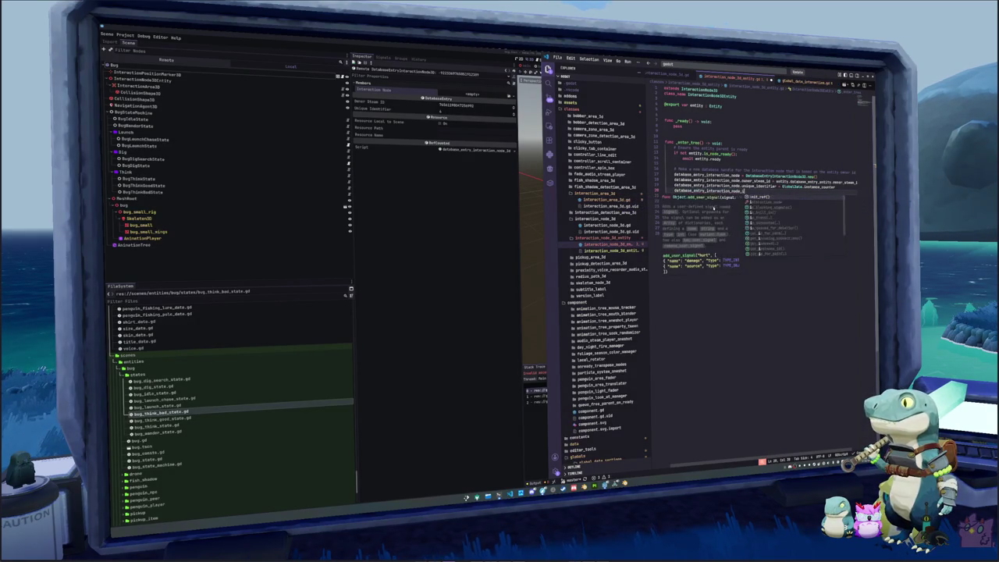
type("interaction_node = self")
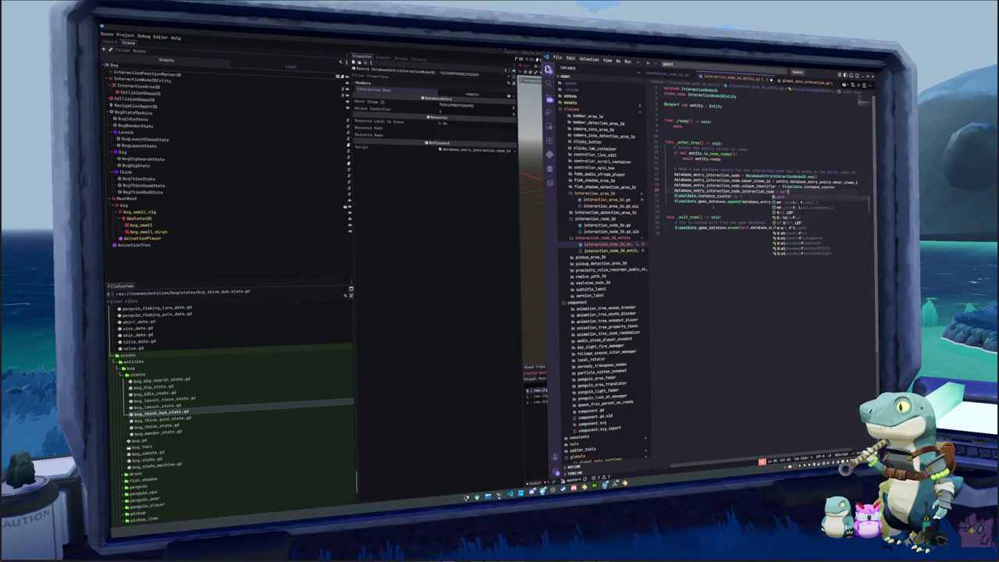
Back in Godot, run the project with F5 and start playing from the title menu
left_click(494, 292)
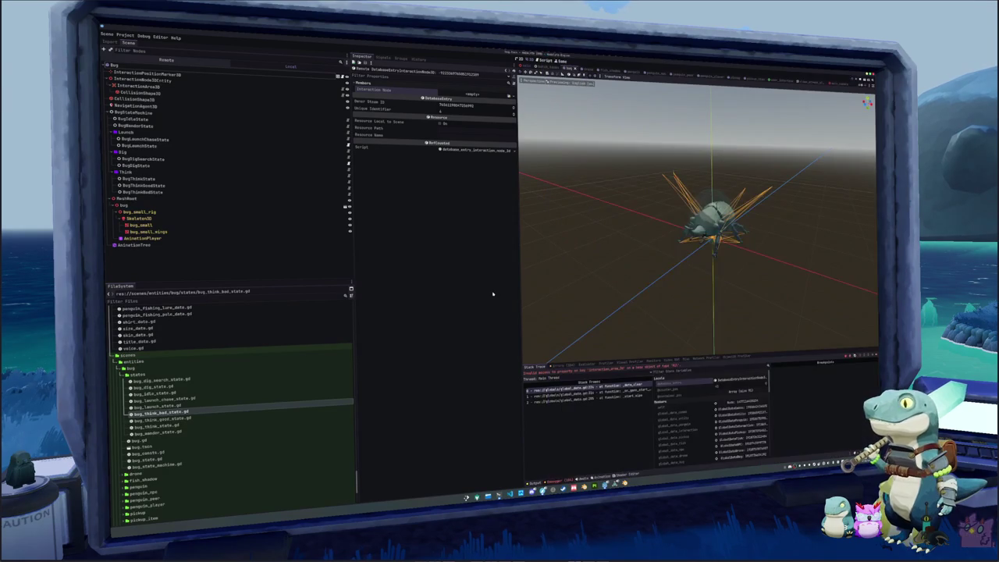
key("F5")
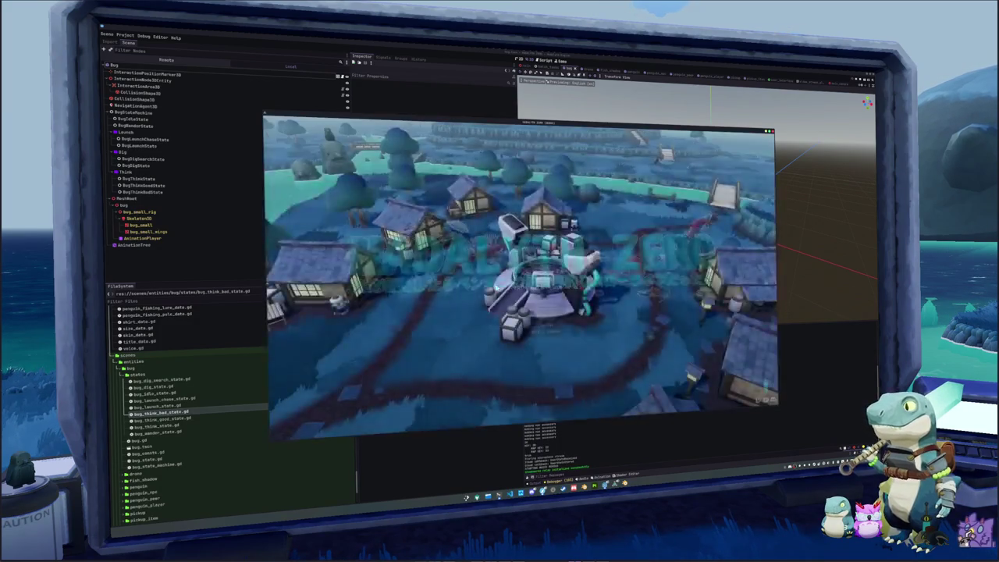
left_click(550, 306)
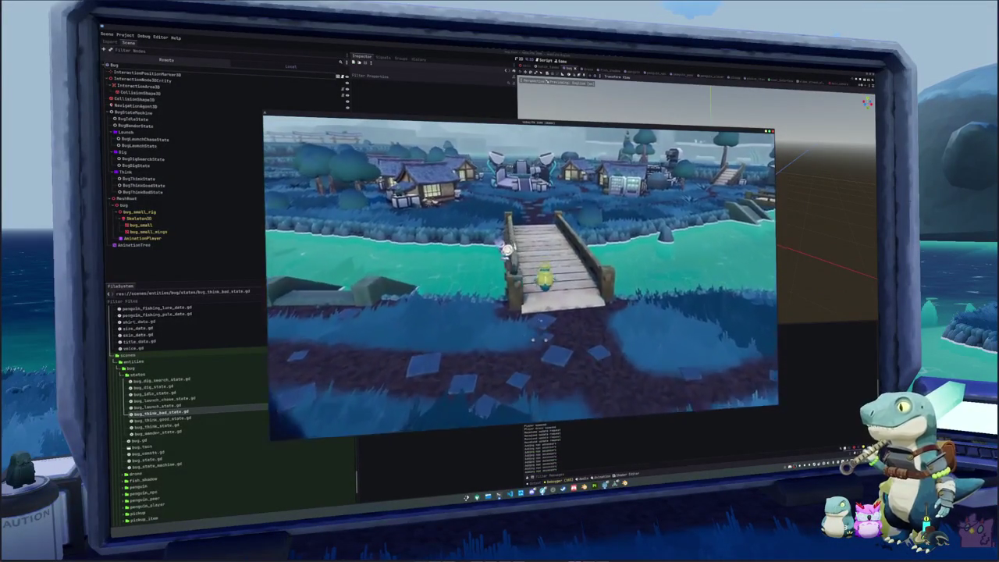
Walk the penguin up the bridge to the bug, then open and close the inventory
key("w")
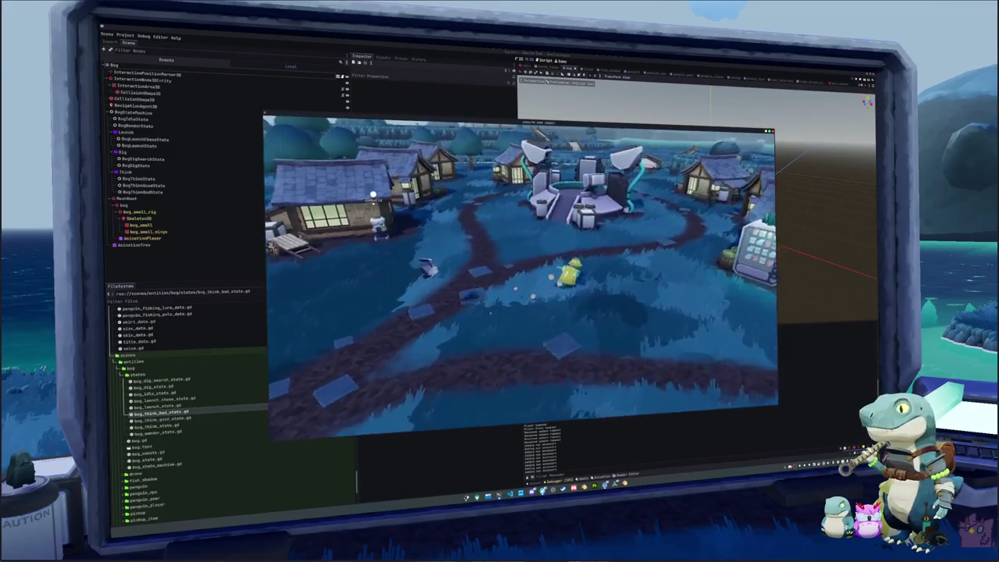
key("w")
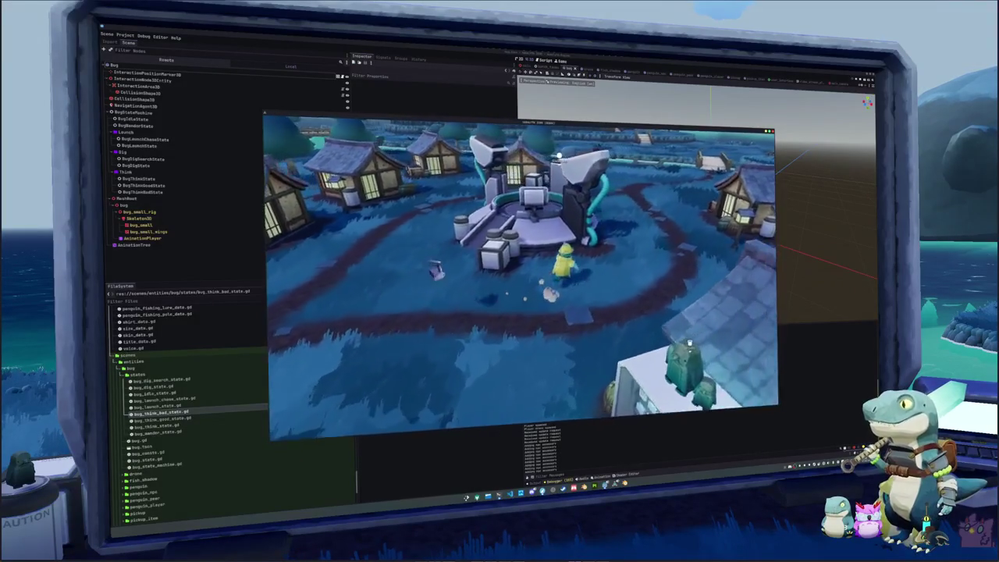
key("w")
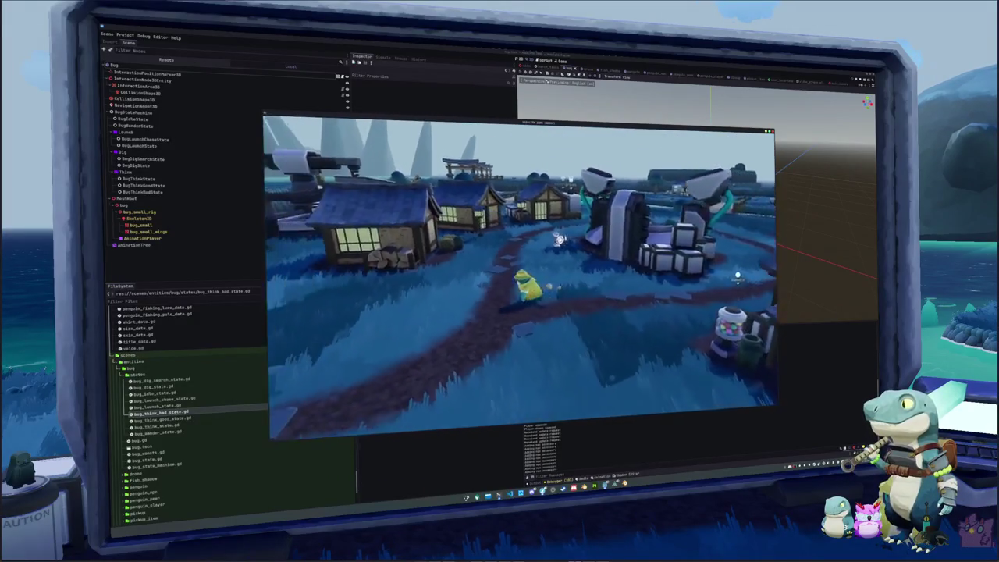
key("w")
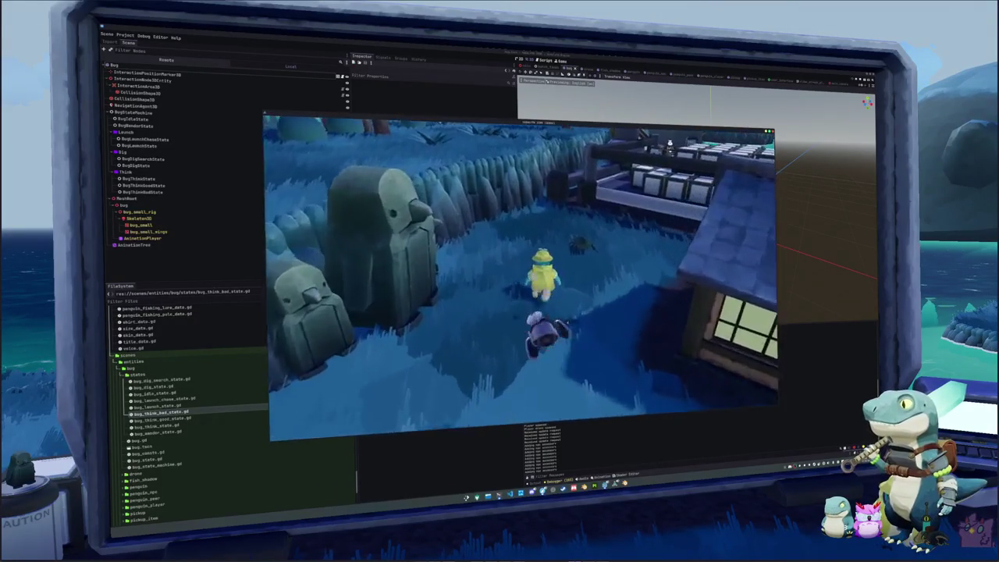
key("w")
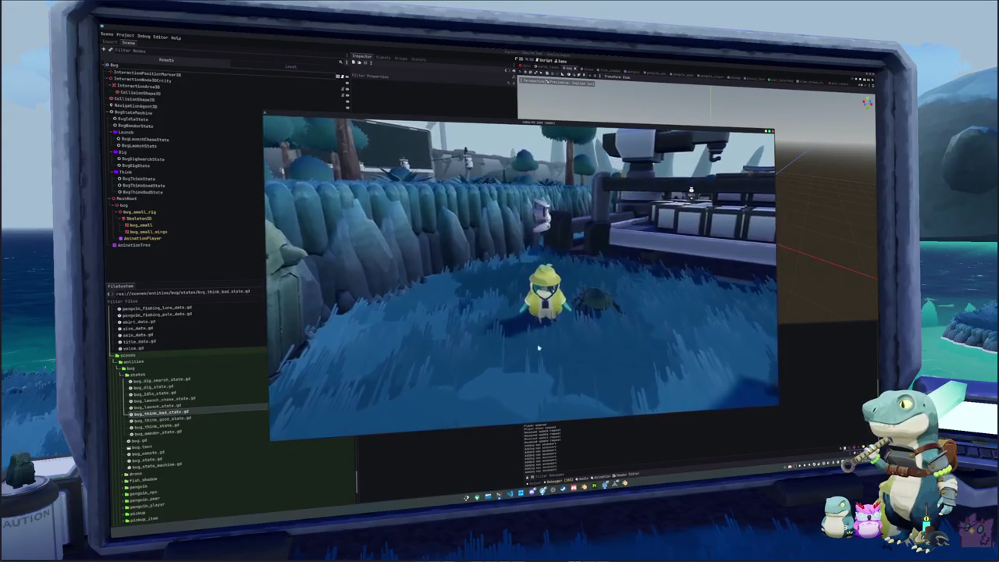
key("i")
key("i")
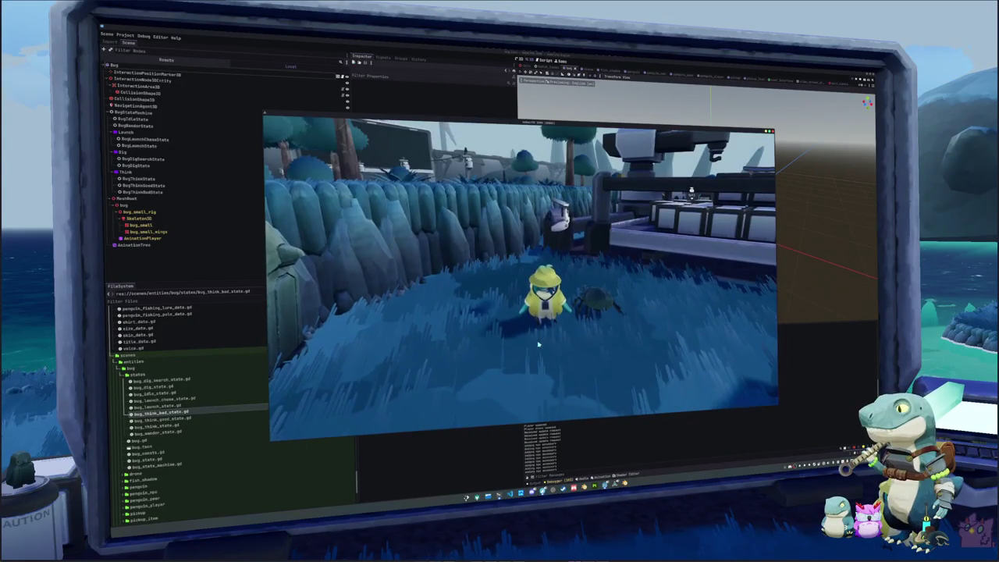
key("i")
In the cosmetics panel, try the Bro Mustache, Stare glasses and Zero Glasses on the penguin
left_click(573, 134)
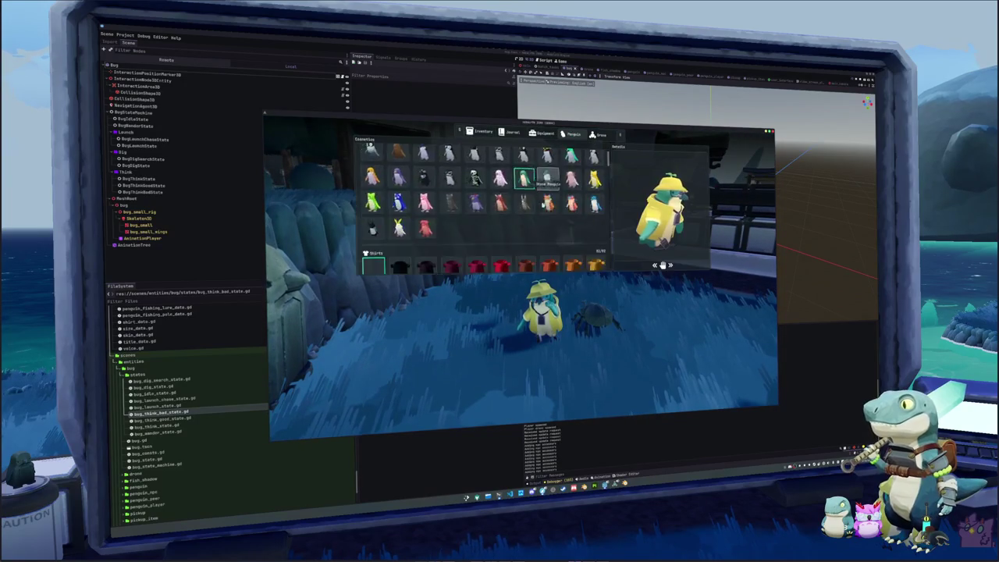
scroll(538, 227, "down", 5)
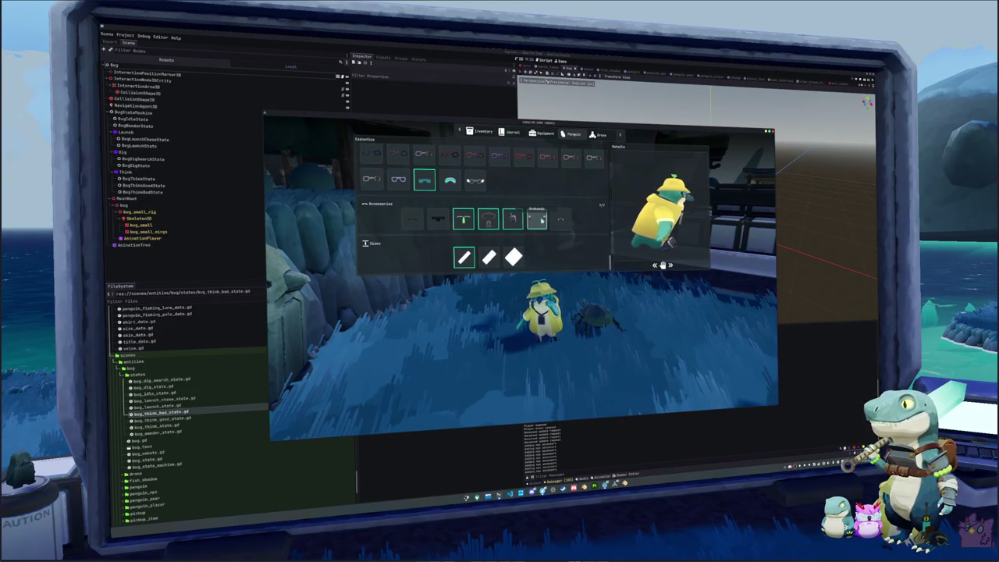
left_click(560, 219)
left_click(437, 220)
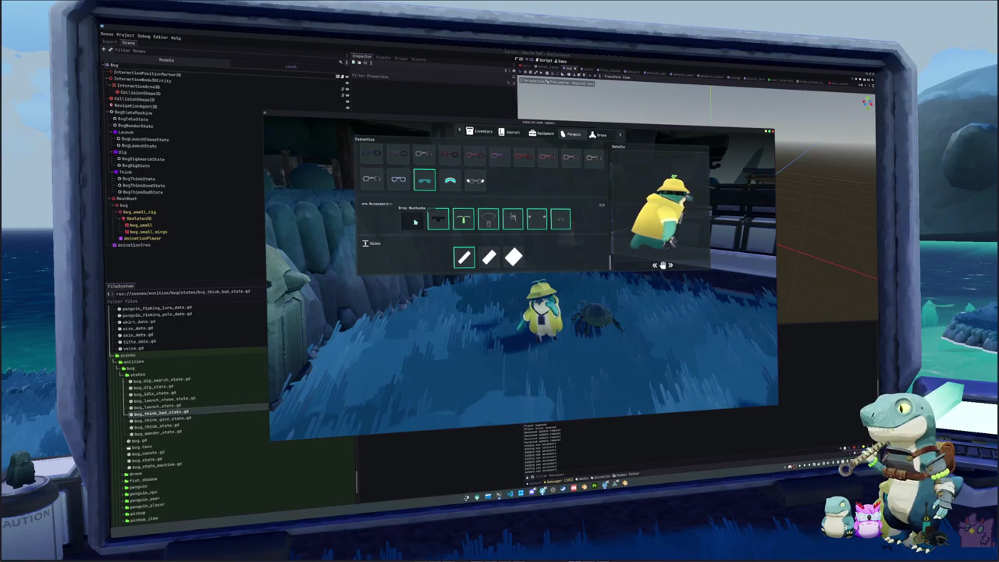
scroll(474, 234, "up", 2)
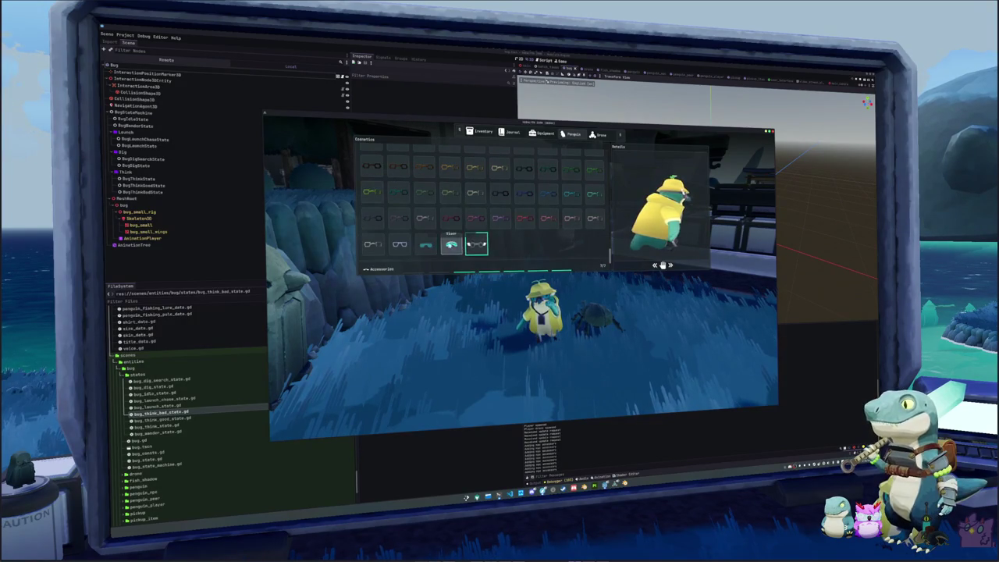
left_click(451, 245)
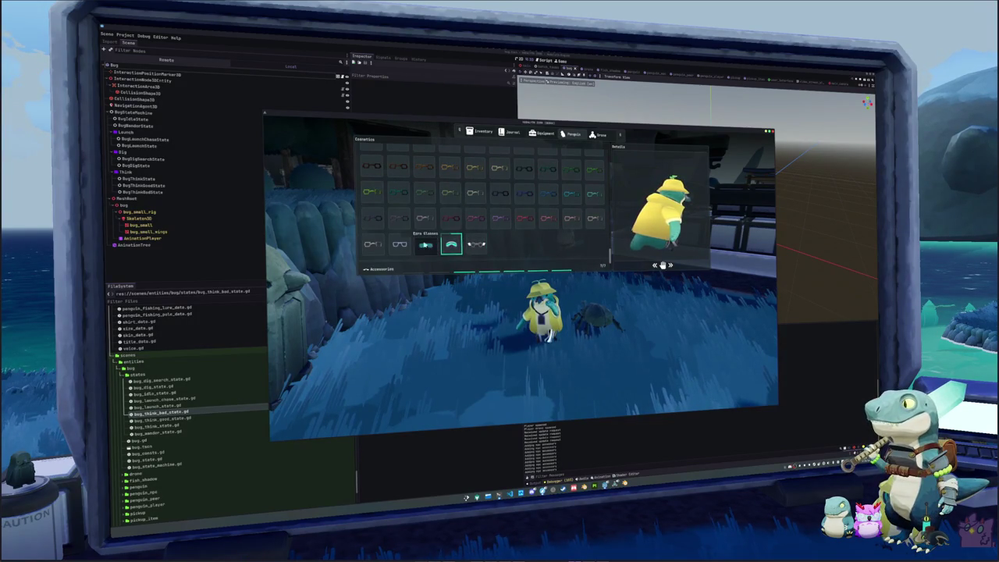
left_click(428, 246)
scroll(510, 243, "down", 5)
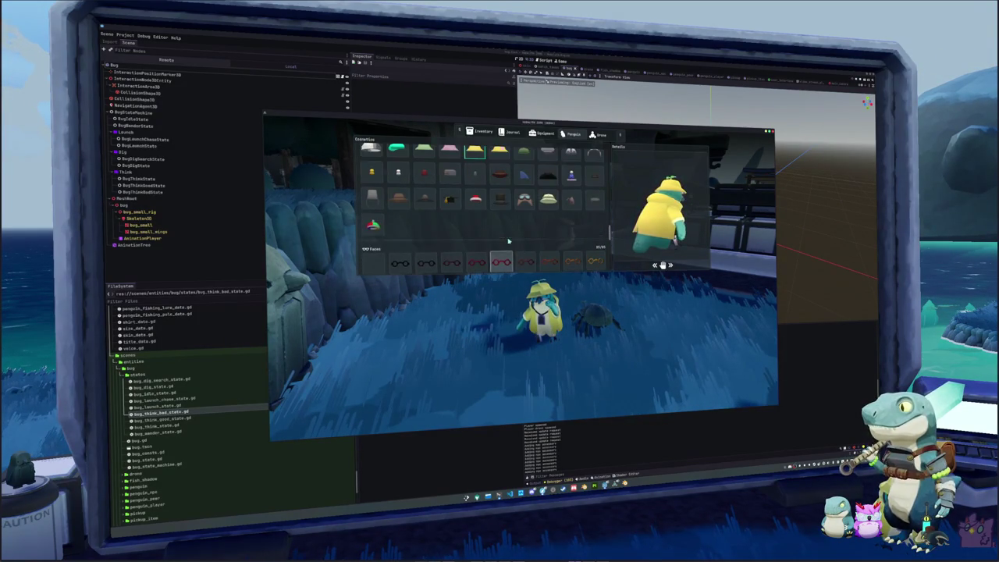
Try hats: Top Hat, goggles, Outback Fedora, Propeller Hat, Fez, through to the blue bobble hat
left_click(500, 231)
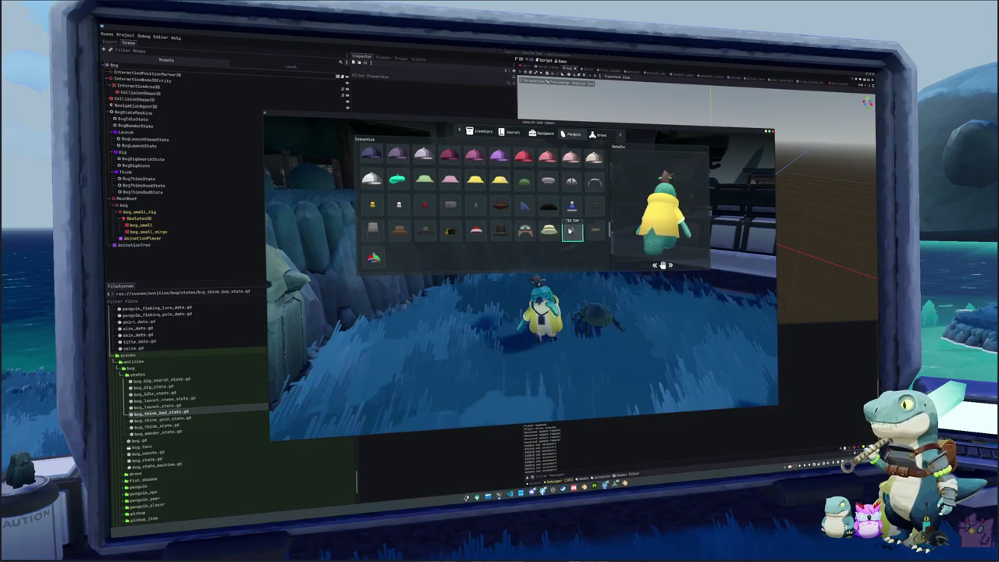
left_click(525, 230)
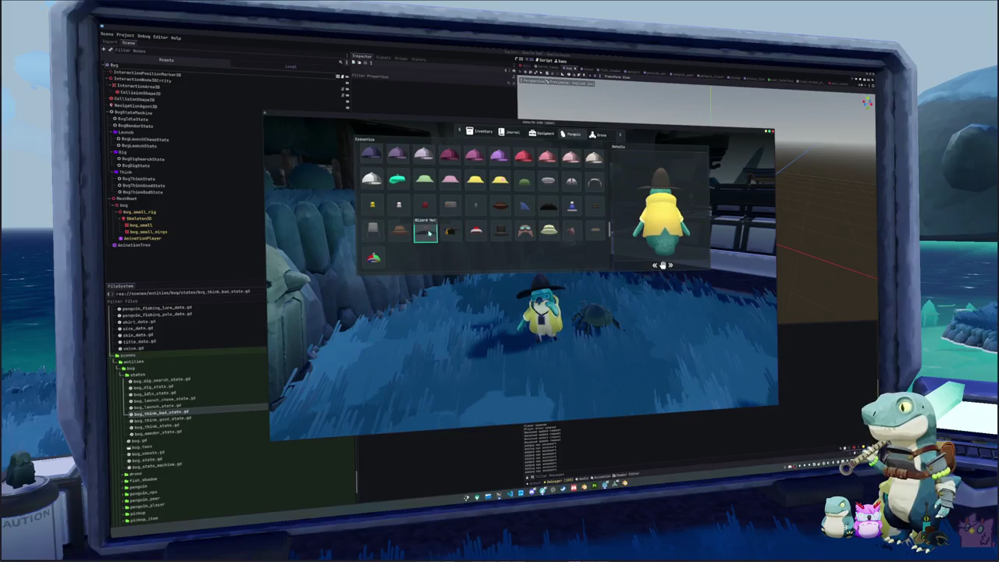
left_click(400, 232)
left_click(375, 258)
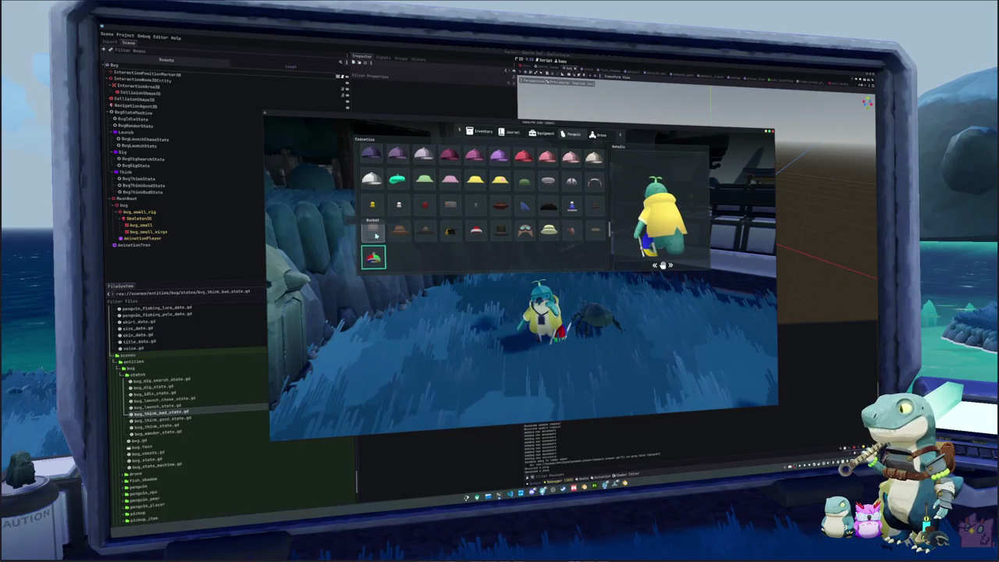
left_click(373, 204)
left_click(398, 204)
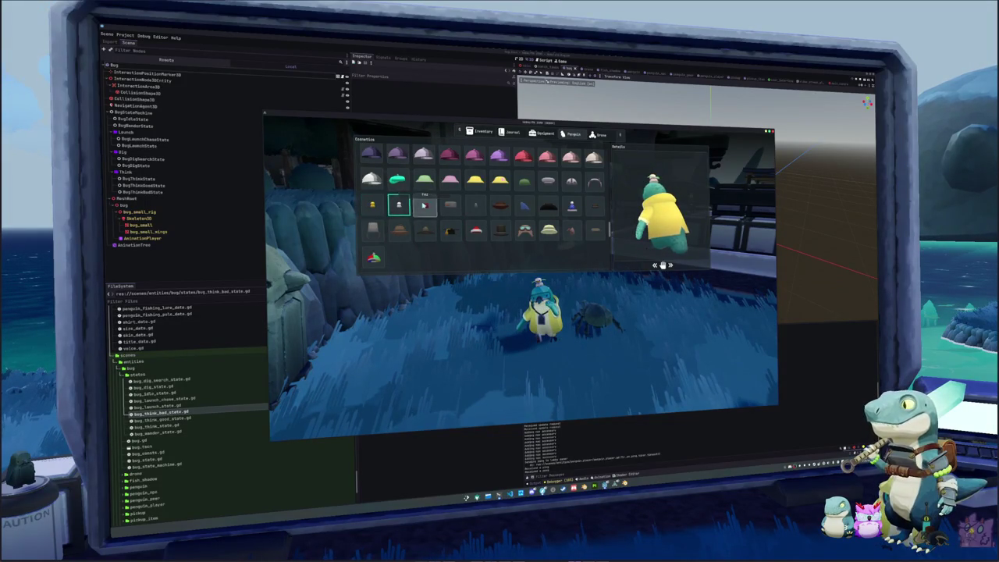
left_click(451, 204)
left_click(476, 204)
left_click(501, 204)
left_click(524, 205)
left_click(550, 205)
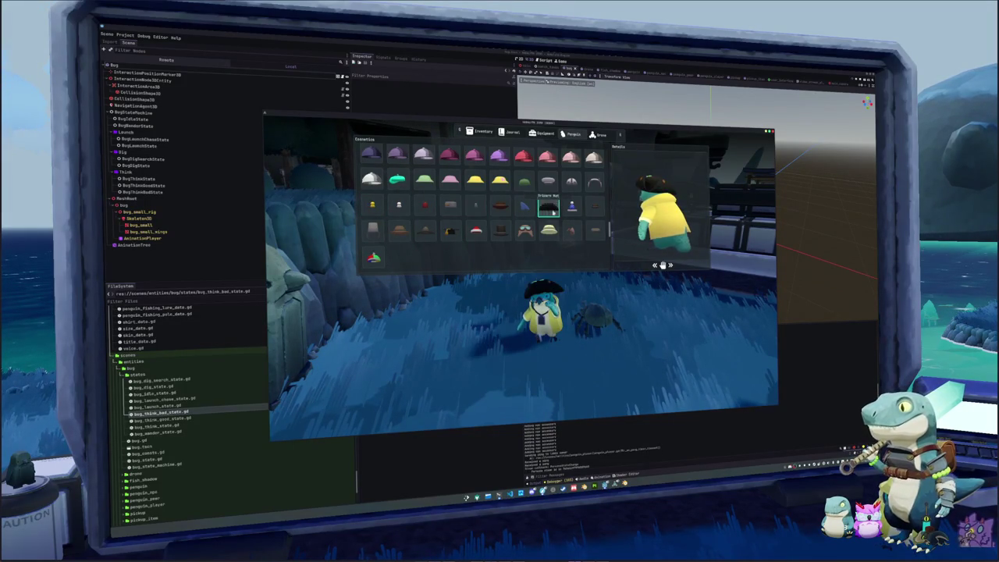
left_click(571, 205)
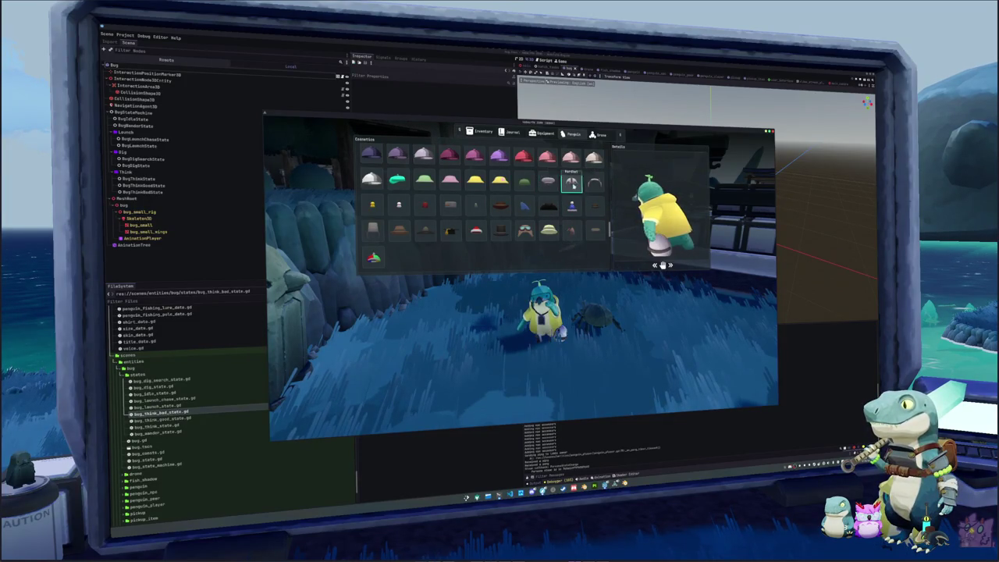
After the mortarboard, Santa Hat, Aviator and pith helmet, equip the propeller cap and lanyard
scroll(419, 221, "down", 2)
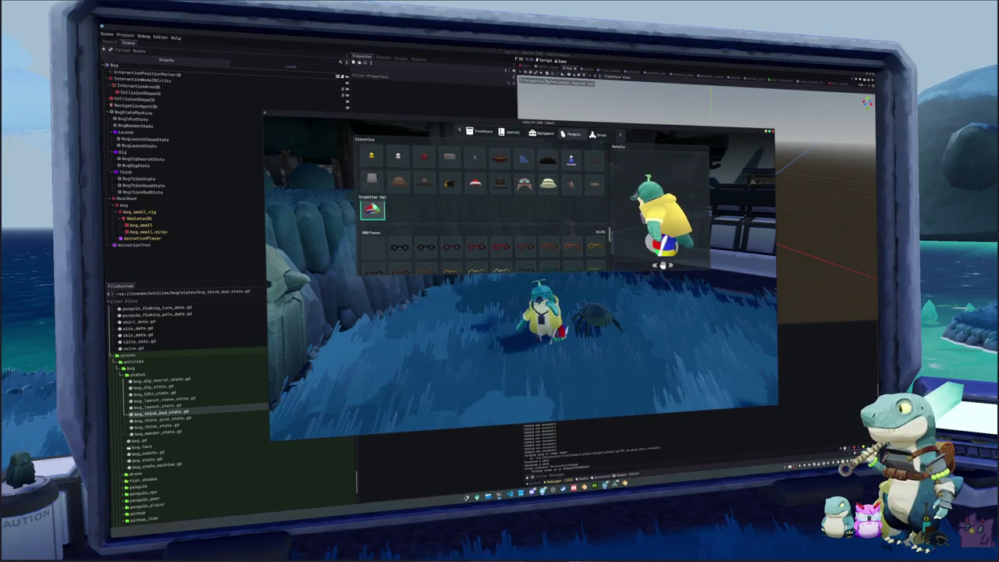
left_click(398, 182)
scroll(418, 223, "up", 1)
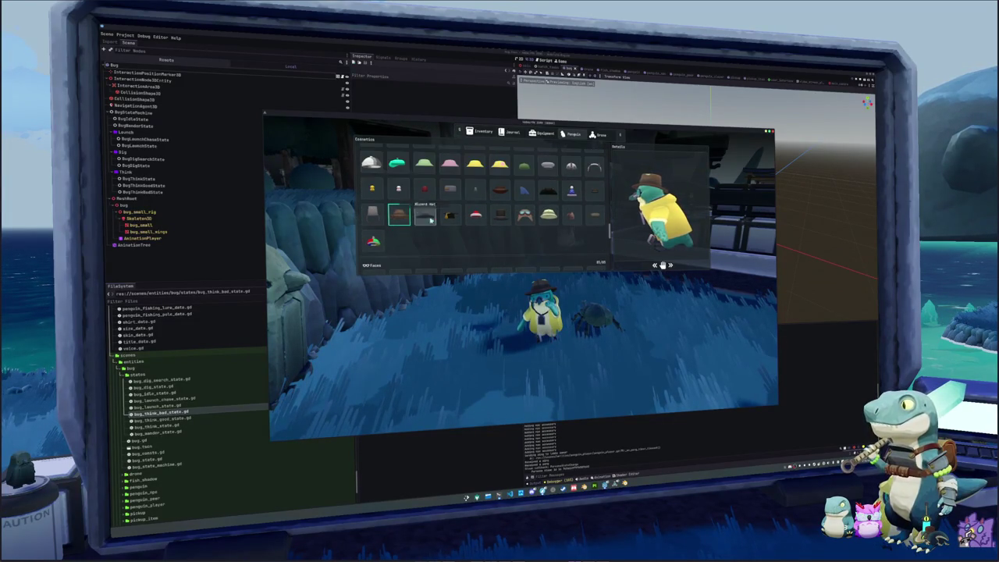
left_click(454, 219)
left_click(476, 218)
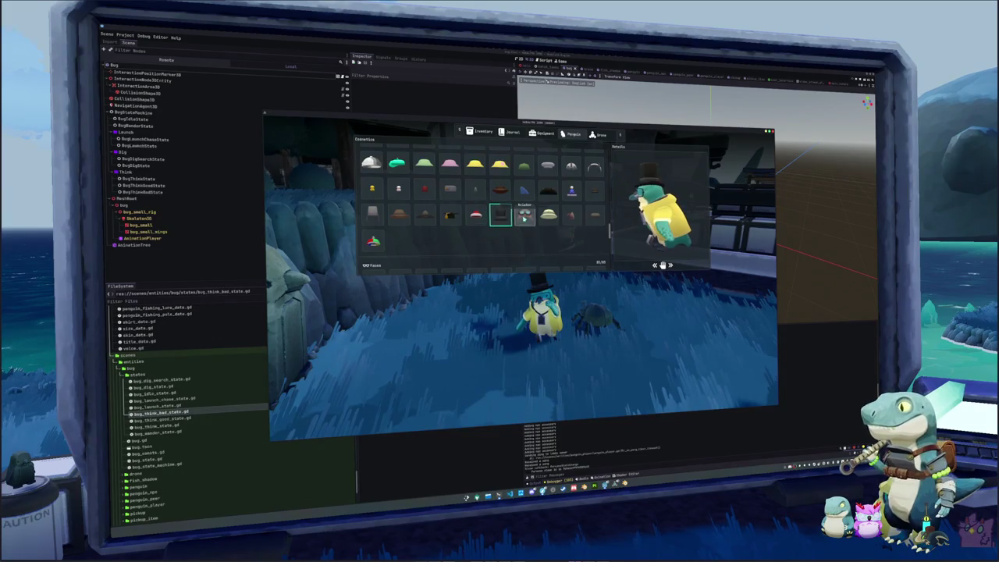
left_click(524, 217)
left_click(548, 215)
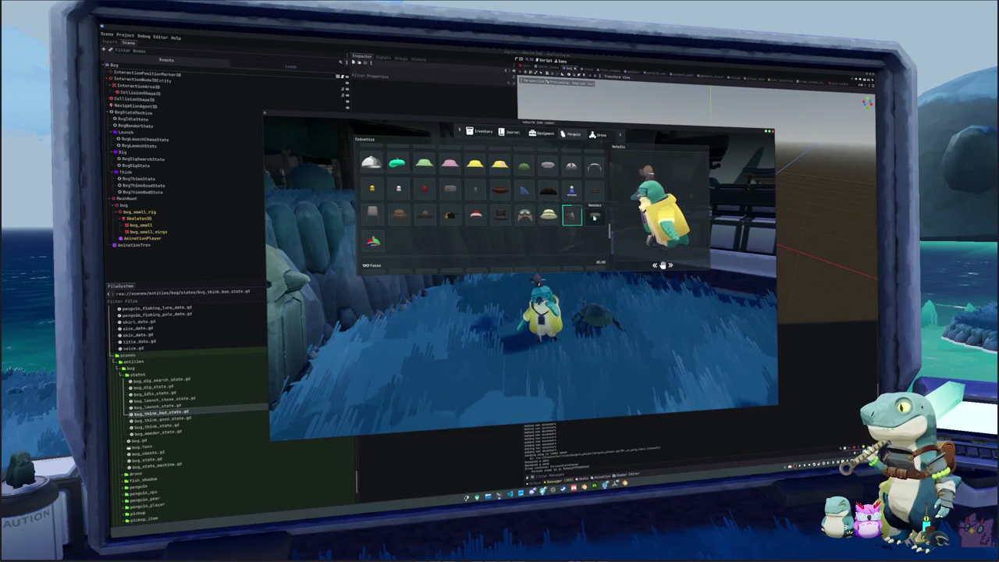
left_click(594, 217)
scroll(469, 226, "down", 3)
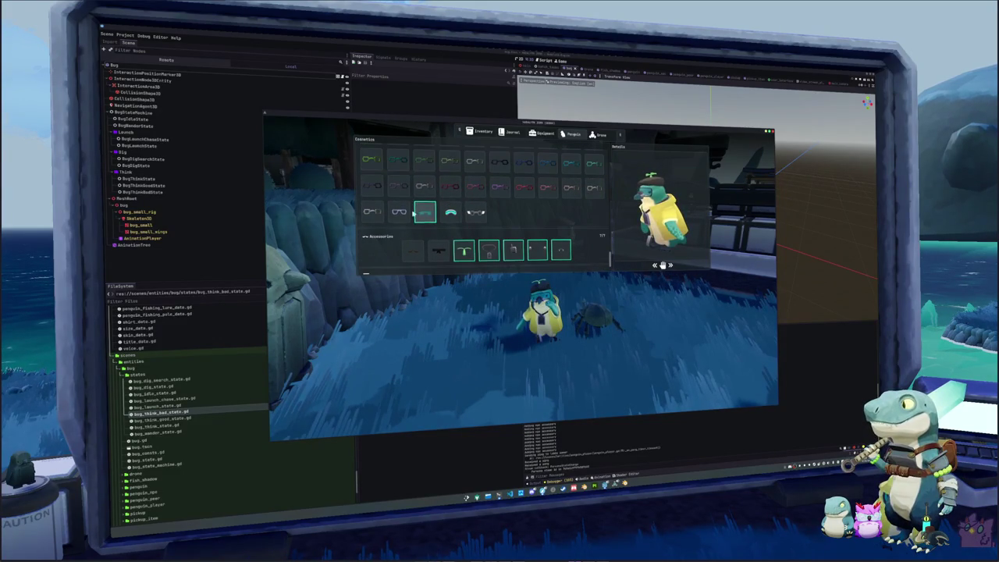
left_click(487, 253)
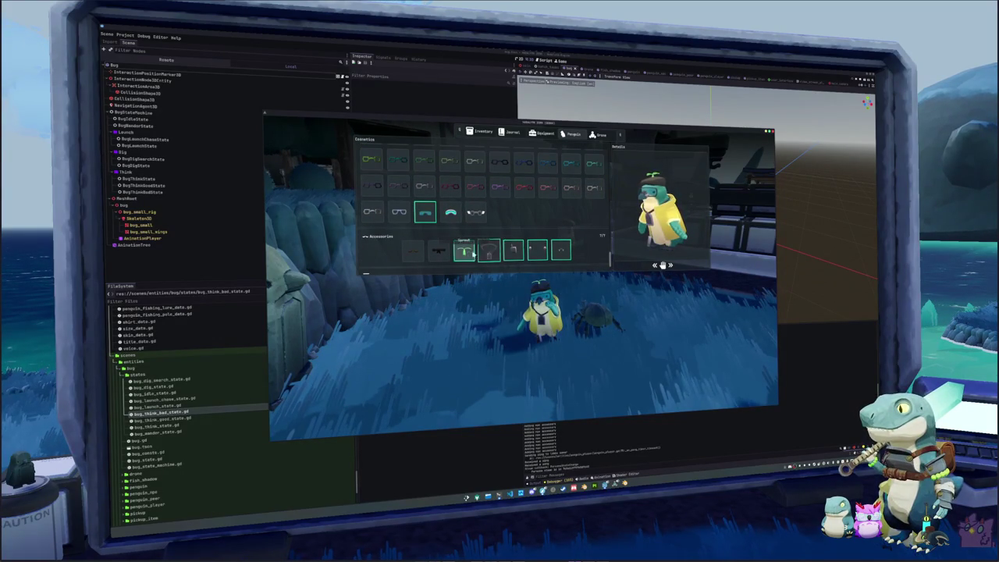
Stop the game, switch to the penguin scene and select its Skeleton3D node
key("Escape")
key("F8")
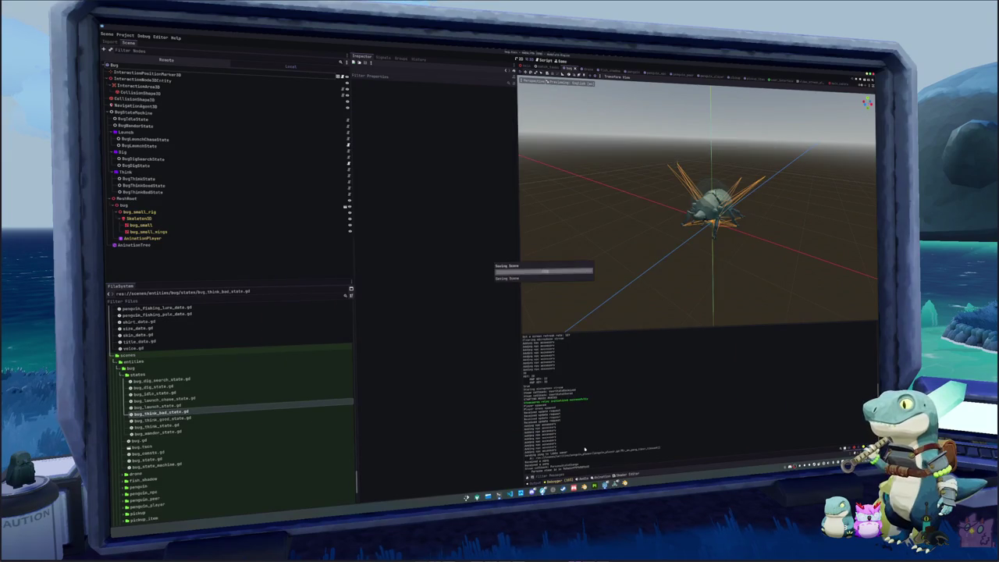
left_click(628, 72)
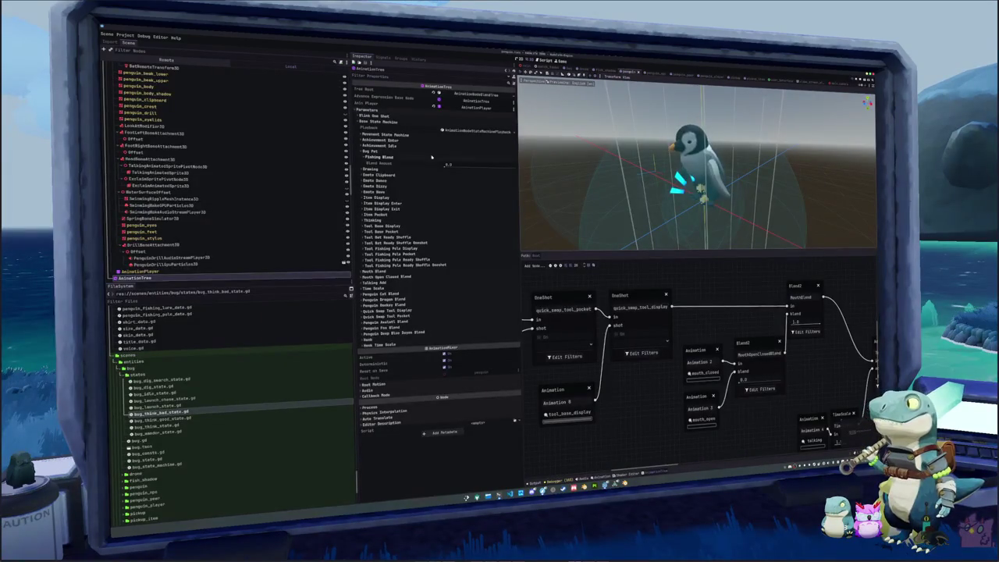
scroll(156, 179, "up", 5)
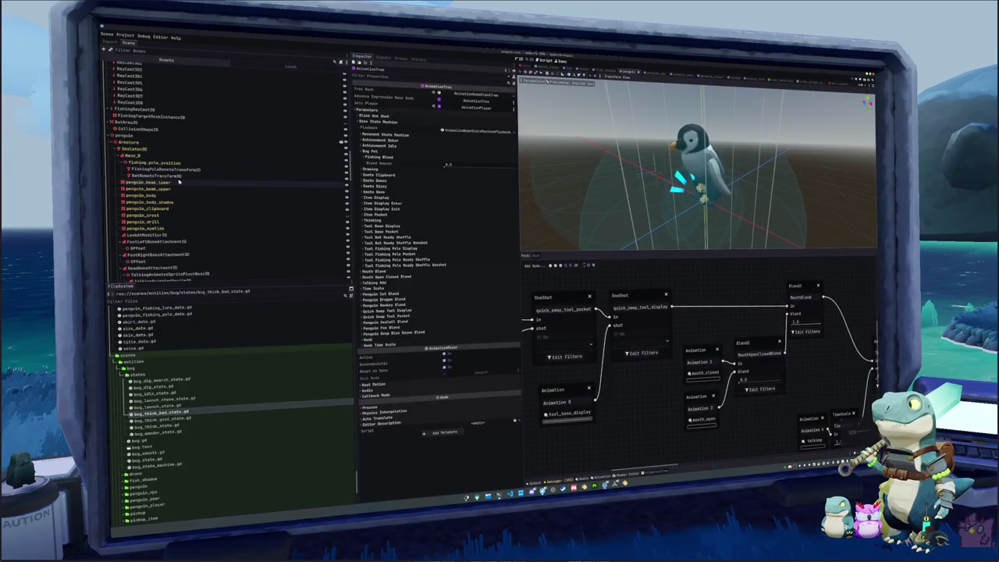
left_click(144, 157)
left_click(135, 148)
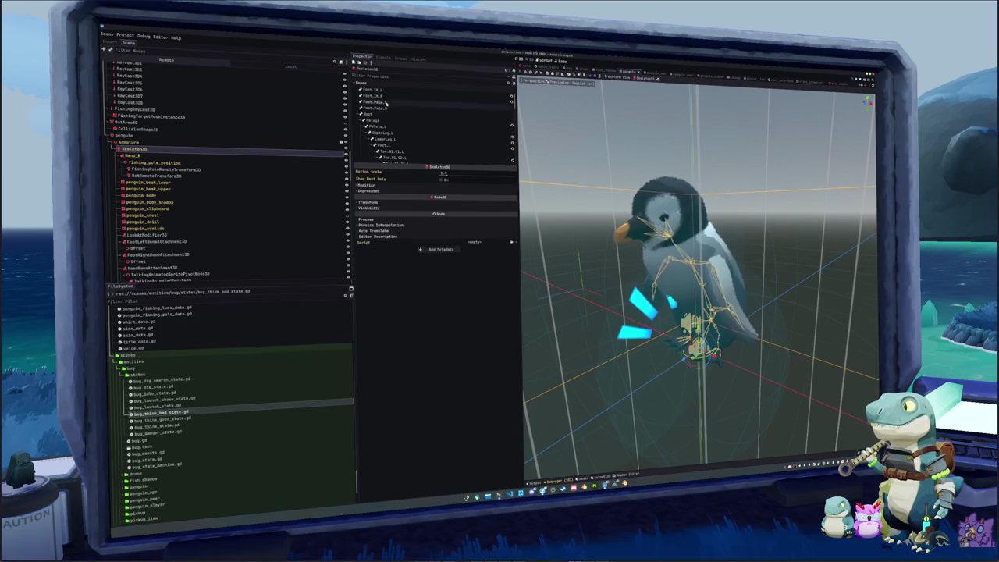
Review the Pelvis.L, Eye.L and LowerArm.R bone poses, then select the LookAtModifier3D node
left_click(375, 125)
scroll(374, 129, "down", 6)
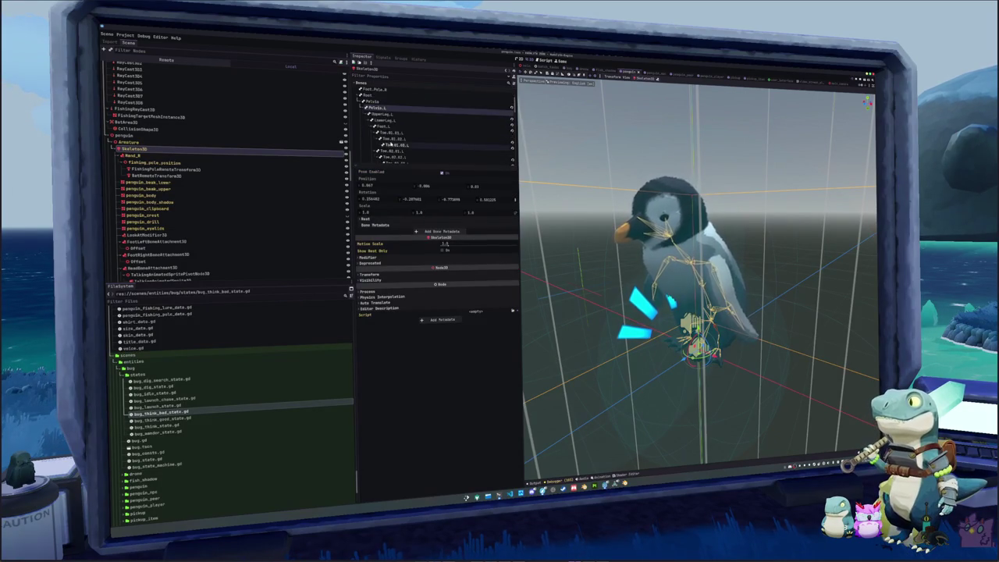
scroll(390, 131, "down", 5)
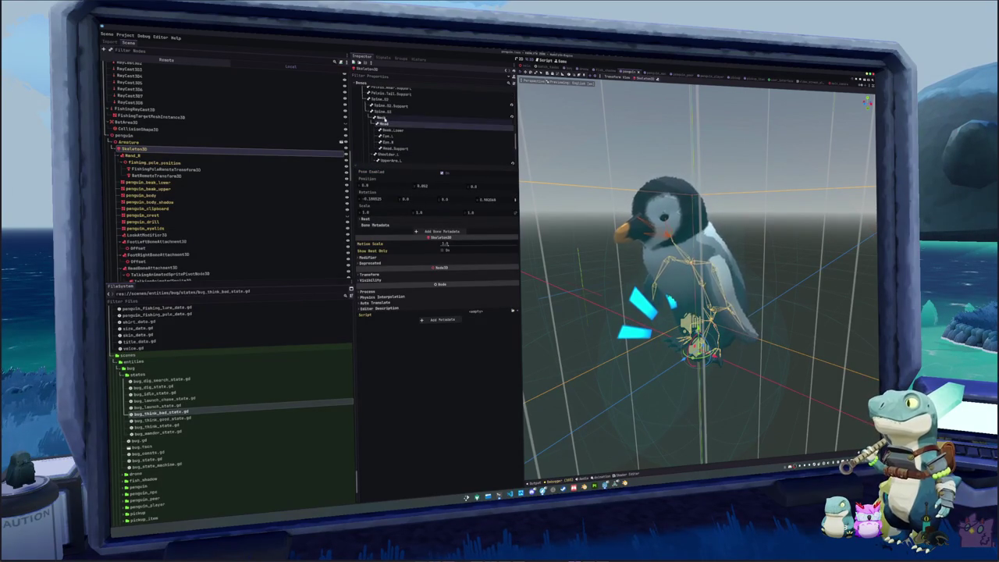
left_click(384, 137)
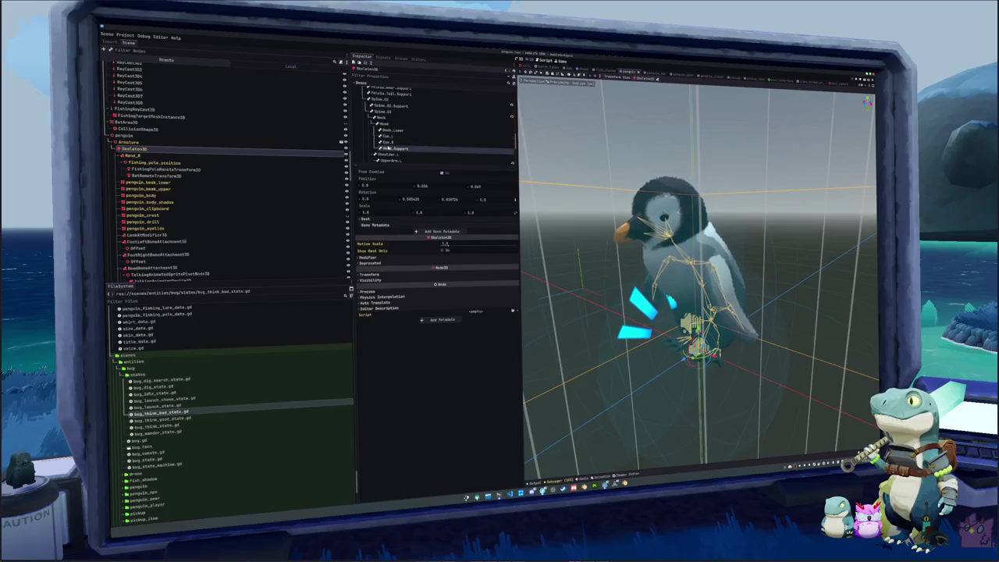
scroll(386, 141, "down", 5)
left_click(394, 149)
scroll(394, 148, "down", 1)
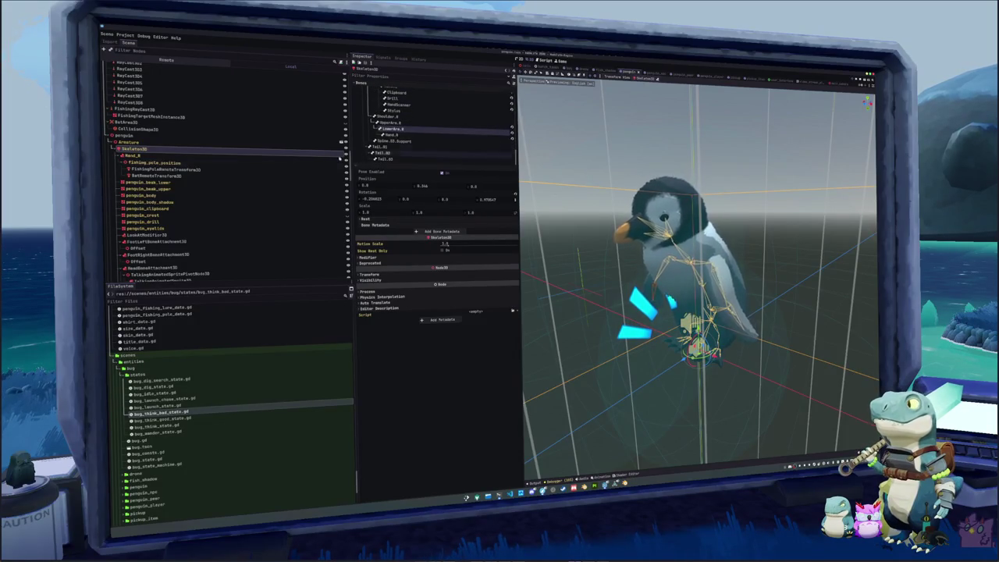
scroll(149, 203, "down", 3)
scroll(130, 238, "down", 3)
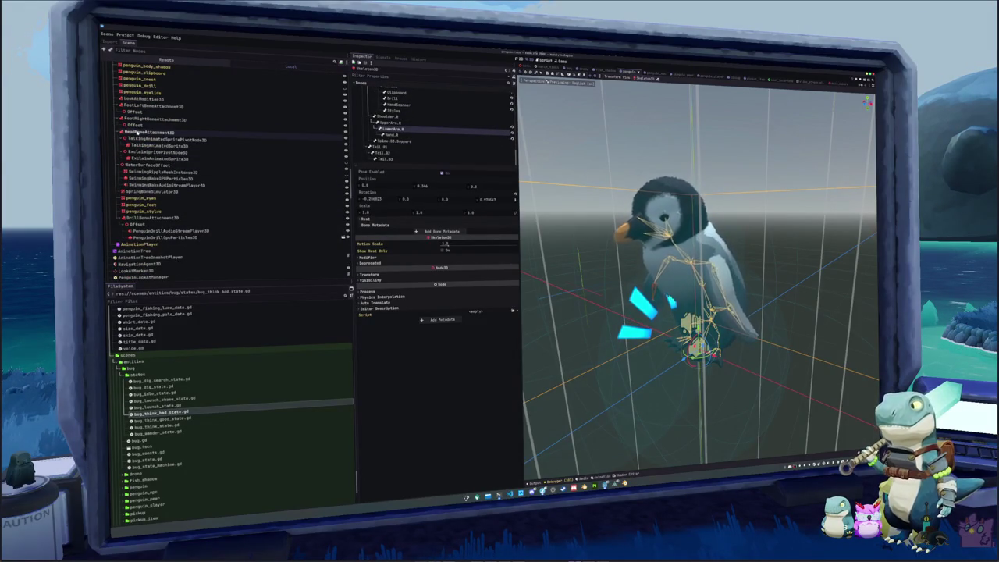
scroll(132, 235, "up", 2)
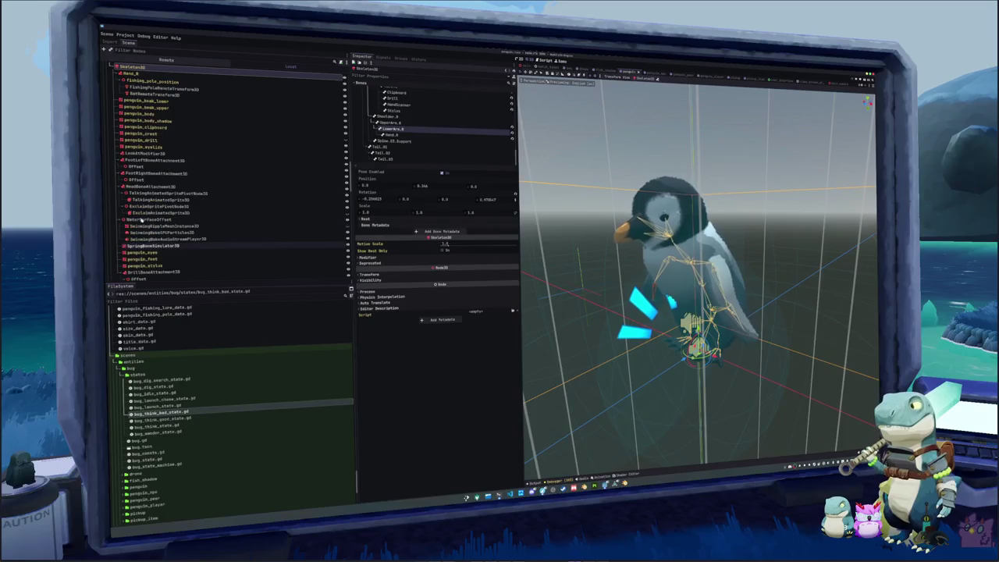
left_click(140, 153)
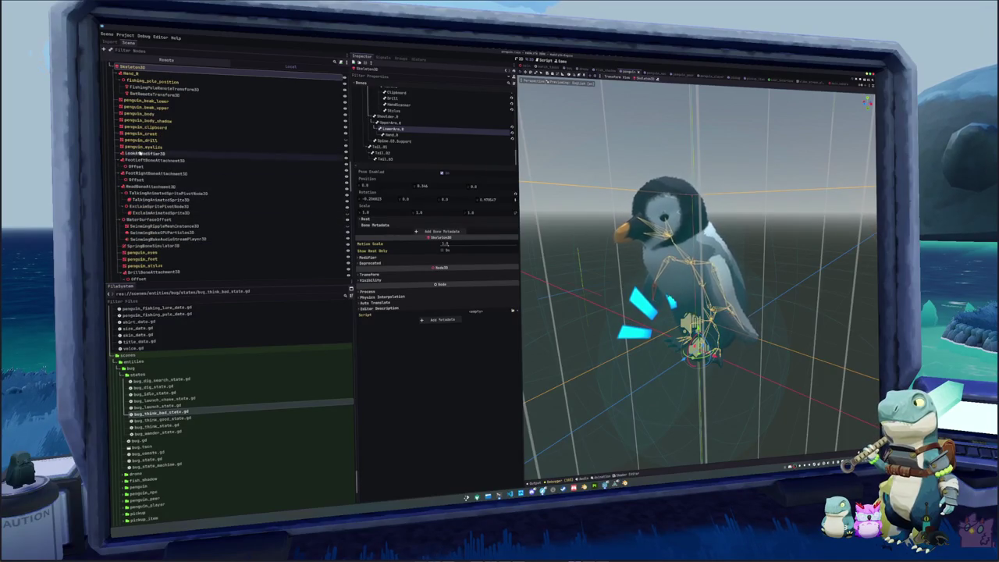
Briefly run and stop the game, then scroll through the penguin scene tree
key("F5")
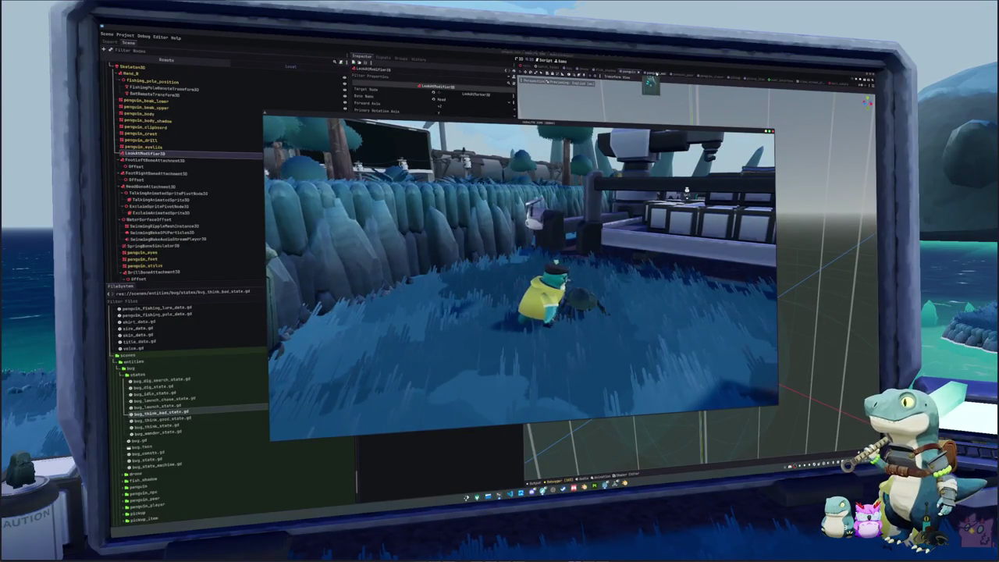
key("F8")
scroll(244, 222, "up", 10)
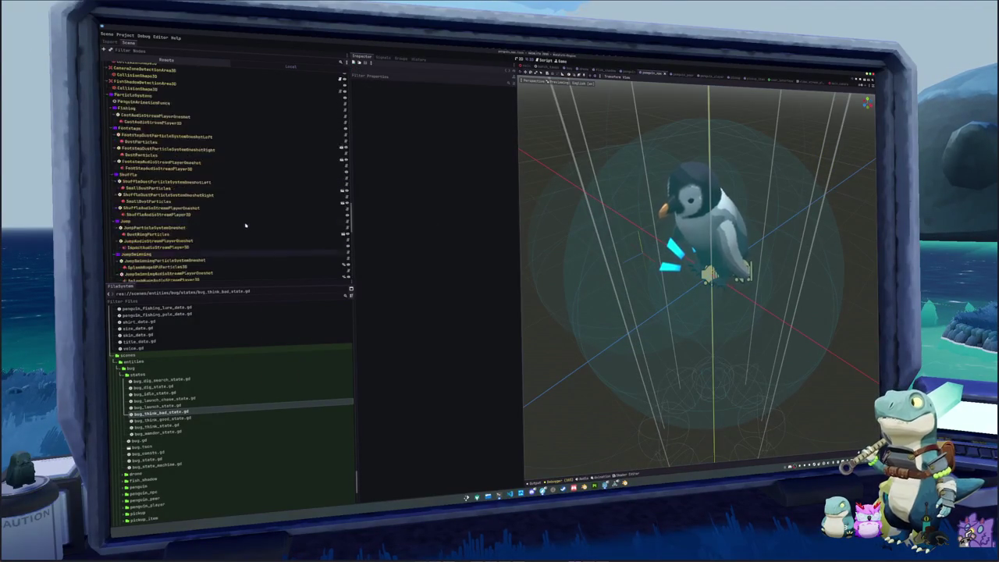
scroll(244, 221, "down", 10)
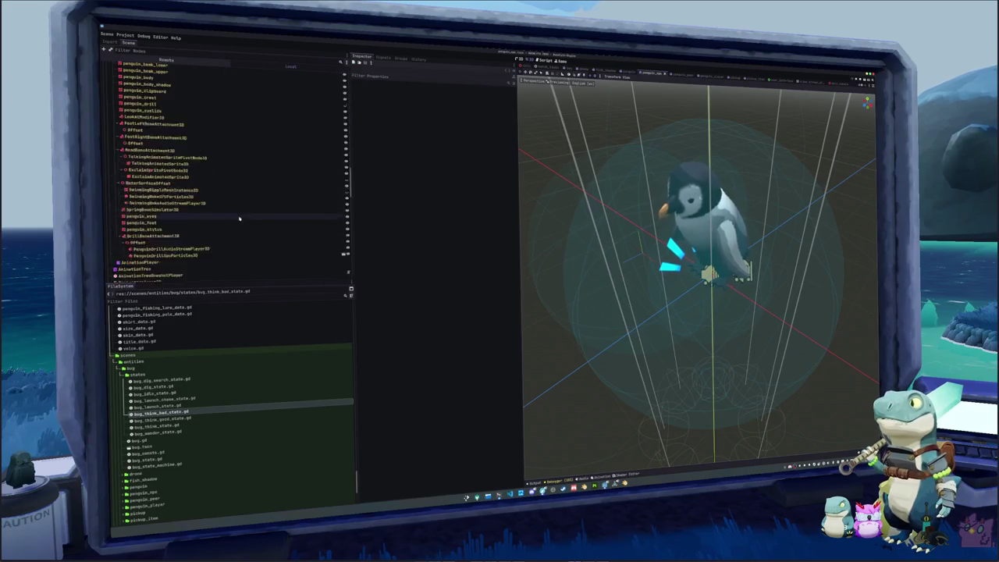
scroll(239, 217, "down", 10)
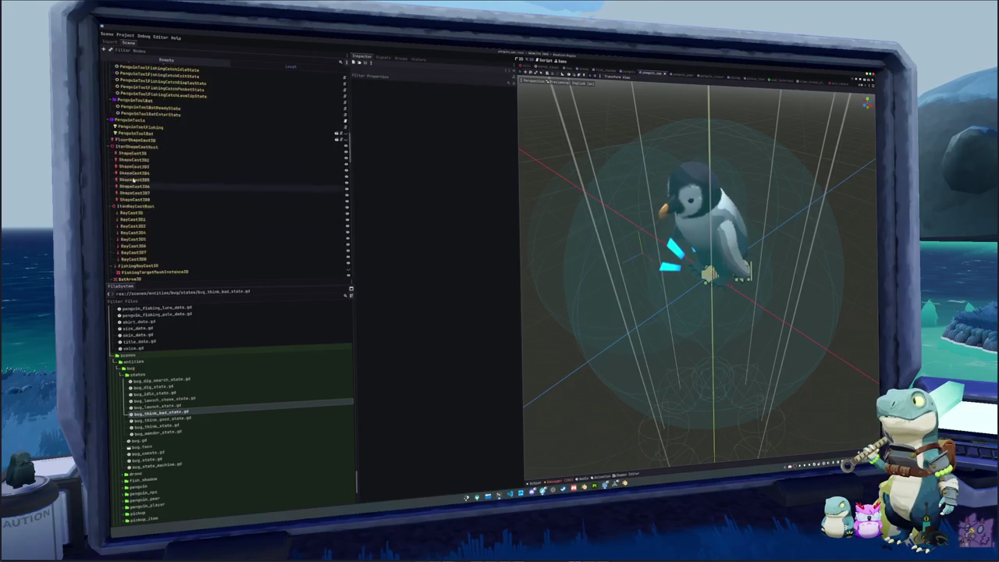
scroll(144, 111, "up", 10)
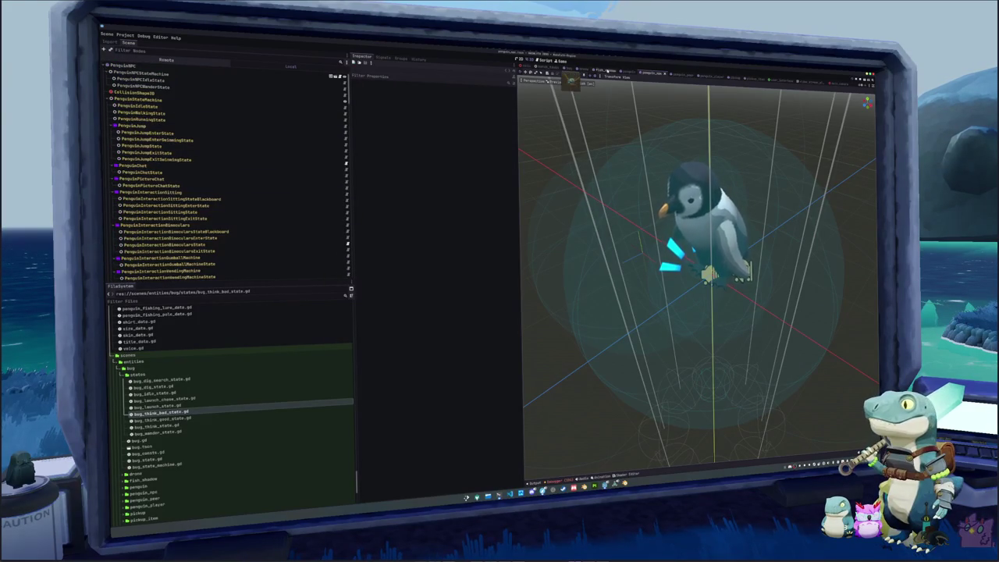
scroll(137, 167, "up", 5)
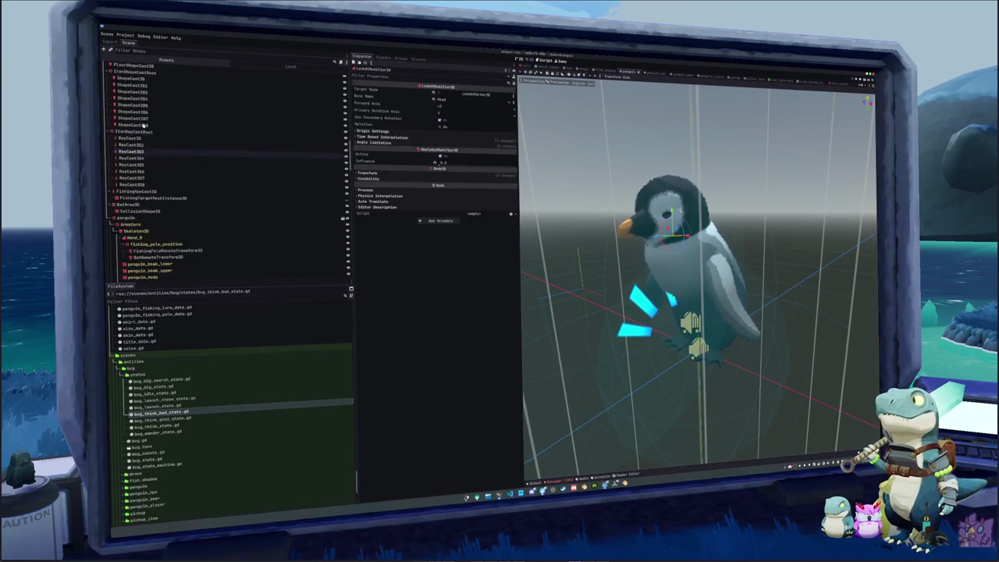
Select Skeleton3D and scroll its bones to the foot, toe, pelvis, spine and tail supports
left_click(265, 230)
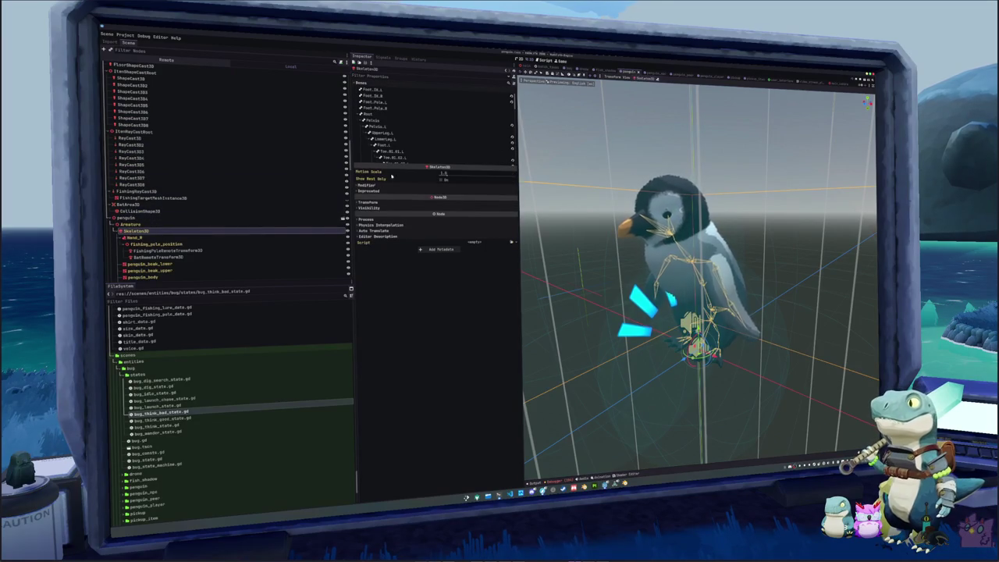
scroll(417, 160, "down", 5)
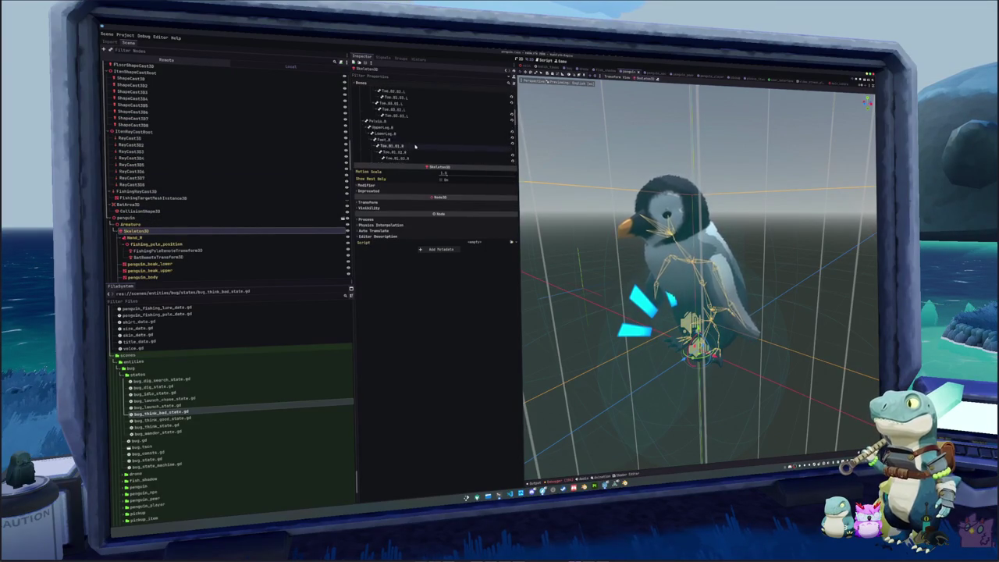
scroll(418, 148, "down", 1)
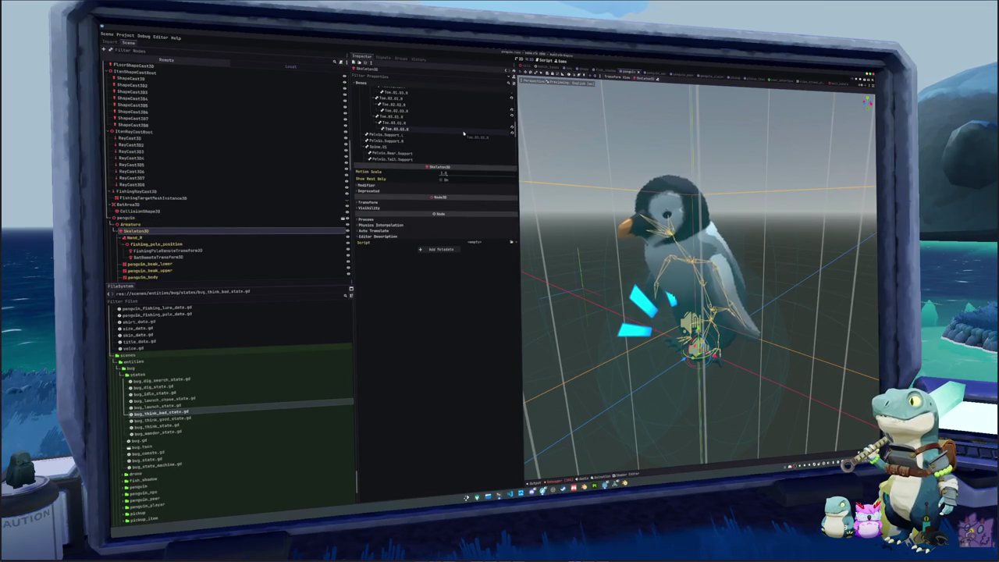
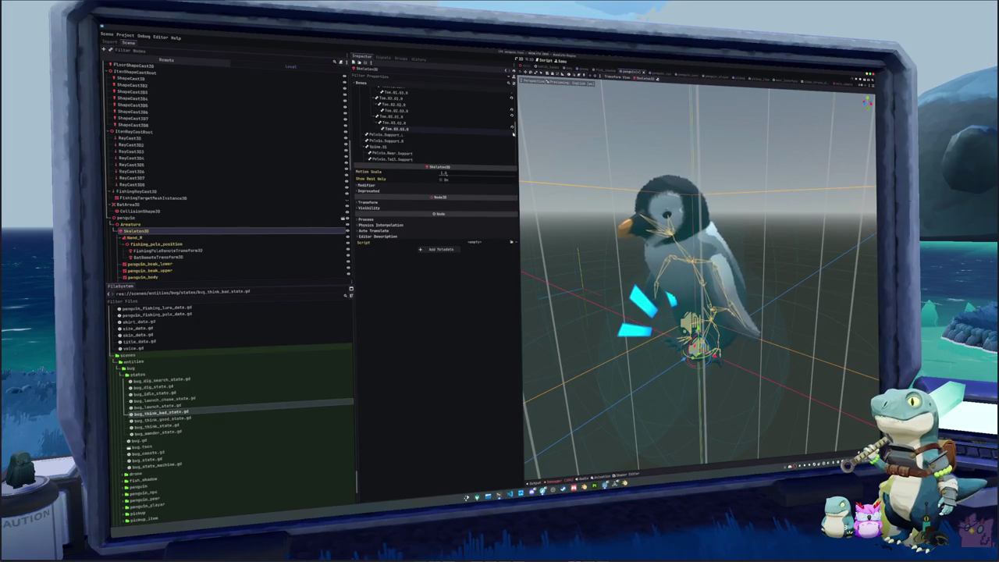
Inspect the poses of the toe, Pelvis.Support.R, Shoulder.R and Spine.03.Support bones
left_click(487, 124)
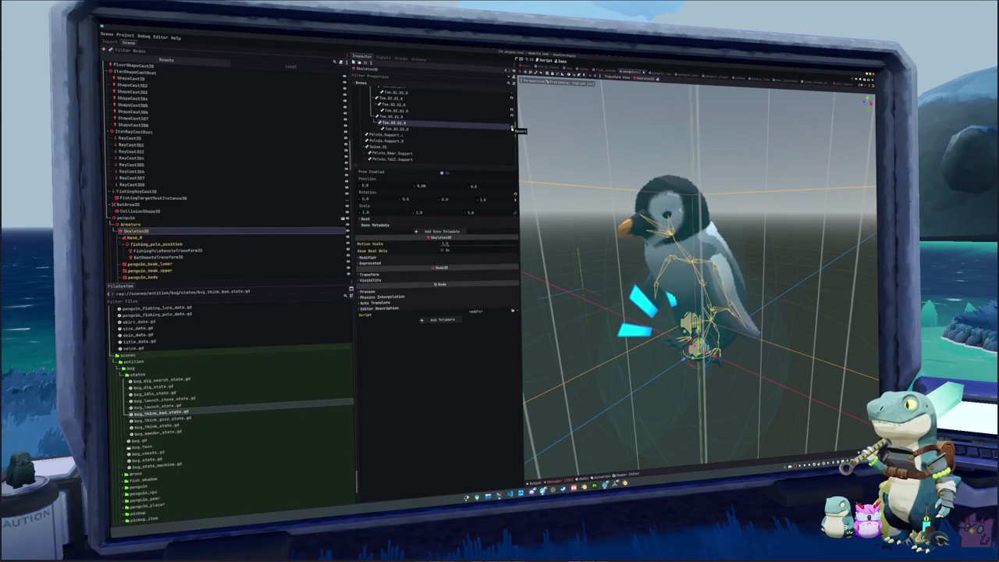
left_click(497, 129)
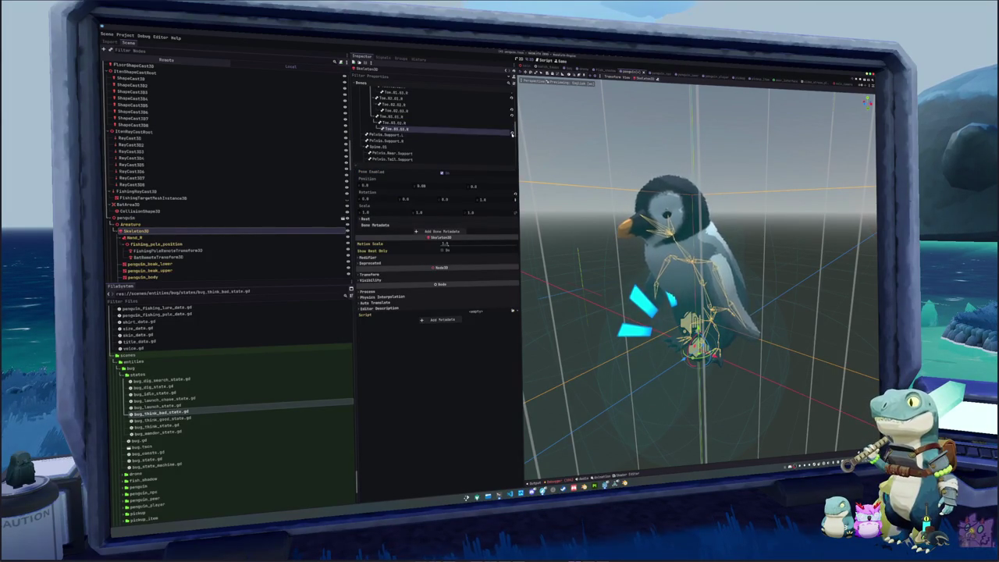
left_click(495, 142)
scroll(467, 151, "down", 2)
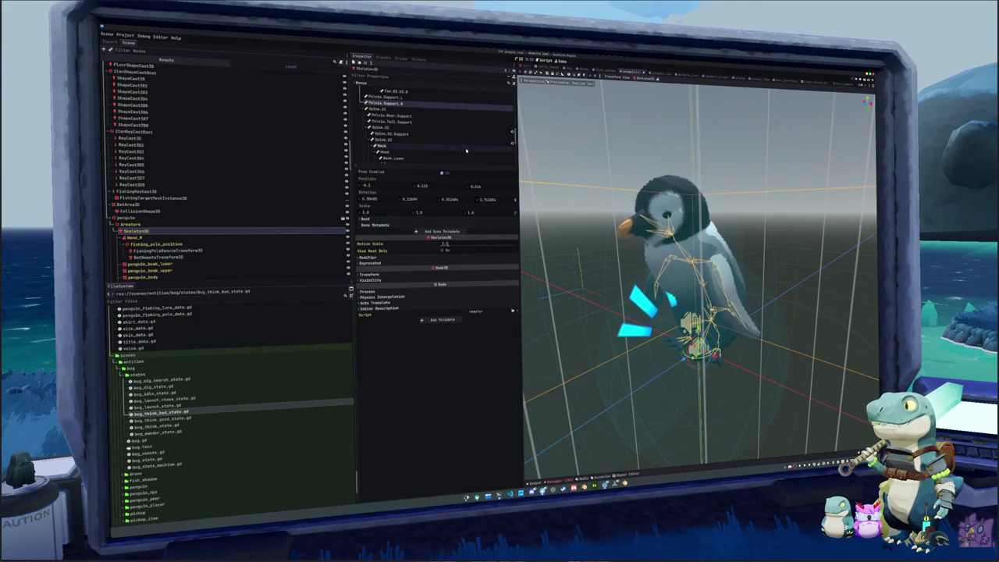
scroll(467, 151, "down", 3)
left_click(456, 146)
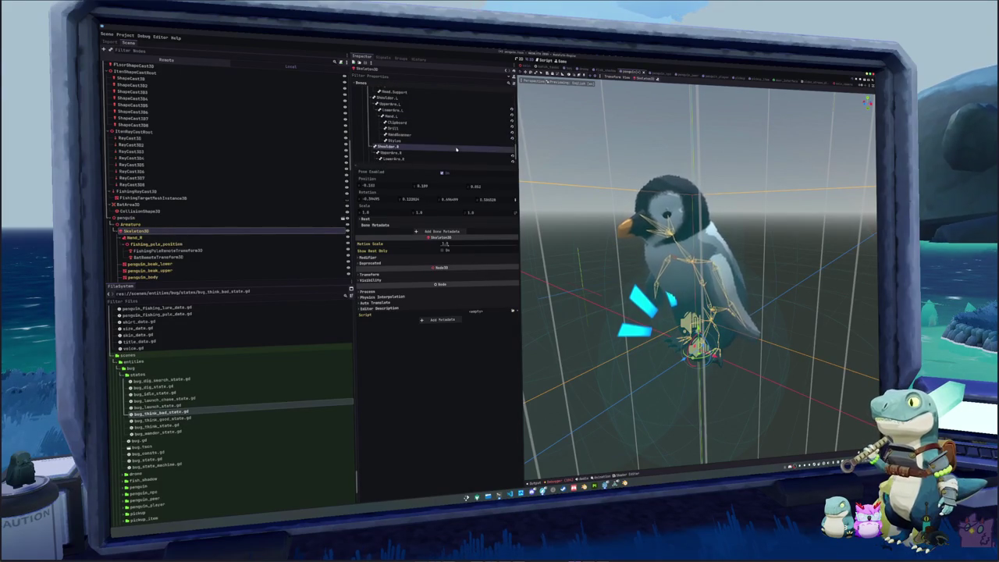
scroll(441, 152, "down", 1)
left_click(429, 153)
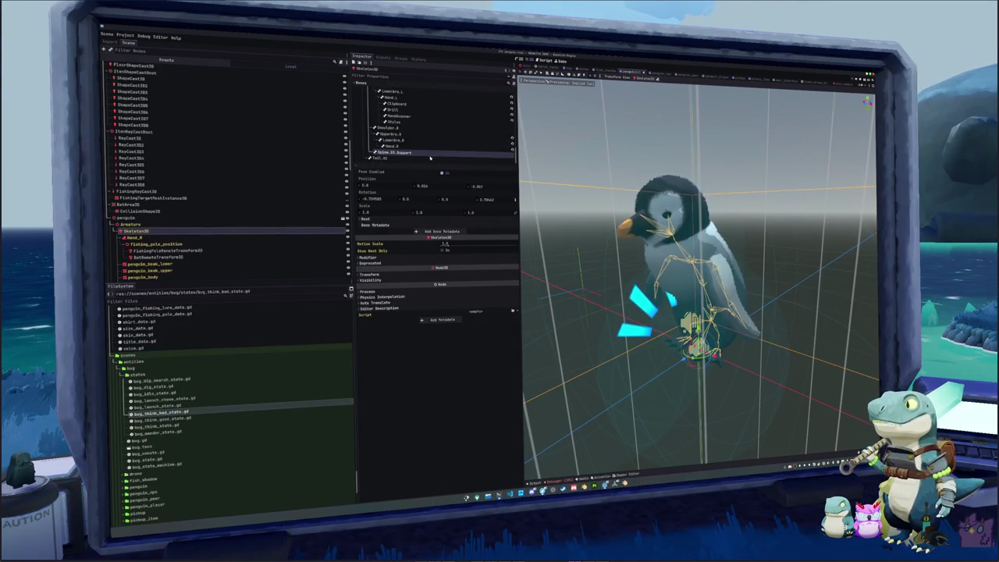
Search the project files for 'propeller' in Quick Open
scroll(429, 156, "down", 5)
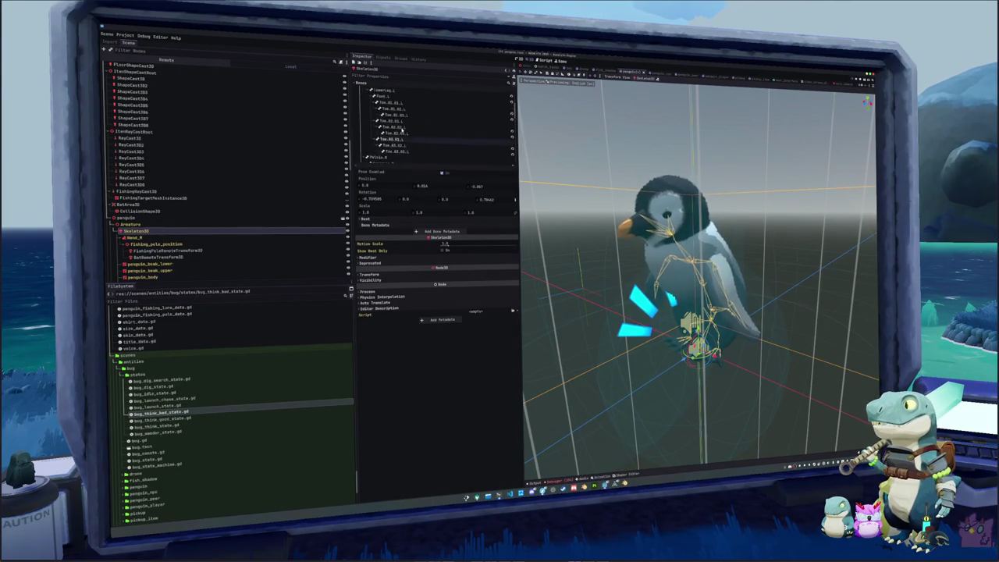
scroll(403, 133, "up", 2)
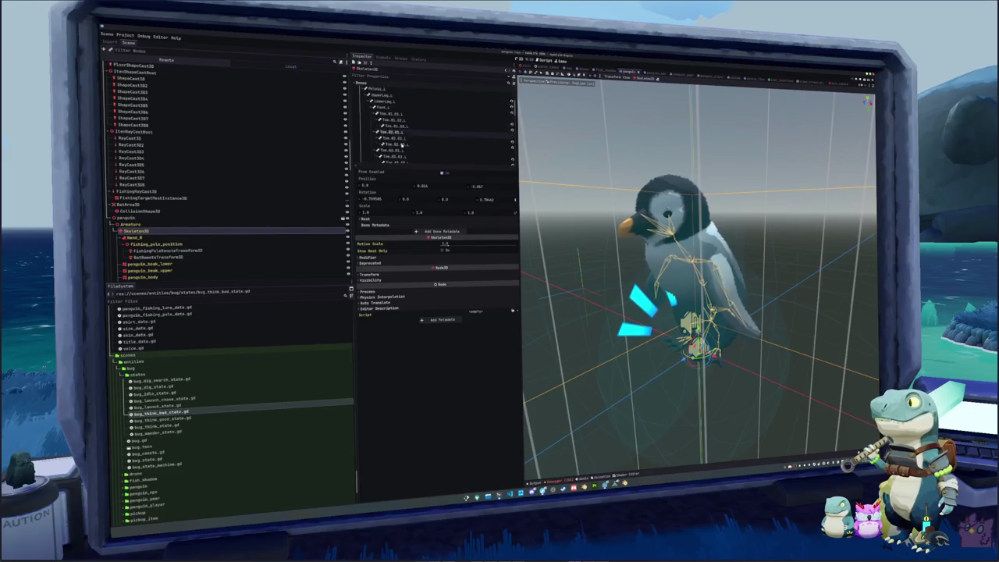
scroll(403, 133, "down", 3)
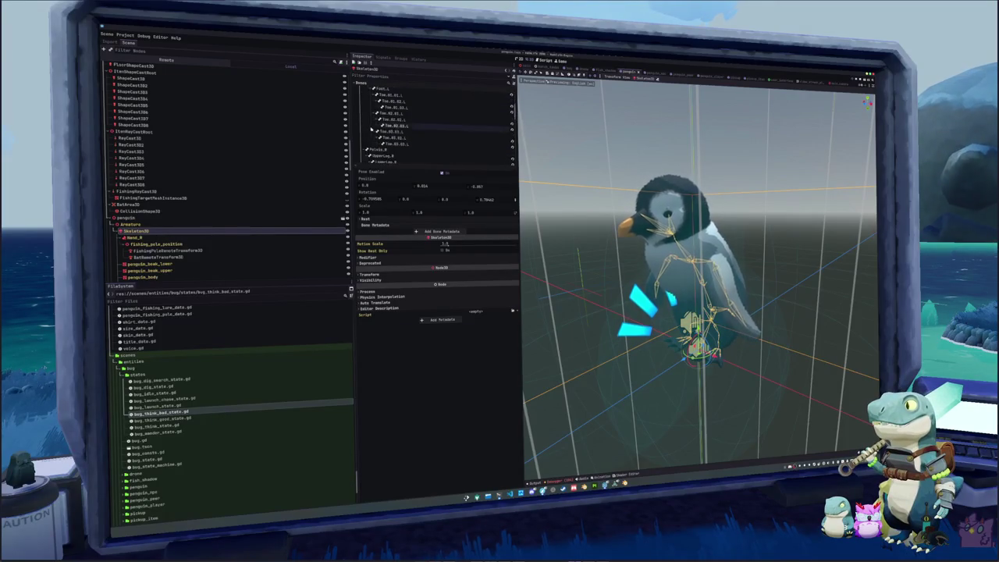
scroll(373, 132, "up", 8)
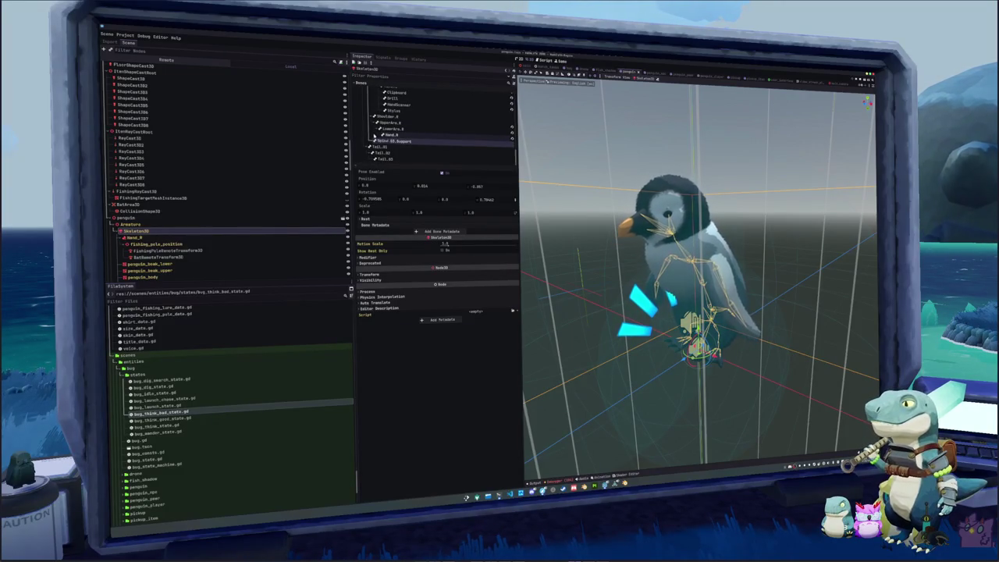
key("alt+shift+o")
type("prop")
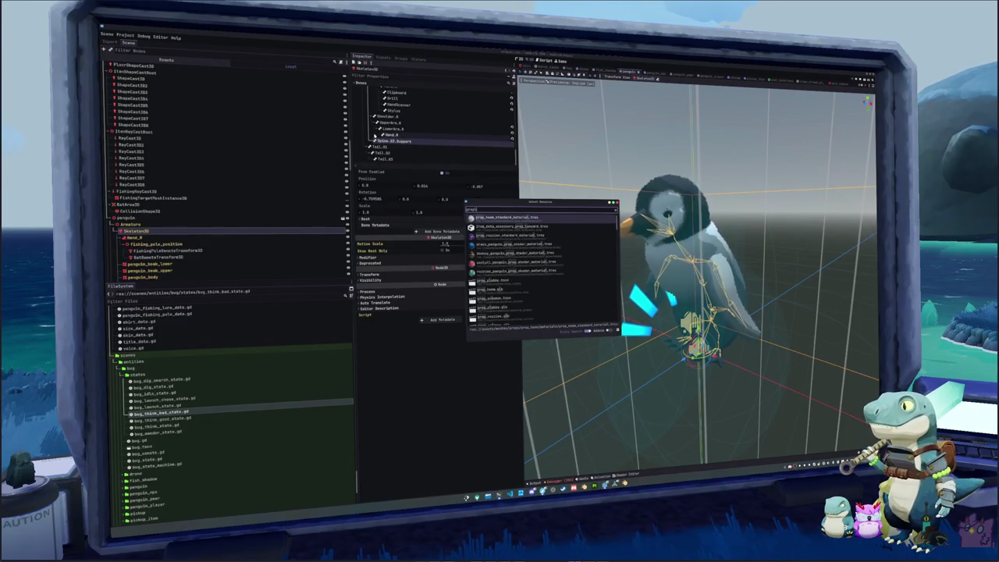
type("eller")
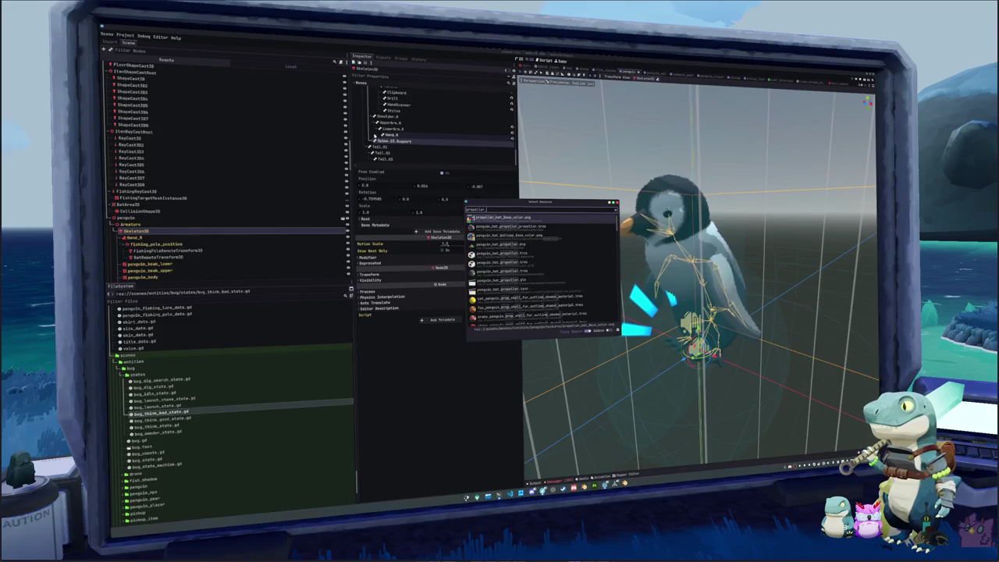
Open the penguin_hat_propeller scene and browse its Skeleton3D bone list
key("Down")
key("Down")
key("Down")
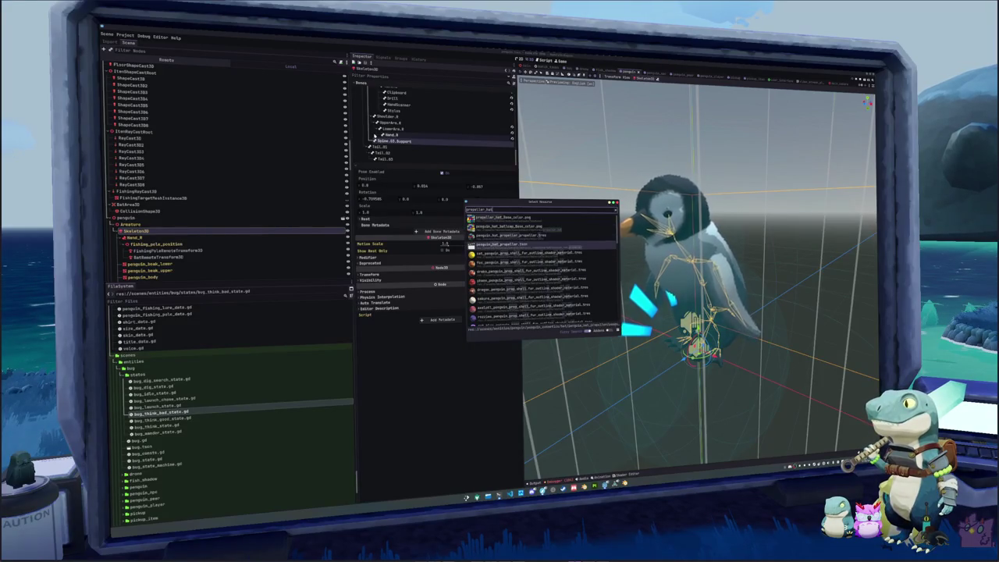
key("Return")
left_click(151, 86)
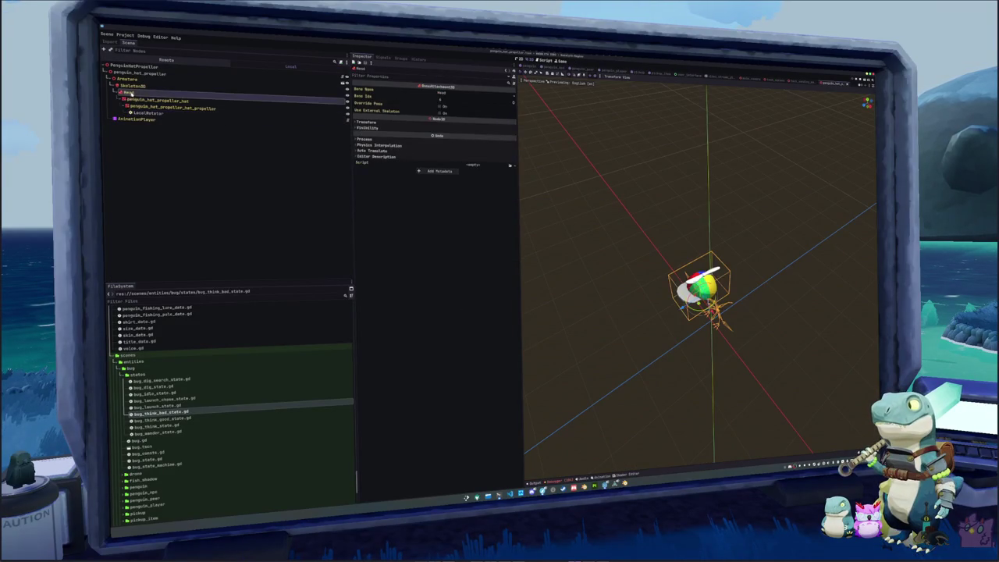
scroll(394, 141, "down", 5)
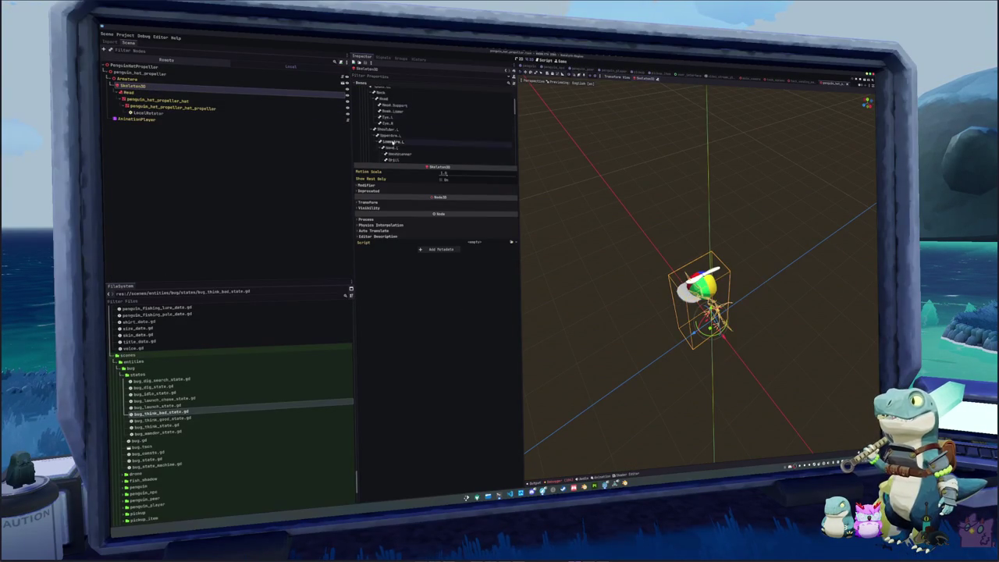
scroll(396, 148, "up", 2)
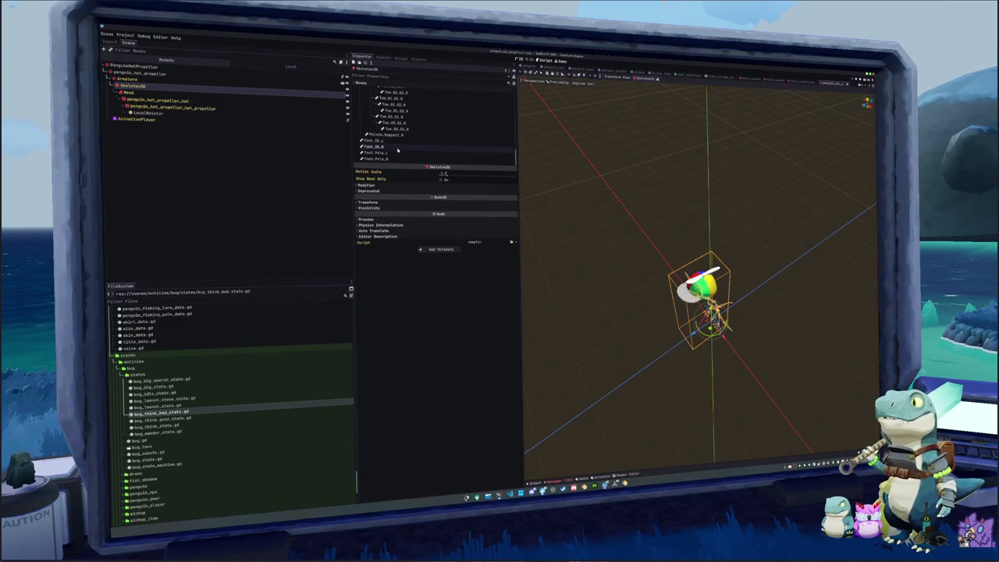
scroll(398, 142, "up", 5)
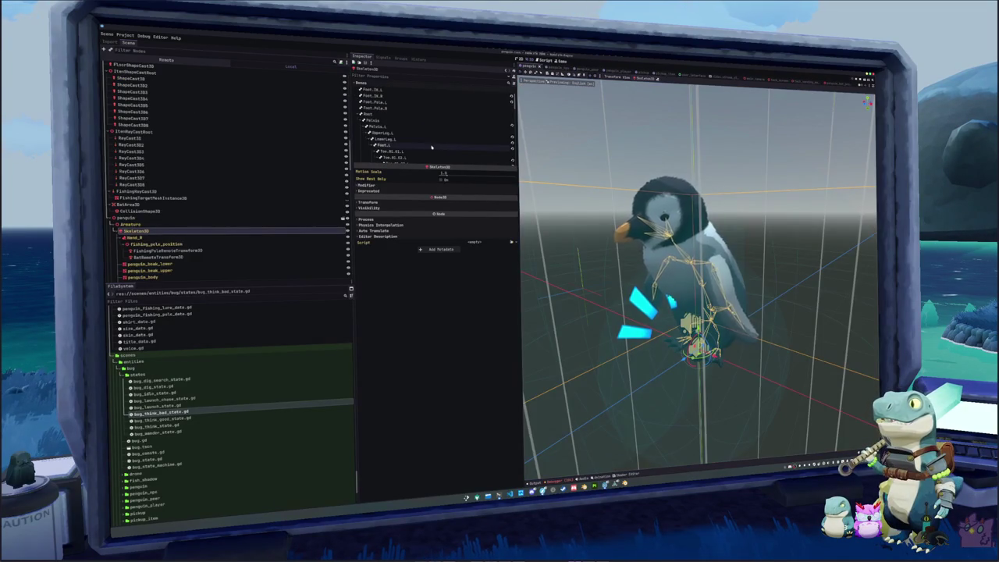
Inspect the penguin's Head bone pose in the Skeleton3D Inspector
scroll(427, 145, "down", 5)
scroll(428, 144, "up", 5)
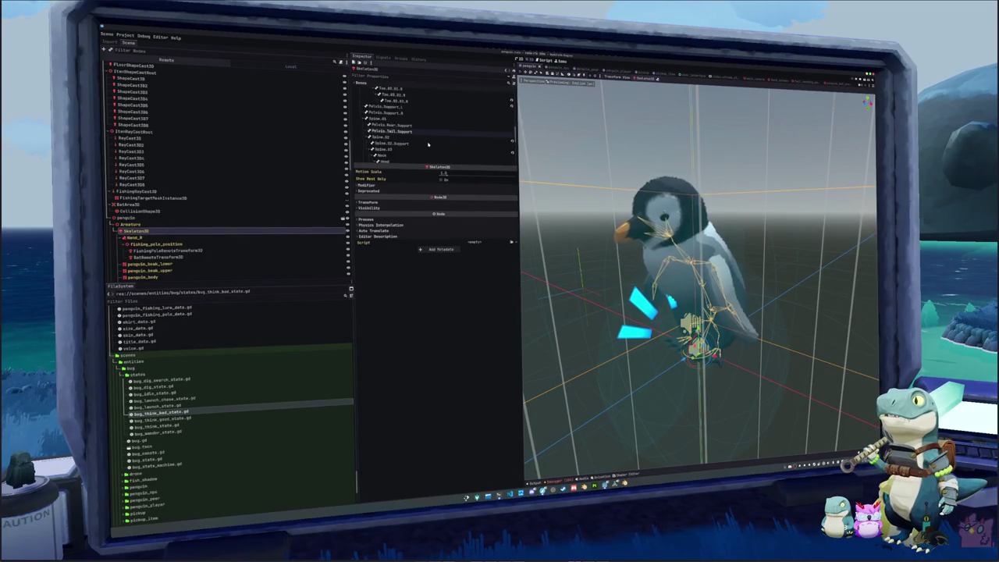
left_click(386, 124)
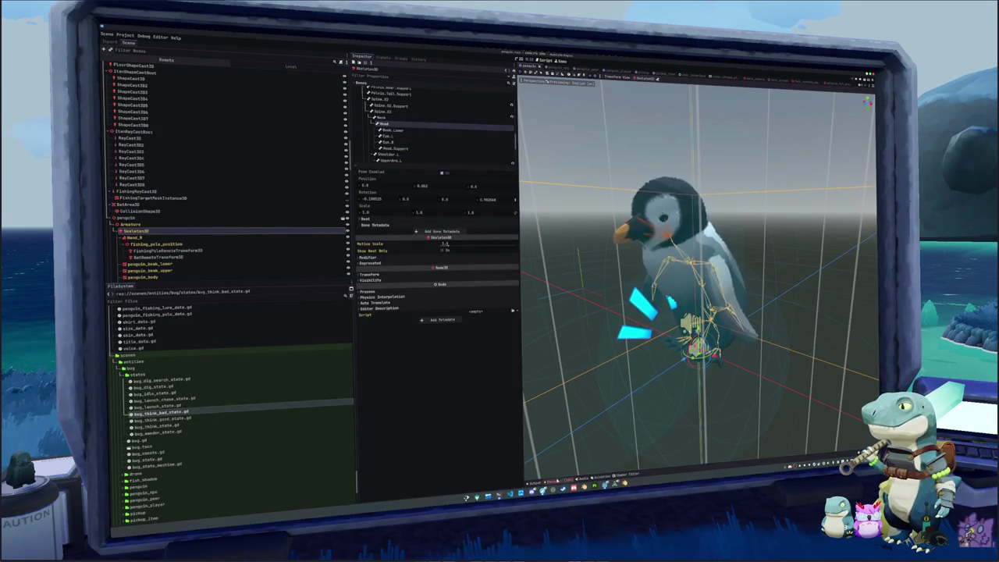
Review the Debugger's Errors list, then switch to Blender
left_click(557, 478)
left_click(561, 365)
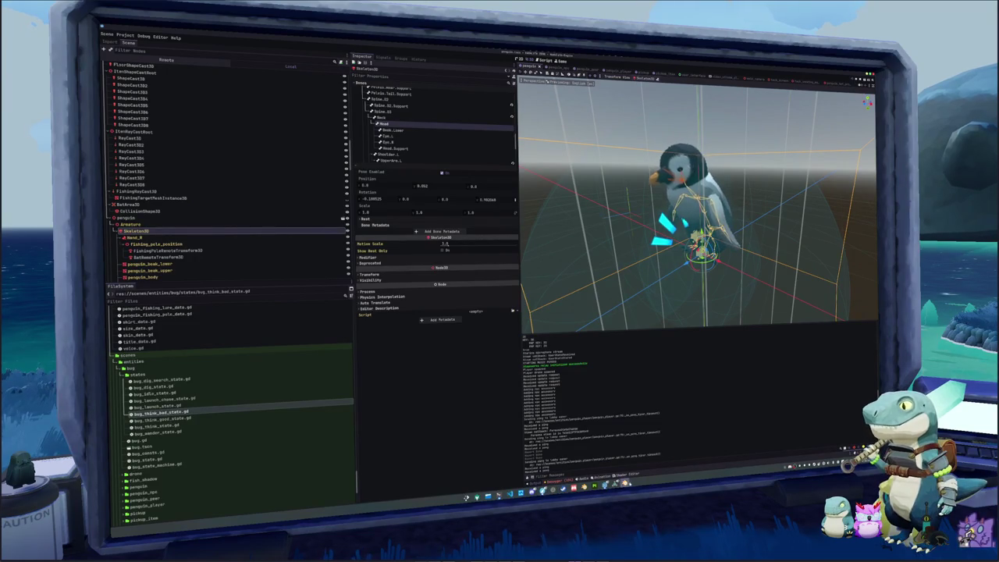
key("alt+Tab")
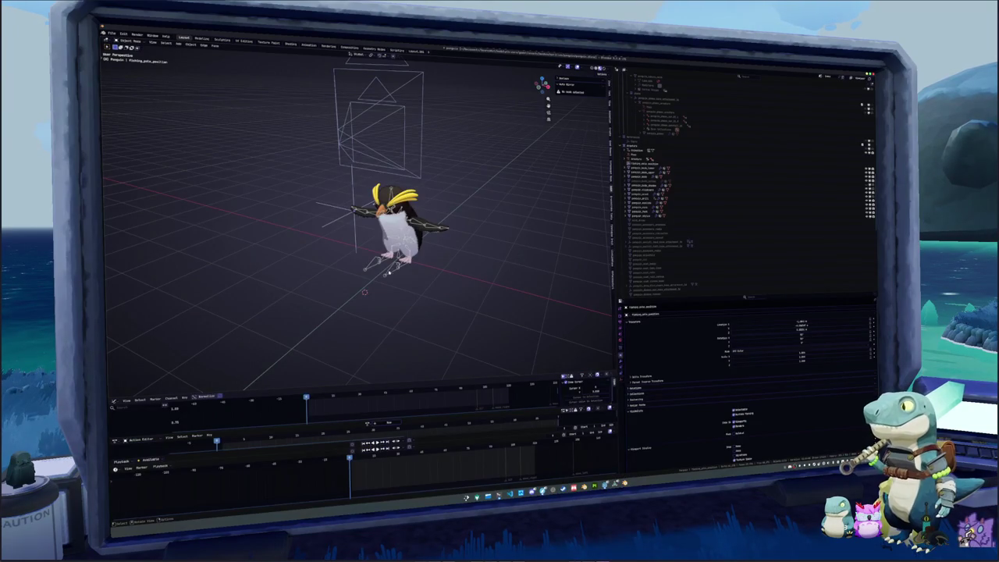
Select the penguin armature and expand its child bones in the Outliner
left_click(402, 274)
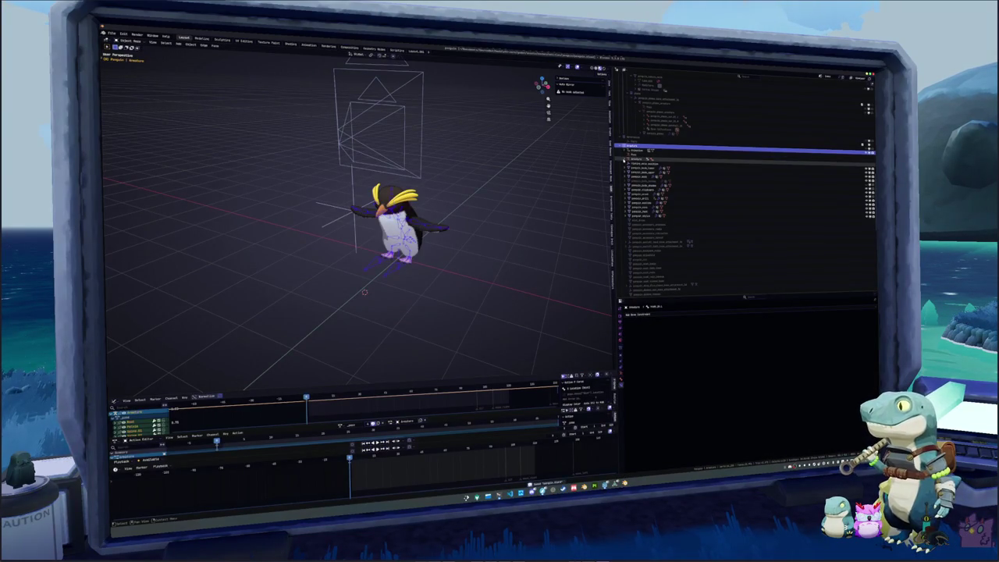
left_click(624, 158)
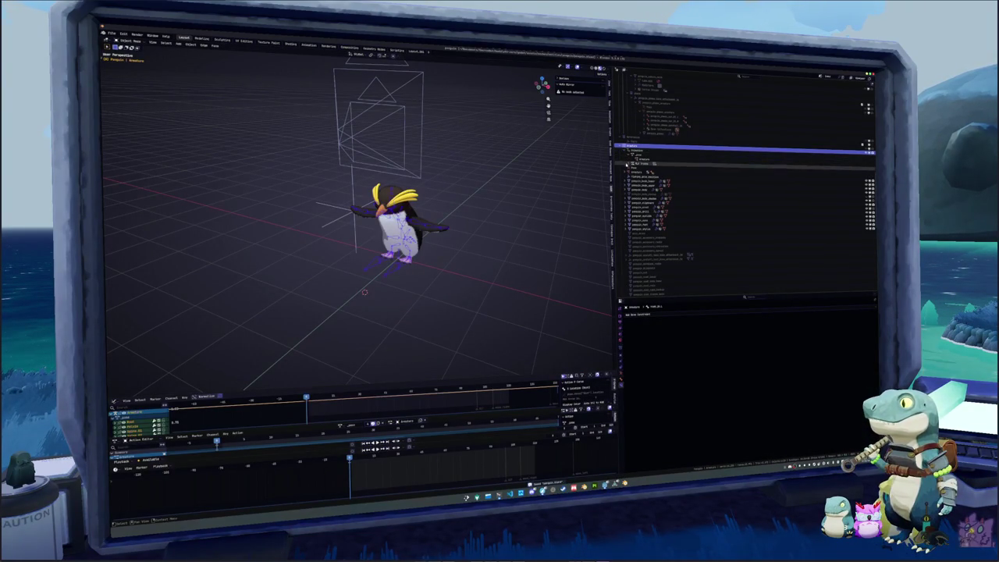
left_click(628, 169)
left_click(634, 194)
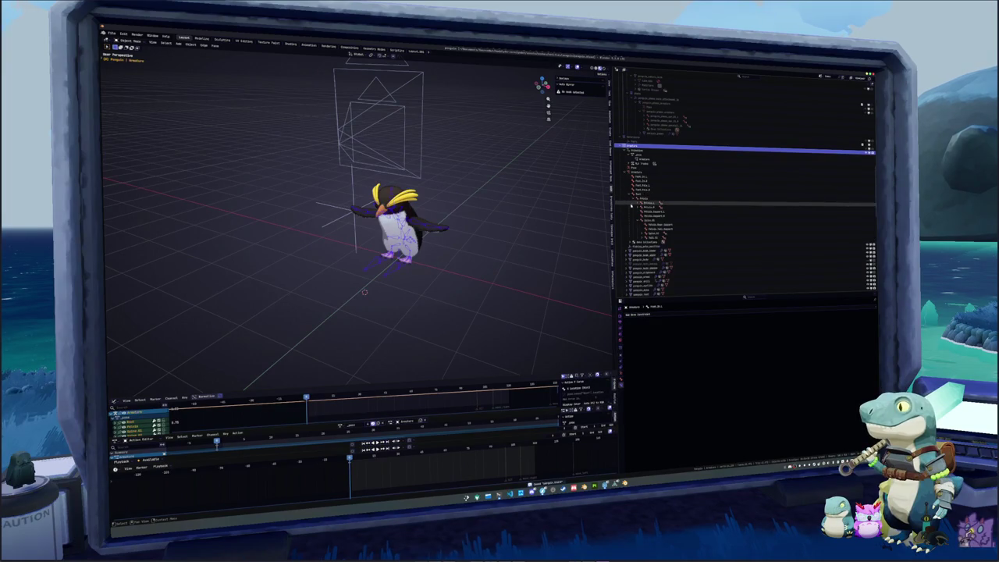
left_click(537, 263)
key("alt+Tab")
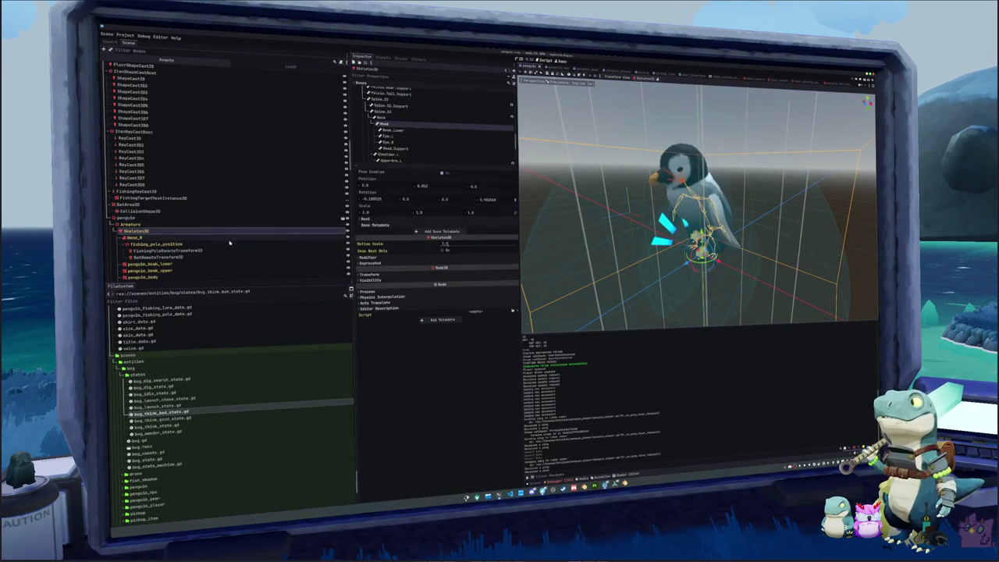
key("alt+Tab")
key("alt+Tab")
Try the Dia De Los Penguins and Axolotl Penguin skins on the in-game penguin
key("Tab")
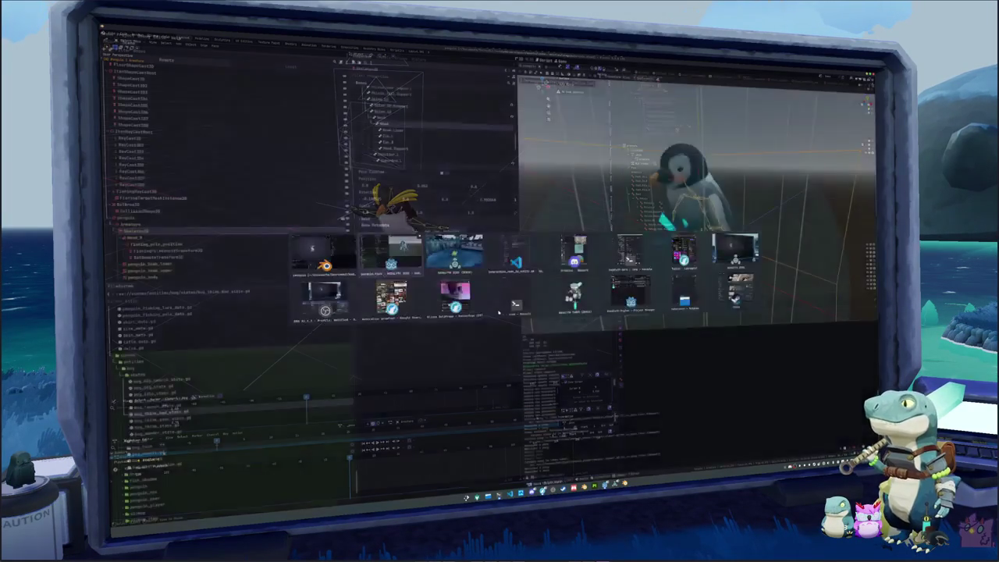
key("Tab")
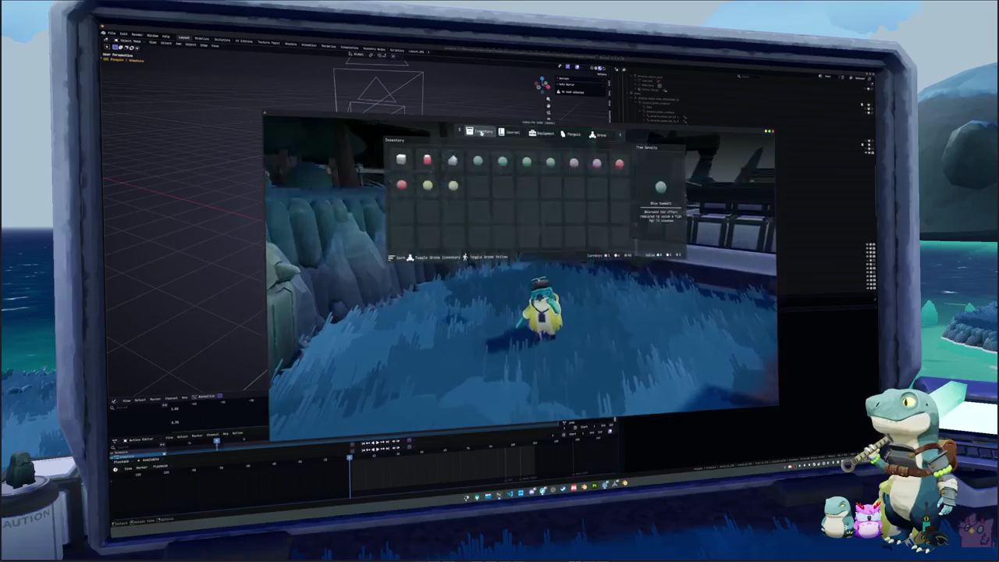
left_click(475, 195)
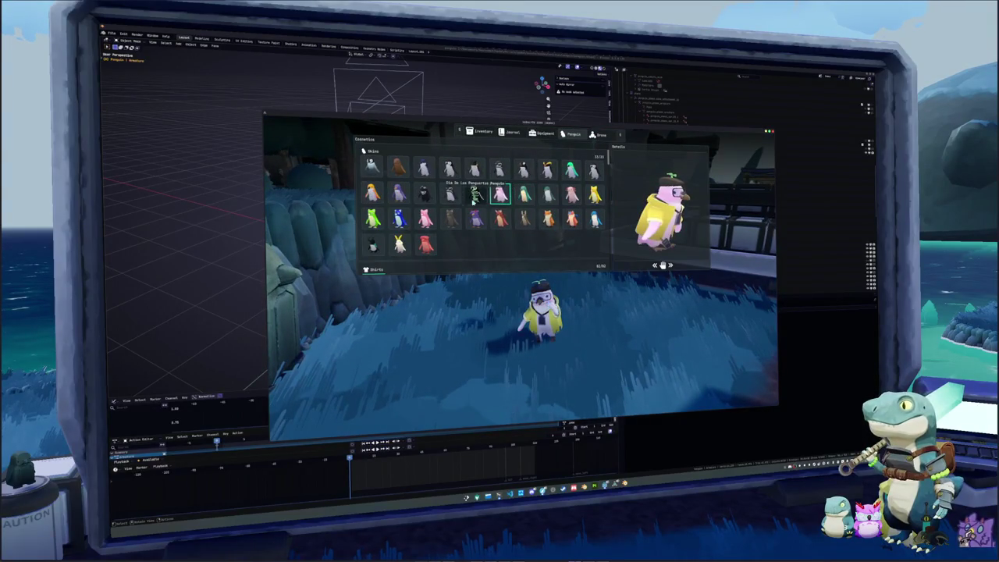
key("Tab")
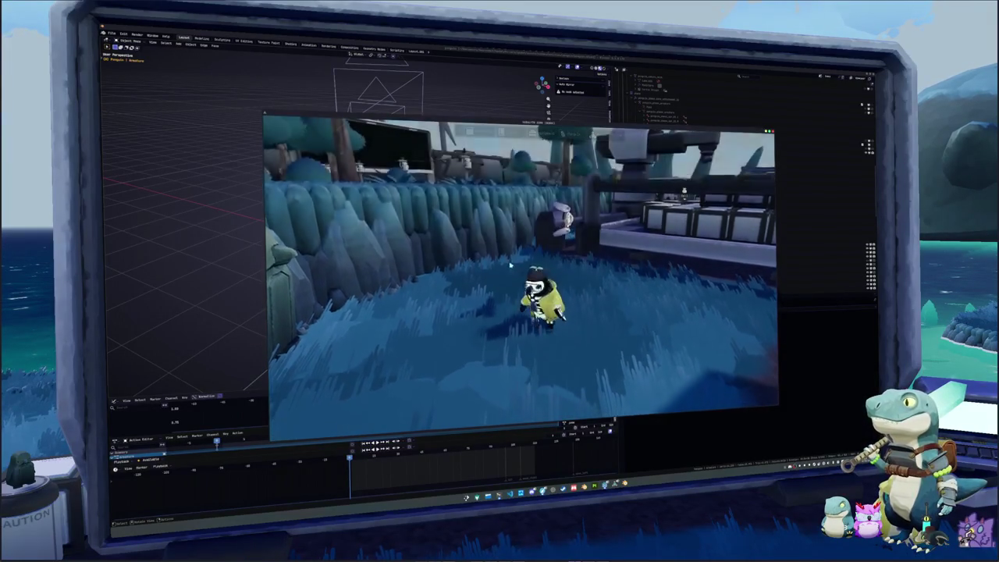
key("Tab")
left_click(572, 135)
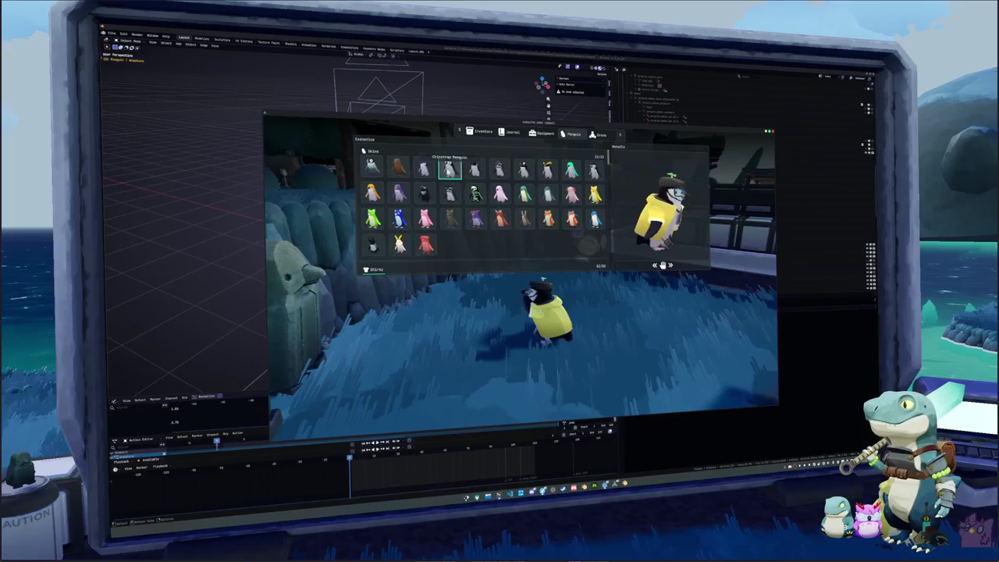
left_click(522, 169)
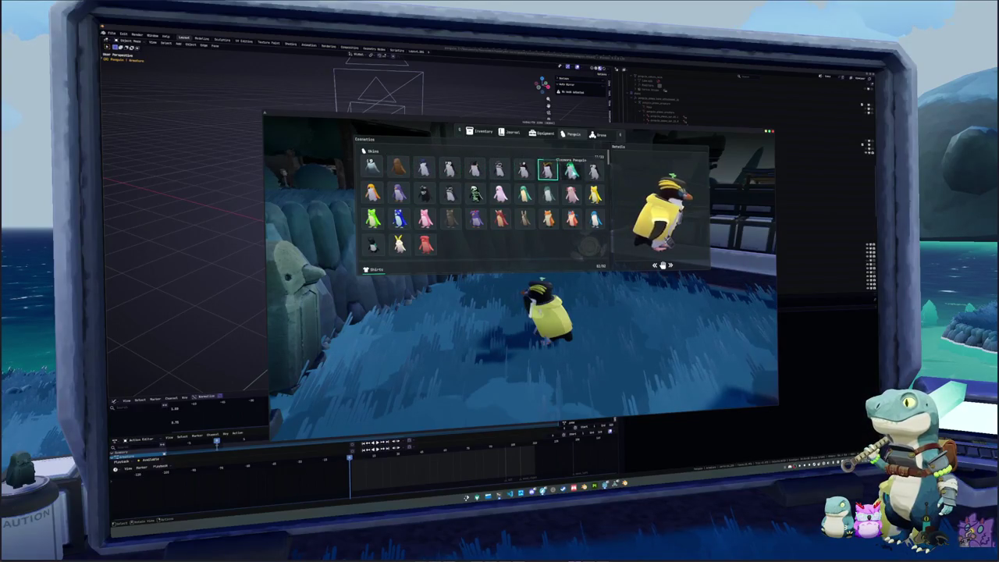
left_click(475, 193)
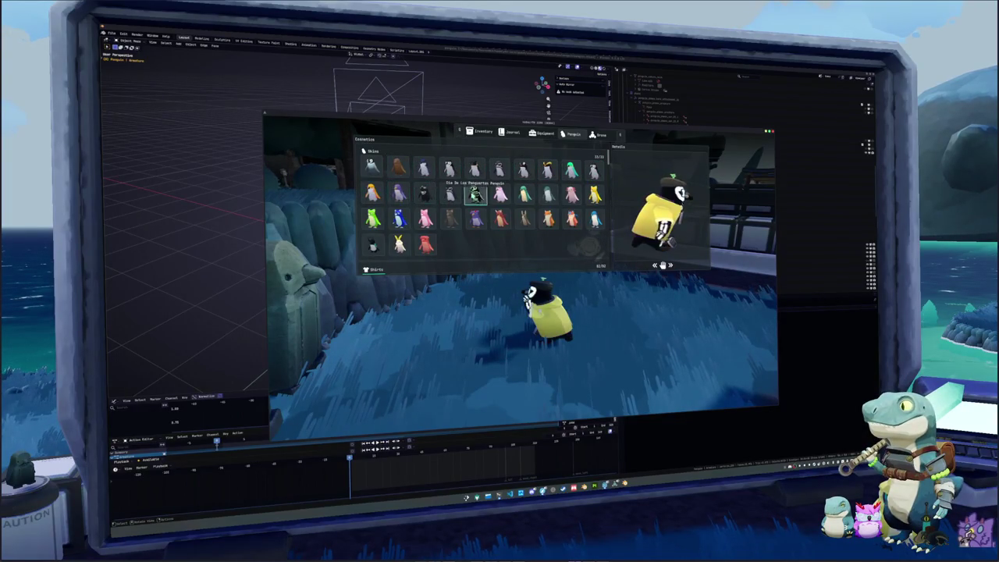
key("Right")
key("Right")
key("Right")
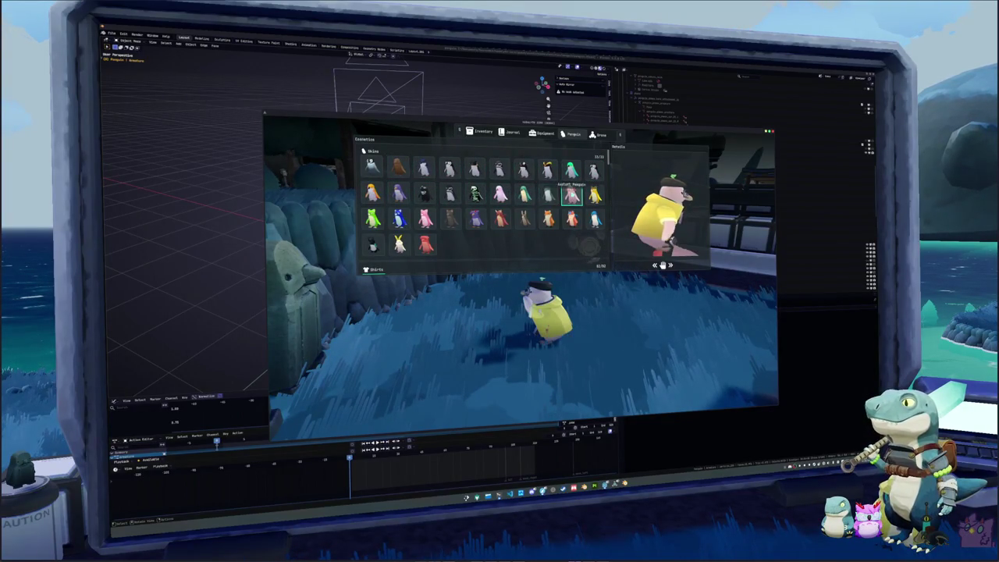
key("Escape")
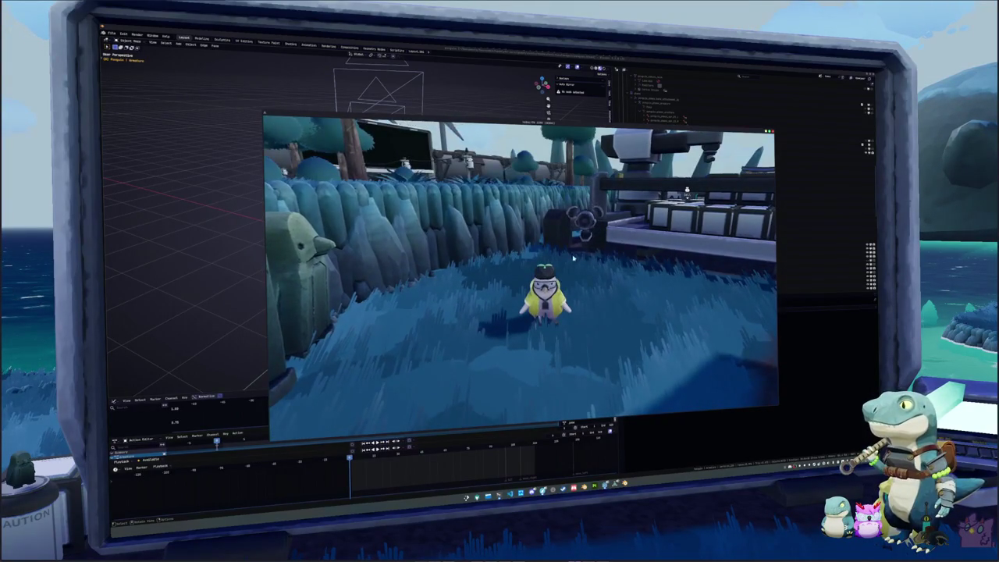
Preview green, blue, purple, Dragon, Fox, Deep Blue Ocean and yellow-white skins, then quit
key("Tab")
key("e")
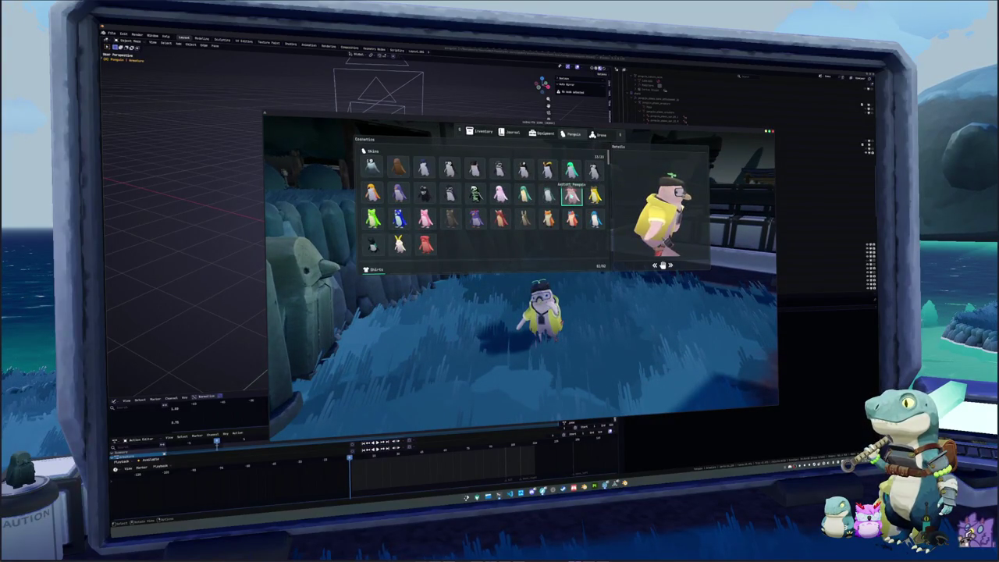
left_click(372, 219)
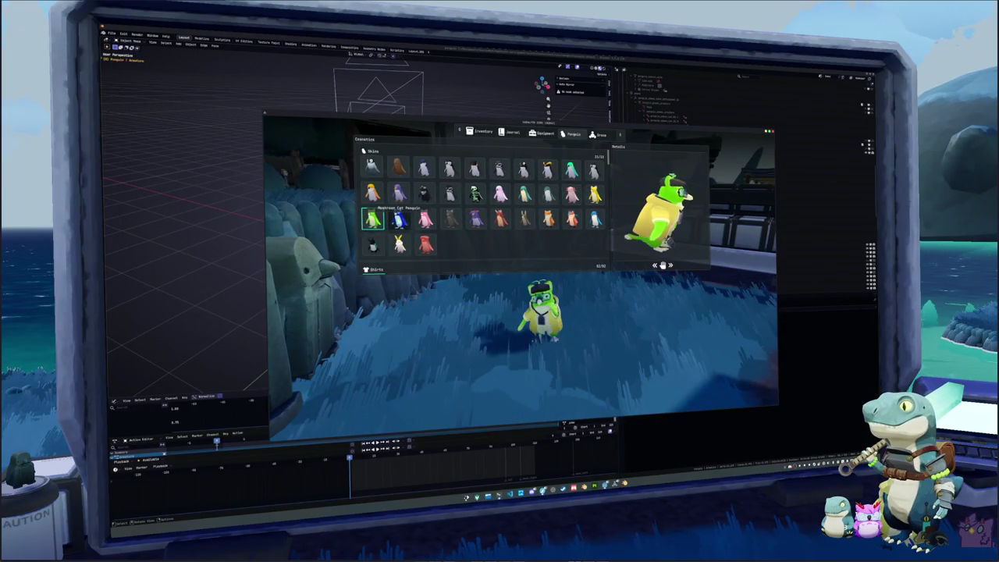
left_click(399, 220)
left_click(475, 219)
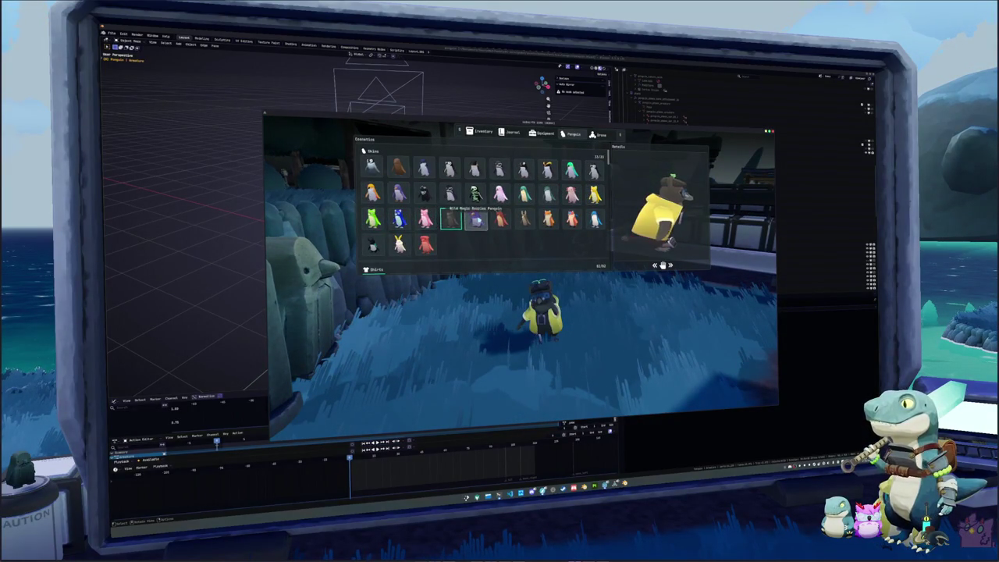
left_click(500, 219)
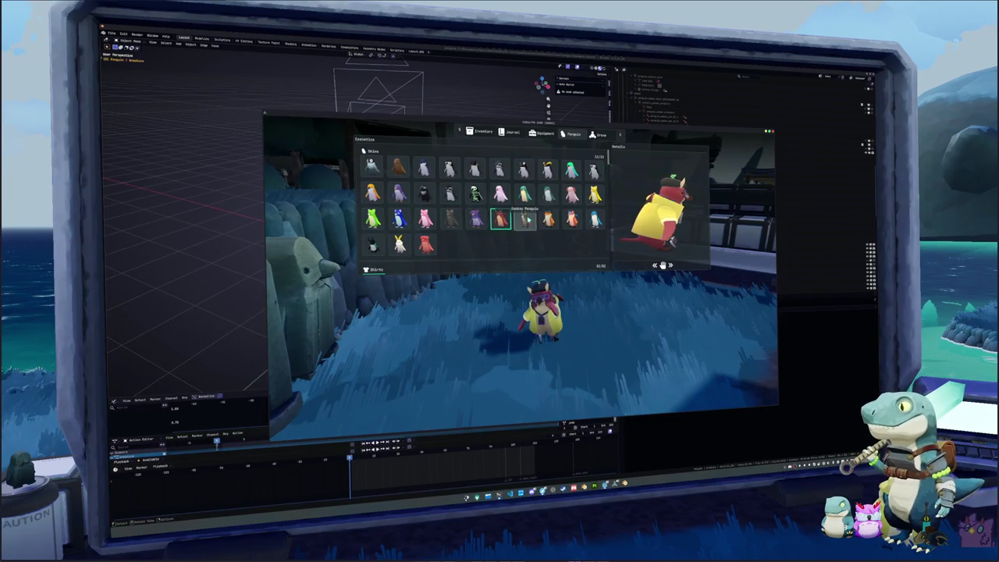
left_click(549, 219)
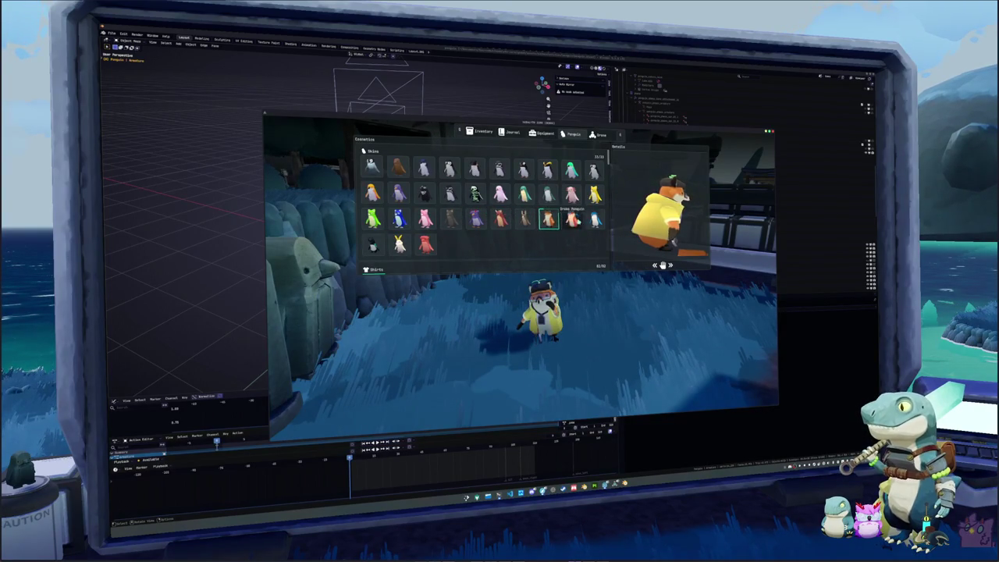
left_click(594, 221)
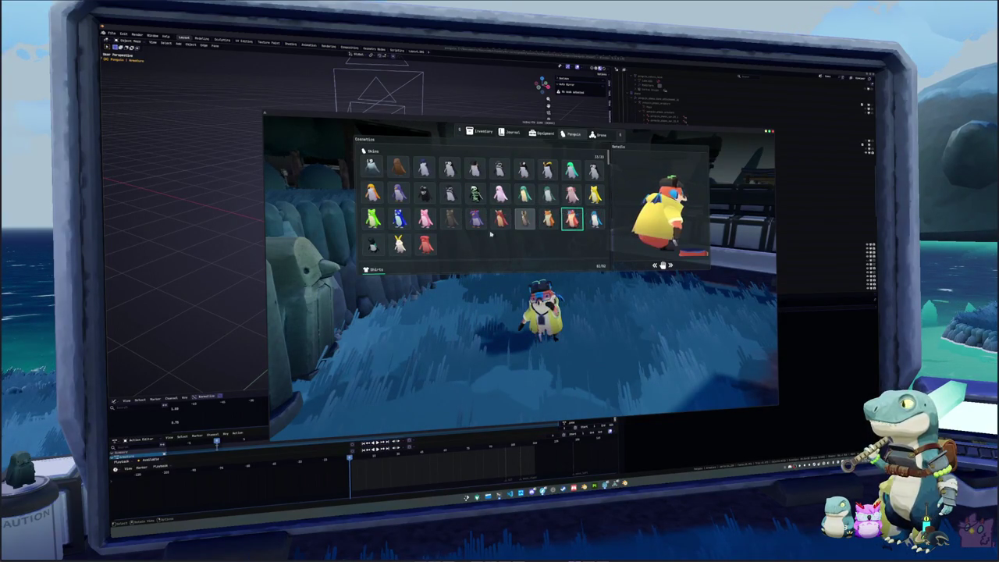
left_click(399, 245)
key("Escape")
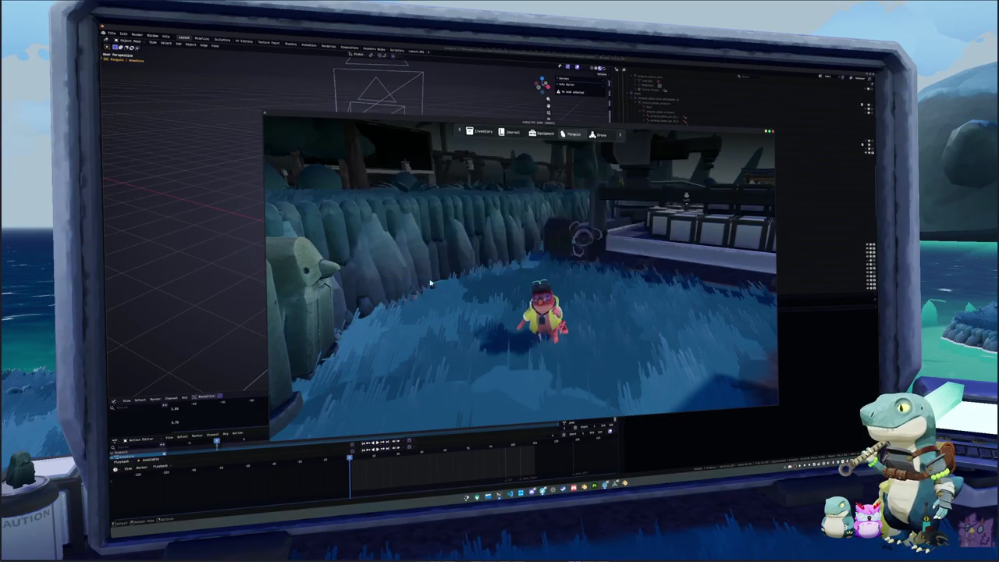
key("alt+Tab")
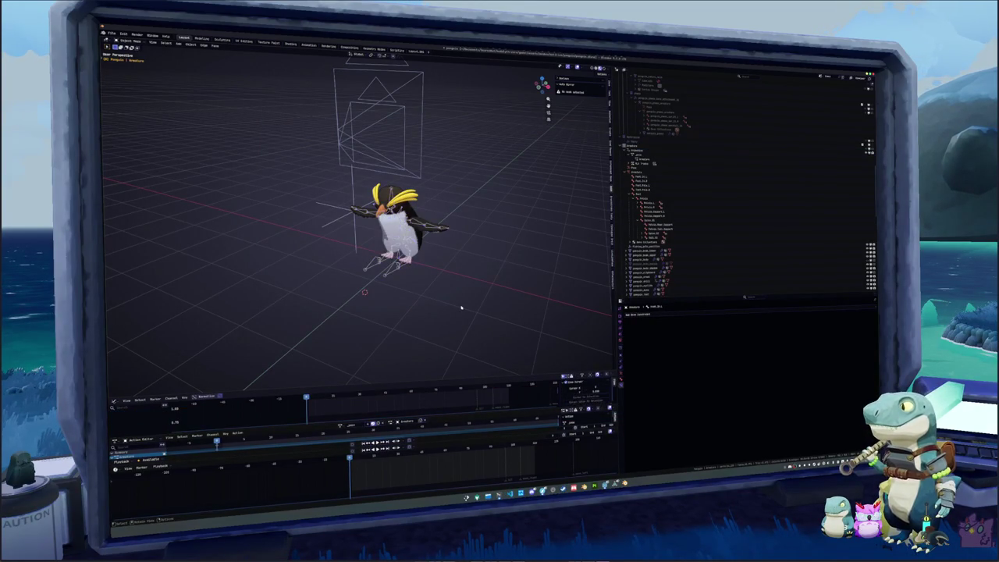
Box-select the penguin with its rig, check Bone properties, and open the File menu
mouse_move(413, 252)
left_mouse_down()
mouse_move(484, 294)
mouse_move(279, 170)
left_mouse_up()
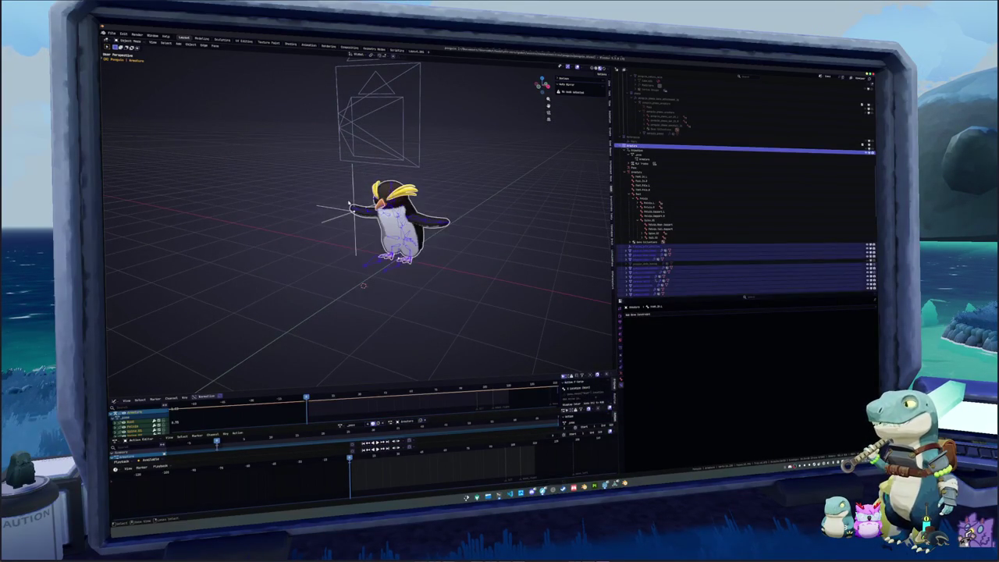
scroll(641, 248, "down", 4)
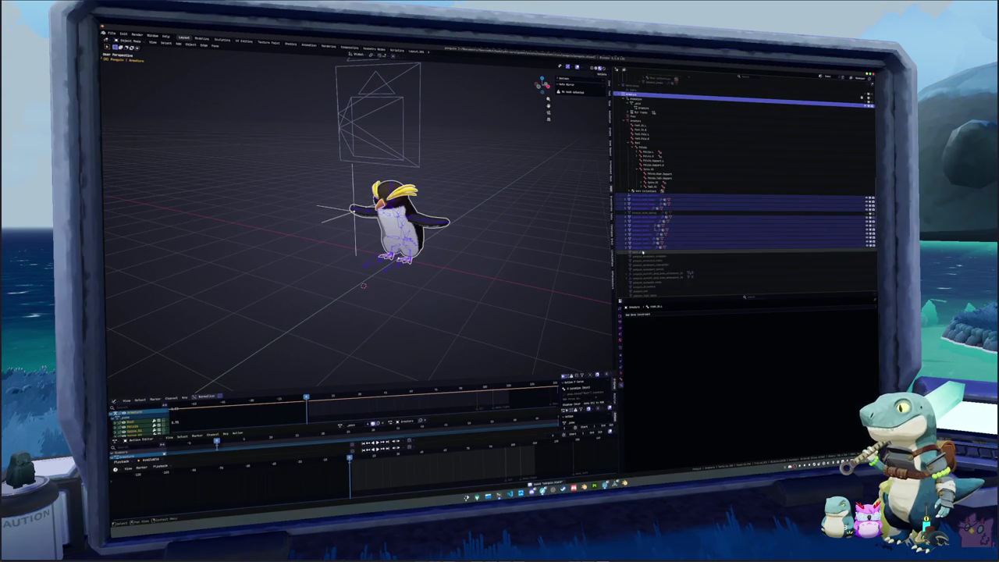
left_click(621, 375)
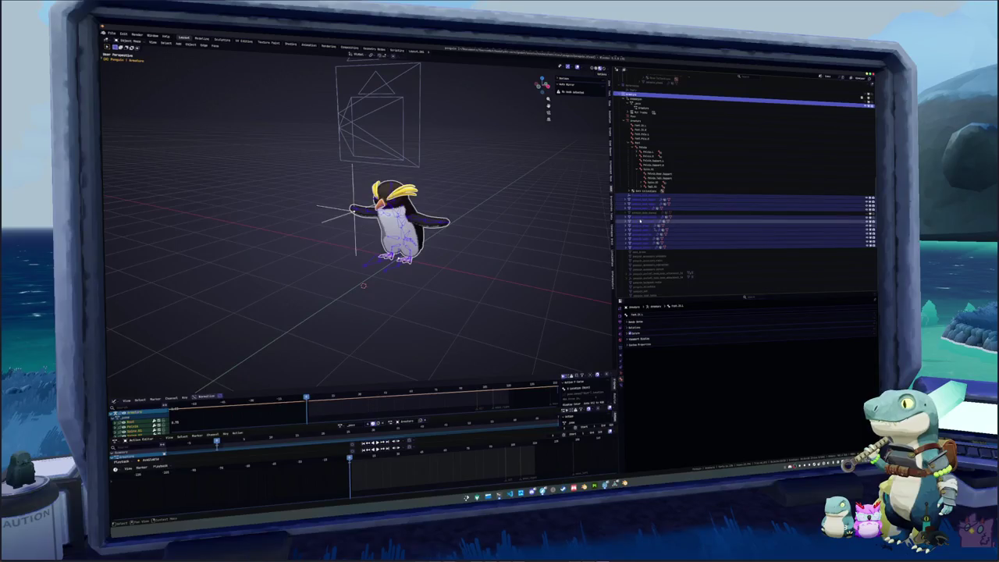
scroll(640, 197, "up", 3)
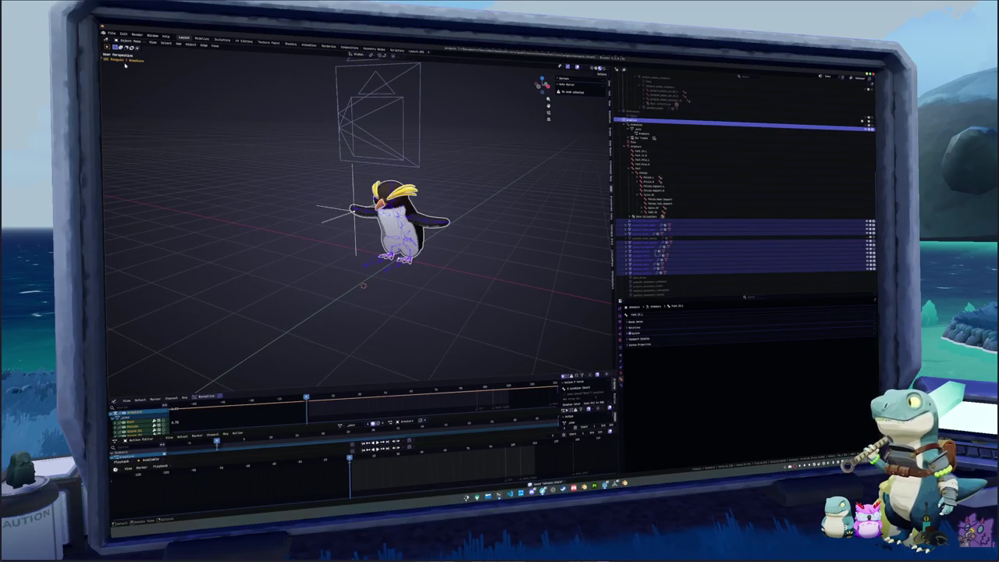
left_click(112, 33)
Start a glTF 2.0 export targeting pompulo.glb and enlarge the Action Filter list
mouse_move(120, 118)
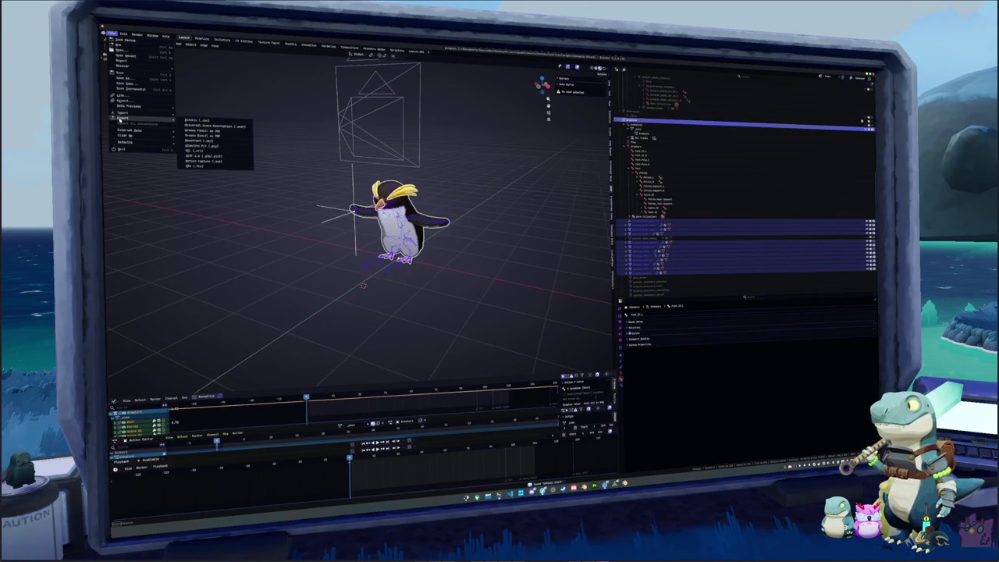
left_click(203, 156)
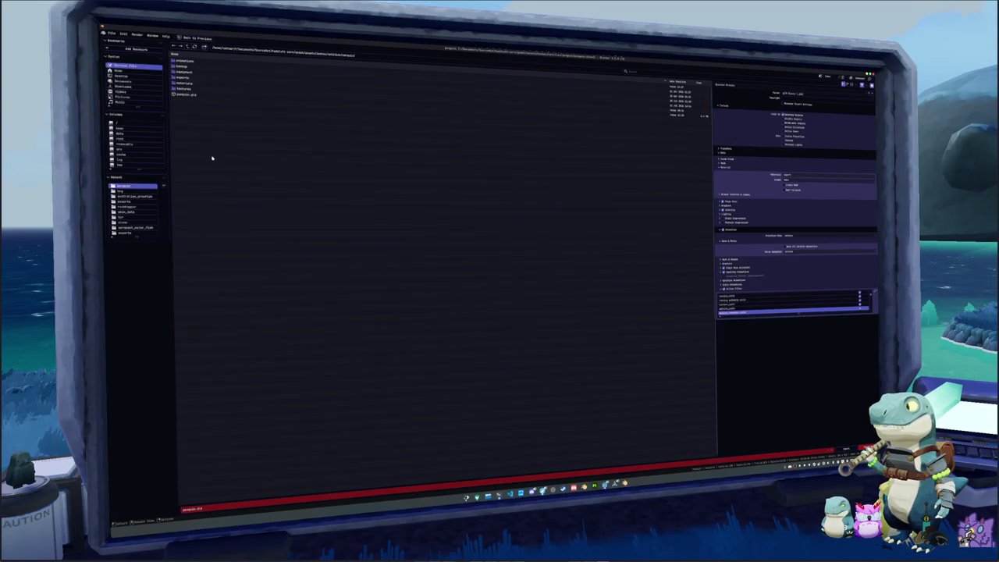
left_click(199, 93)
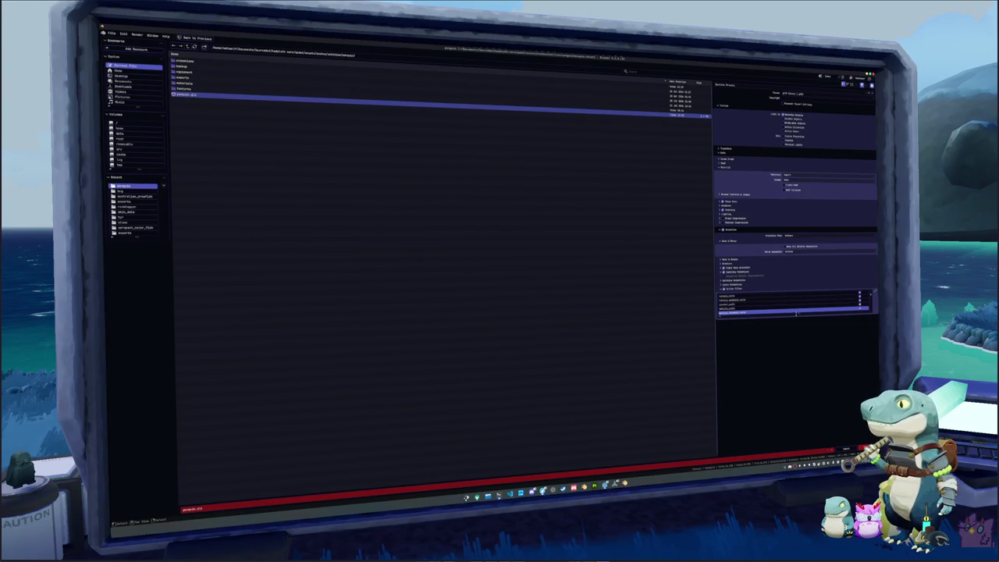
left_click_drag(796, 314, 806, 433)
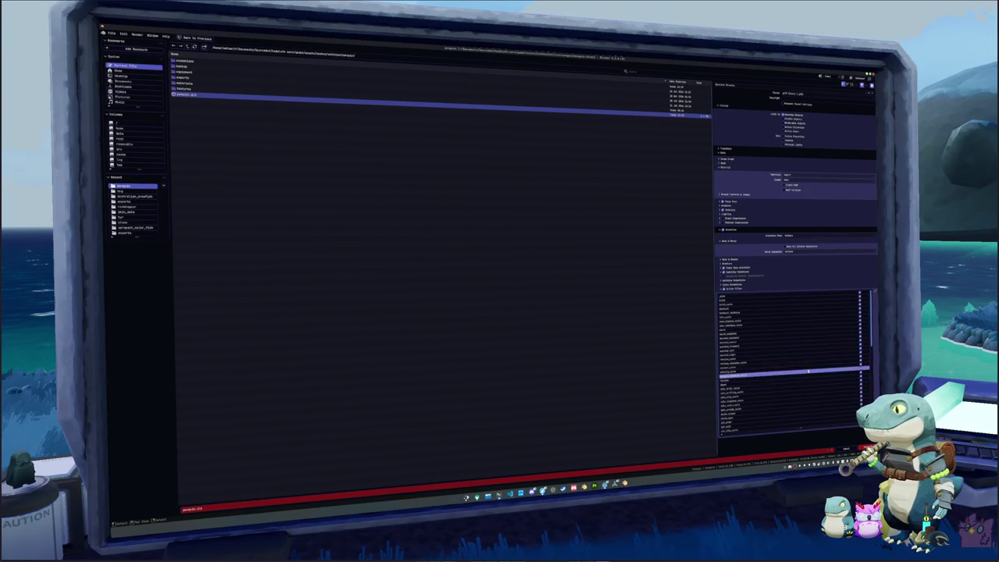
Review the animation, skinning and armature export options, then export to pompulo.glb
left_click(730, 284)
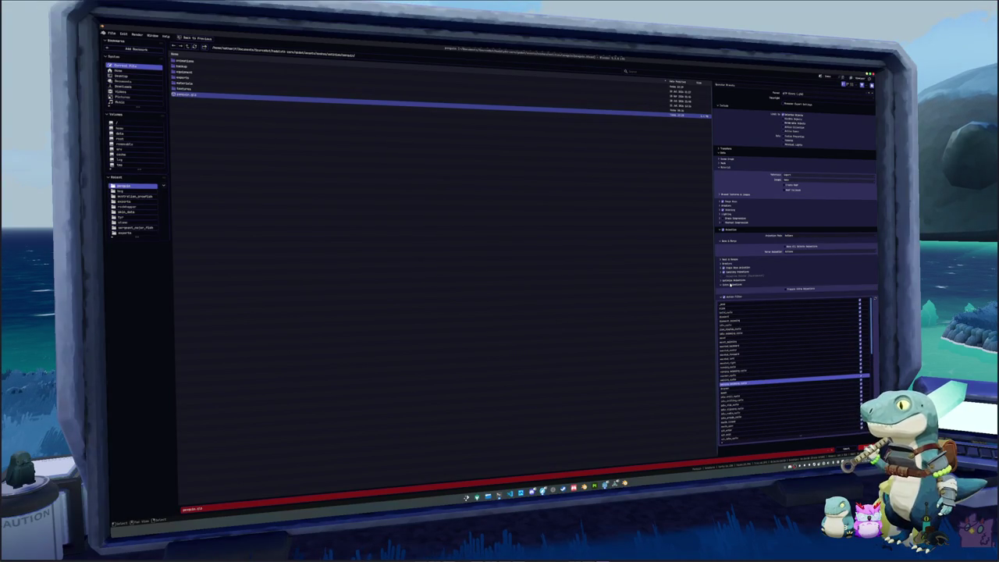
left_click(730, 284)
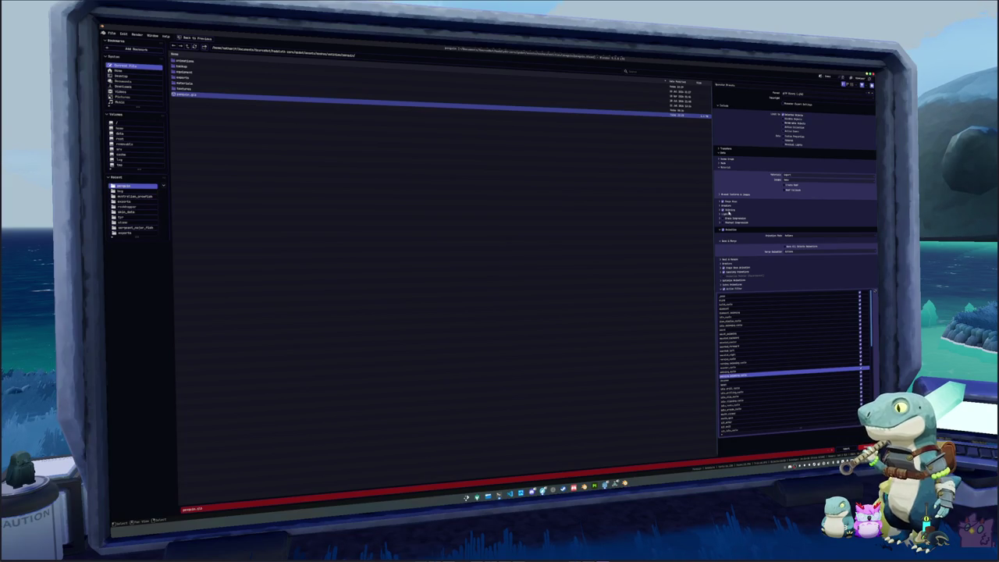
left_click(729, 212)
left_click(730, 212)
left_click(730, 211)
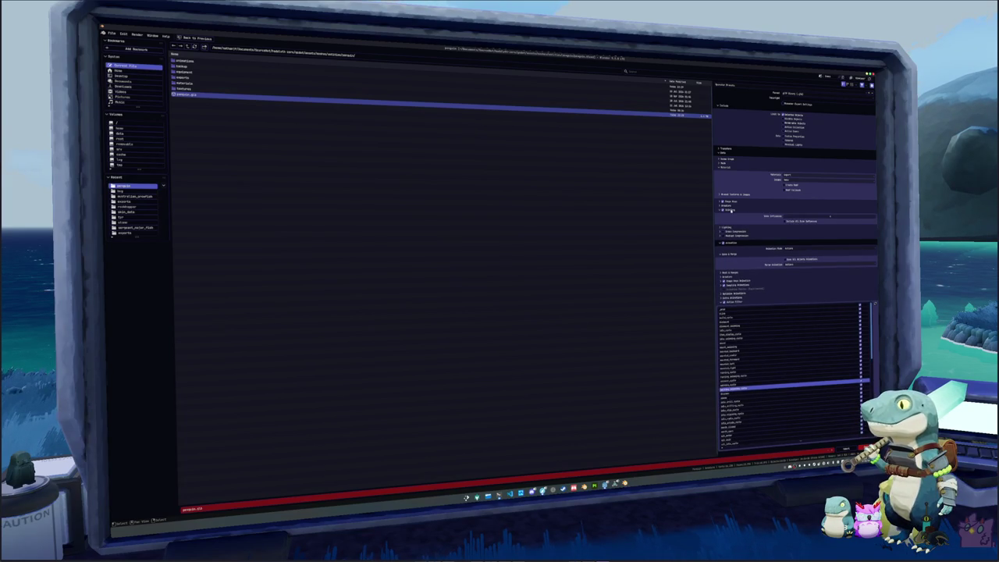
left_click(731, 206)
left_click(730, 206)
left_click(739, 195)
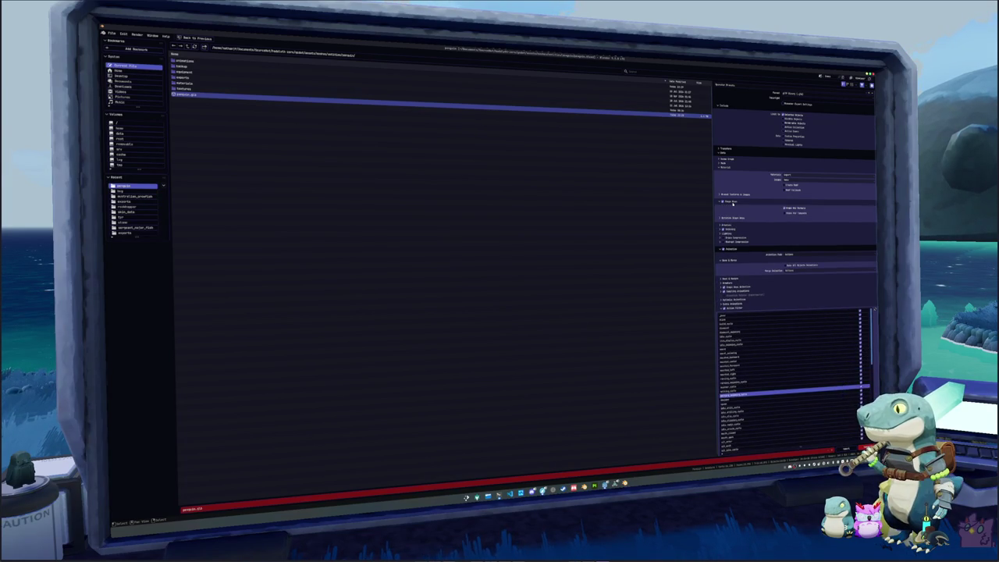
left_click(738, 195)
left_click(739, 195)
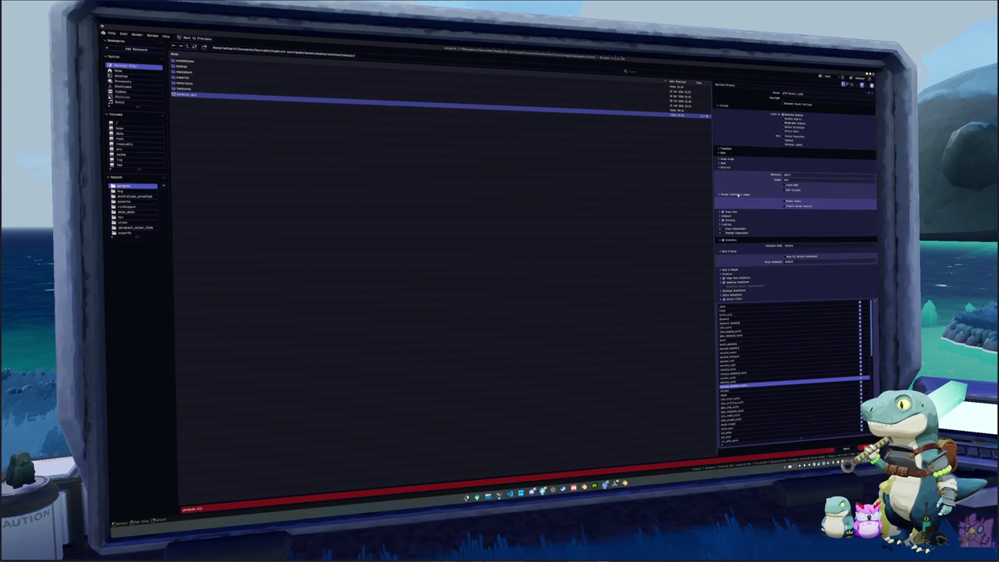
left_click(738, 195)
key("Return")
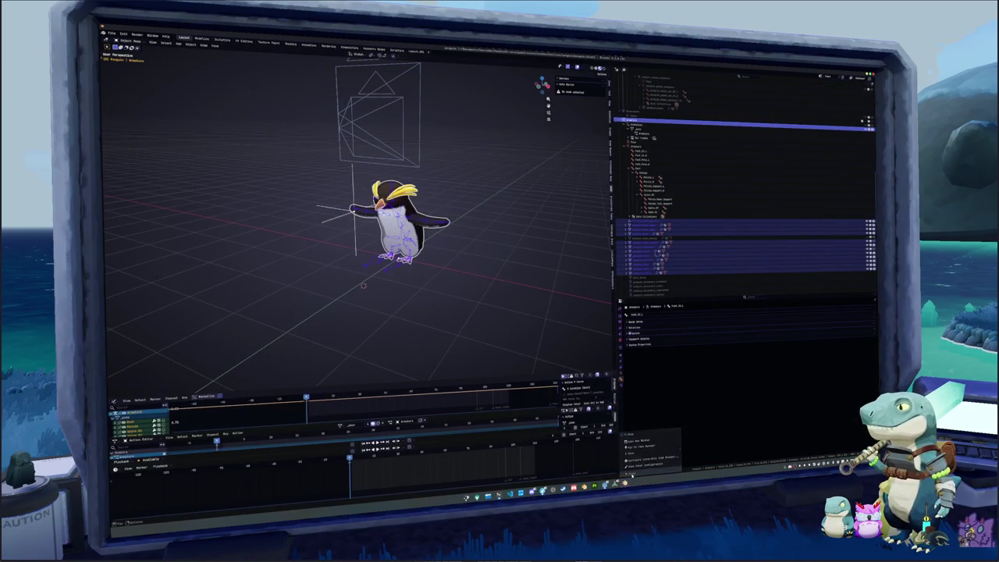
Move from the Godot editor over to the newly launched Blender window
key("alt+Tab")
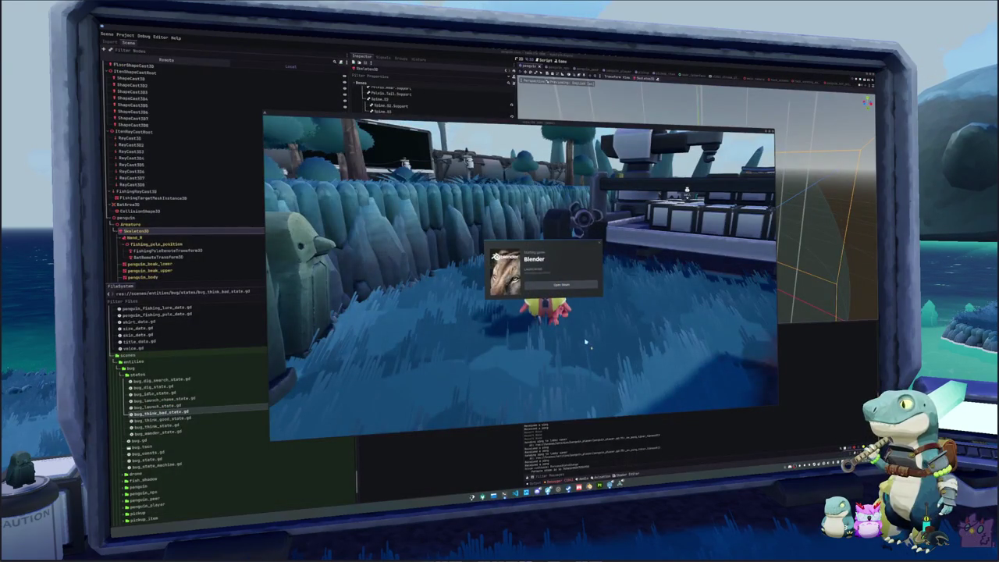
key("alt+Tab")
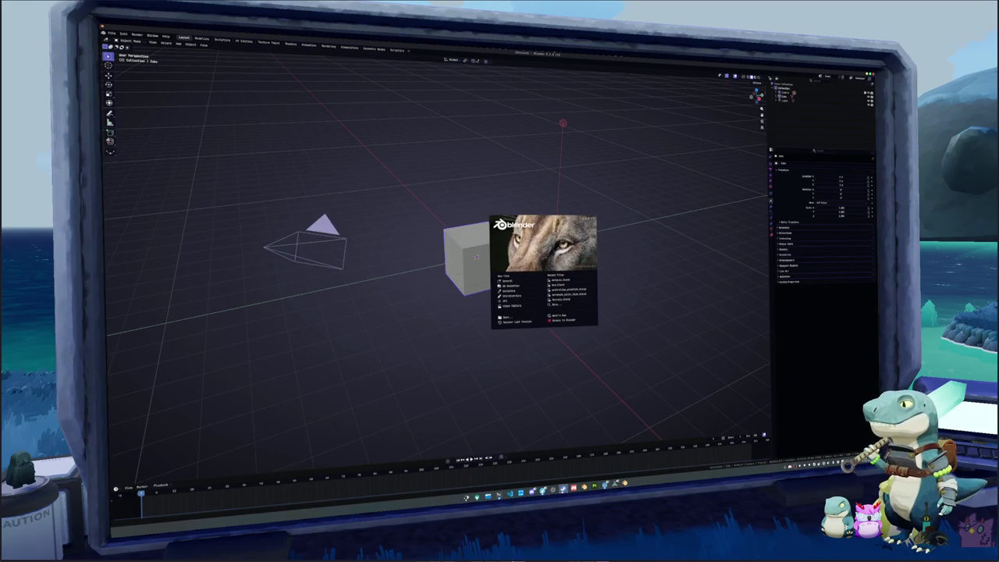
Stop the running Blender in Steam and look over its Game Versions & Betas page
left_click(515, 217)
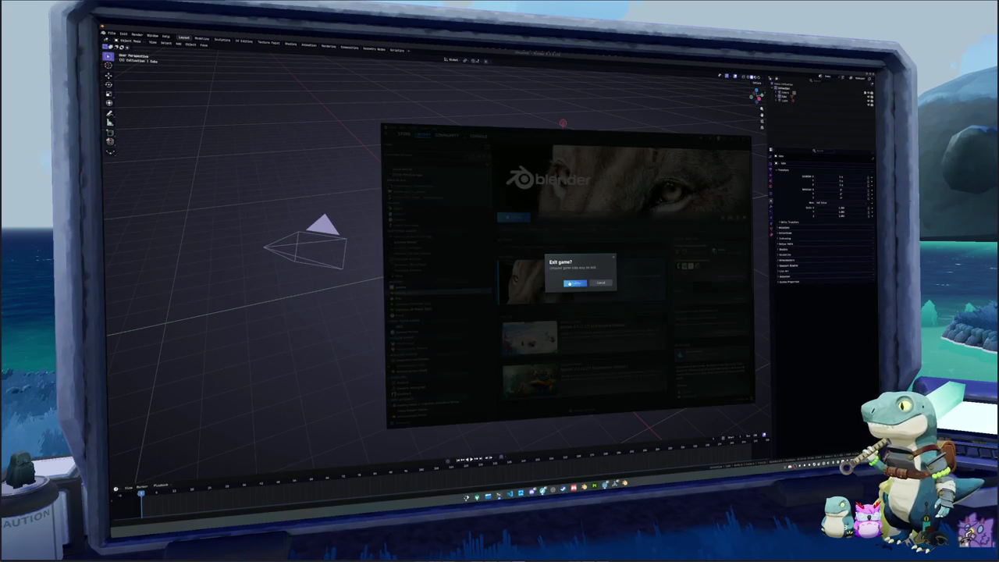
left_click(574, 284)
left_click(733, 218)
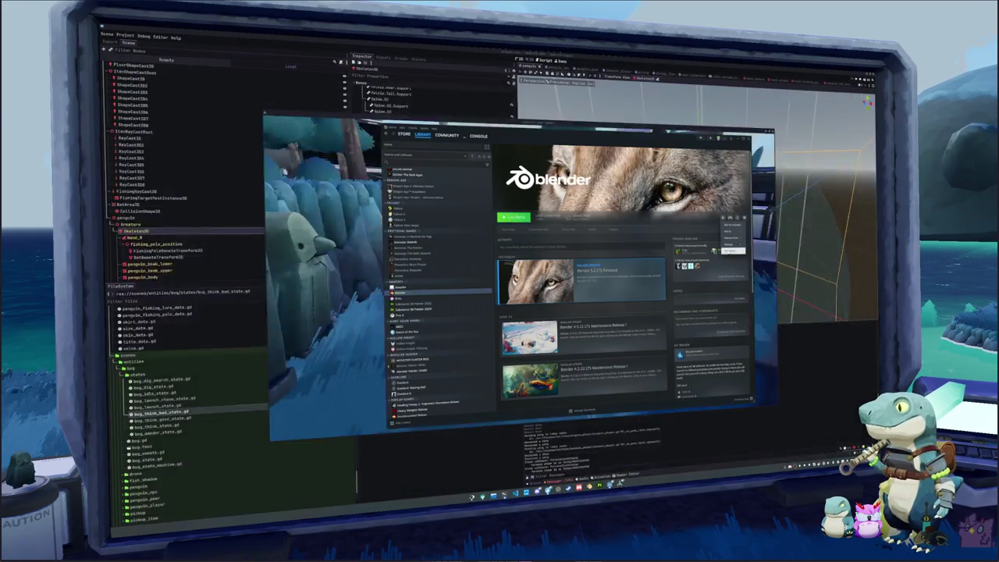
left_click(732, 249)
left_click(516, 240)
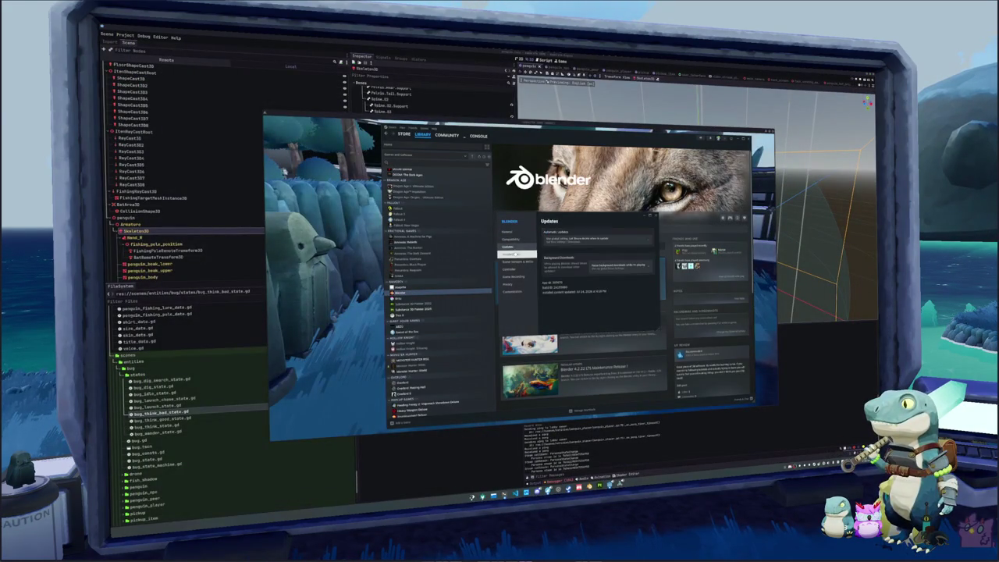
left_click(516, 253)
left_click(517, 263)
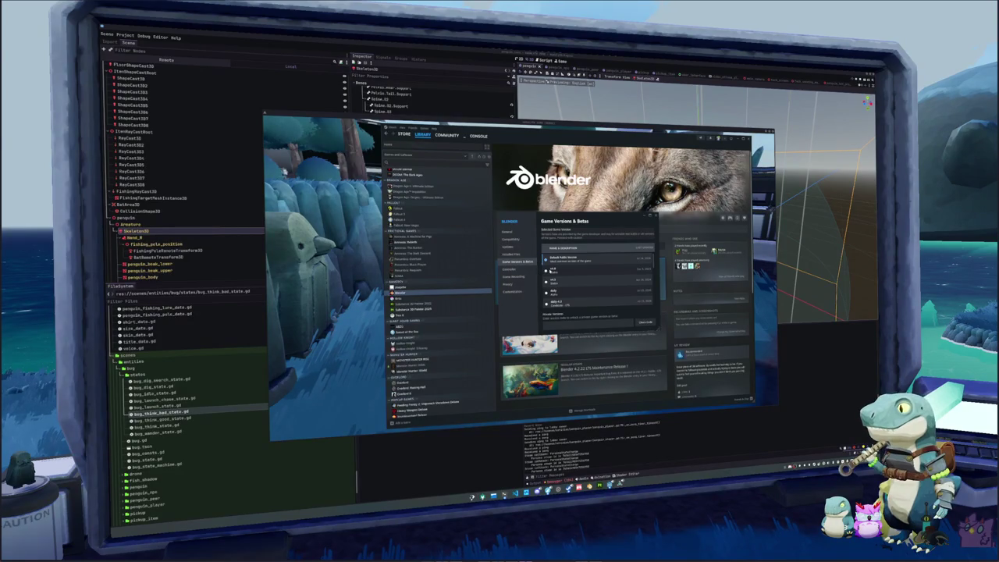
scroll(567, 299, "down", 3)
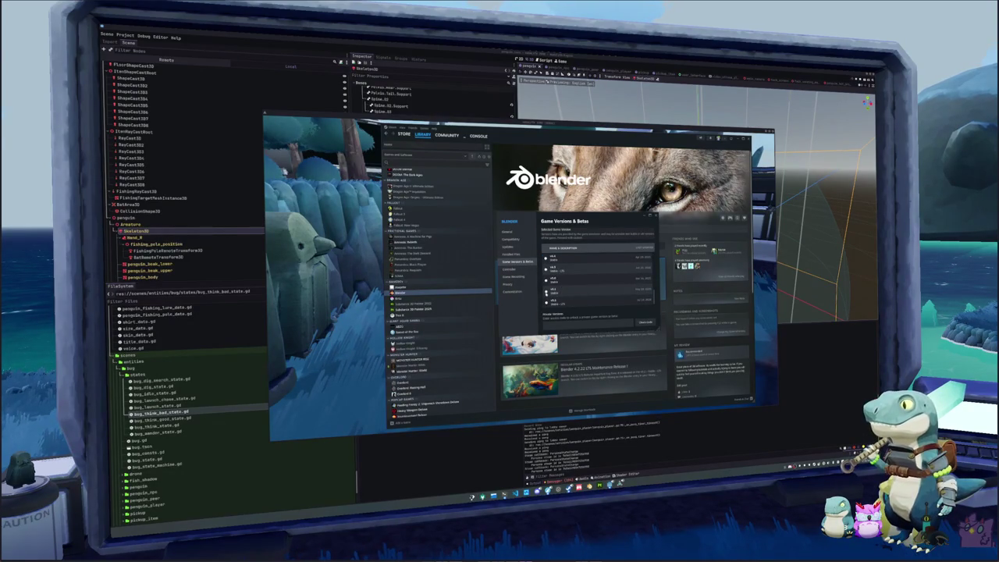
key("Escape")
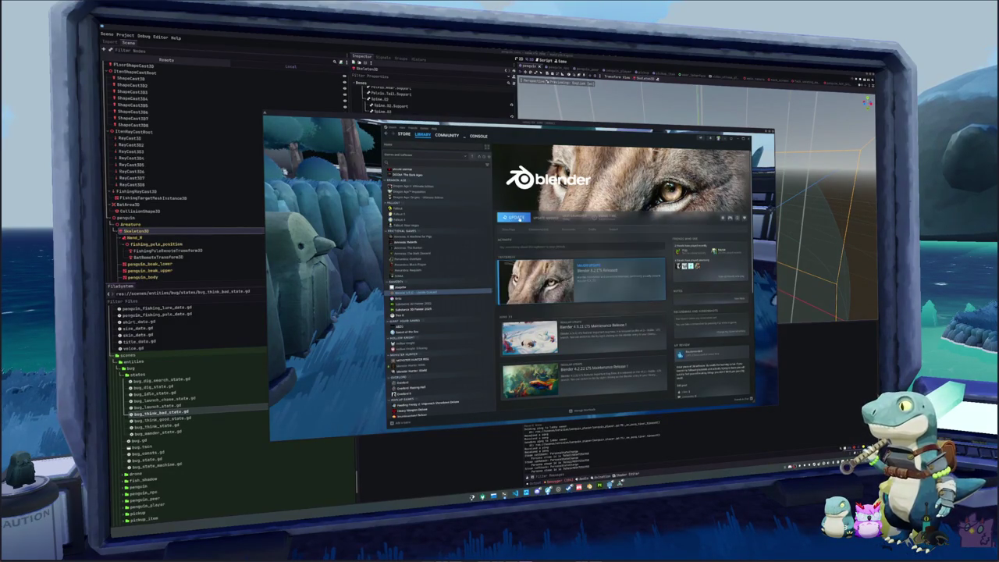
Start downloading the Blender update from the Steam library
left_click(518, 218)
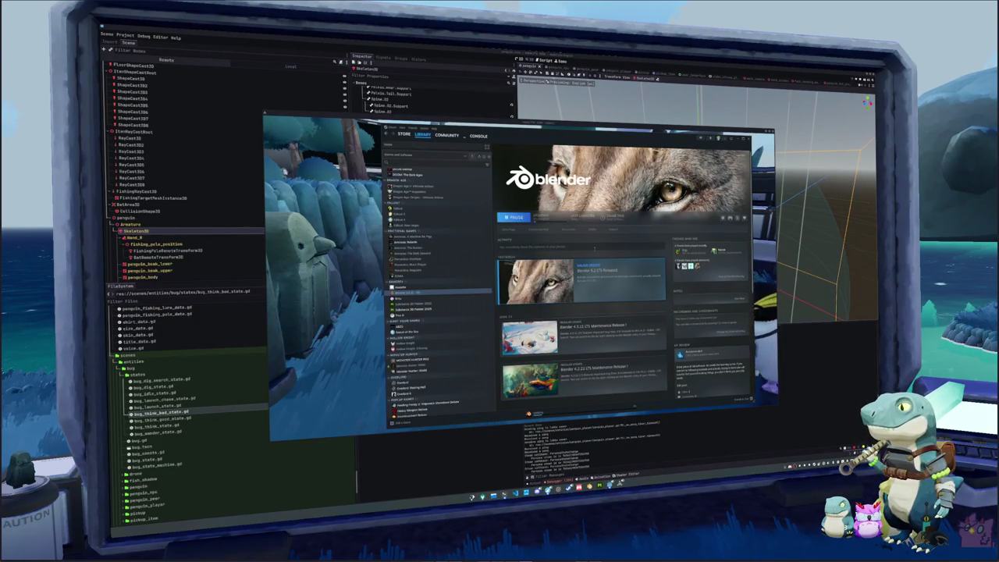
scroll(582, 296, "down", 5)
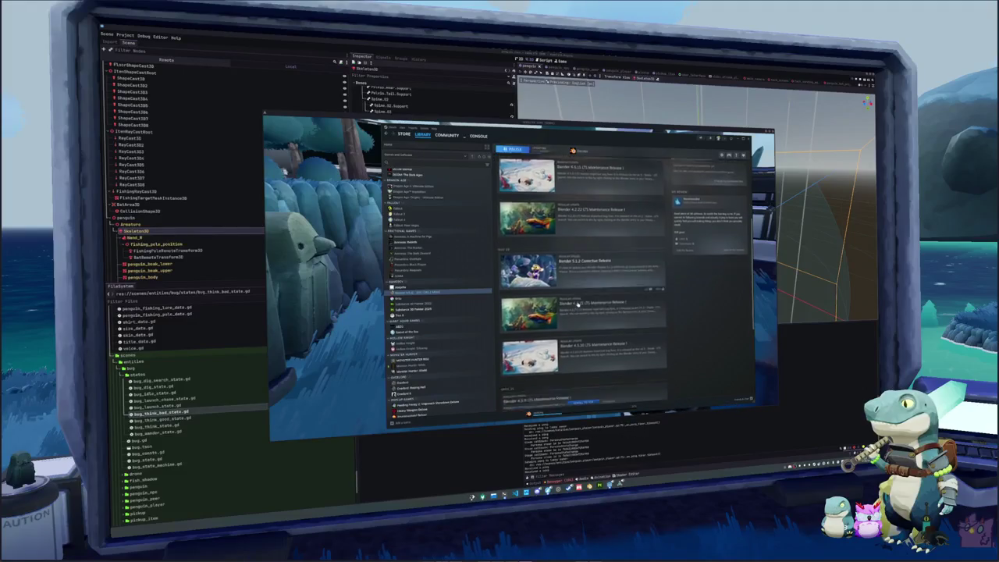
scroll(585, 281, "up", 5)
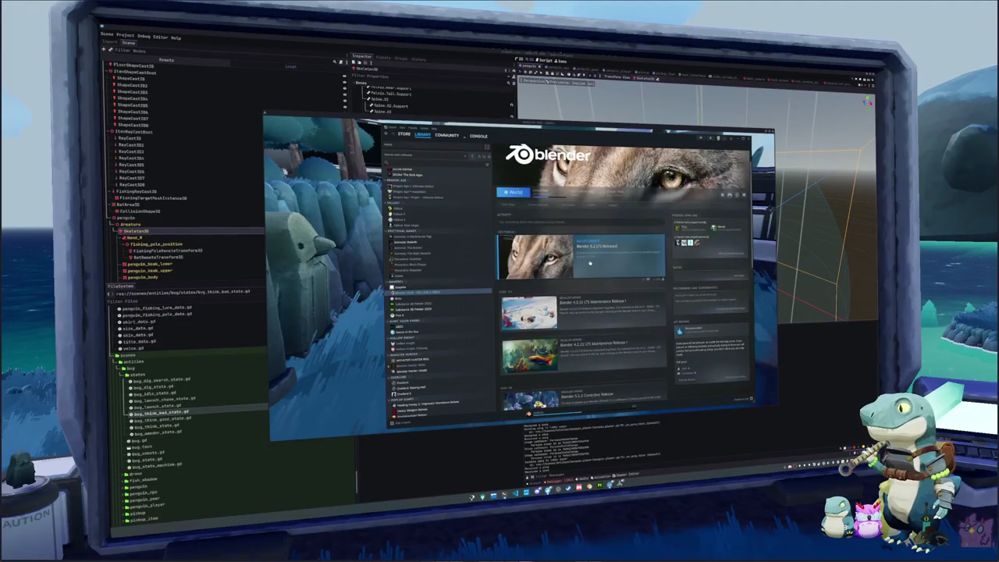
Select a different Blender version branch in Game Versions & Betas and launch it
left_click(721, 195)
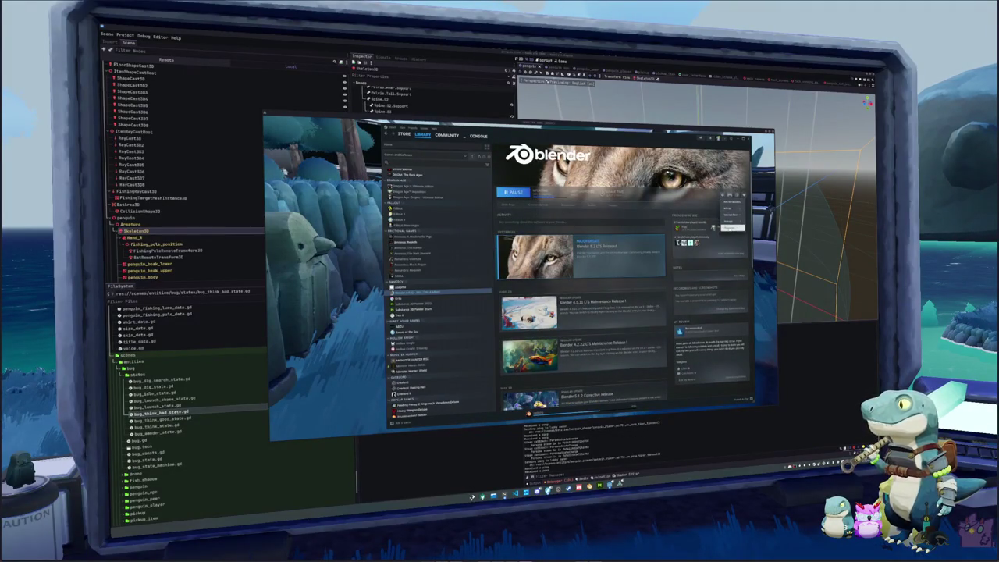
left_click(729, 228)
left_click(515, 262)
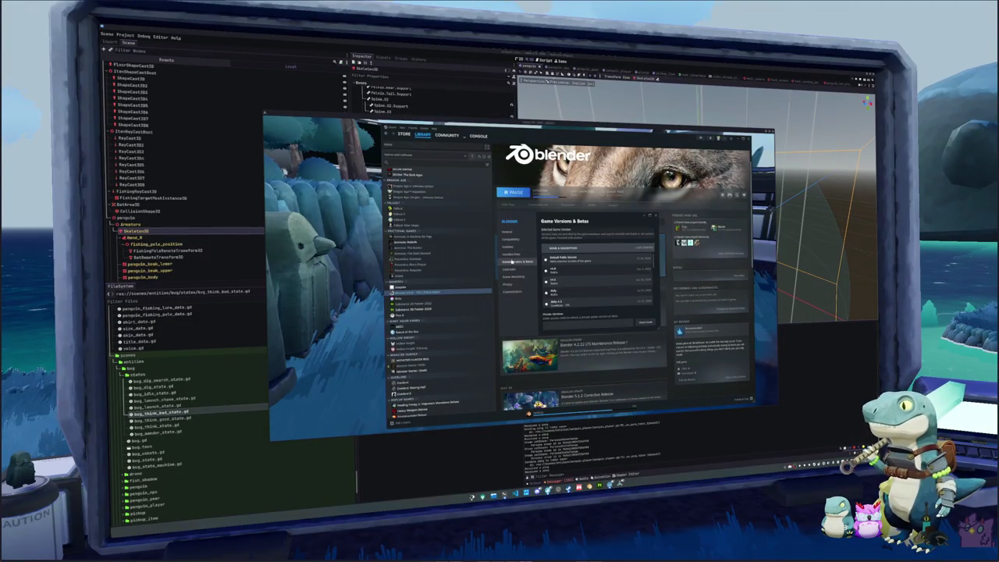
left_click(548, 290)
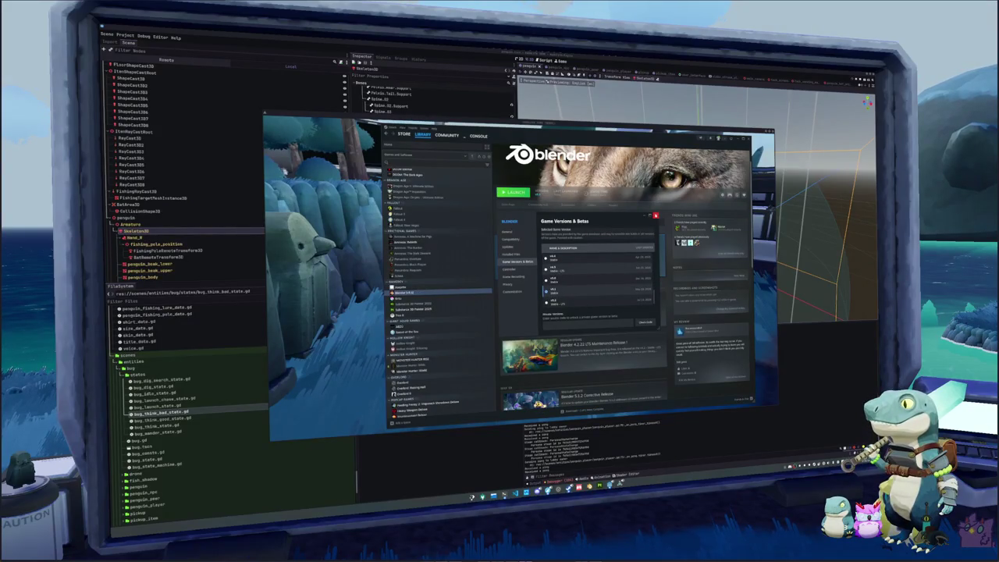
left_click(655, 215)
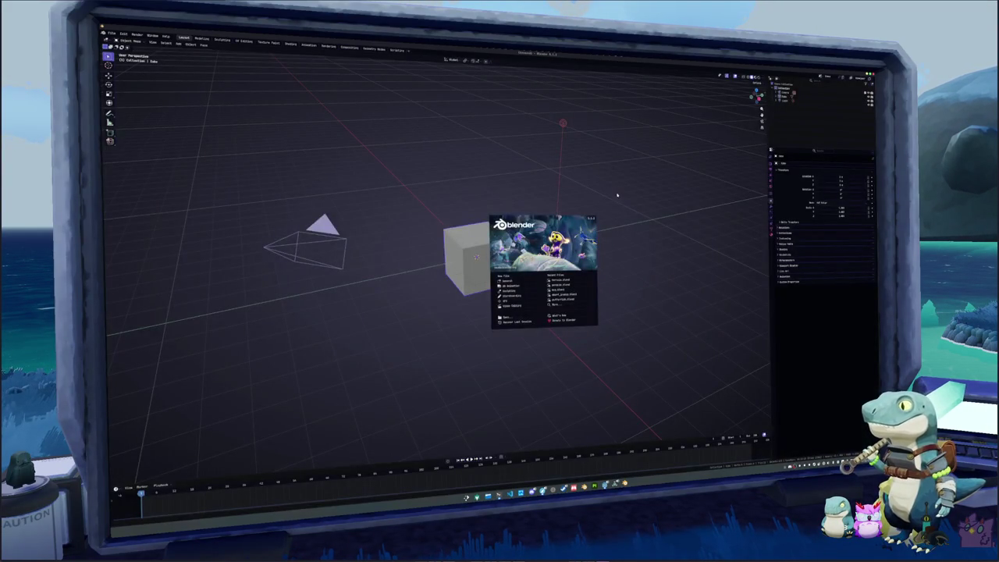
Open the recent penguin rig file and resave it, overwriting in this version
left_click(563, 285)
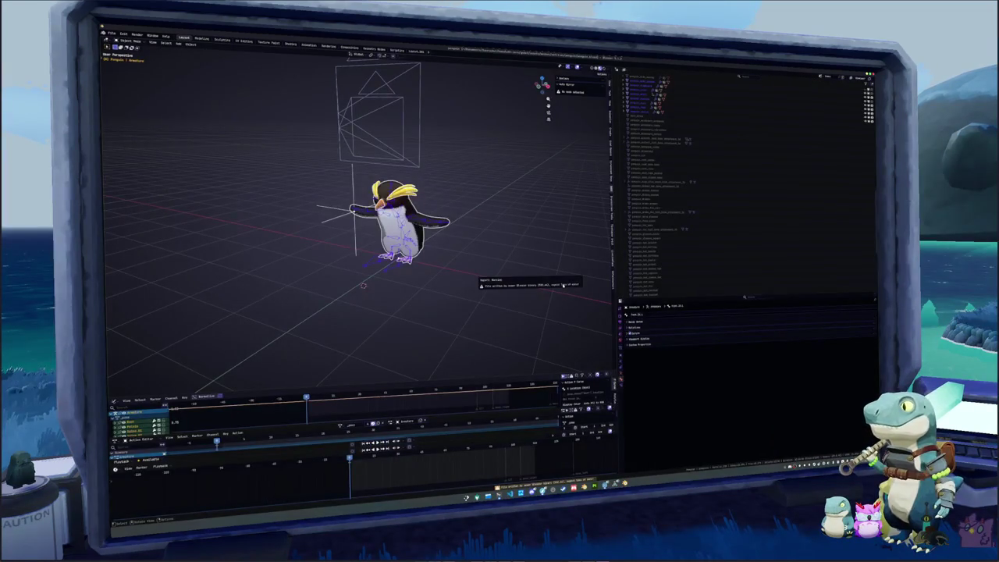
scroll(500, 289, "up", 2)
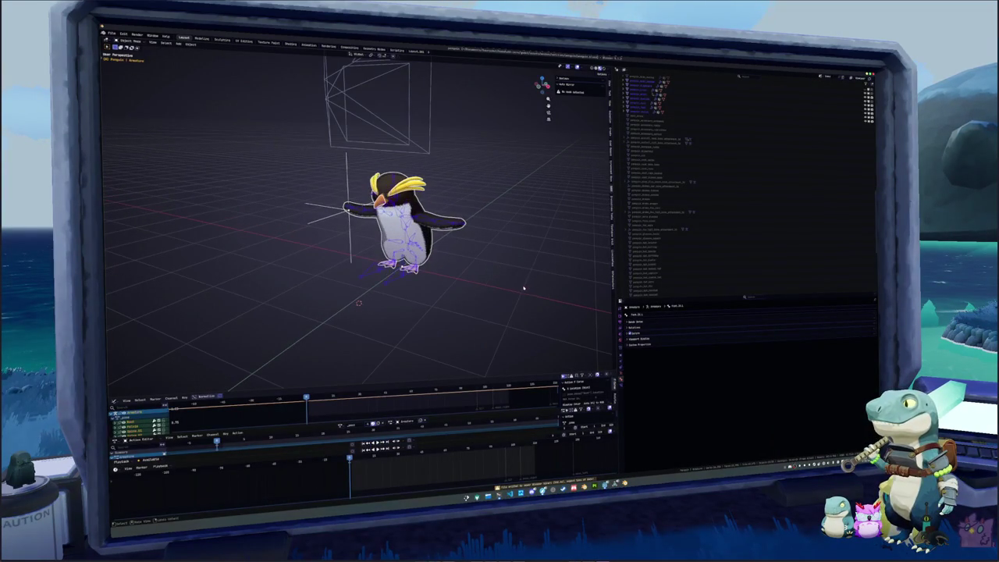
key("ctrl+s")
left_click(512, 283)
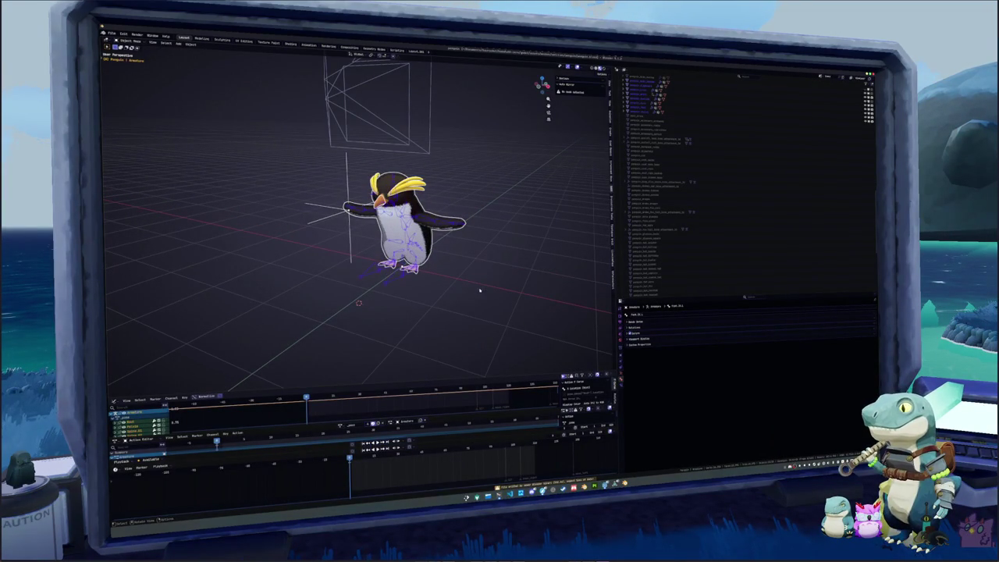
Play a chosen penguin action in the Action Editor, then save again
left_click(340, 427)
left_click(369, 455)
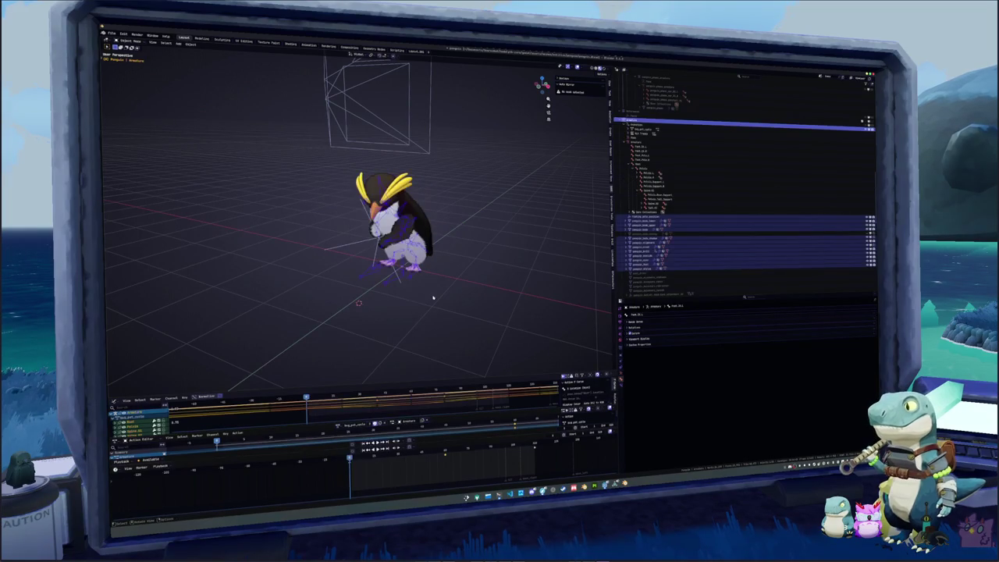
key("space")
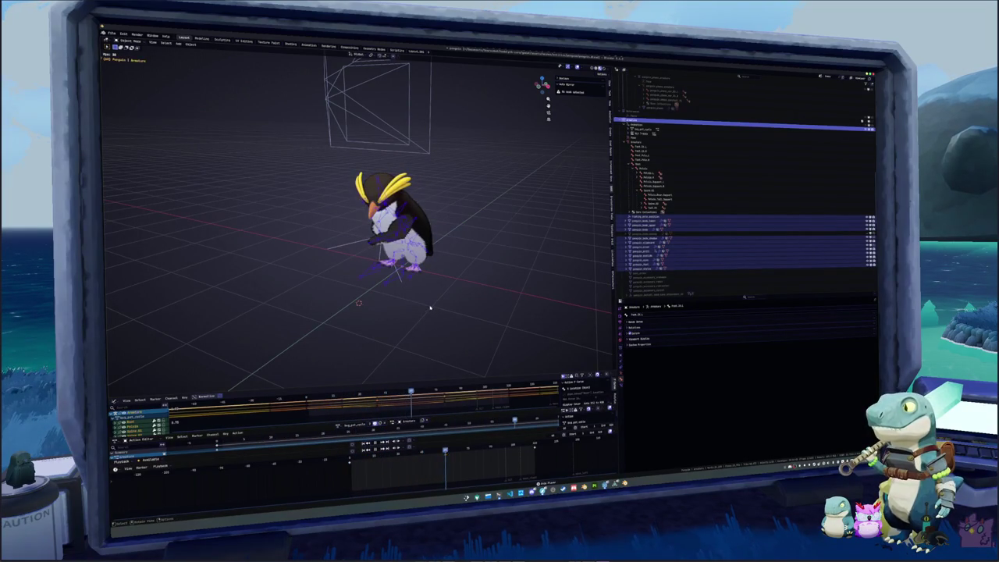
key("ctrl+s")
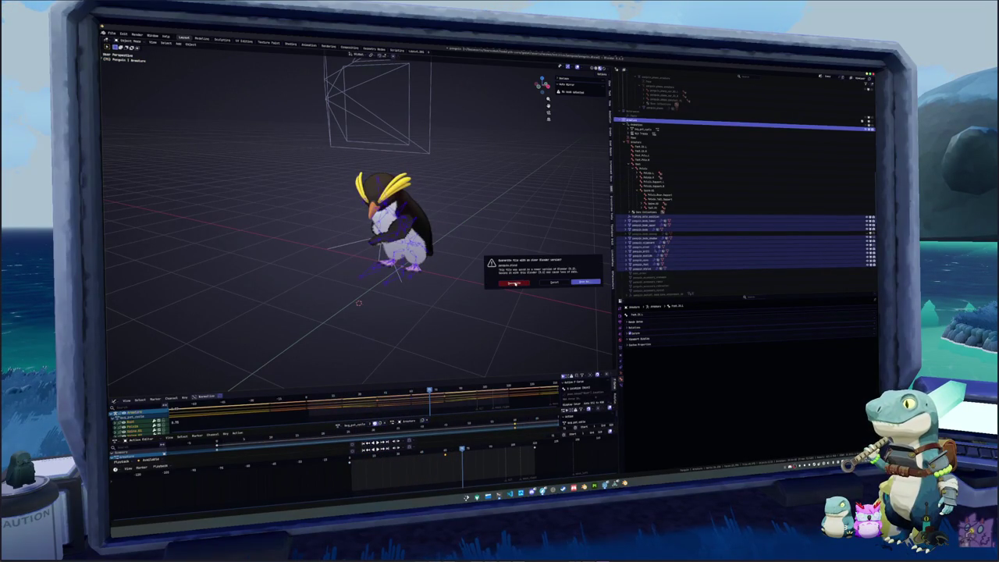
left_click(515, 283)
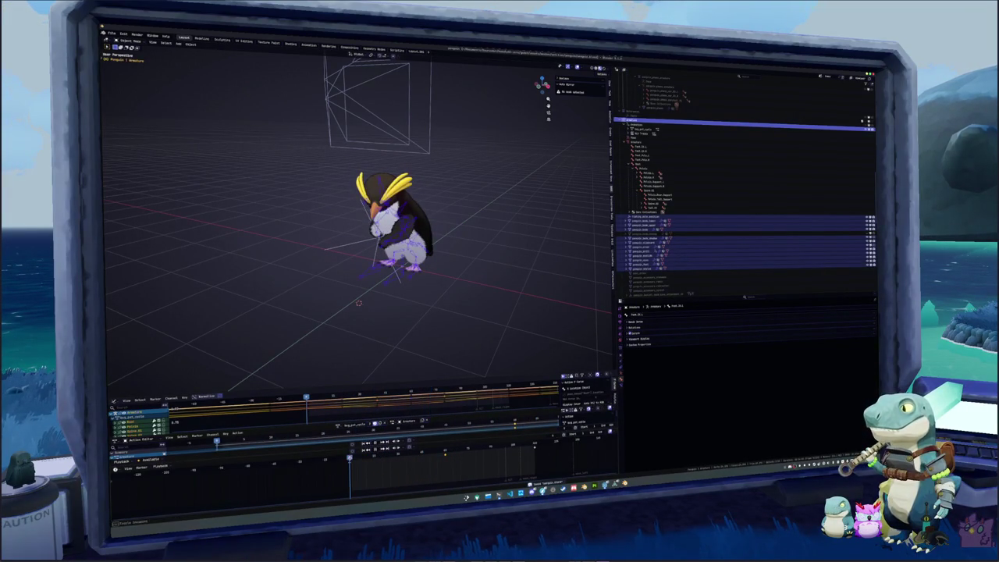
Switch to the rest-pose action and box-select the whole penguin rig
left_click(339, 424)
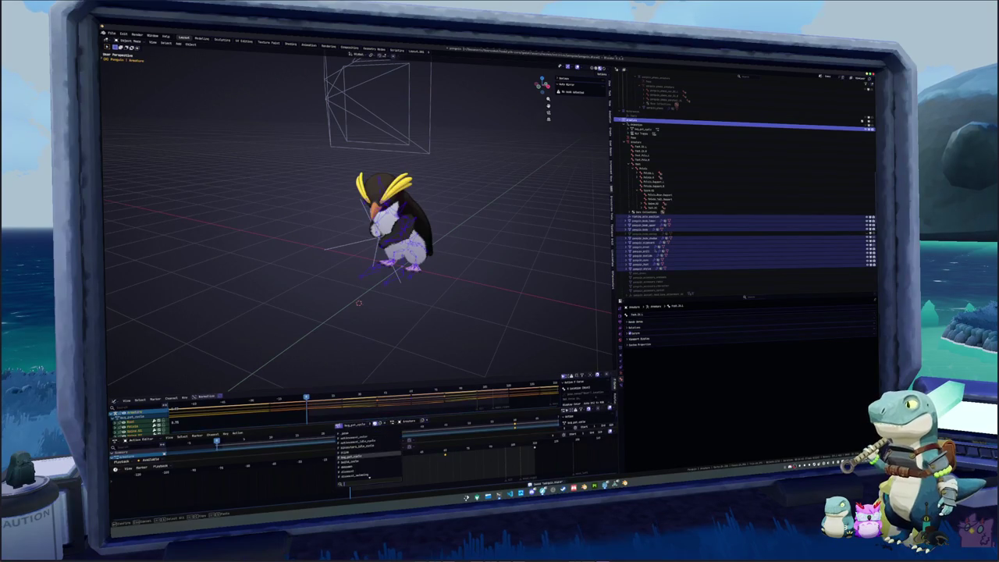
left_click(347, 431)
mouse_move(497, 336)
left_mouse_down()
mouse_move(380, 278)
mouse_move(259, 150)
left_mouse_up()
Start a glTF 2.0 export and expand its Include, Data, Material and Animation option panels
left_click(112, 33)
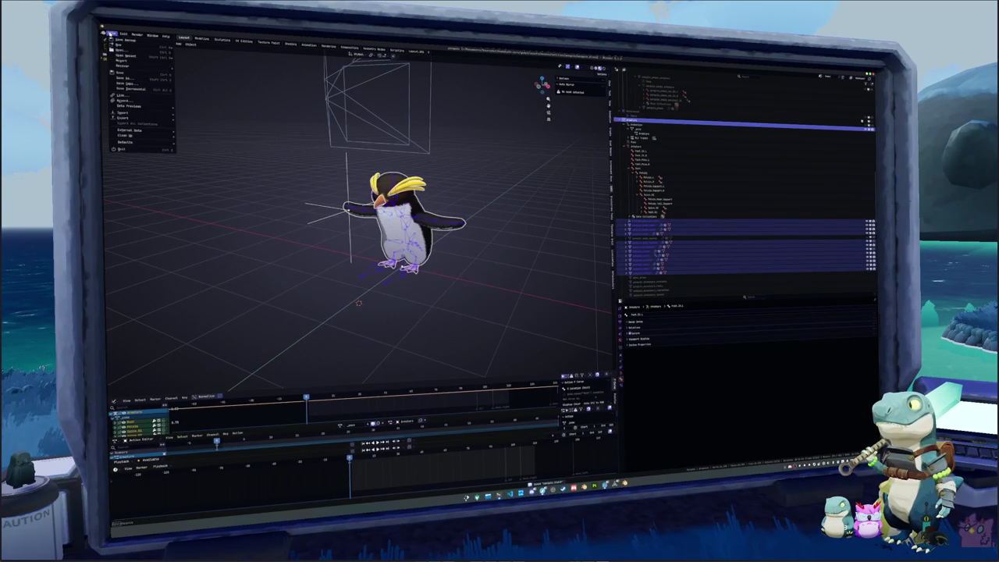
mouse_move(172, 118)
left_click(205, 166)
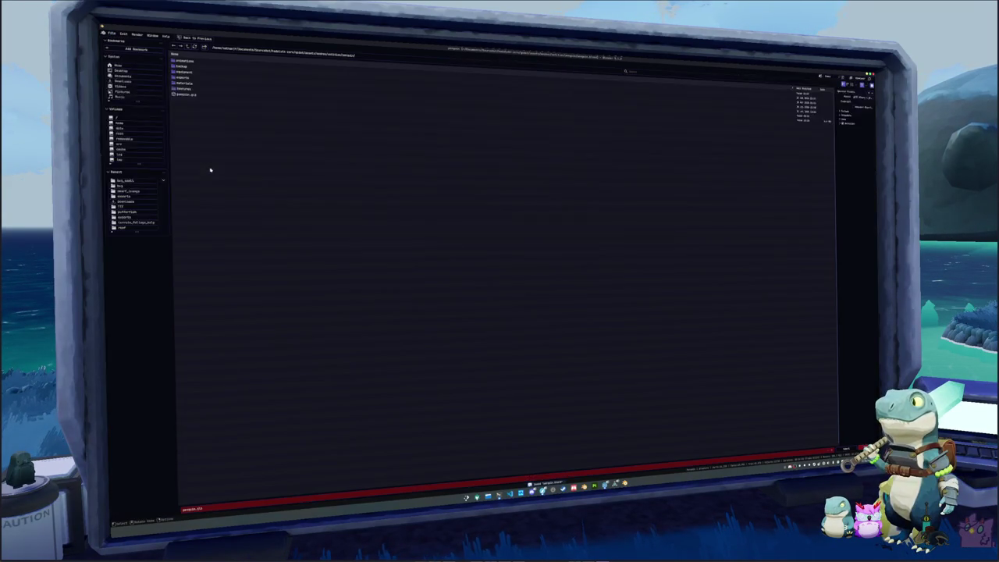
left_click(845, 111)
left_click(842, 156)
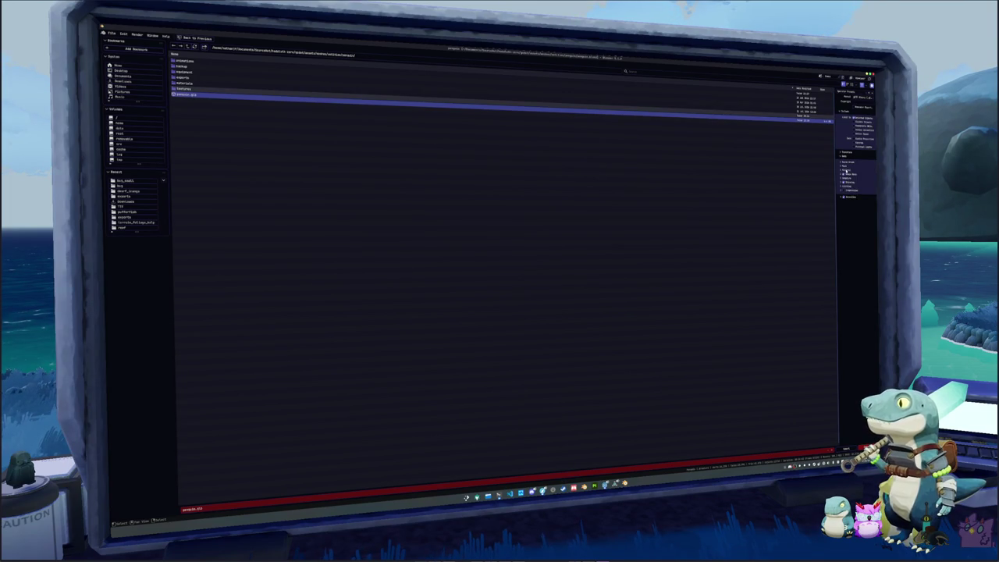
left_click(847, 171)
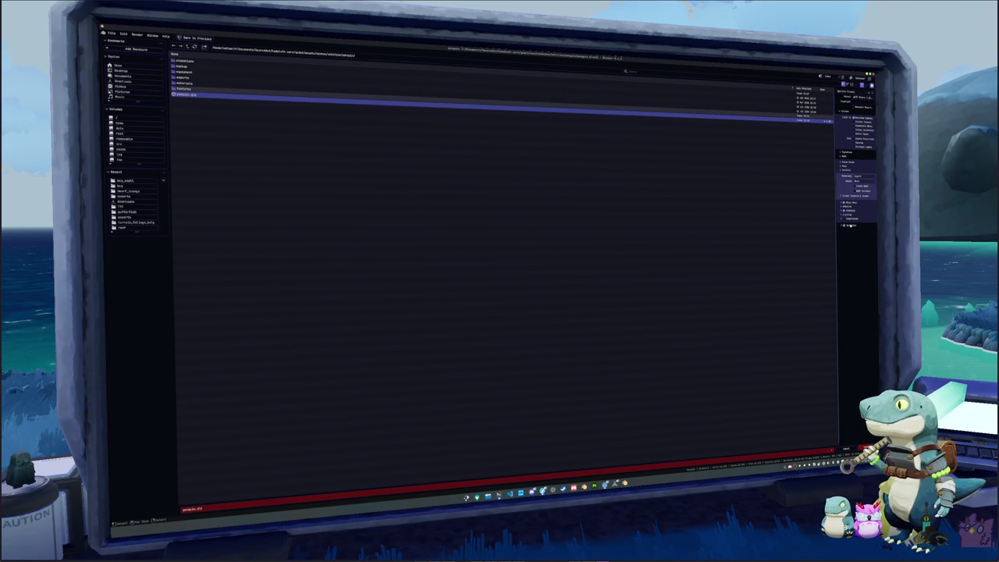
left_click(848, 225)
Enlarge and review the animation action list, export, deselect the penguin, and return to Godot
left_click(844, 282)
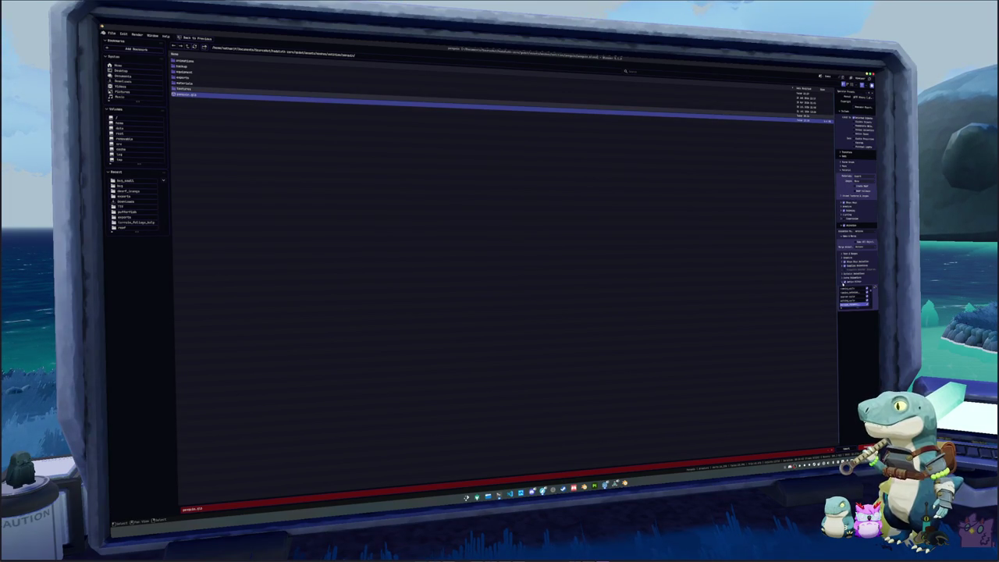
left_click_drag(856, 307, 855, 405)
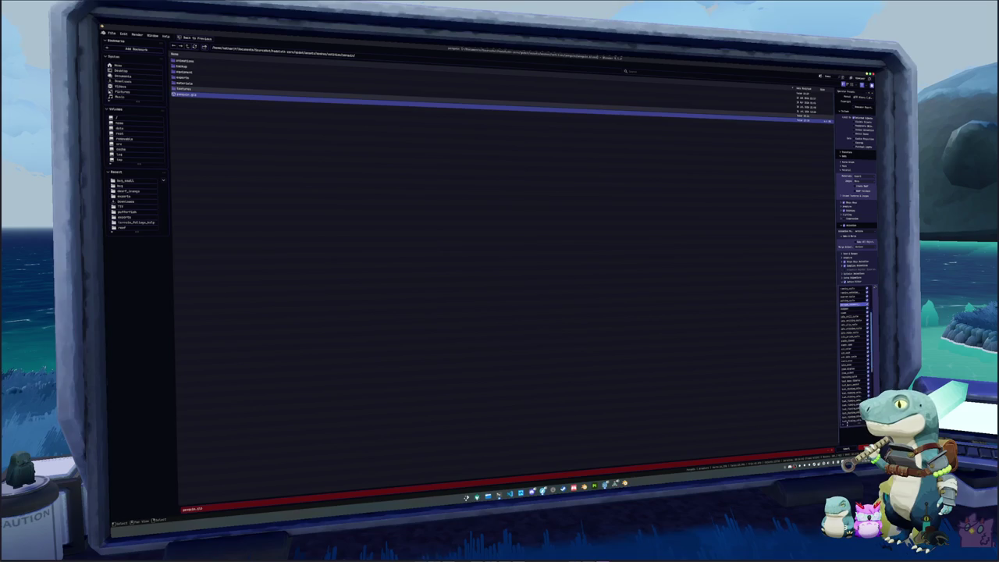
scroll(851, 352, "up", 4)
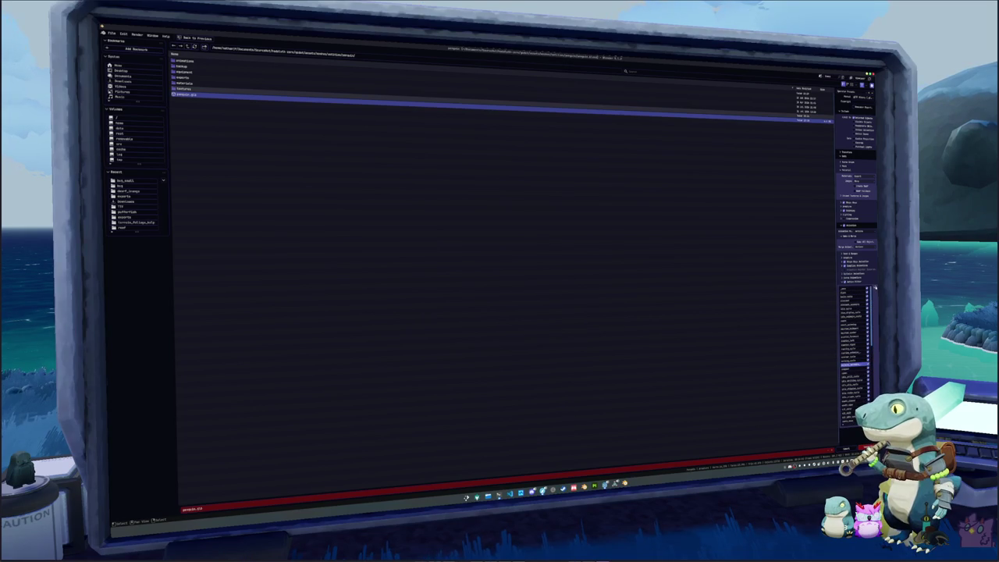
scroll(855, 351, "up", 5)
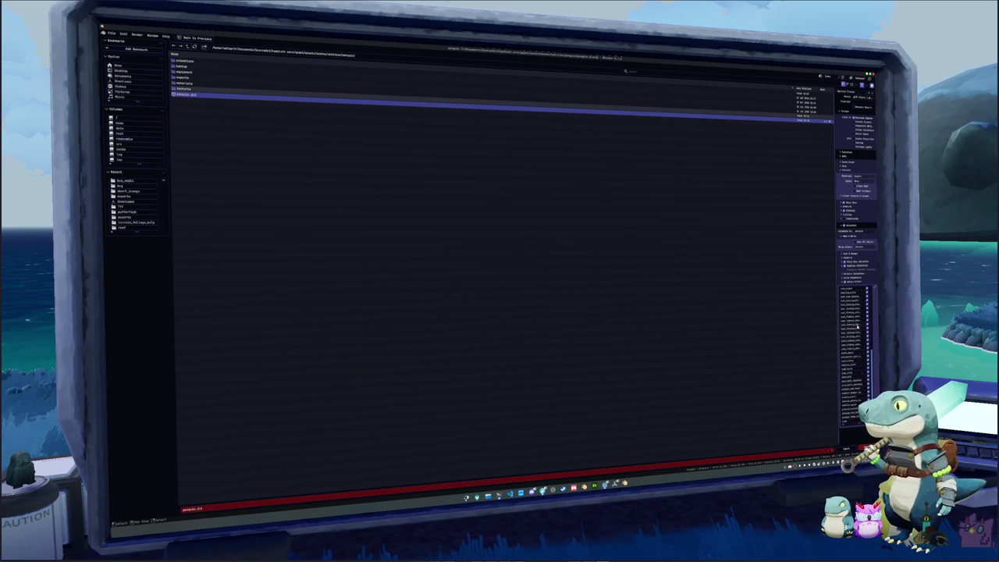
scroll(855, 335, "up", 3)
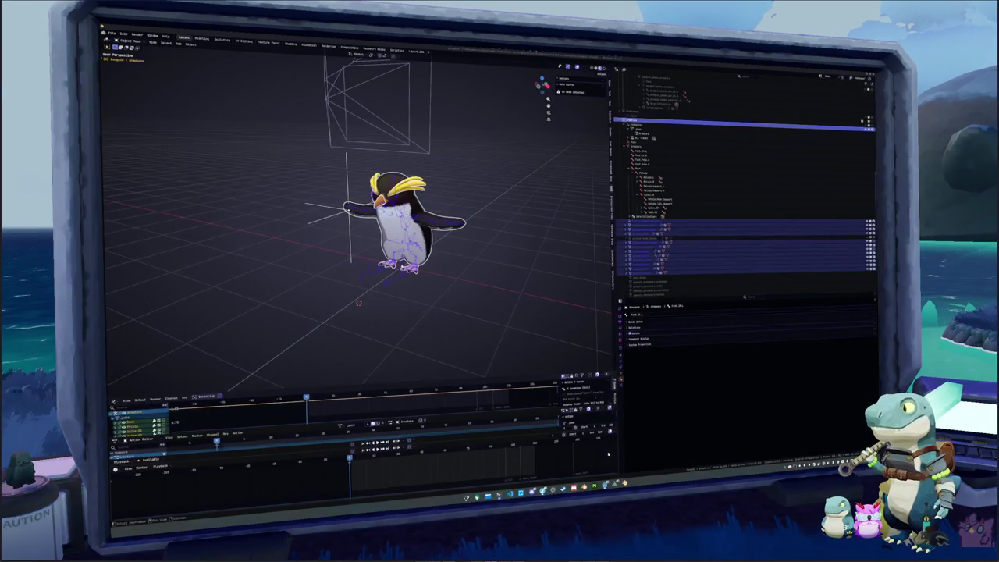
left_click(498, 313)
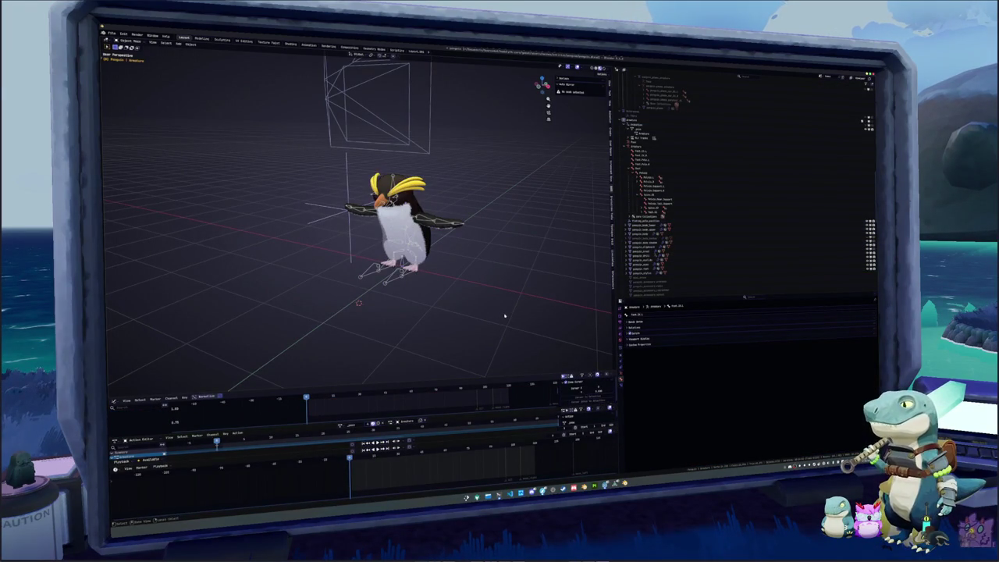
key("alt+Tab")
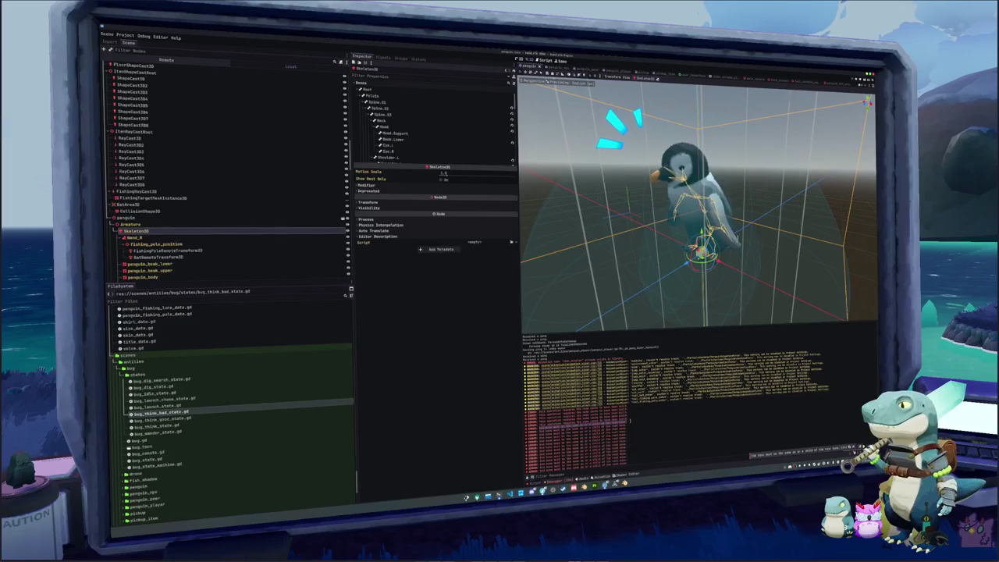
In penguin_npc, delete the RemoteTransform3D, two BoneAttachment3D and SpringBoneSimulator3D nodes
mouse_move(629, 420)
left_mouse_down()
mouse_move(627, 473)
mouse_move(632, 426)
left_mouse_up()
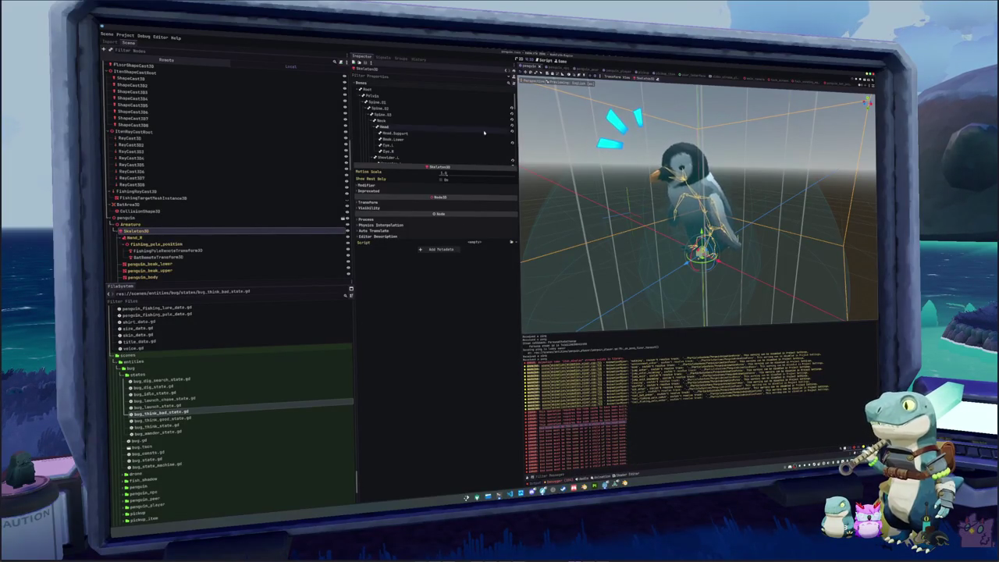
left_click(574, 69)
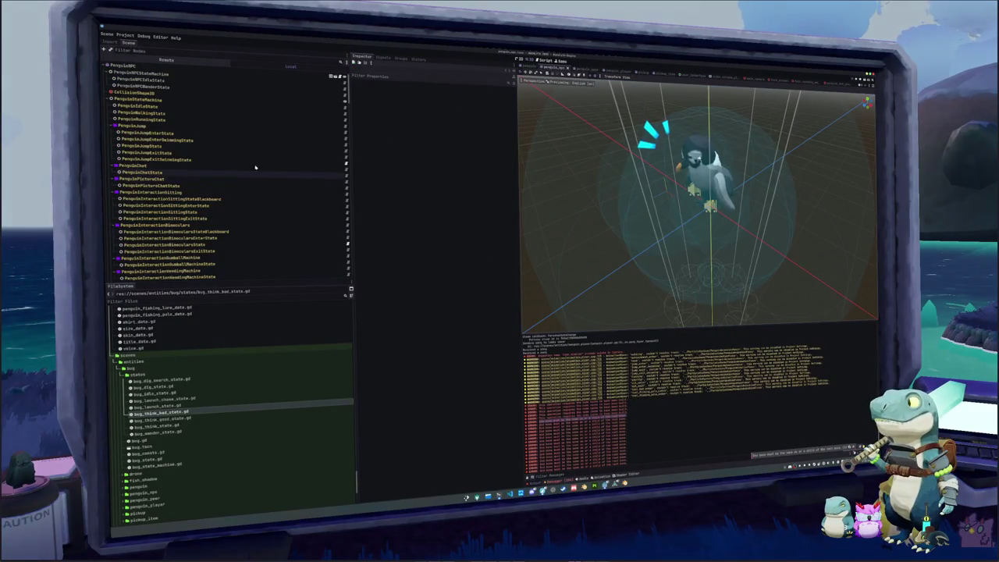
scroll(144, 203, "down", 5)
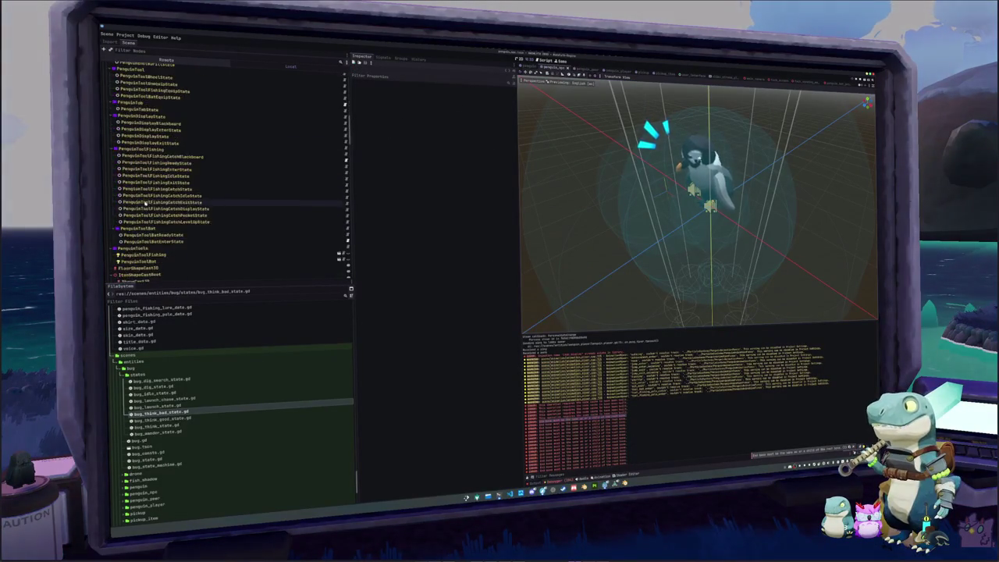
scroll(144, 203, "down", 5)
left_click(160, 161)
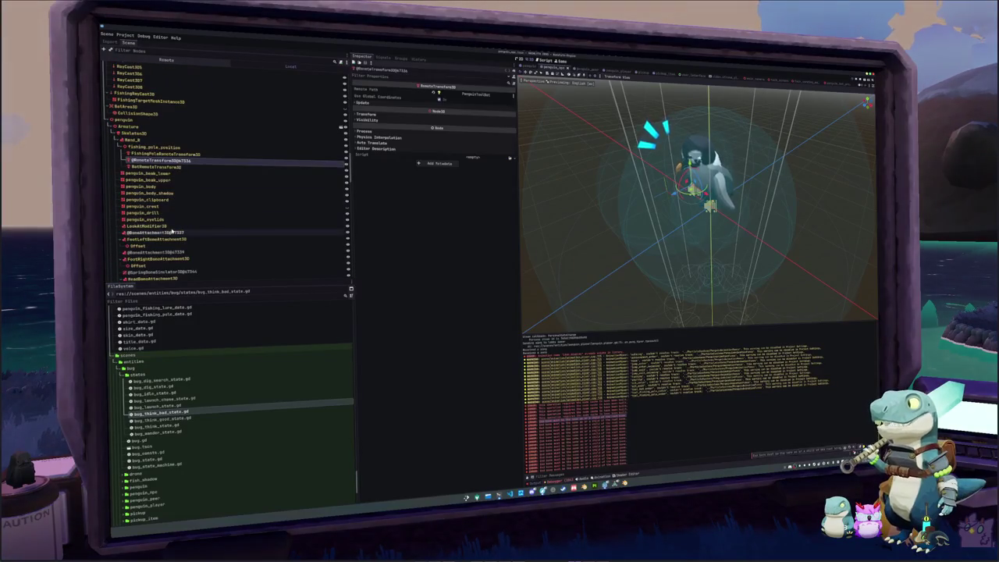
left_click(172, 232, "ctrl")
left_click(168, 251, "ctrl")
left_click(168, 271, "ctrl")
scroll(242, 252, "down", 3)
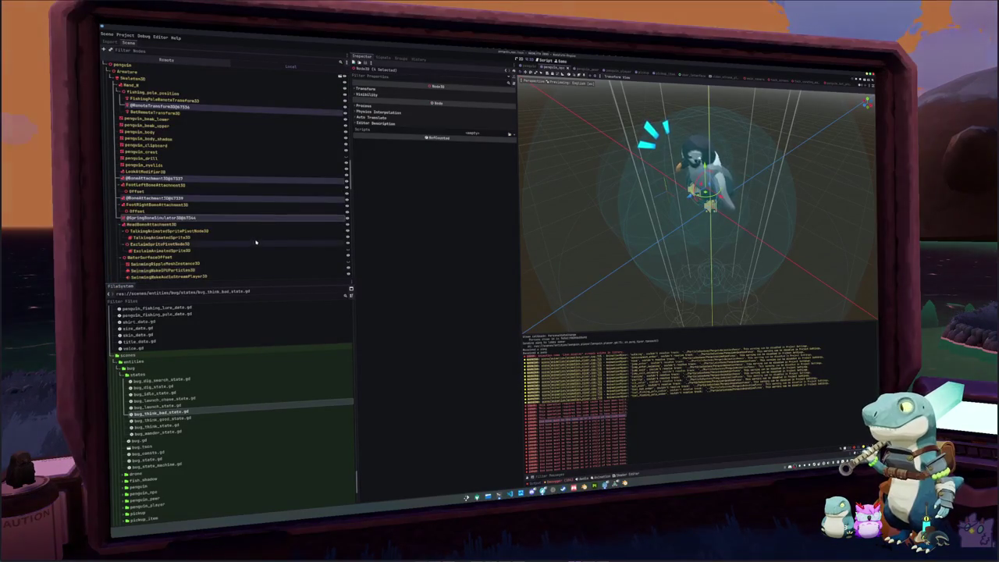
key("Delete")
Switch to the penguin_player scene, check its beak mesh, and save it
scroll(262, 234, "down", 2)
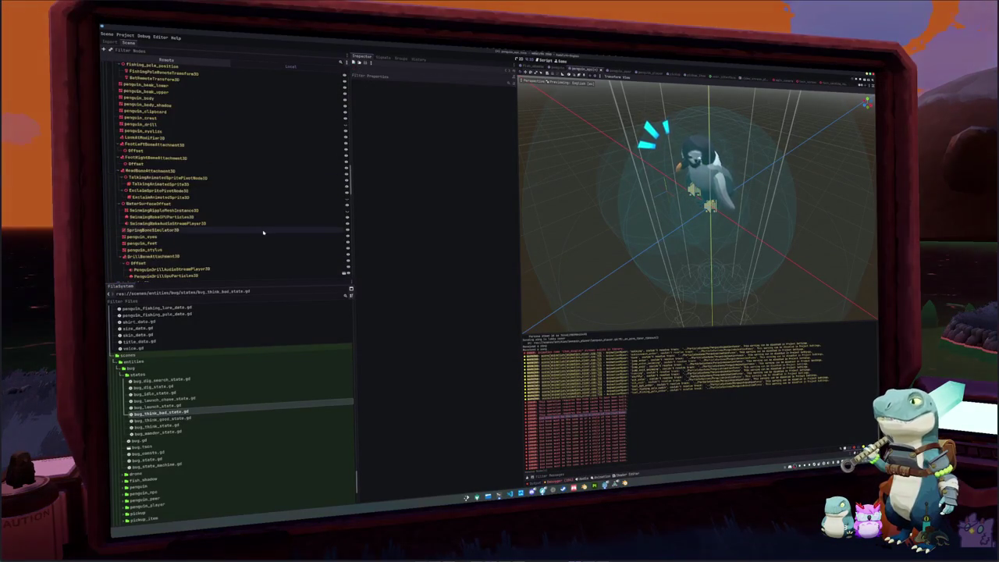
left_click(606, 69)
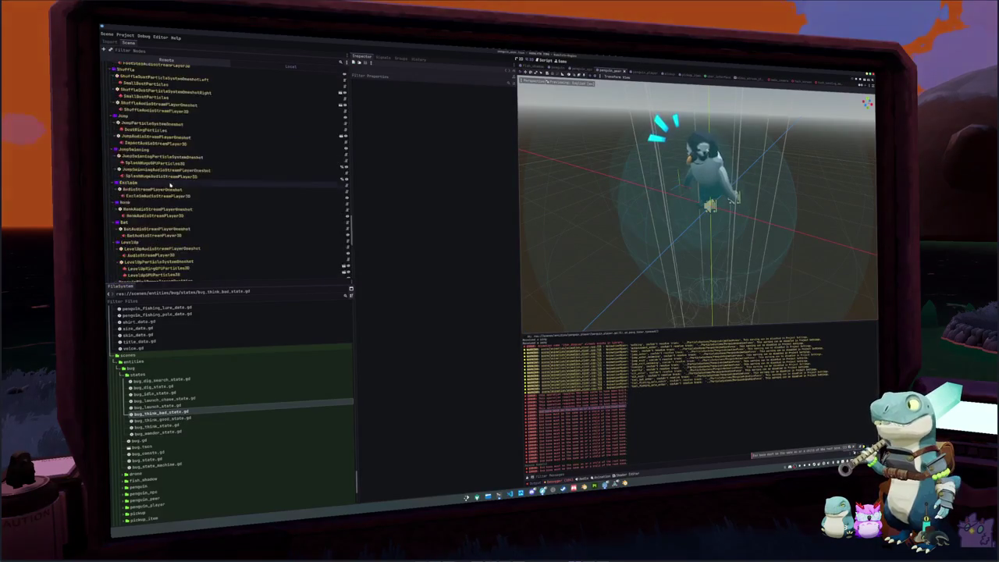
scroll(171, 185, "down", 5)
scroll(176, 191, "up", 10)
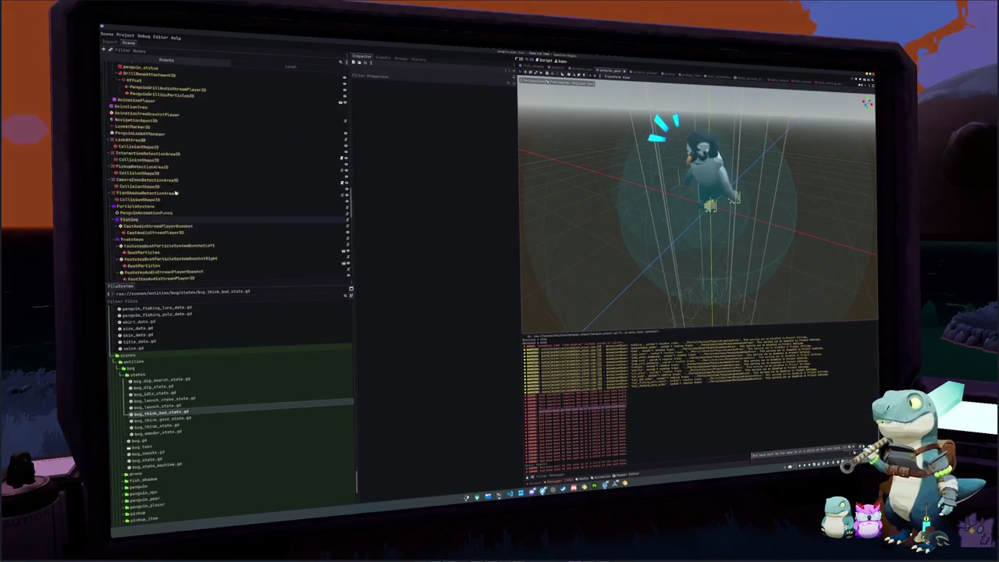
scroll(177, 193, "down", 15)
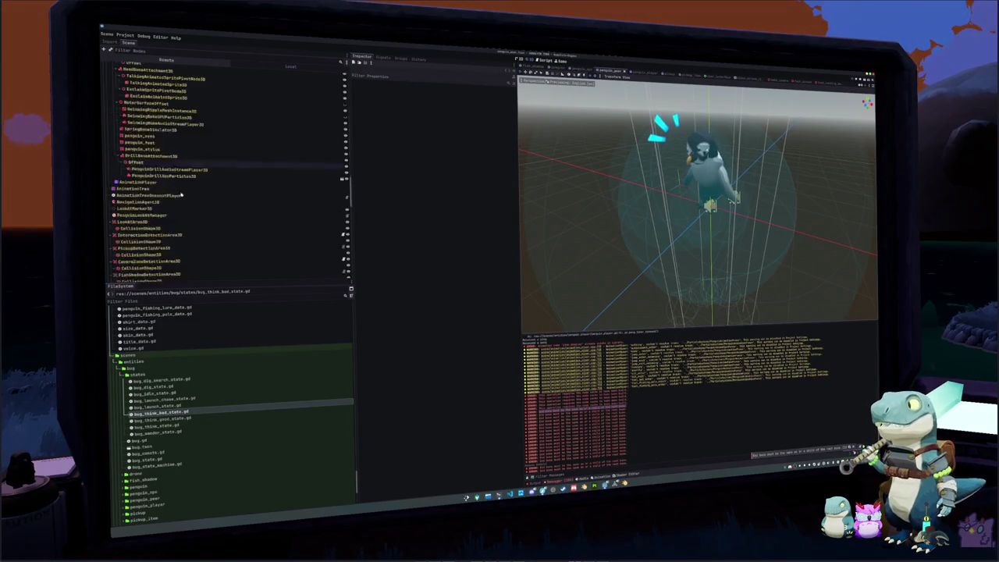
scroll(198, 196, "up", 15)
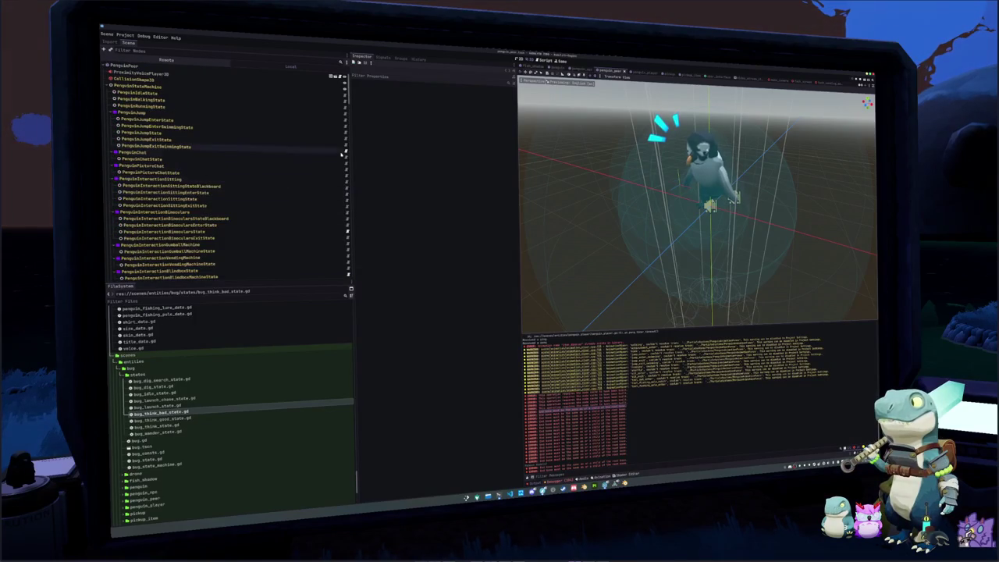
scroll(250, 193, "down", 5)
scroll(249, 192, "up", 10)
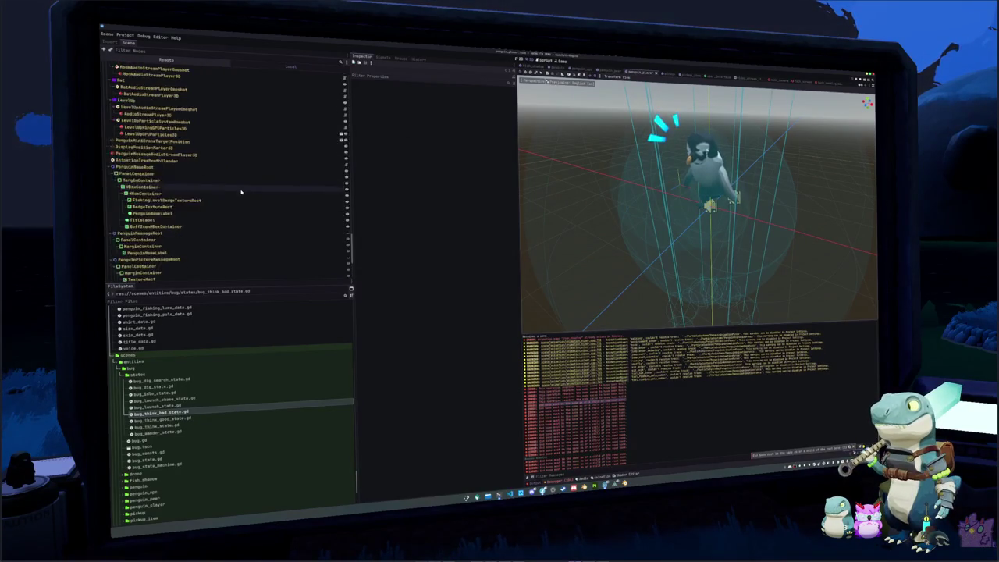
scroll(218, 198, "up", 10)
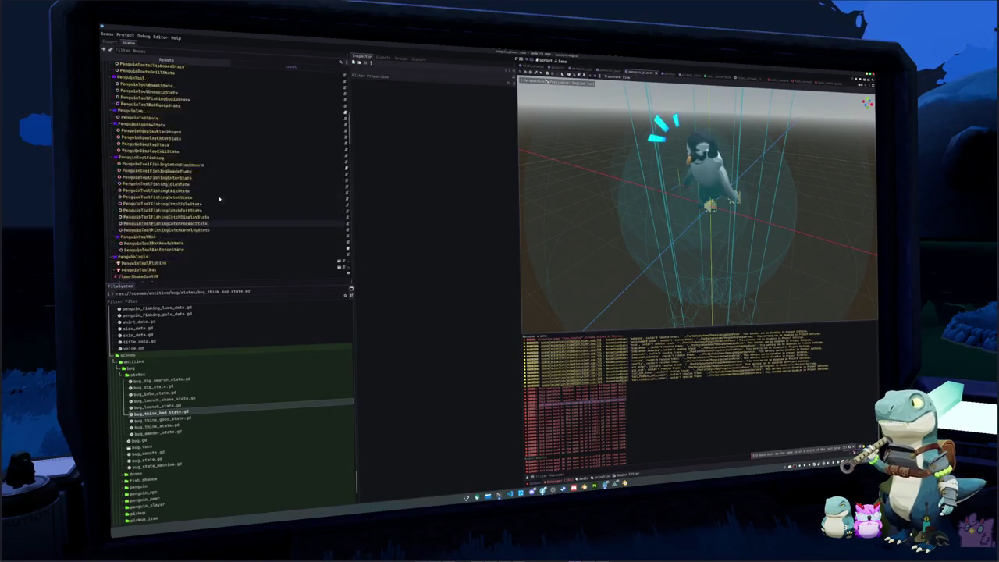
key("ctrl+s")
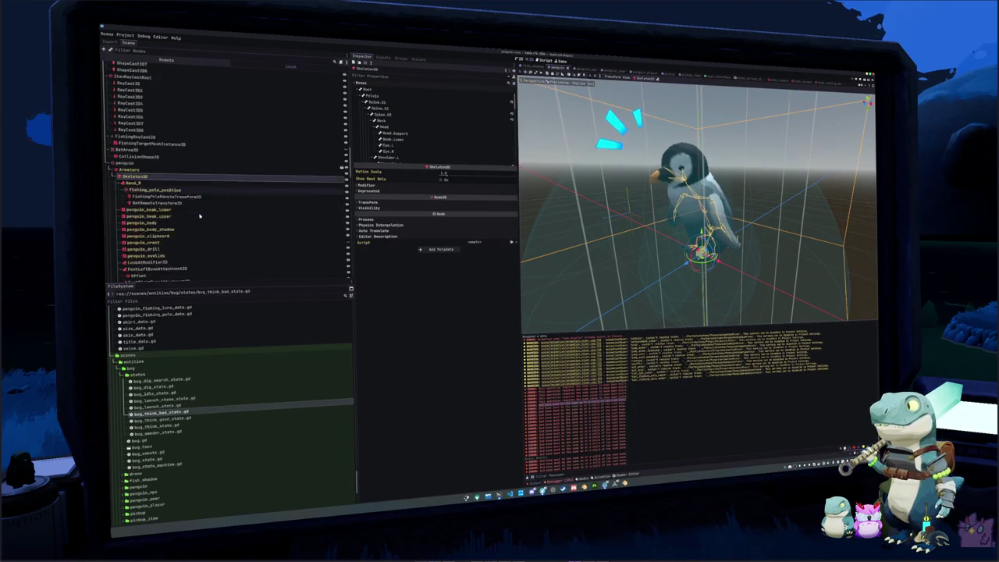
scroll(180, 203, "down", 3)
left_click(156, 210)
key("ctrl+s")
Select the penguin_eyelids mesh and run the project with F5
scroll(168, 213, "down", 3)
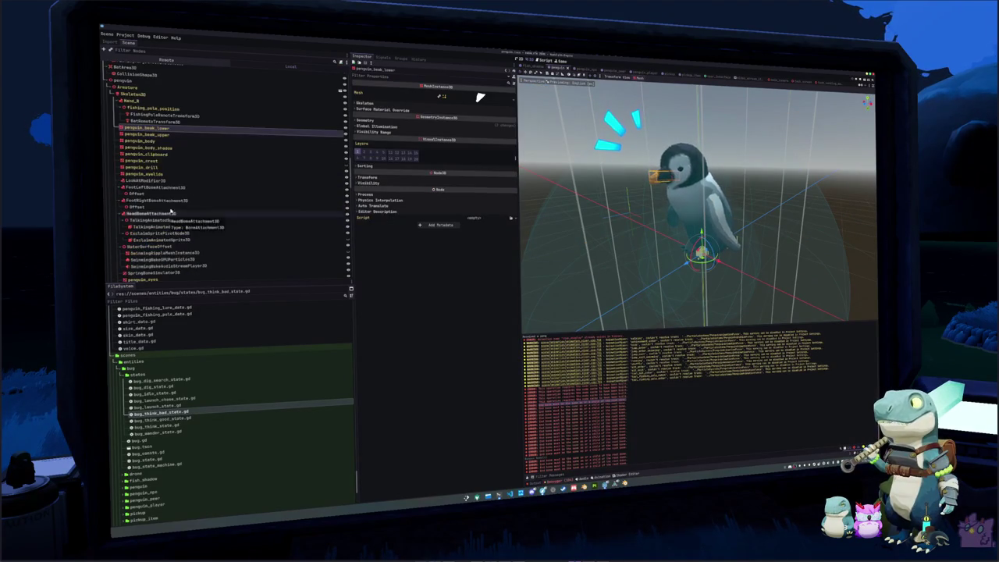
left_click(156, 174)
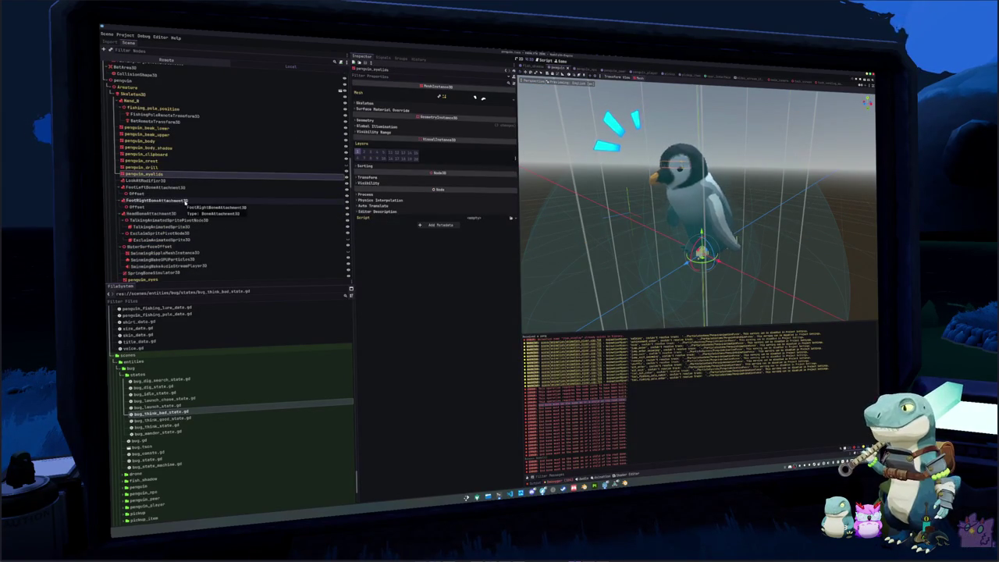
key("F5")
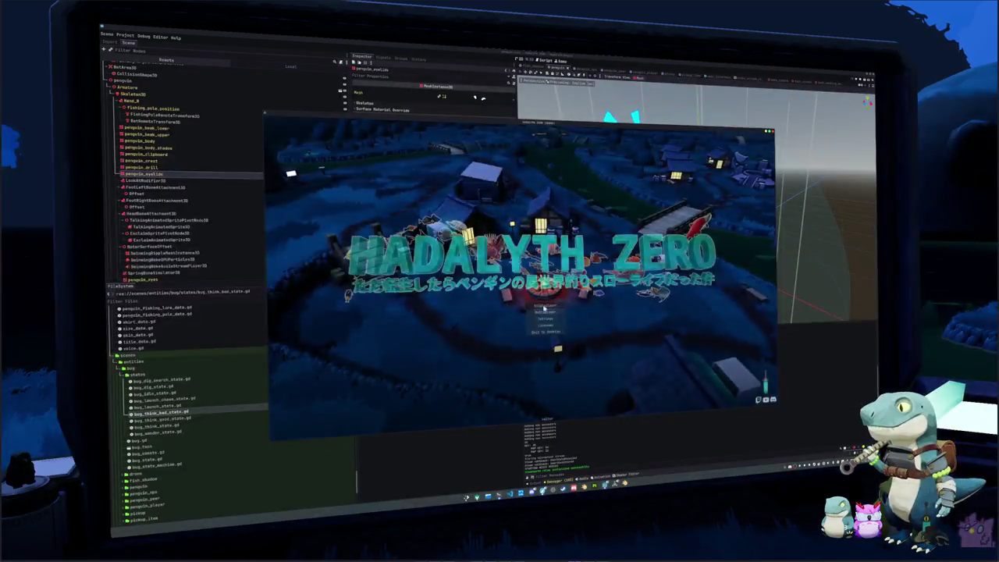
In the game's Equipment > Penguin tab, try the Fox Penguin and red skins, then stop the game
key("Tab")
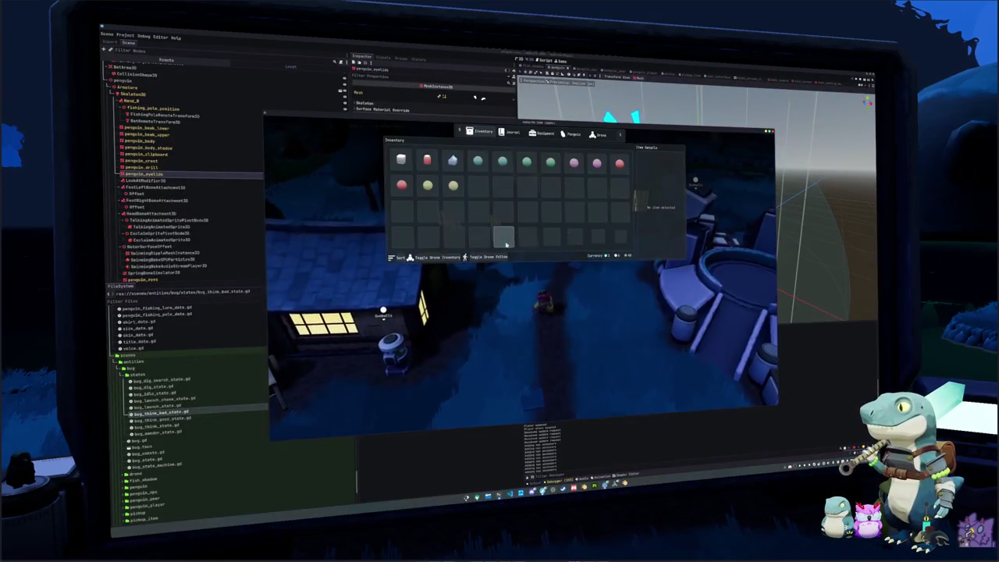
left_click(545, 134)
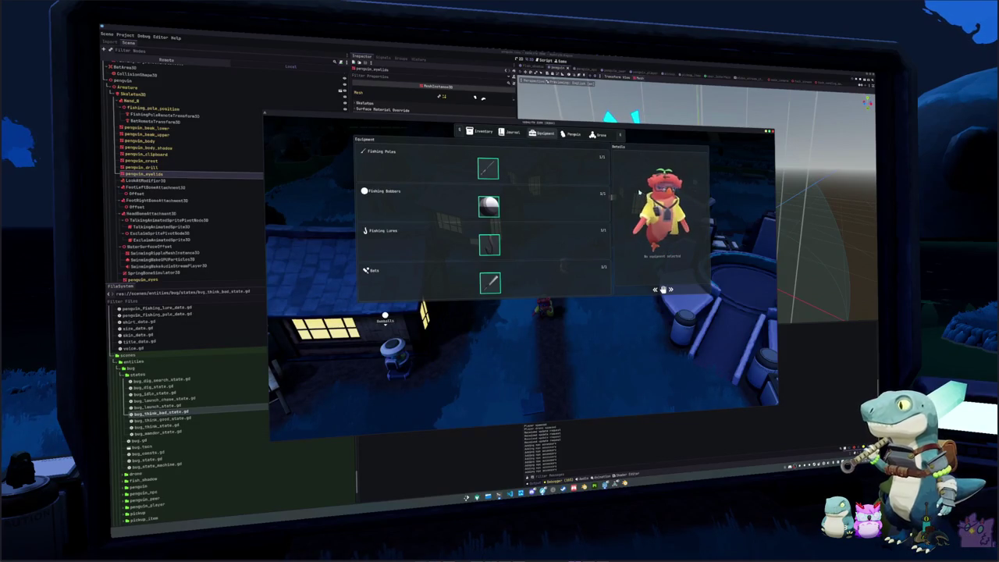
left_click(566, 134)
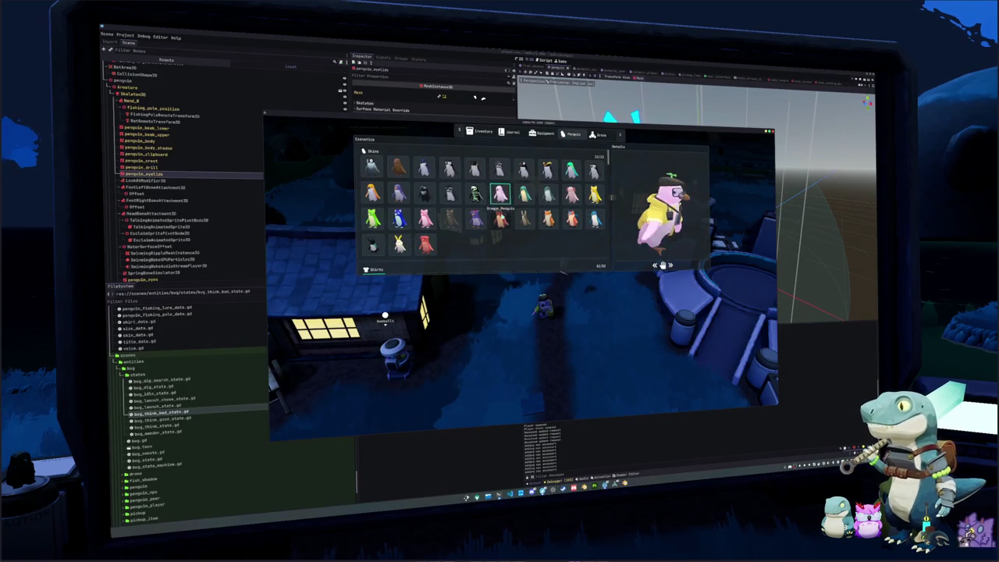
left_click(548, 219)
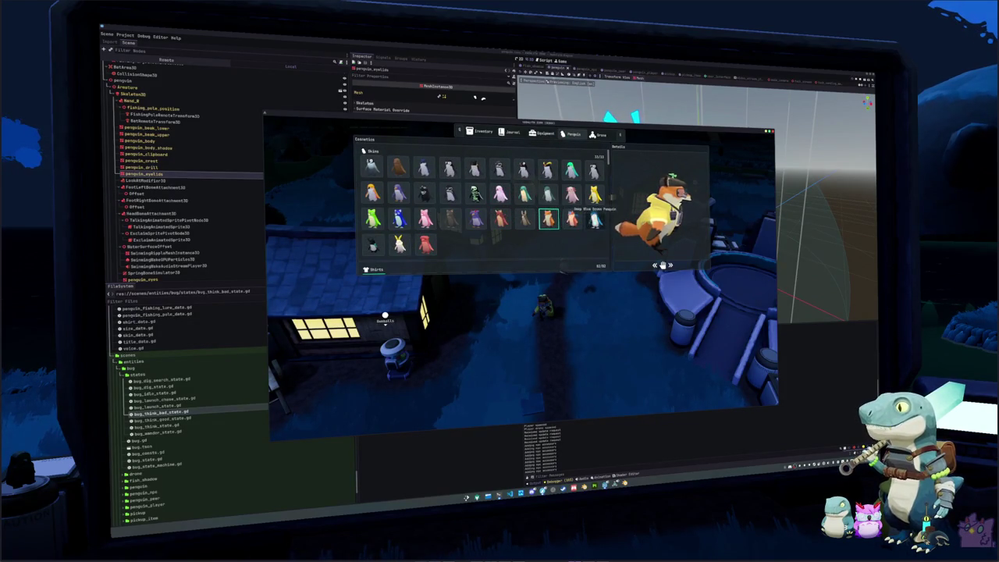
left_click(425, 244)
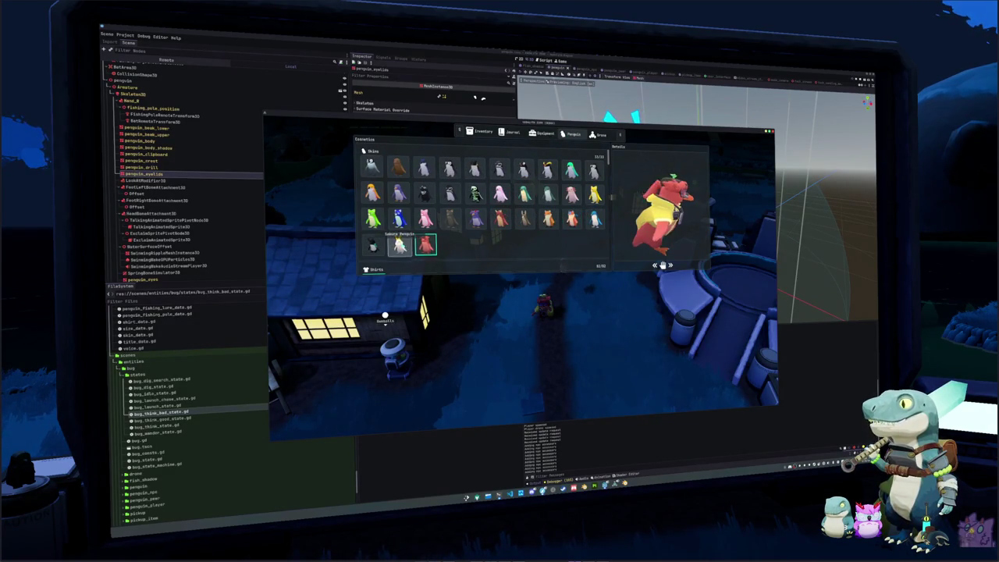
key("Escape")
key("F8")
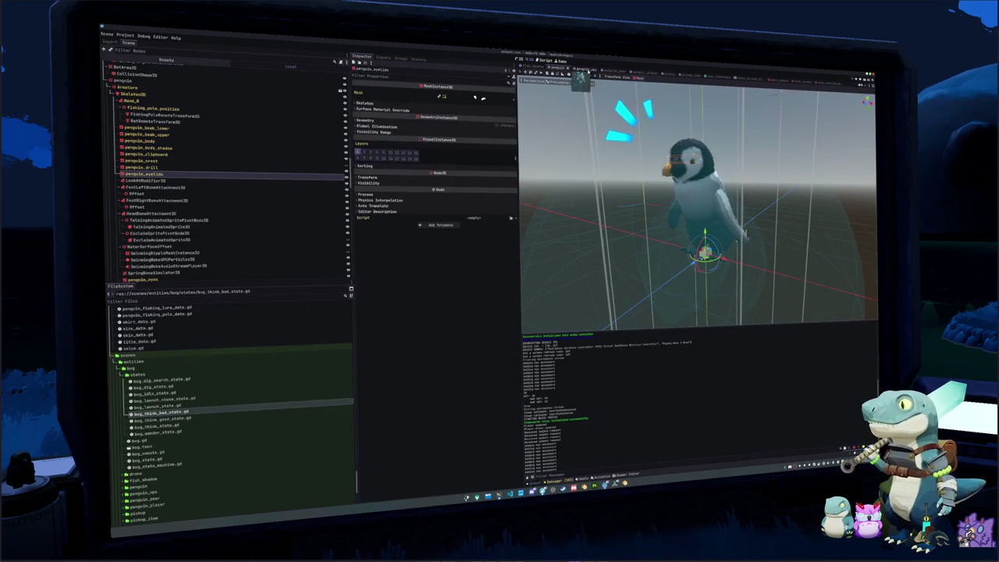
Open penguin.glb's Advanced Import Settings from the FileSystem dock and reimport it
left_click(574, 69)
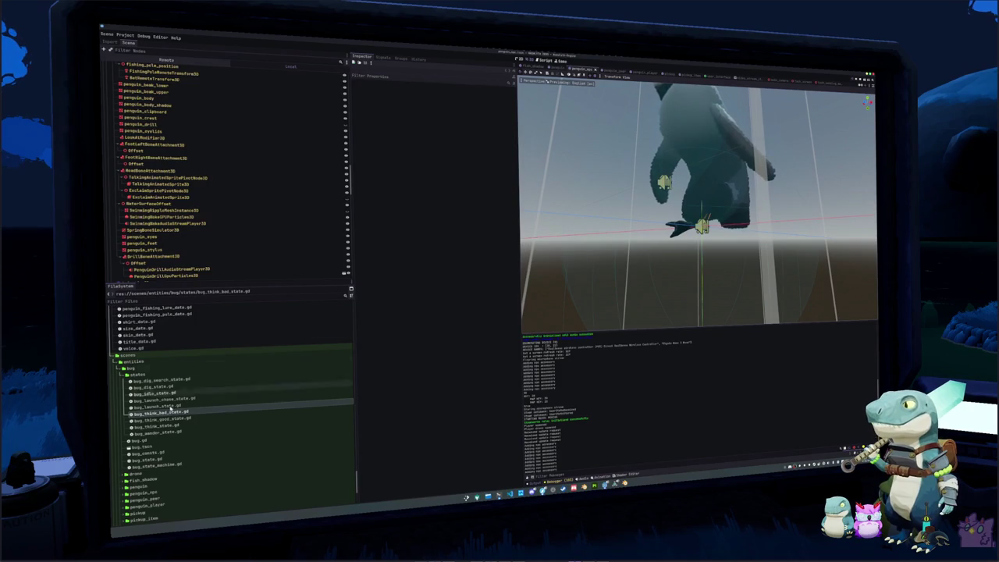
scroll(173, 412, "up", 5)
scroll(173, 411, "up", 10)
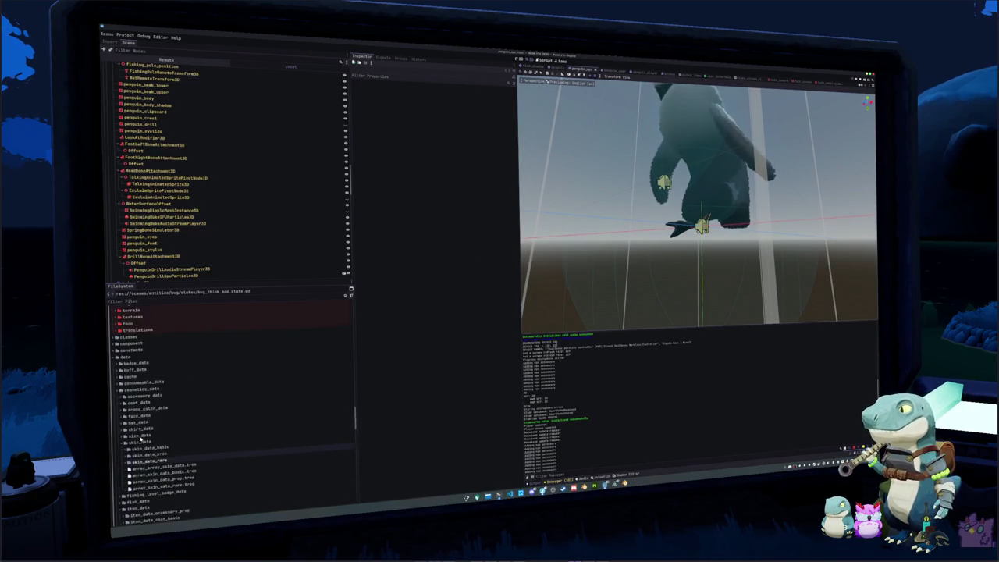
scroll(141, 439, "down", 10)
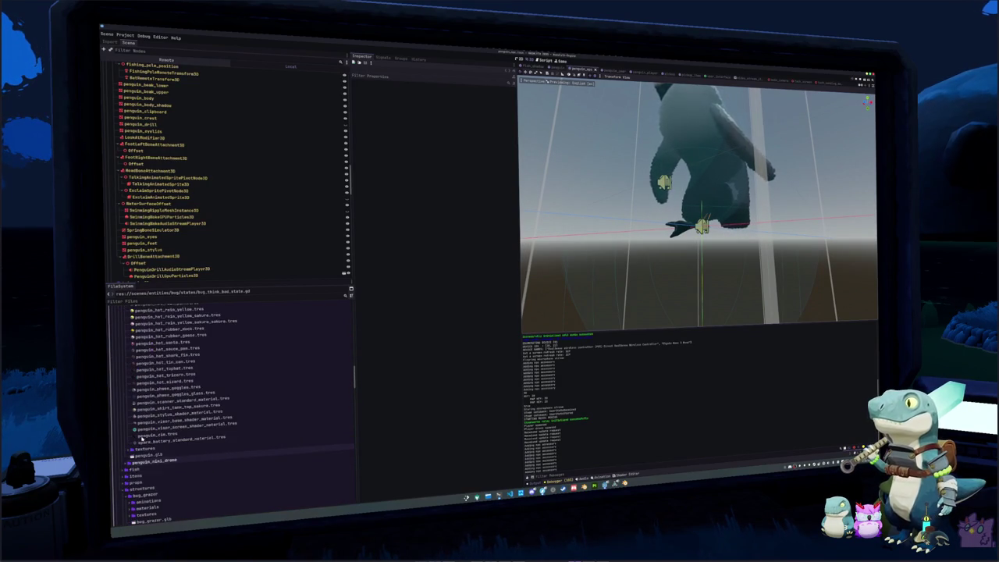
double_click(138, 452)
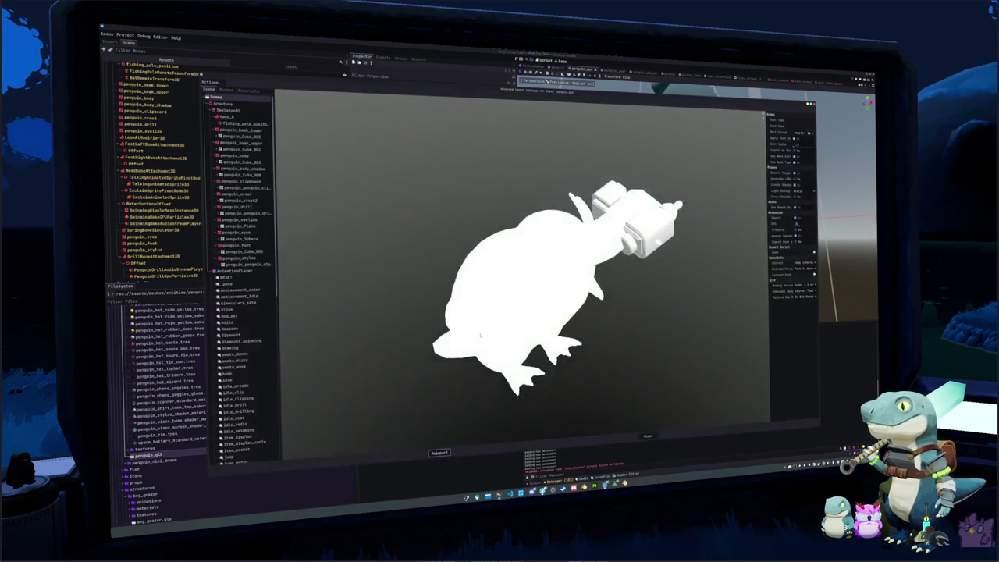
left_click(439, 454)
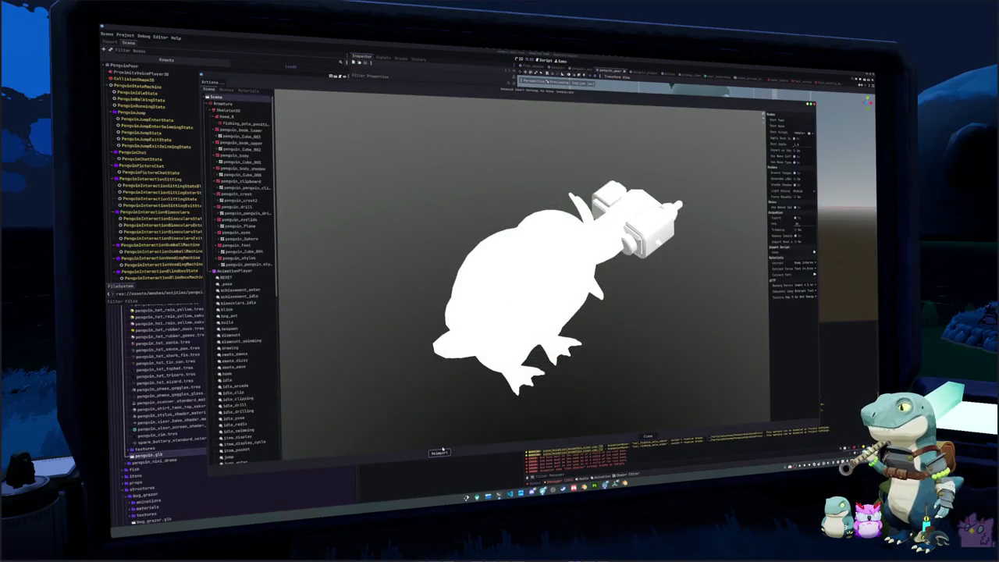
left_click(441, 452)
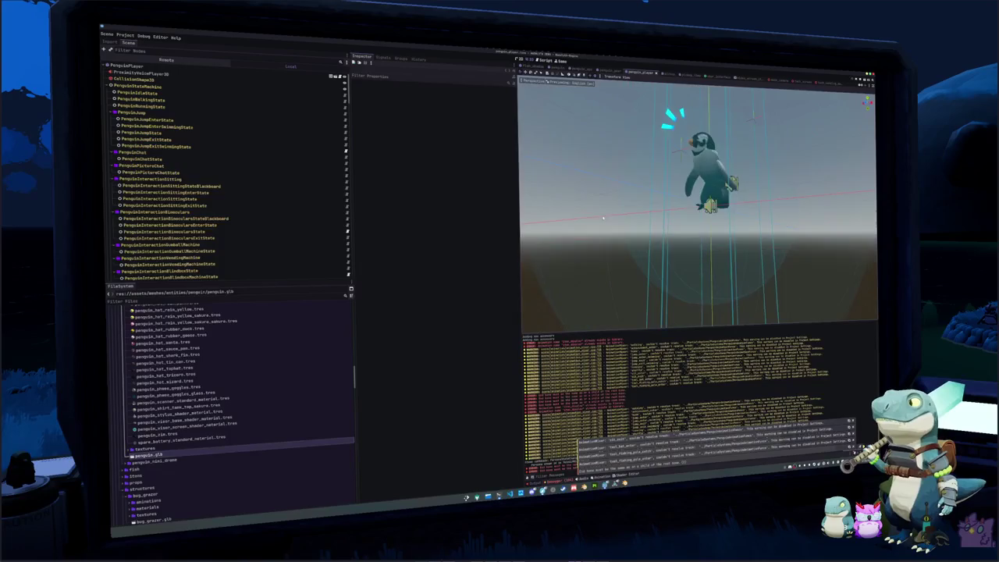
Reimport penguin.glb twice more, checking the penguin scene in between
double_click(158, 455)
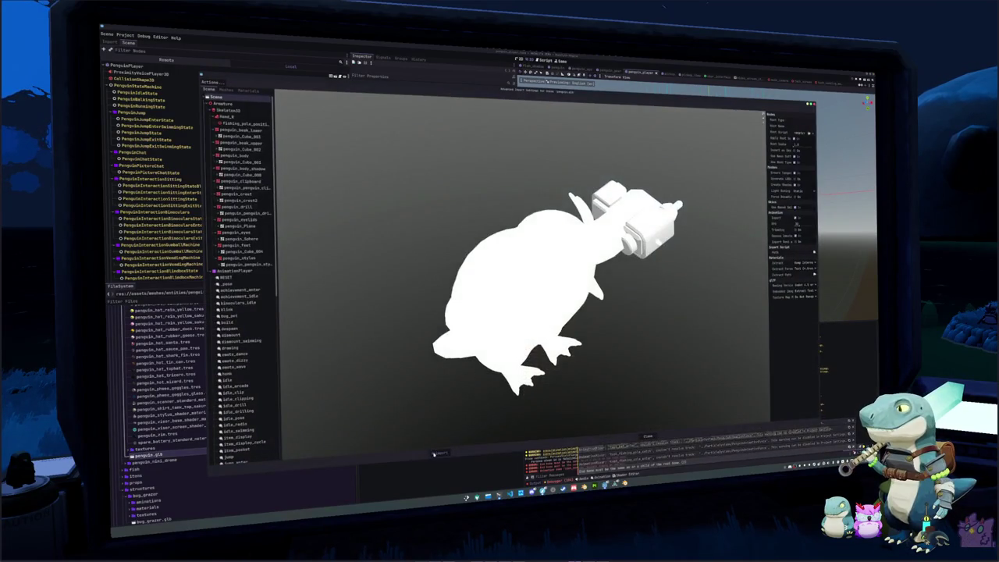
left_click(434, 453)
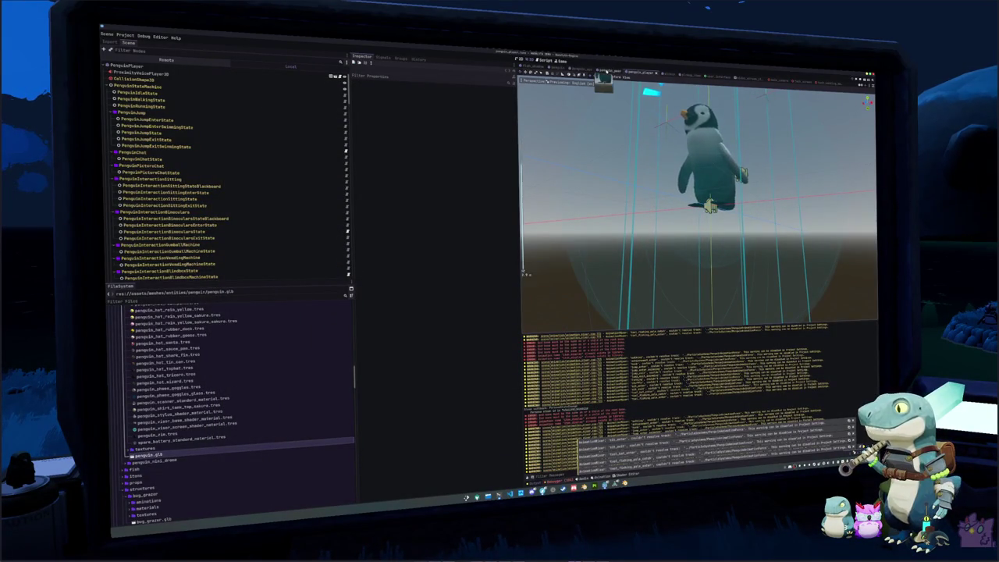
left_click(607, 71)
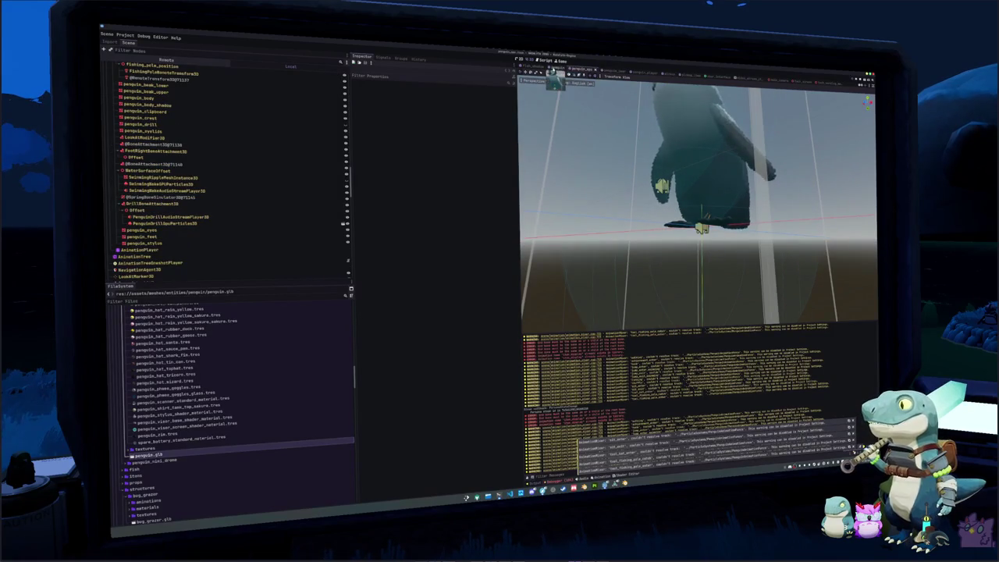
left_click(556, 71)
key("ctrl+Tab")
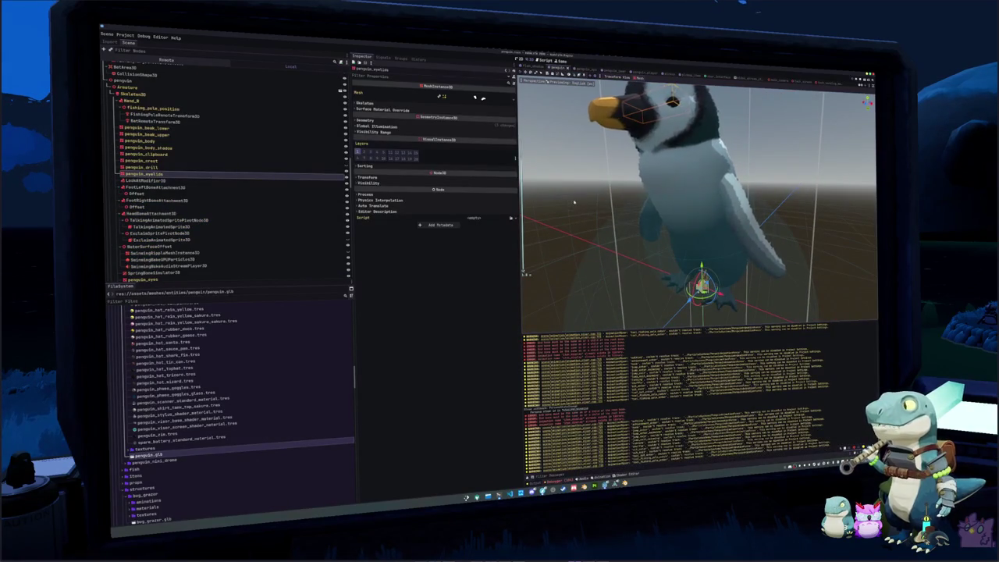
double_click(158, 455)
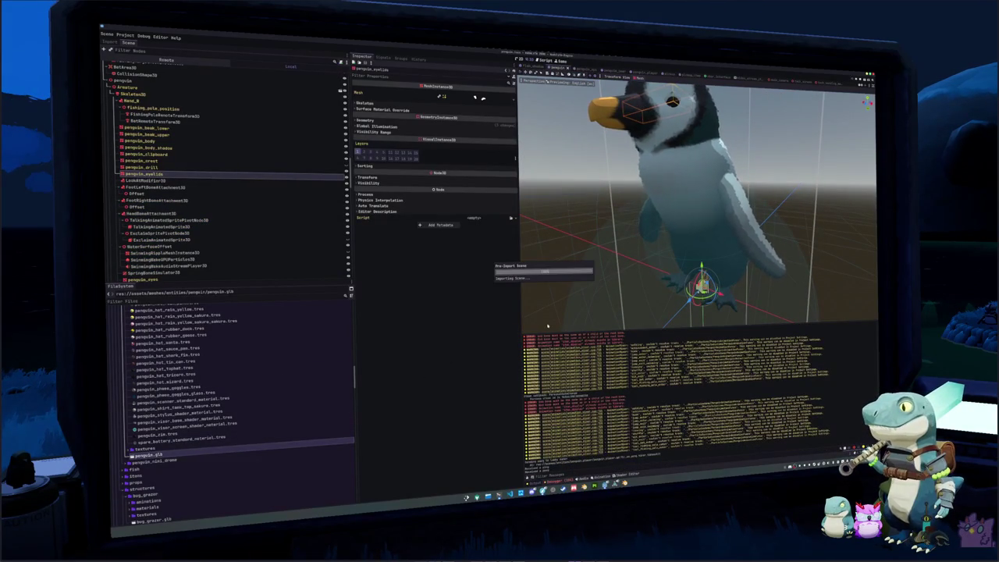
left_click(440, 452)
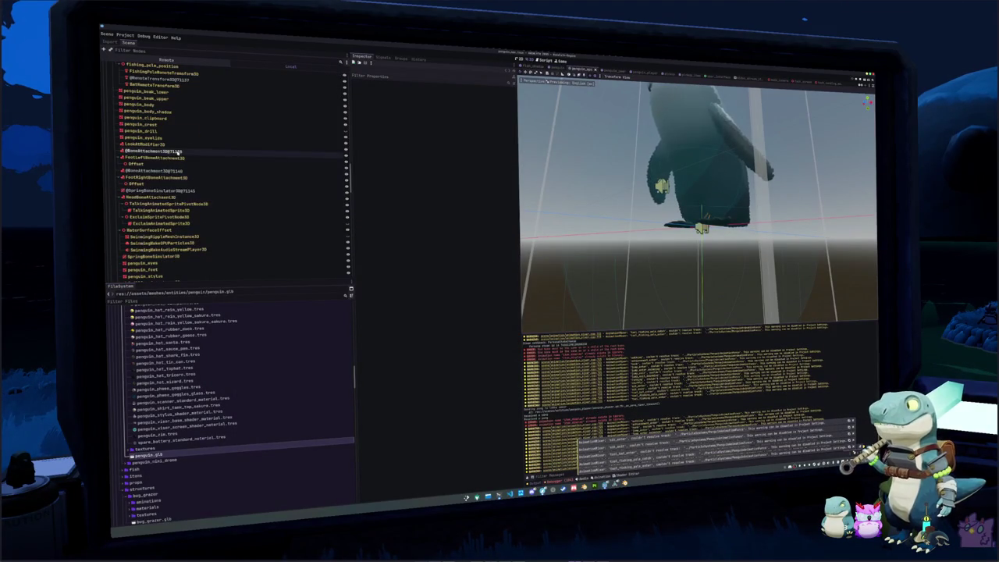
Select the leftover BoneAttachment3D, SpringBoneSimulator3D and RemoteTransform3D nodes in the Scene dock
left_click(160, 151)
left_click(160, 171, "ctrl")
left_click(160, 191, "ctrl")
scroll(160, 190, "up", 3)
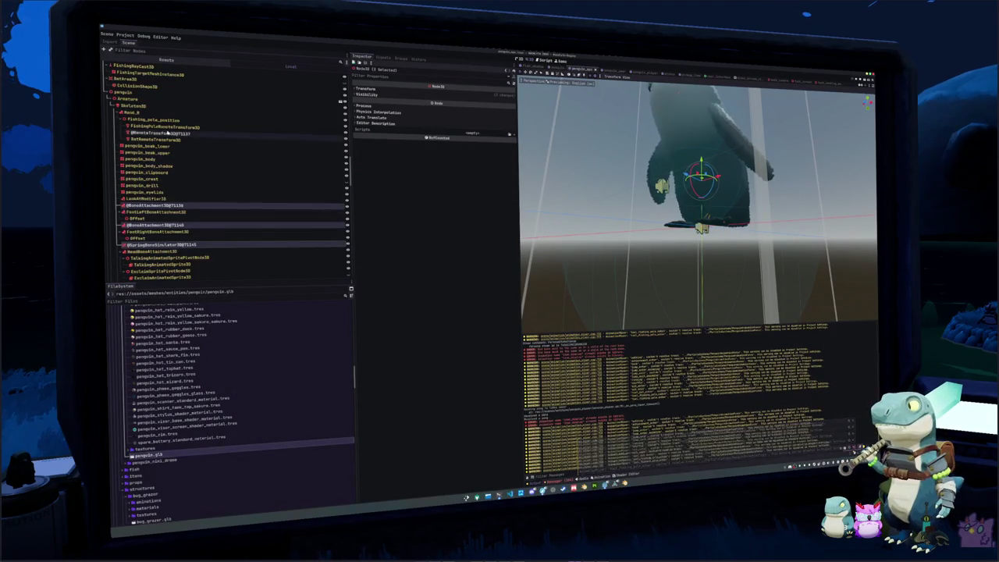
left_click(160, 133, "ctrl")
scroll(187, 195, "down", 5)
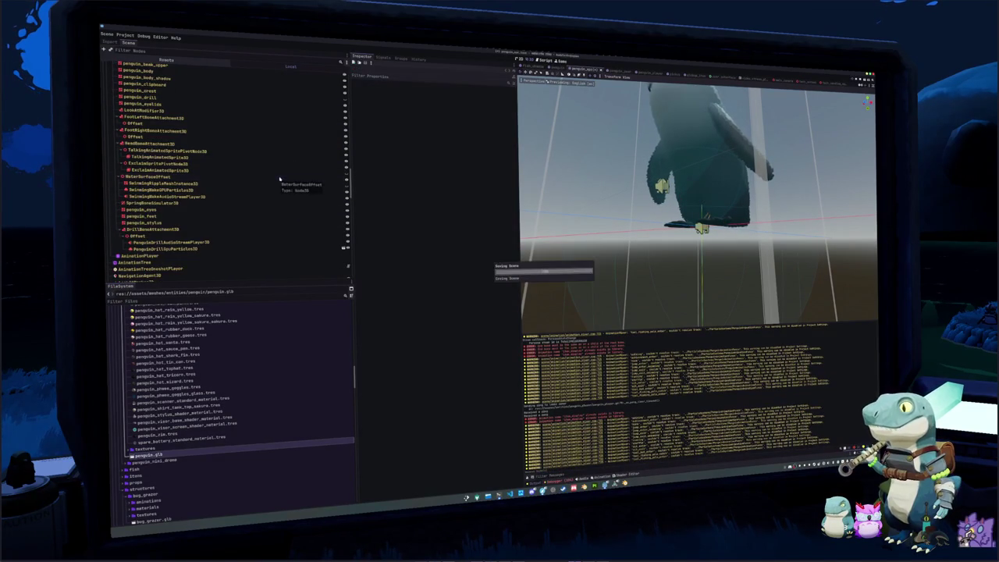
scroll(181, 182, "up", 6)
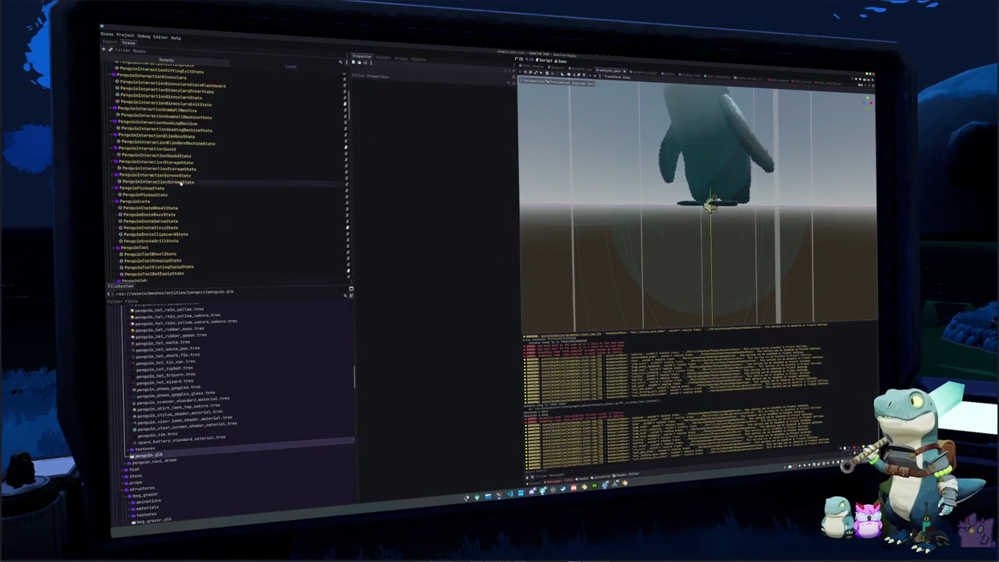
scroll(182, 183, "down", 1)
Reselect all the stray rig nodes, delete them with confirmation, and save the penguin model scene
left_click(164, 150)
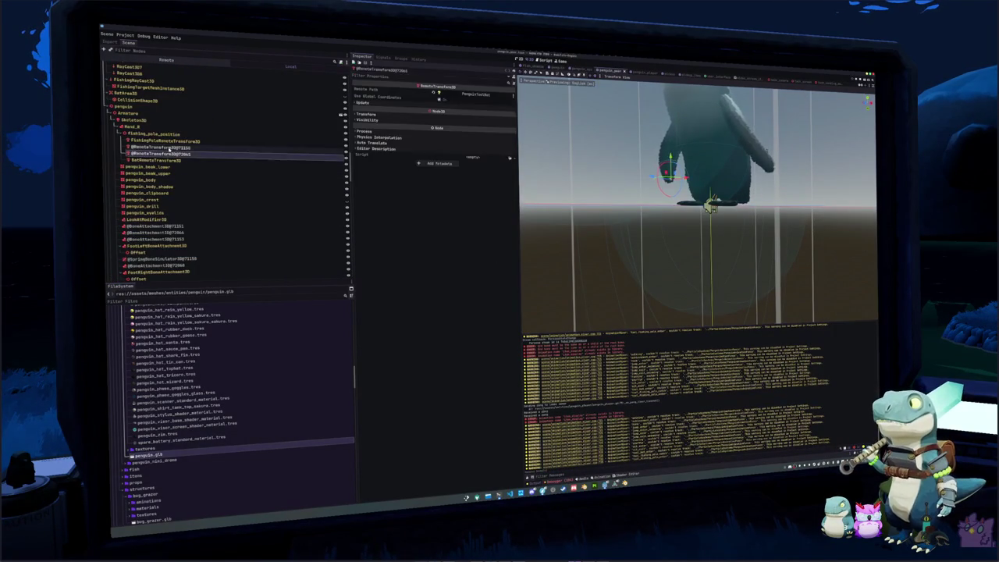
left_click(153, 228)
left_click(152, 232, "ctrl")
left_click(157, 239, "ctrl")
left_click(159, 258, "ctrl")
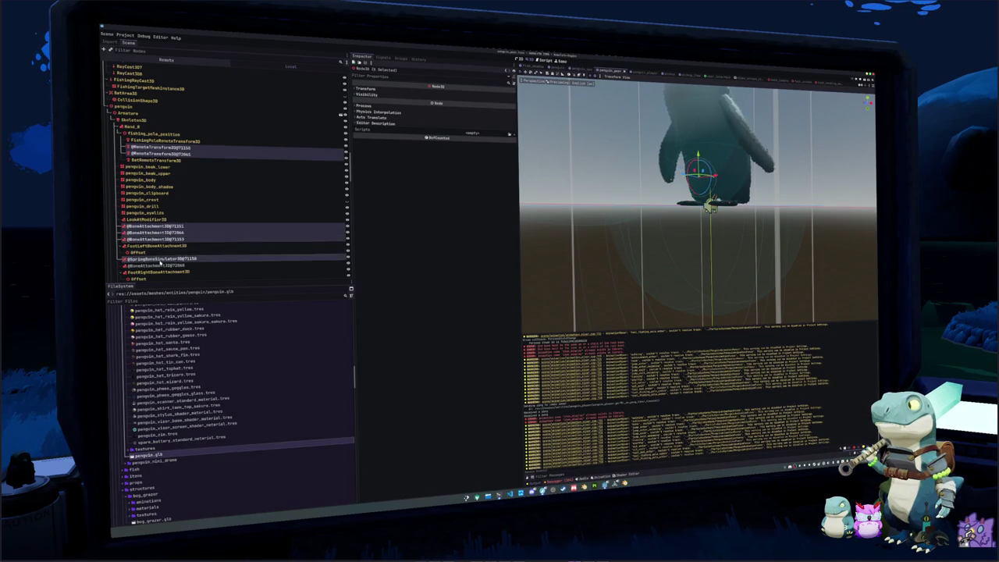
left_click(160, 265, "ctrl")
scroll(207, 226, "down", 6)
left_click(163, 149, "ctrl")
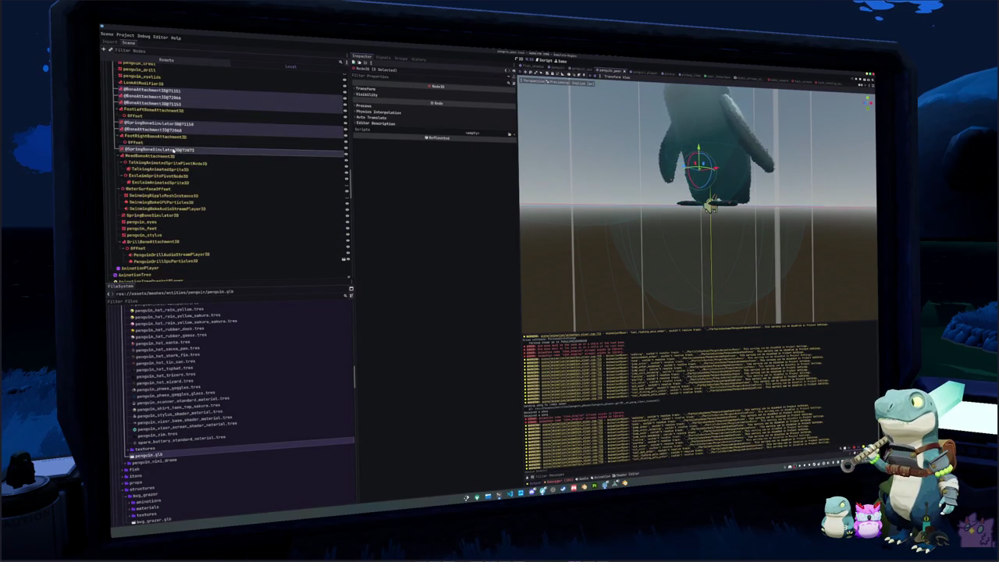
key("Delete")
key("Return")
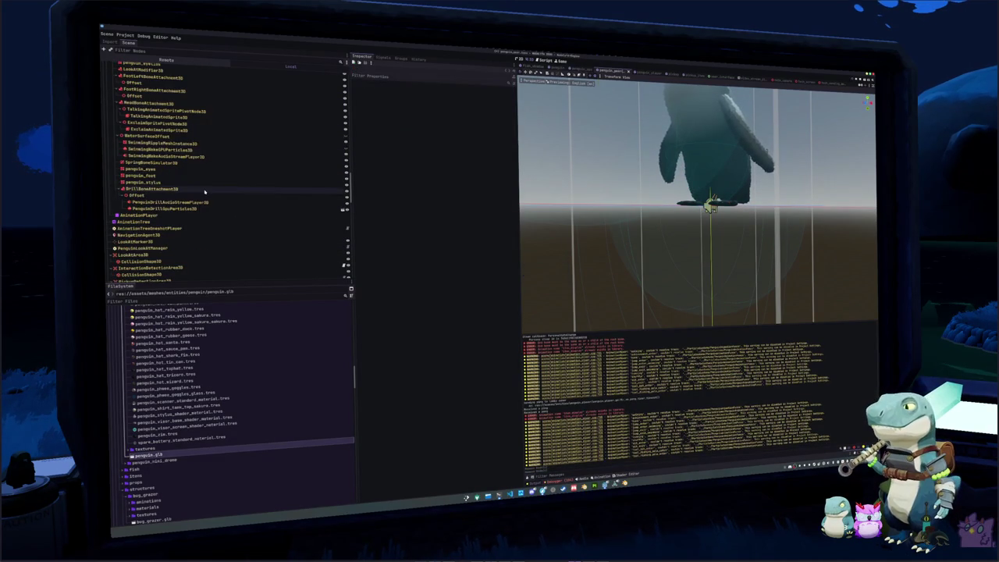
key("ctrl+s")
key("ctrl+Tab")
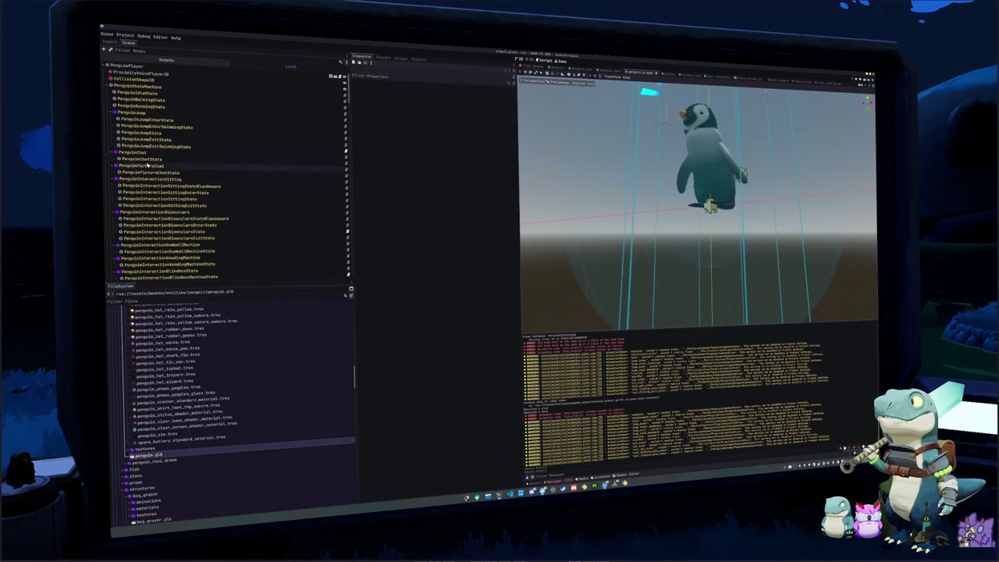
scroll(147, 165, "down", 10)
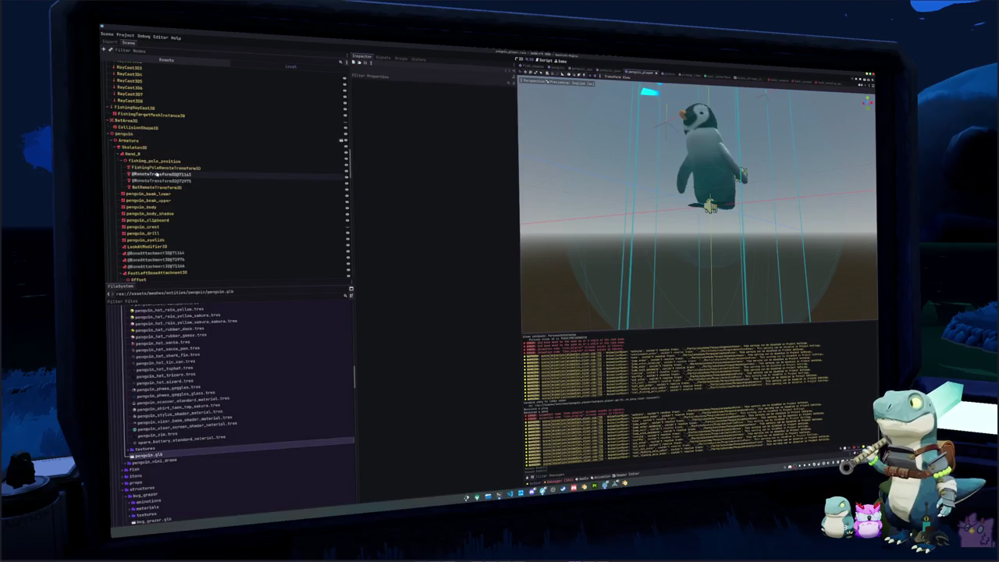
left_click(160, 180)
left_click(156, 253)
left_click(156, 265, "shift")
scroll(162, 168, "down", 5)
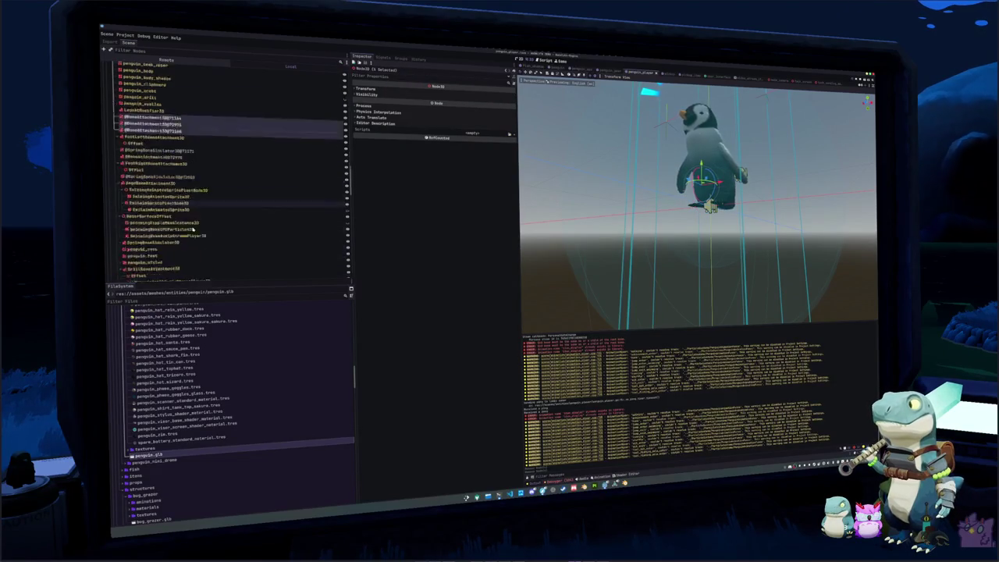
scroll(139, 166, "down", 7)
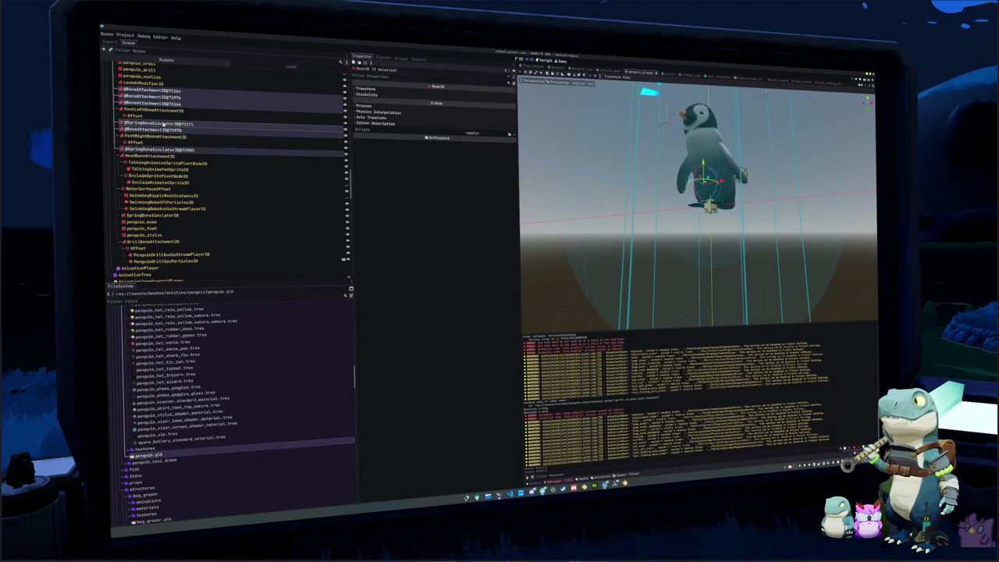
scroll(191, 225, "up", 5)
key("Delete")
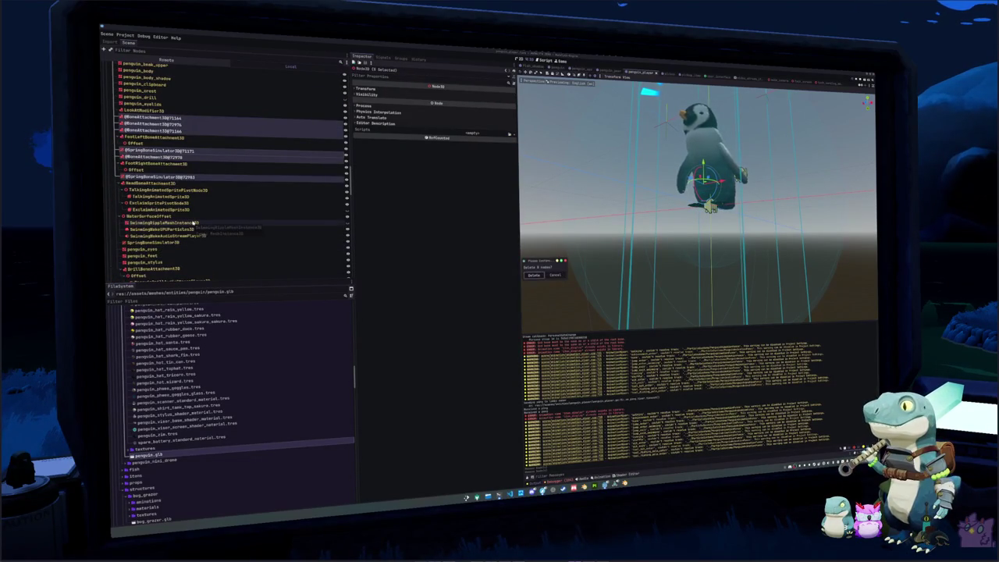
key("Escape")
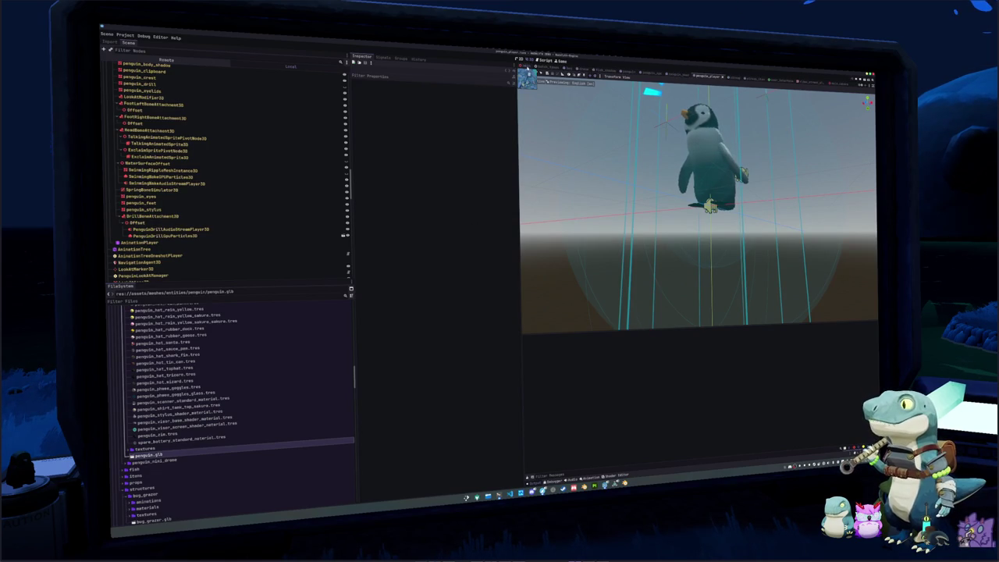
key("ctrl+Tab")
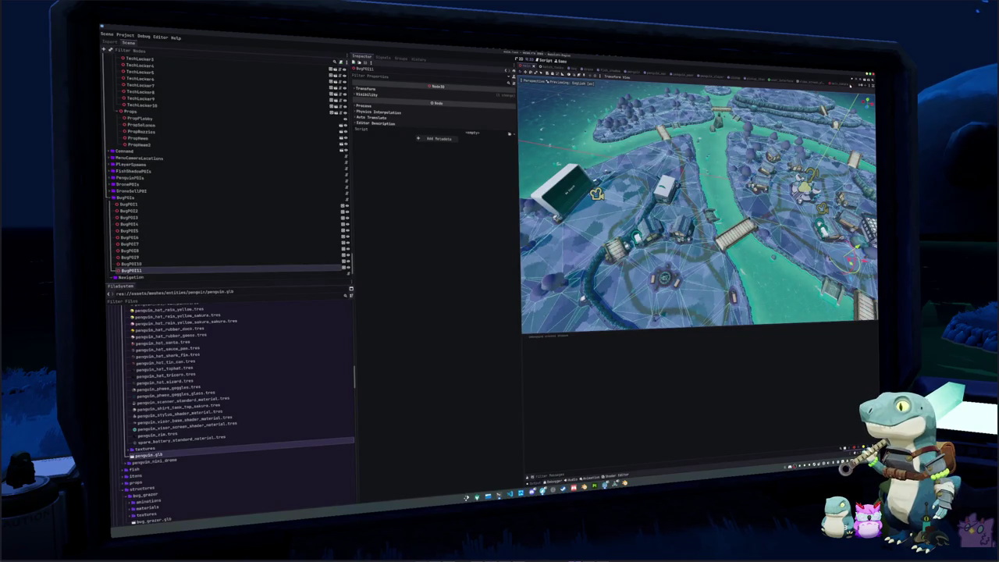
Run the project with F5 to test the penguin in the snowy village
key("F5")
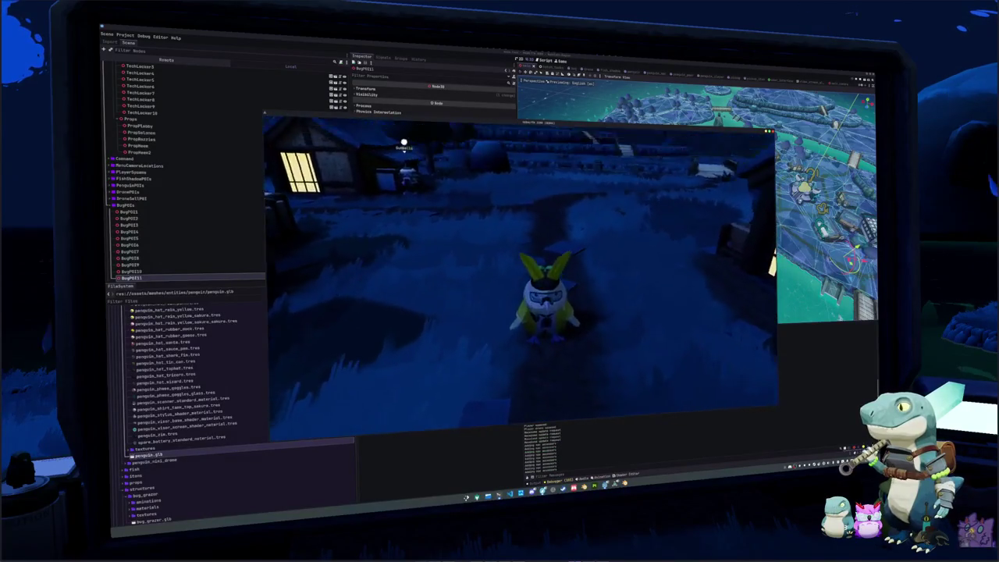
In the inventory's Penguin tab, equip Drone then Stone Penguin skins and scroll through Coats and Hats
key("i")
left_click(572, 134)
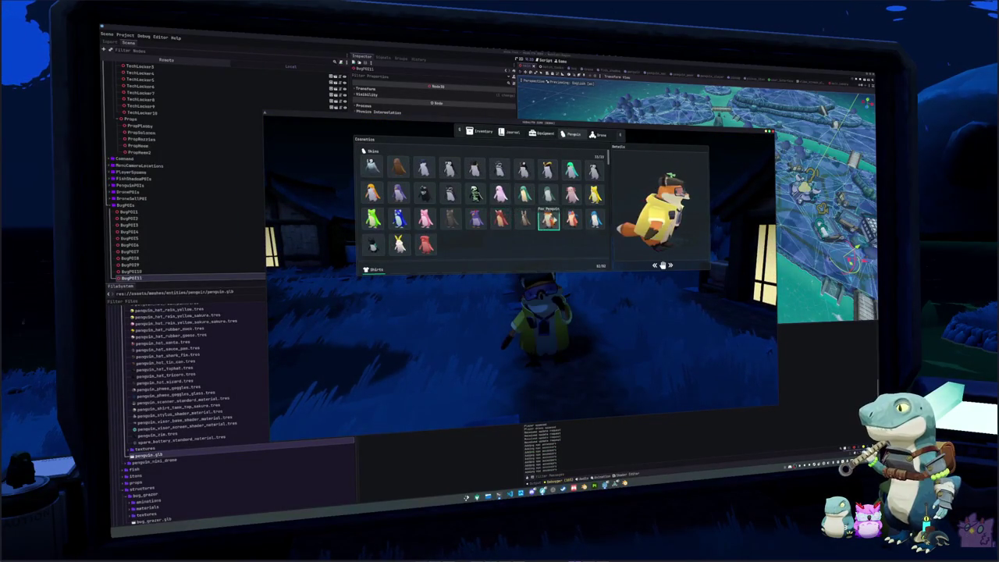
left_click(572, 220)
left_click(572, 195)
left_click(547, 194)
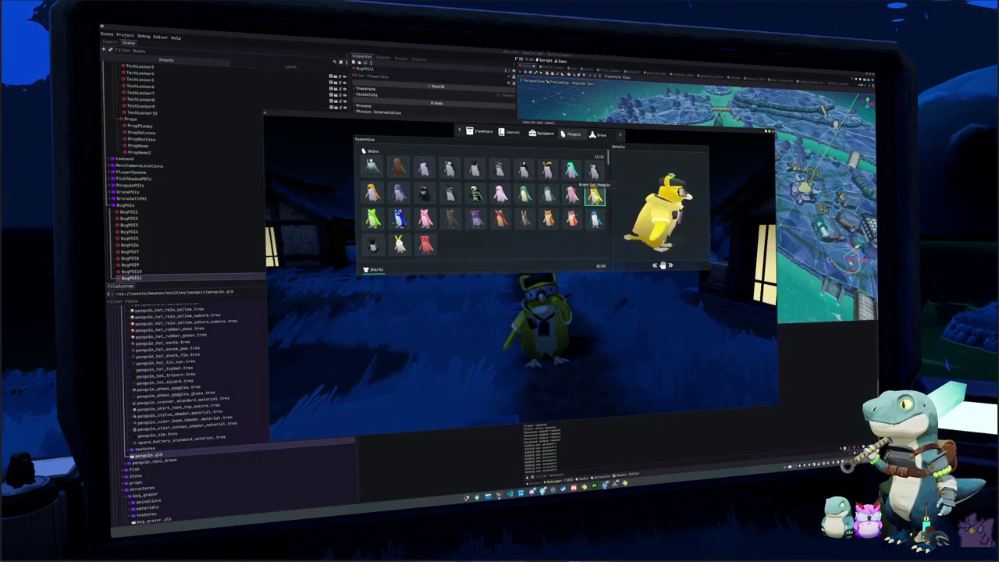
scroll(405, 203, "down", 5)
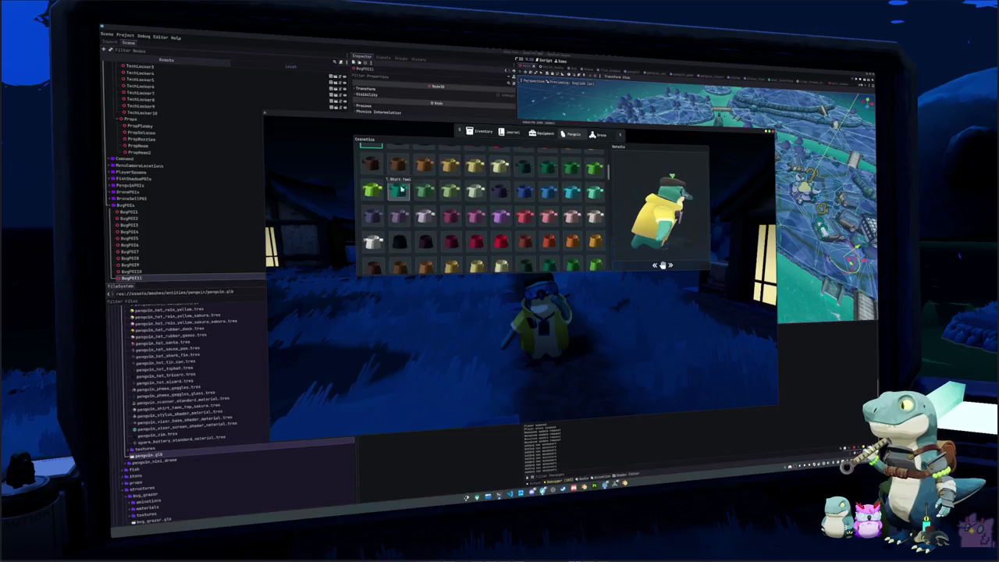
scroll(374, 226, "down", 5)
scroll(373, 230, "down", 5)
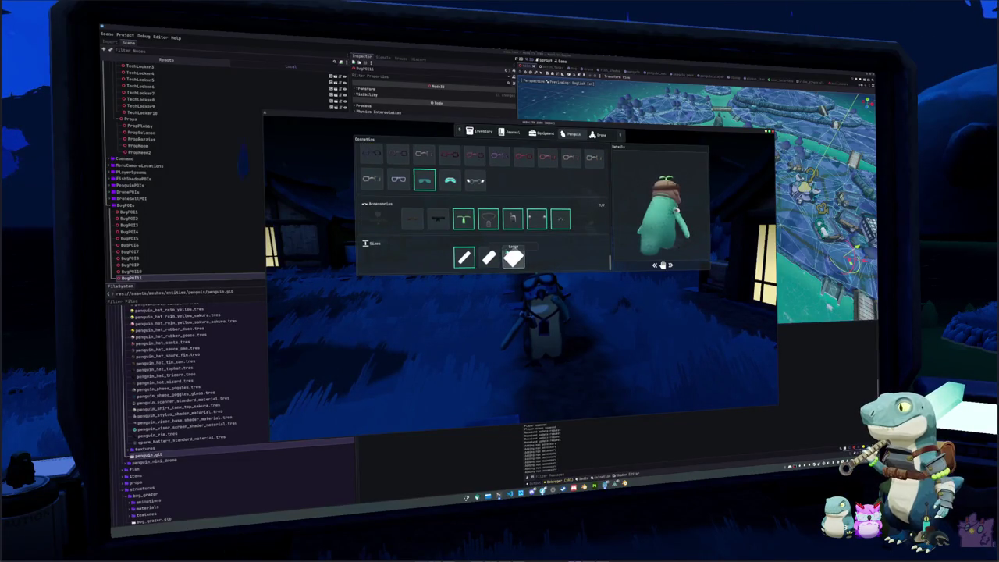
Close the cosmetics menu and run the penguin past the lit house onto the wooden bridge
key("Escape")
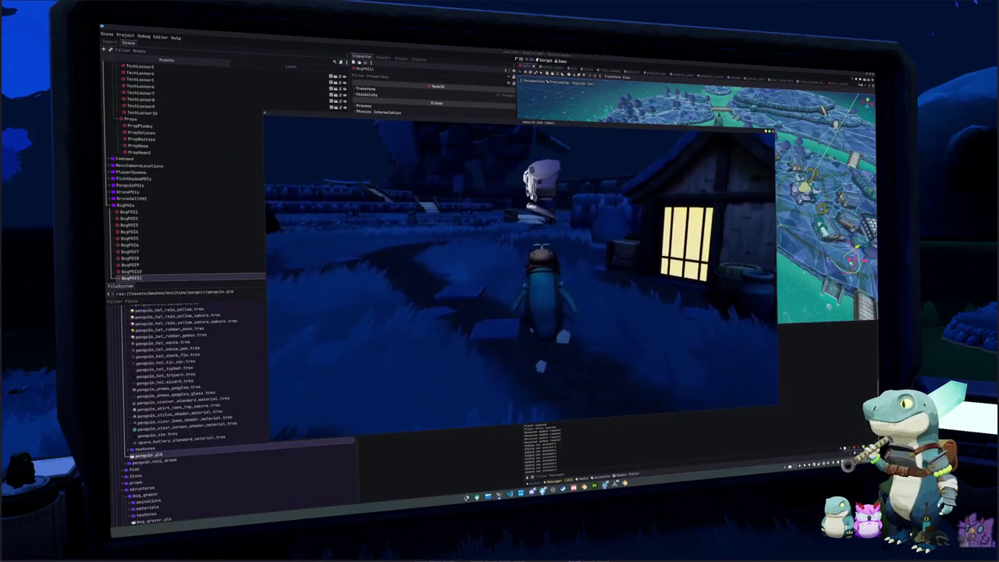
key("w")
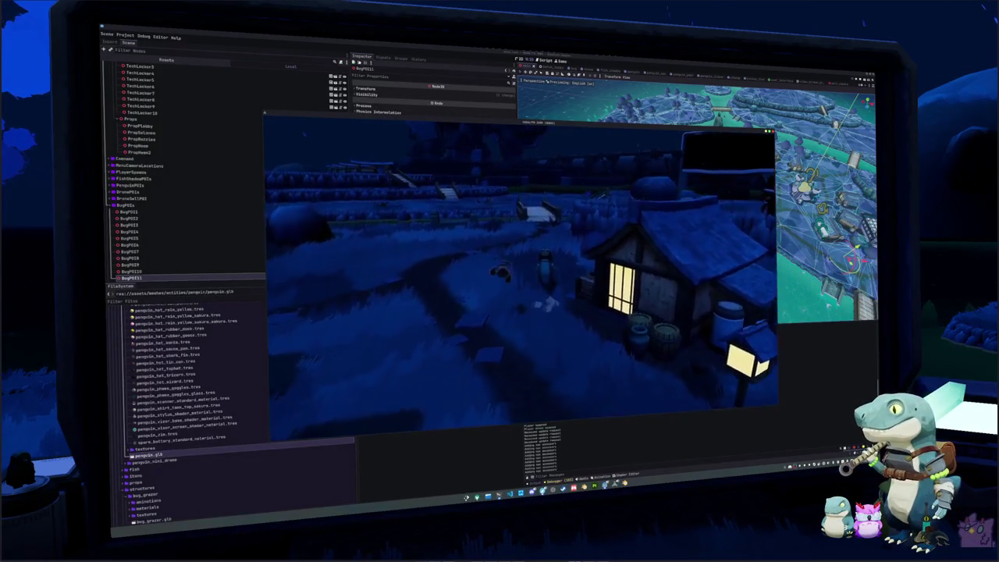
key("w")
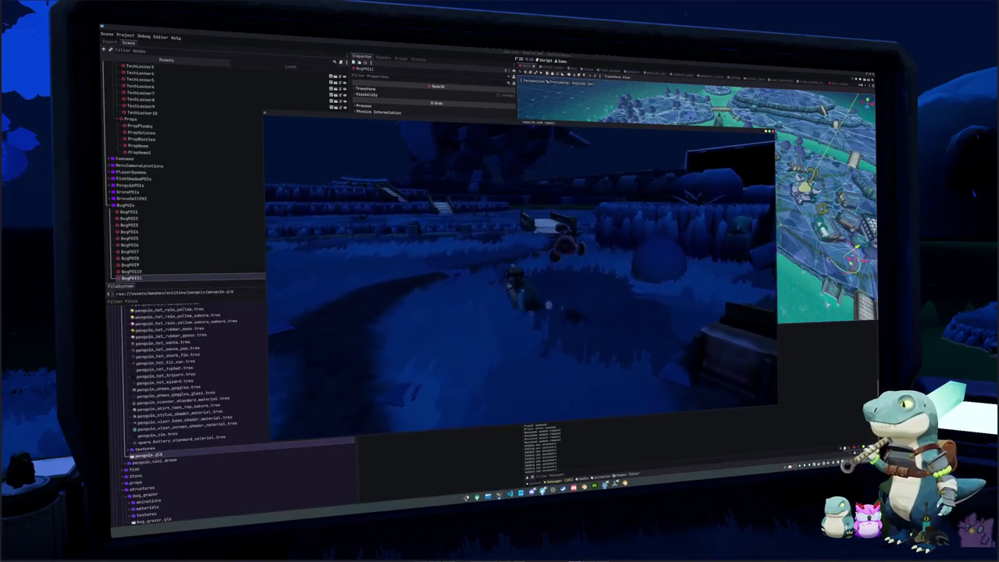
key("w")
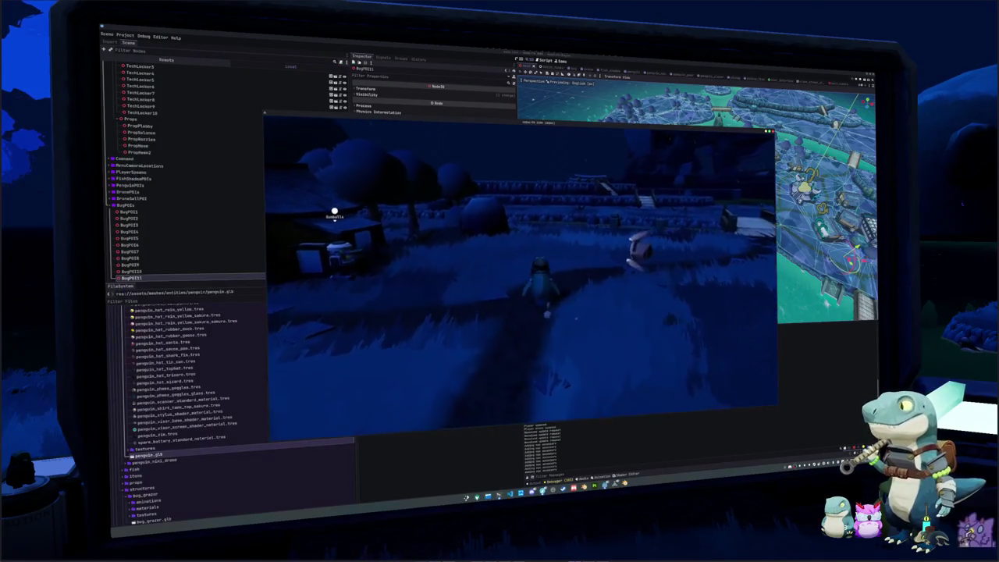
key("w")
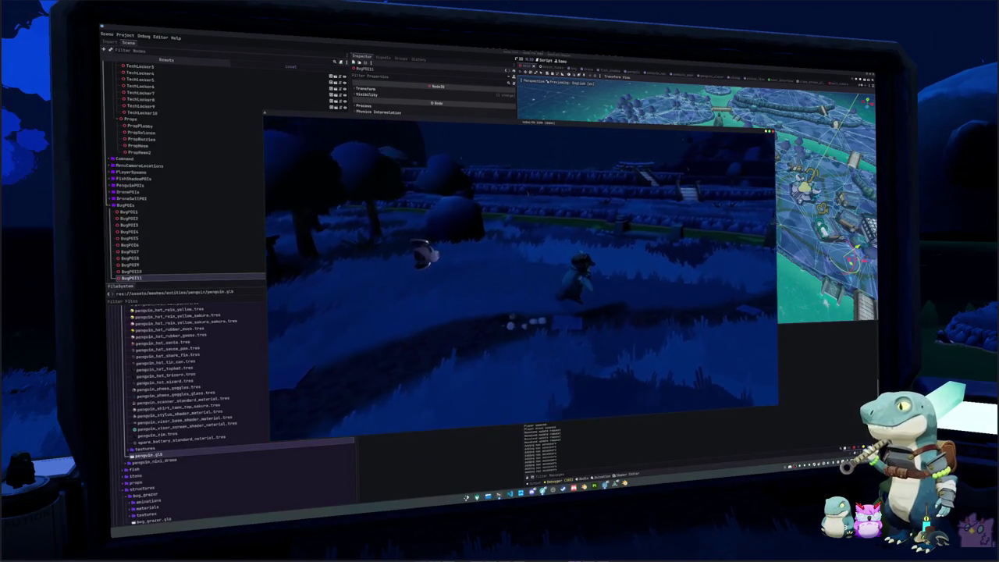
key("w")
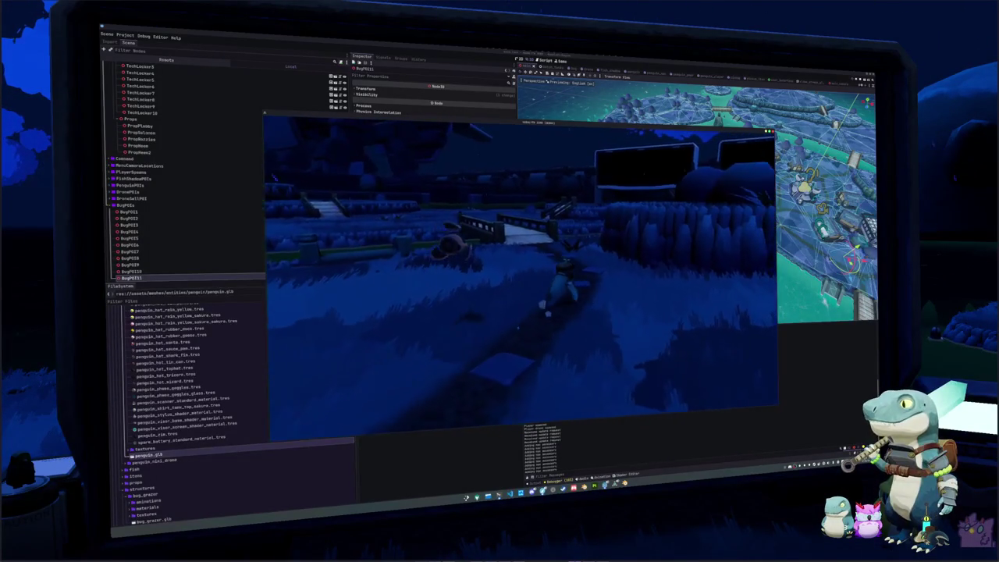
key("w")
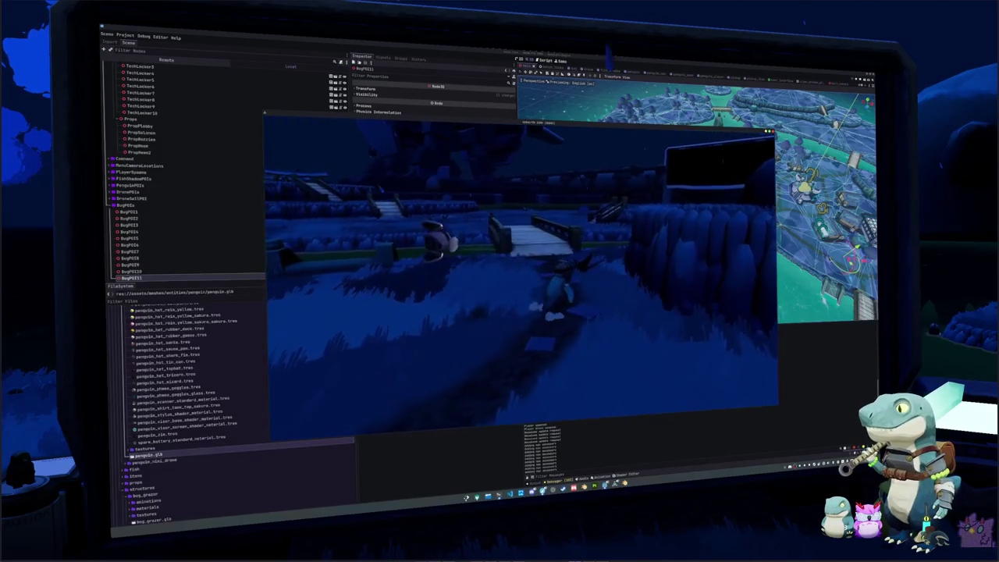
key("w")
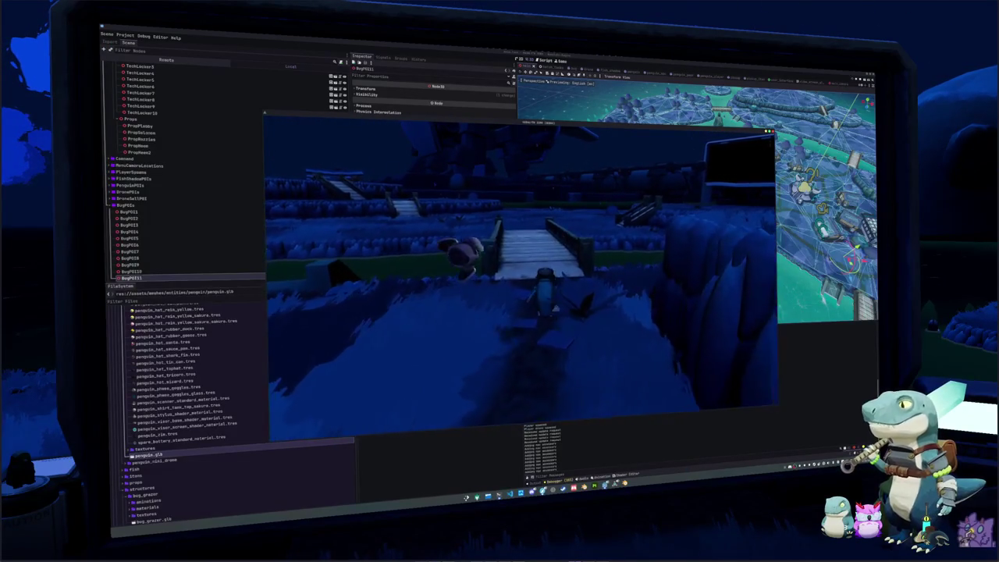
key("w")
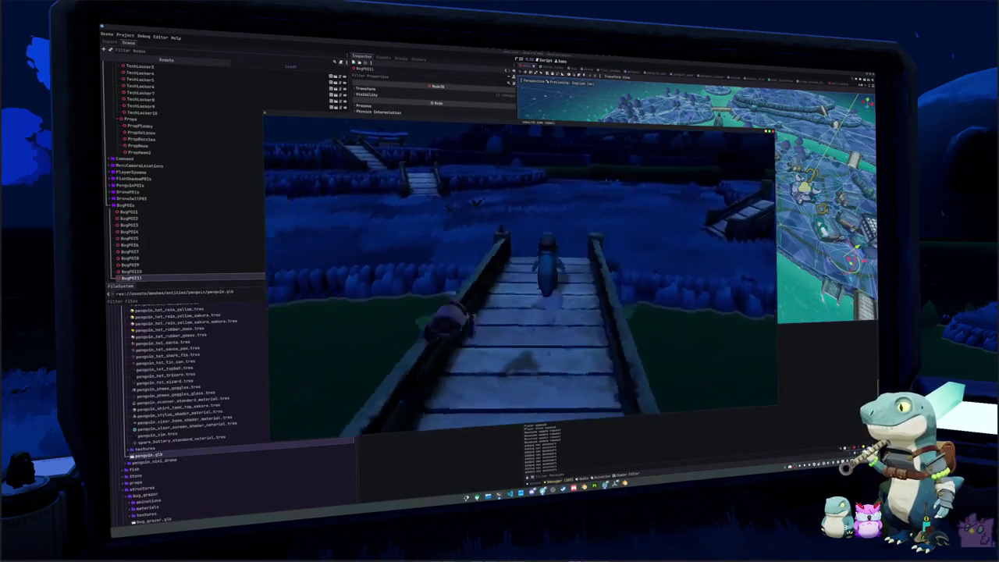
Swing the camera around to view the bridge side-on
key("a")
key("a")
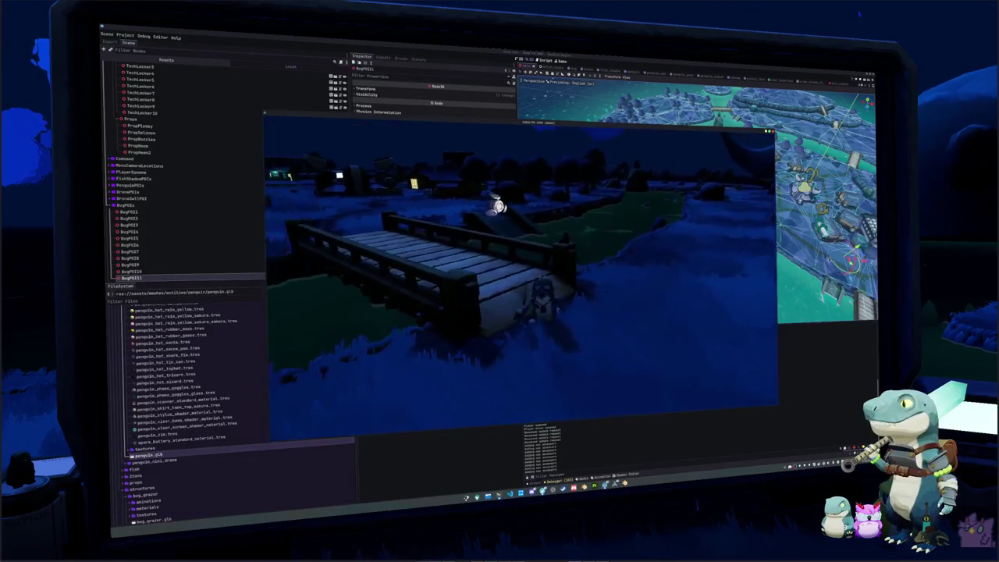
key("a")
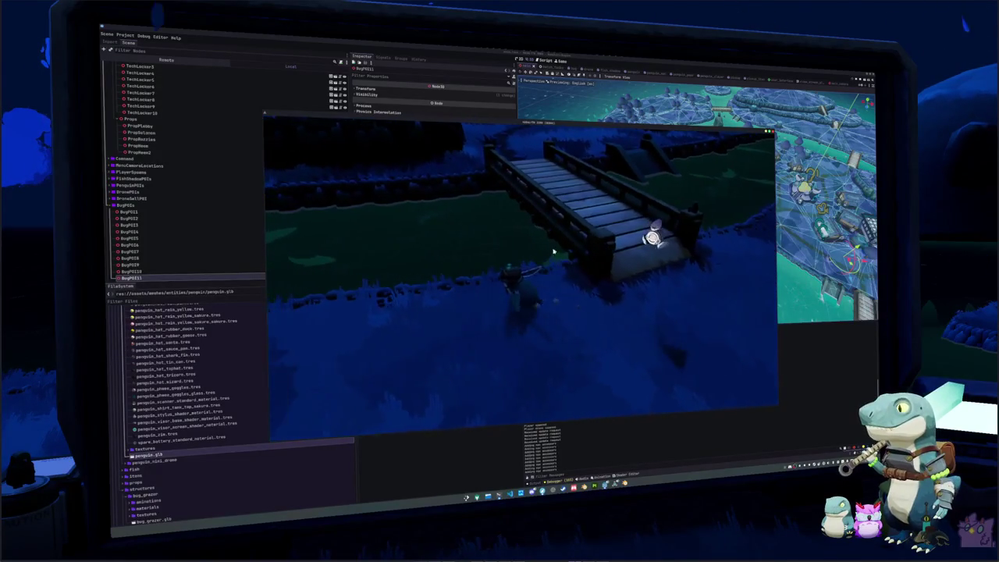
key("a")
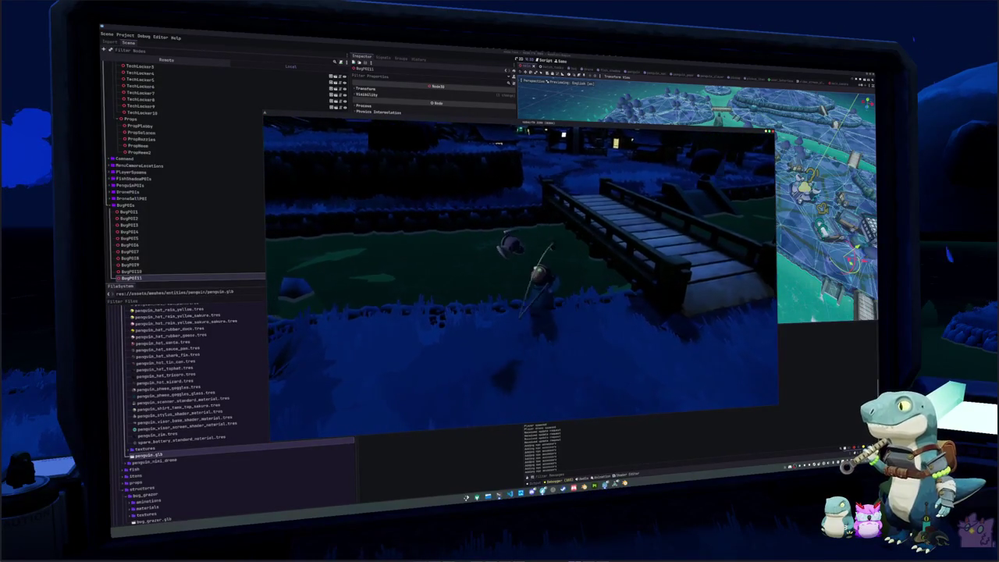
key("a")
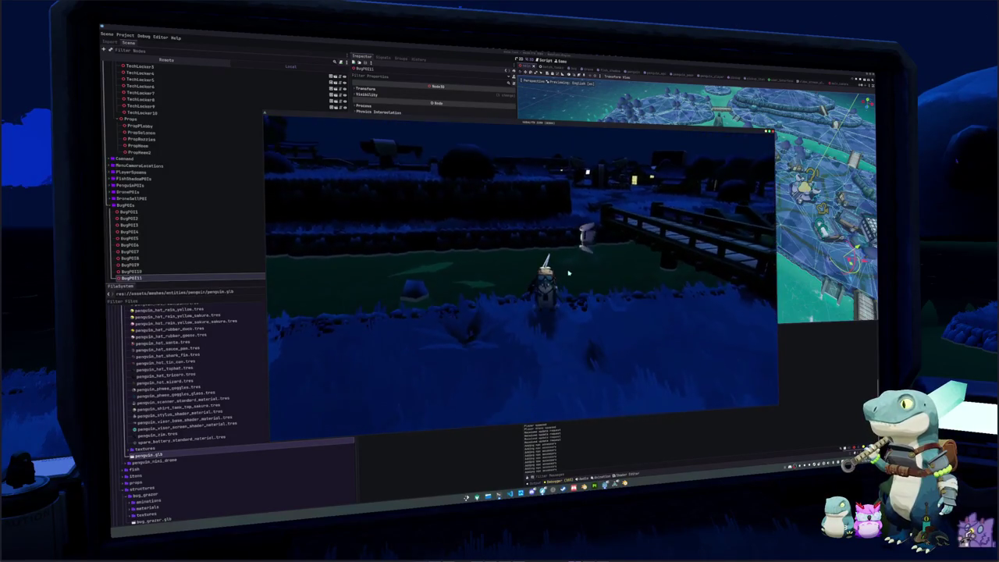
Close the inventory, stop the game, save the scene, and relaunch with F5
key("i")
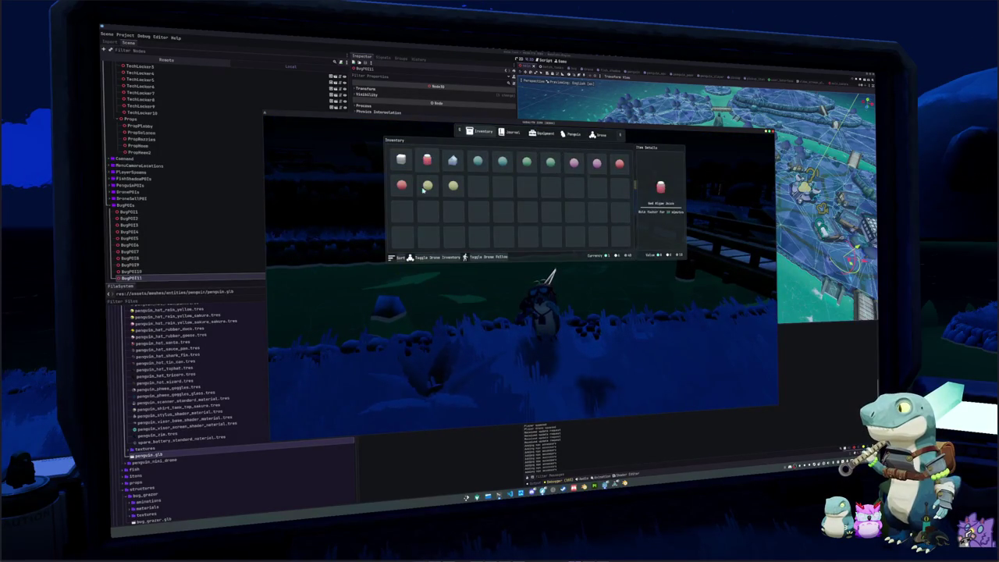
key("i")
key("F8")
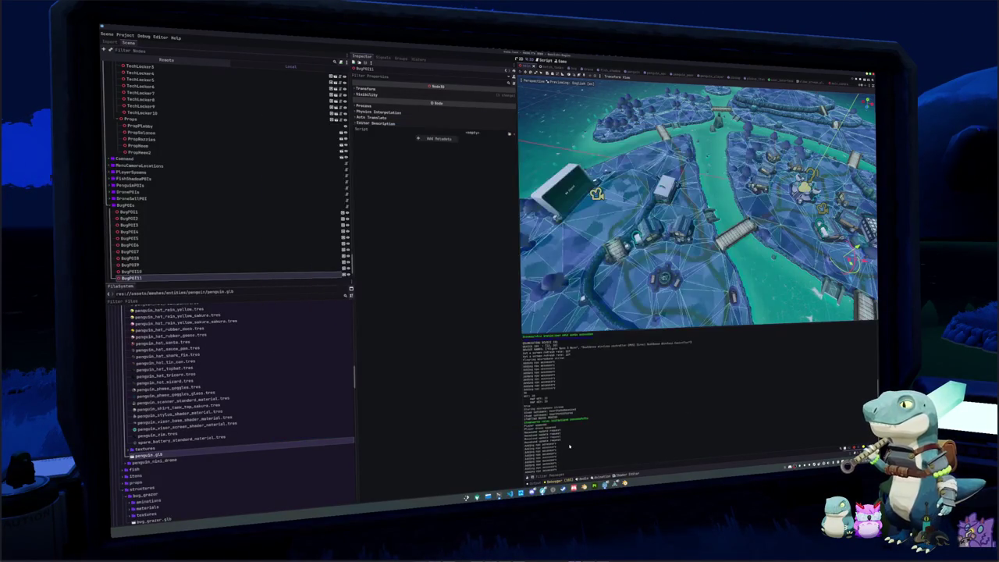
key("ctrl+s")
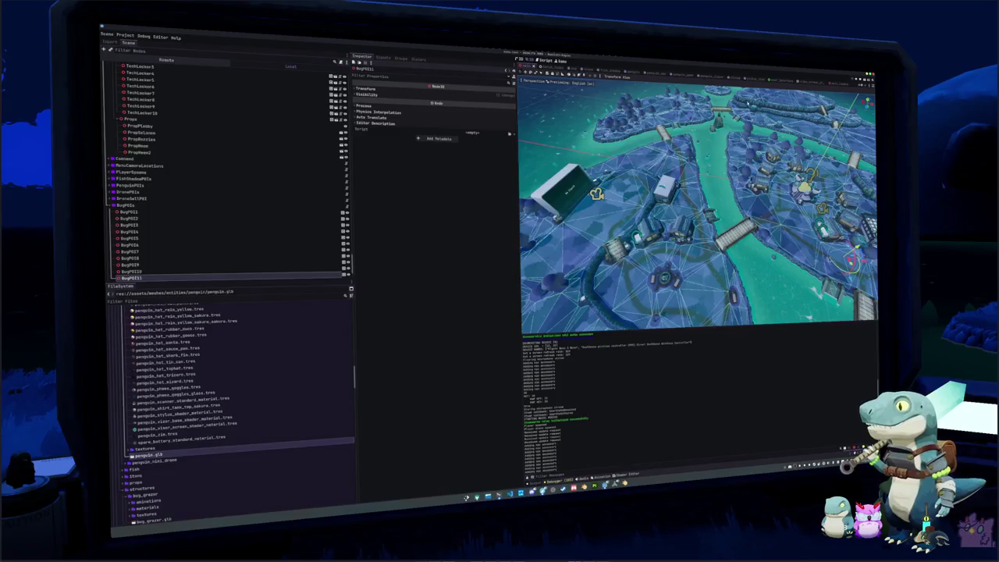
key("F5")
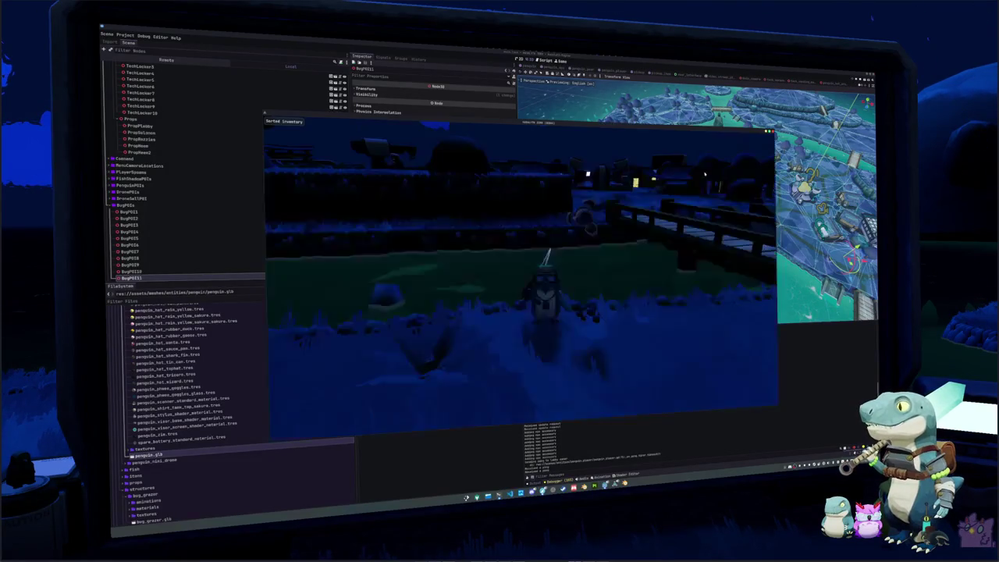
Walk the penguin across the bridge, past the lit houses, to the large structure
key("w")
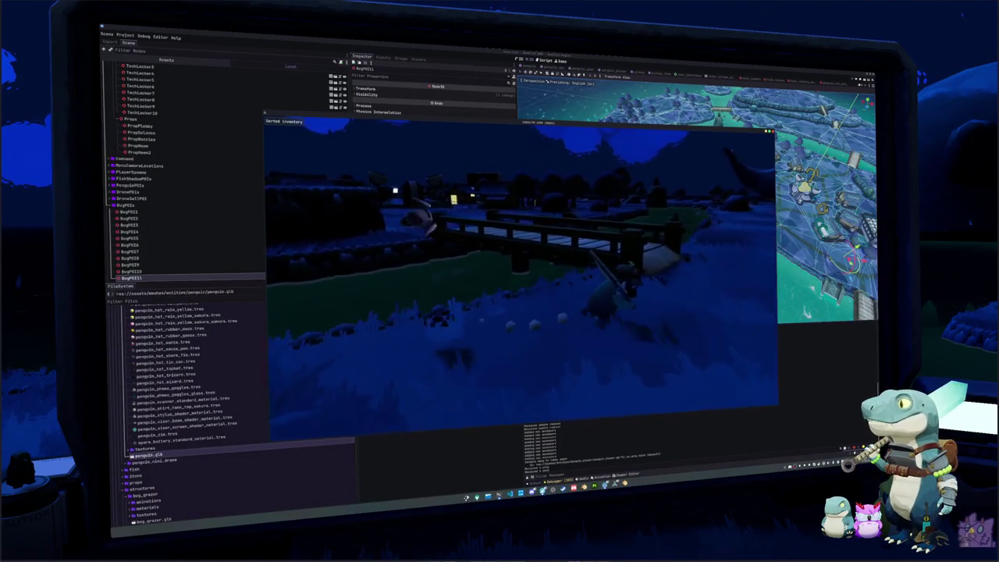
key("w")
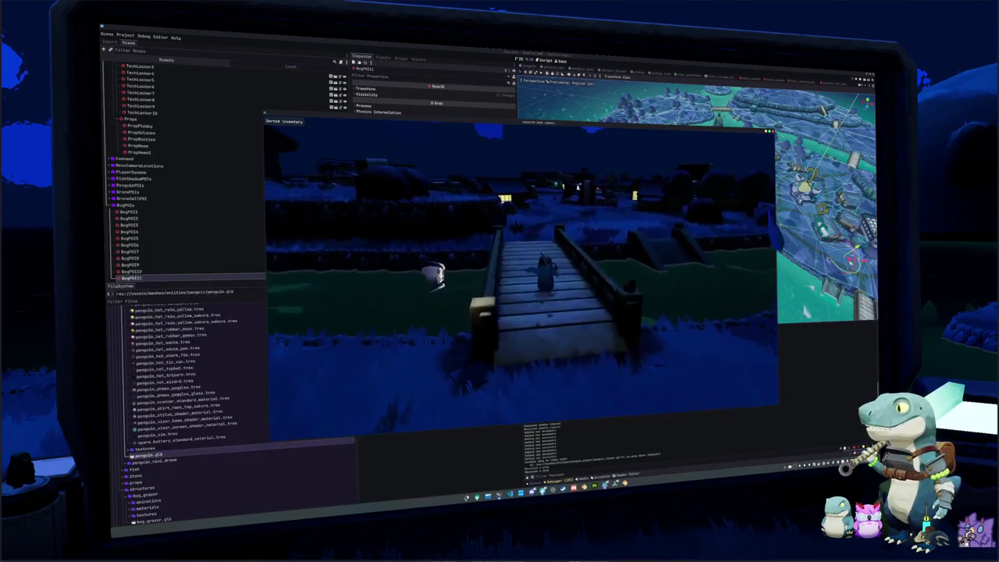
key("w")
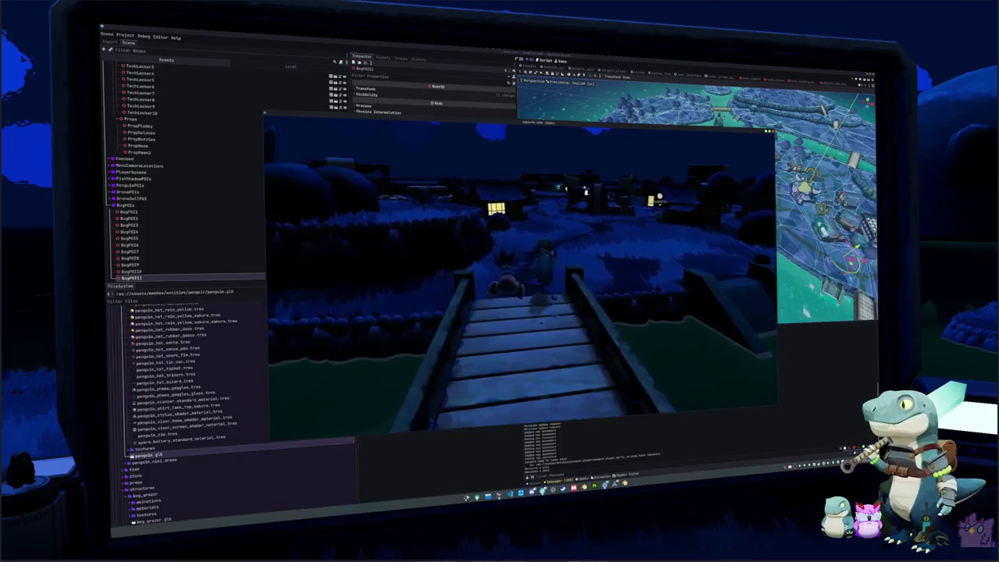
key("w")
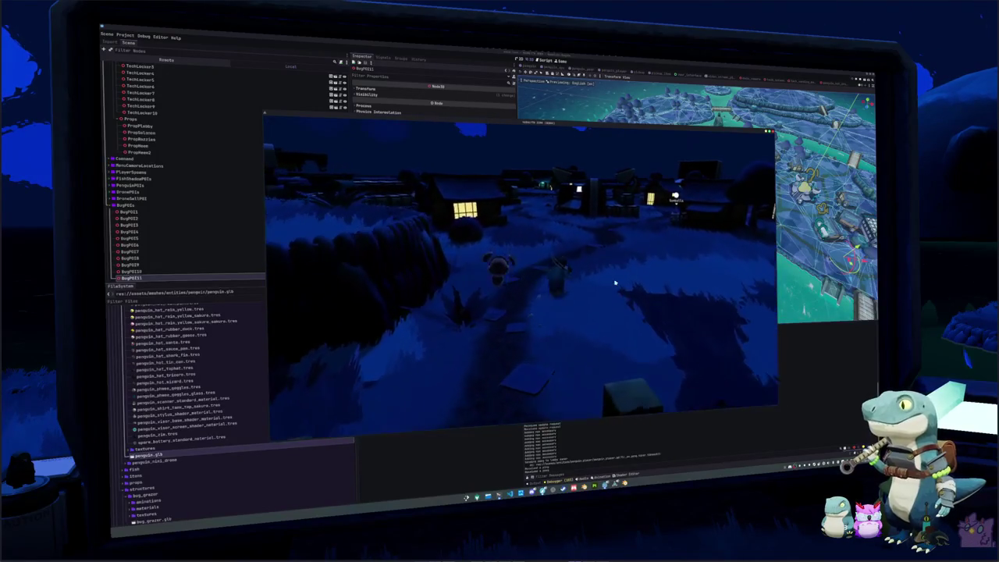
key("w")
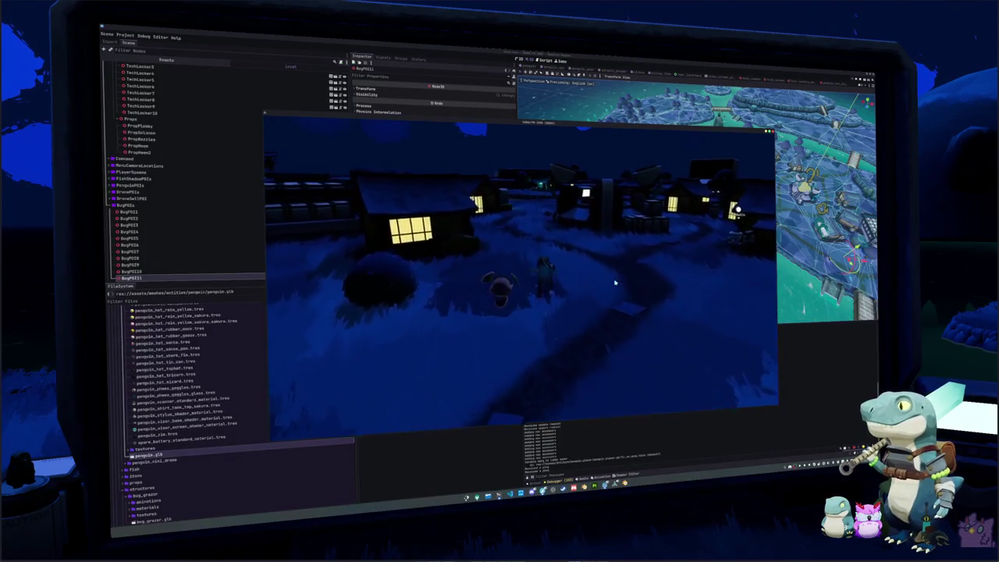
key("a")
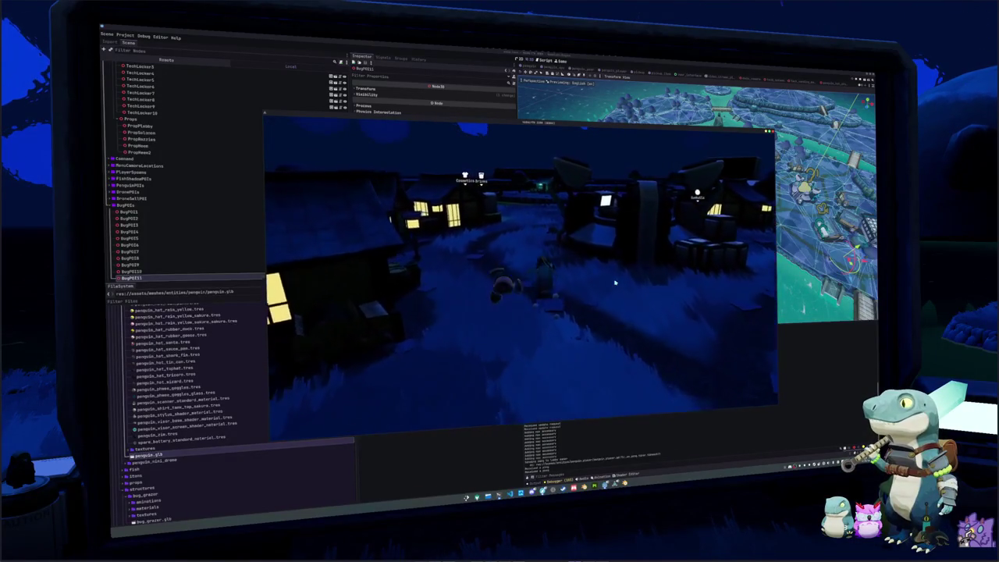
key("w")
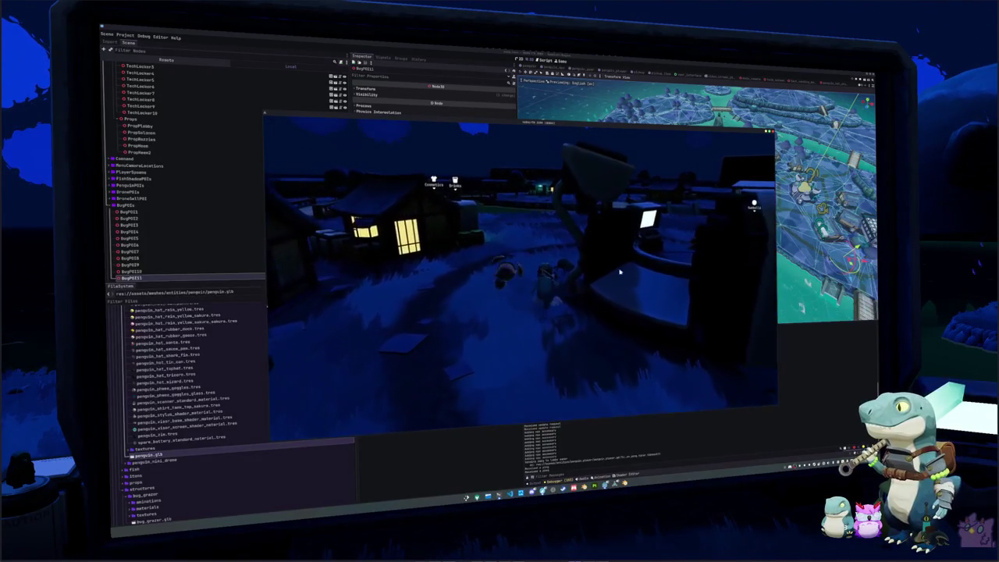
key("d")
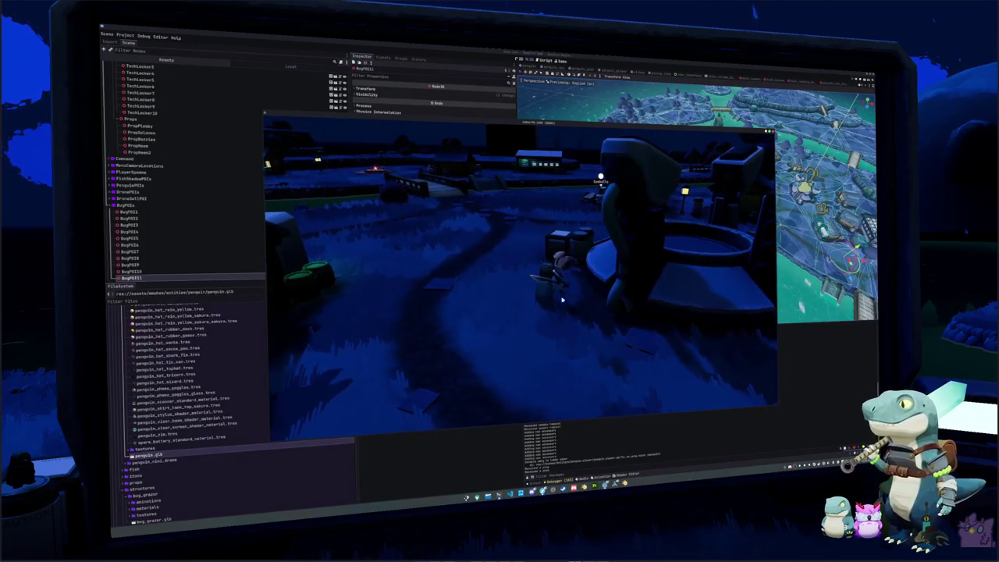
key("w")
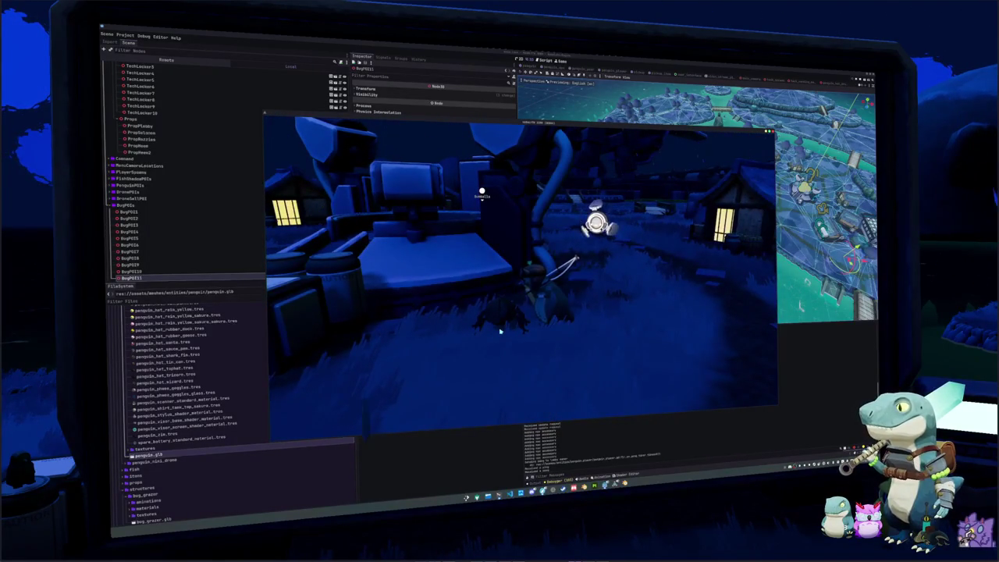
key("w")
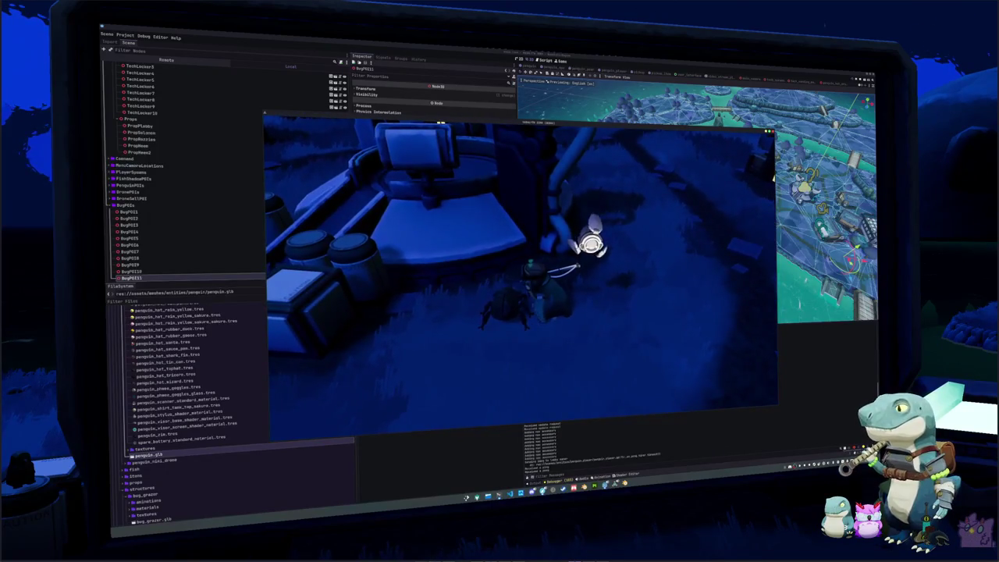
key("w")
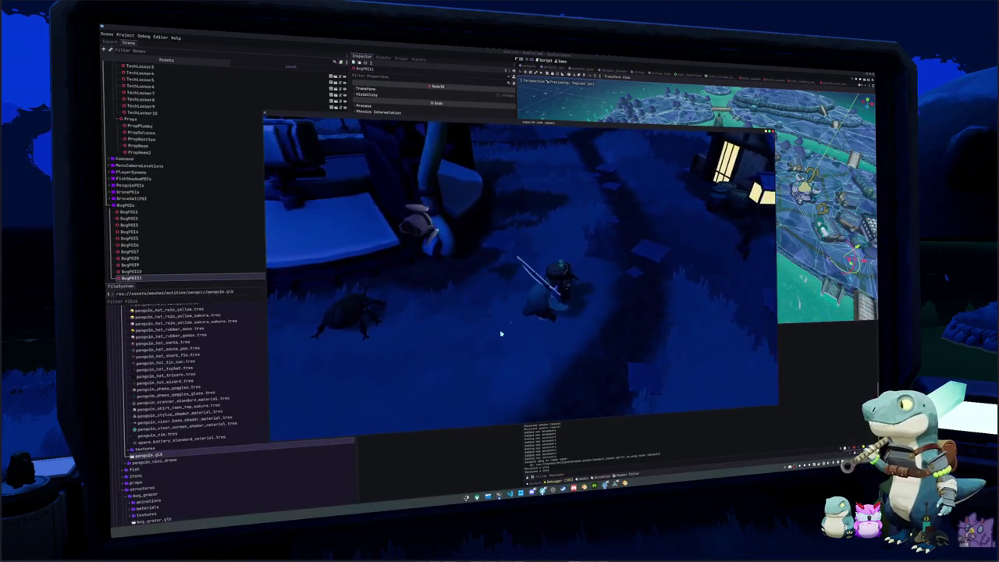
key("a")
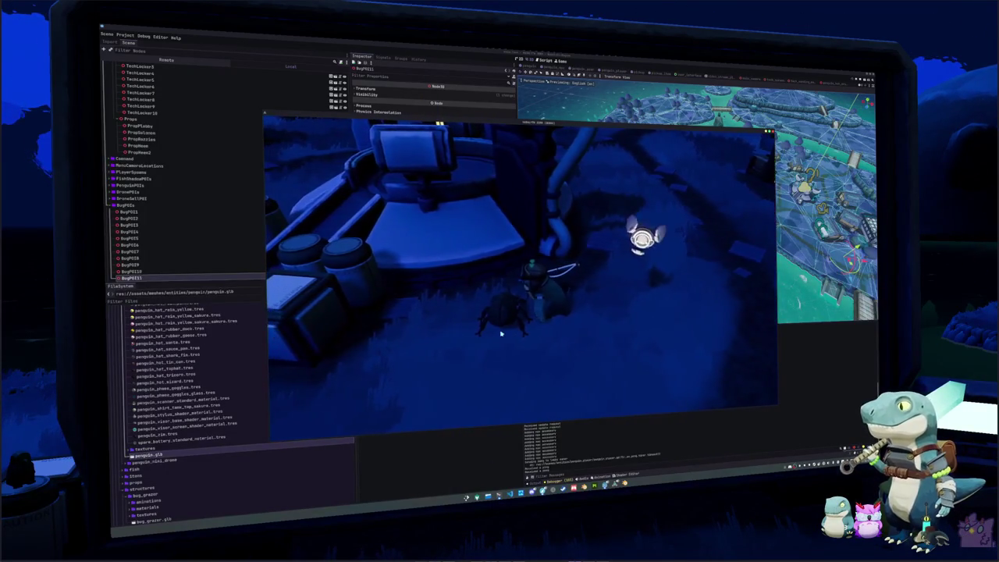
Quit to the title screen, load back into the game, and bring up the code editor
left_click(547, 276)
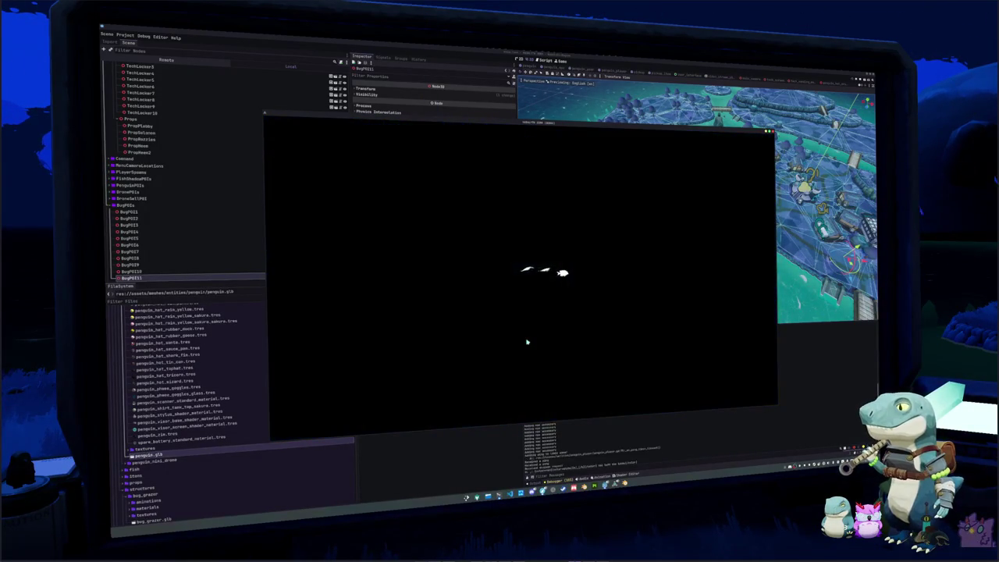
left_click(539, 313)
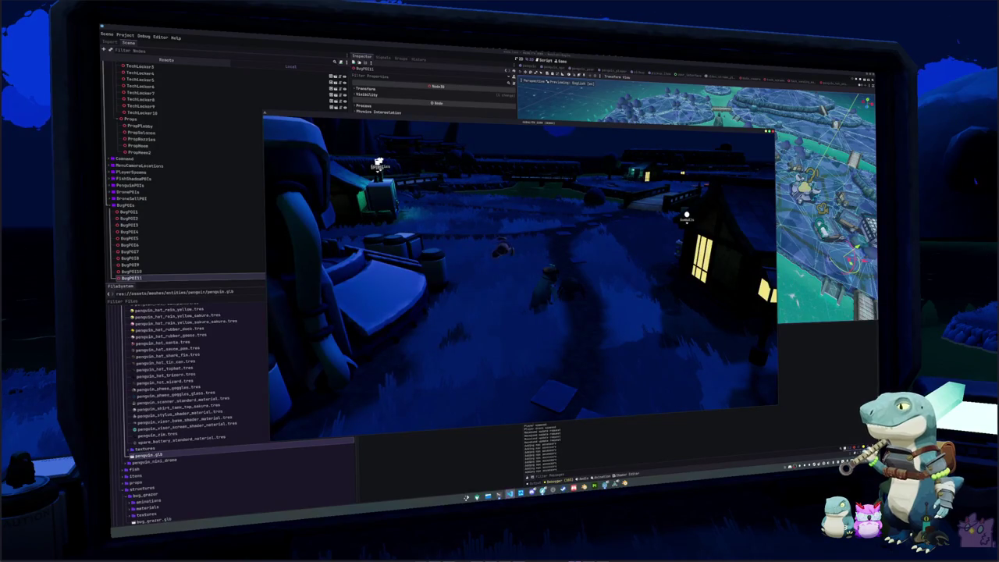
key("alt+Tab")
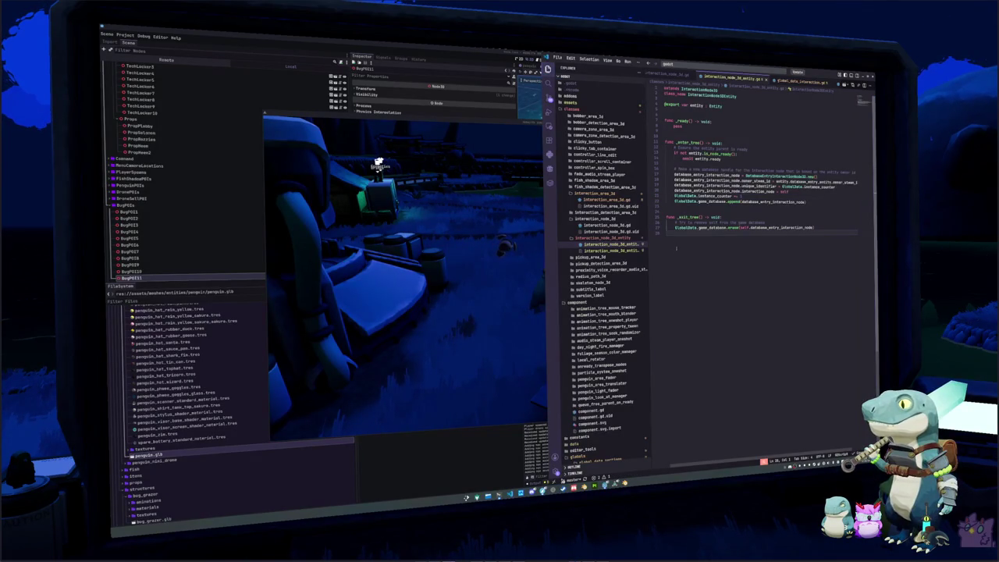
Open global_data_interaction.gd through the Ctrl+P quick file search
key("ctrl+p")
type("gl")
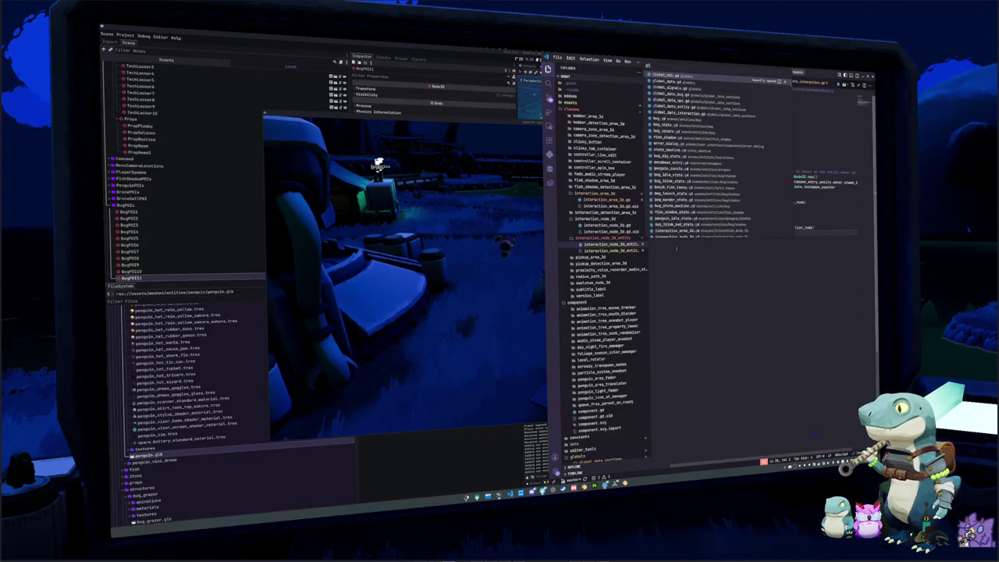
type("obal_data_inter")
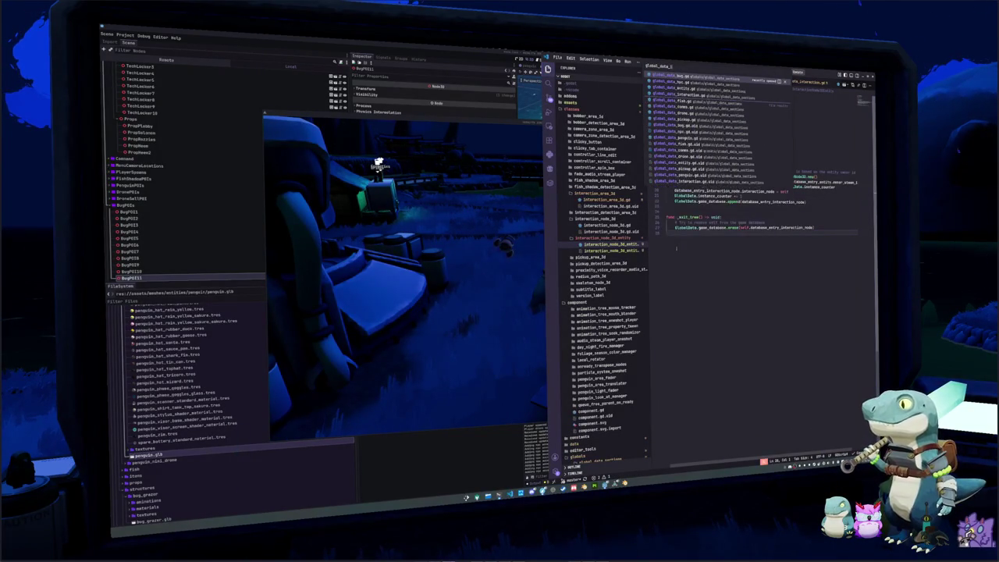
key("Return")
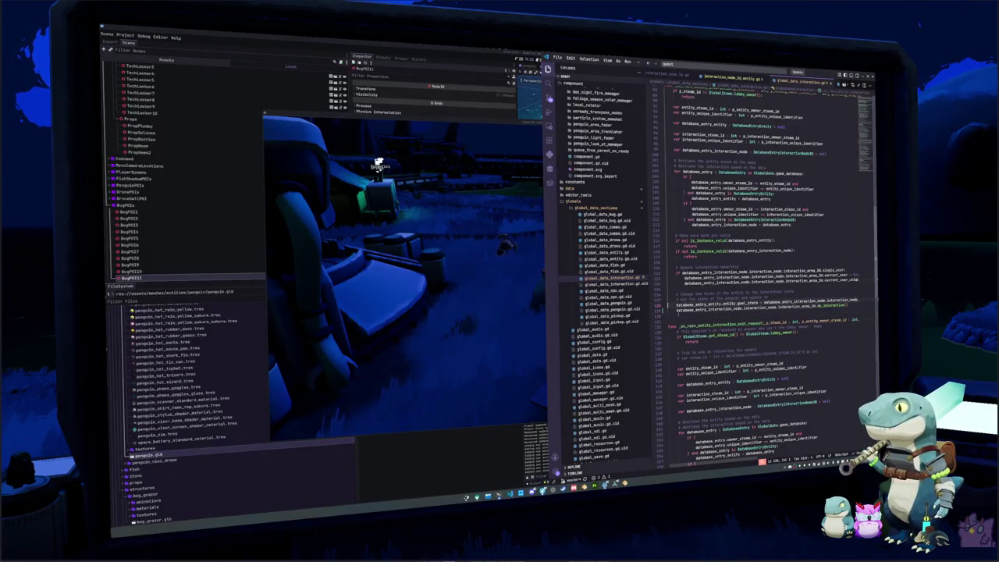
Insert a blank line above the '# Make sure are valid' comment in the interaction handler
left_click(687, 278)
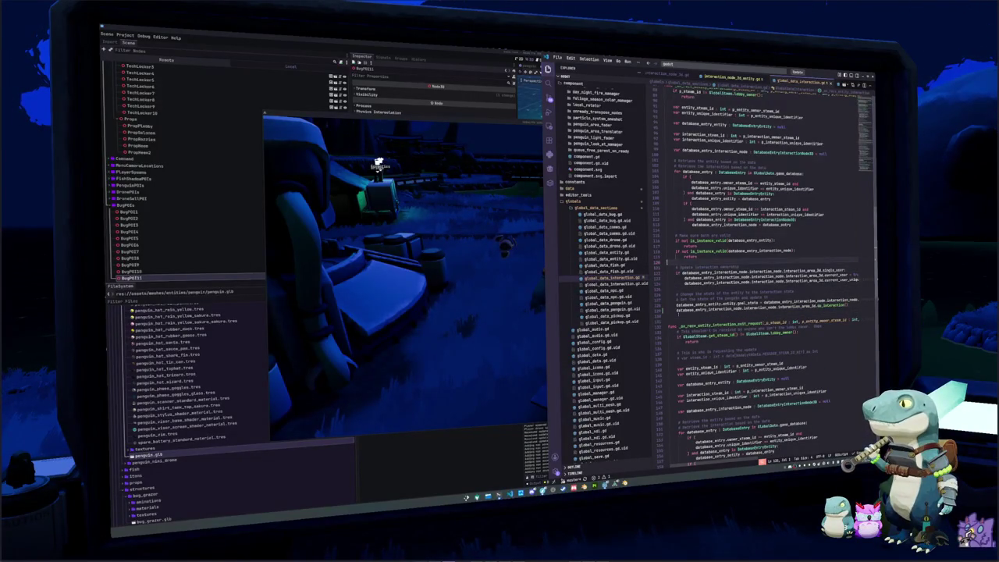
left_click(702, 365)
scroll(749, 312, "down", 4)
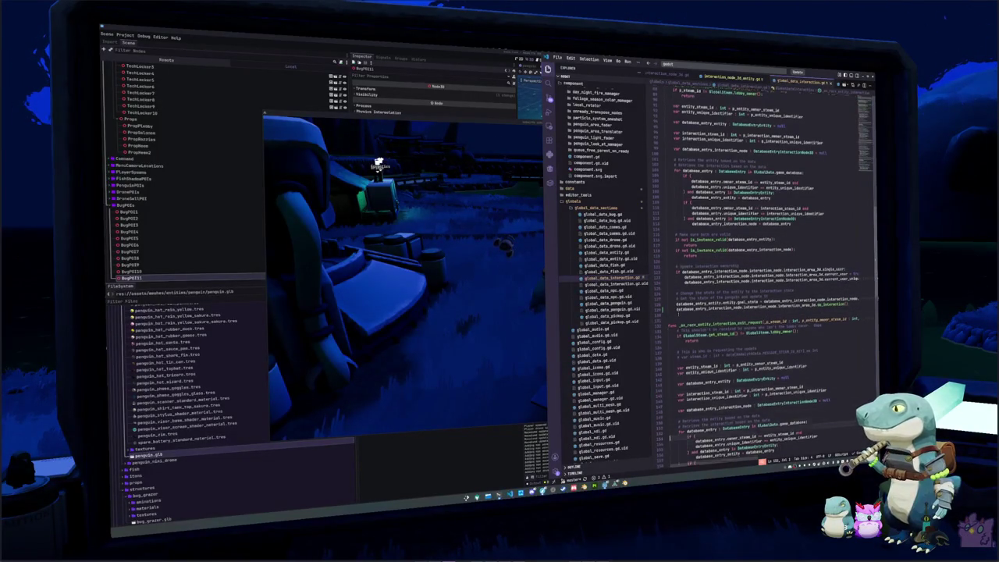
left_click(679, 428)
key("Return")
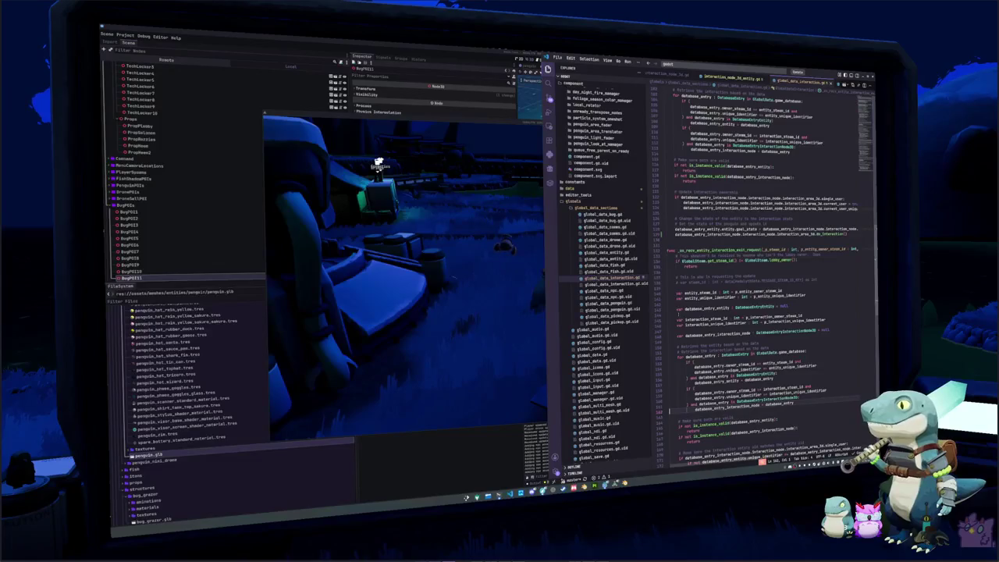
scroll(749, 312, "down", 6)
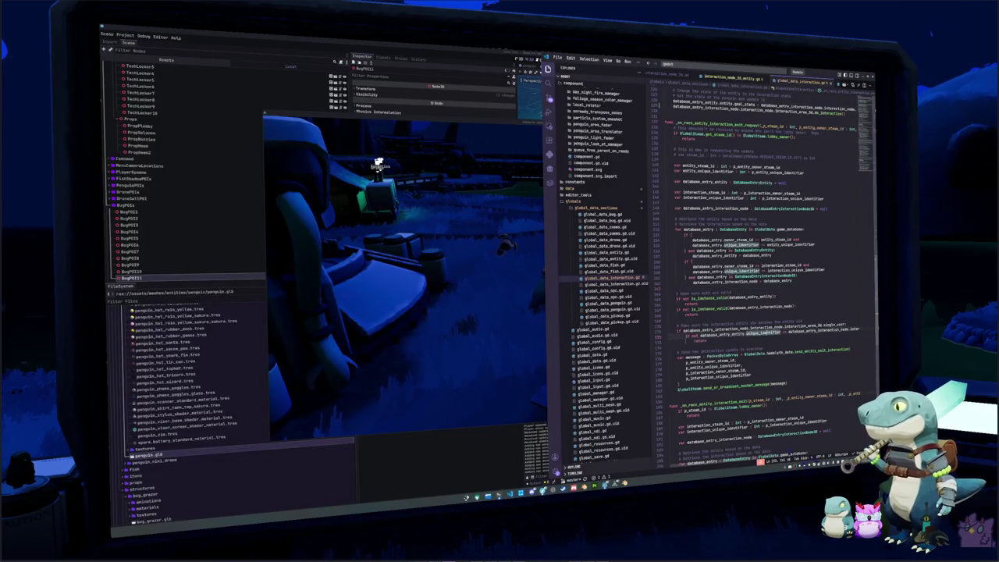
Rename unique_identifier on line 172 to correct_user_unique_identifier
double_click(762, 333)
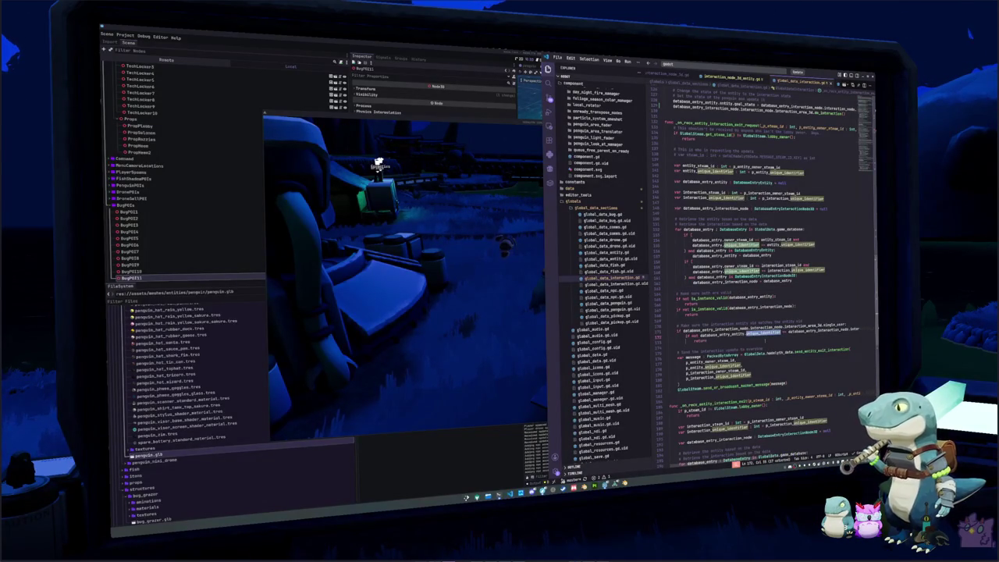
key("Left")
type("correct_user_")
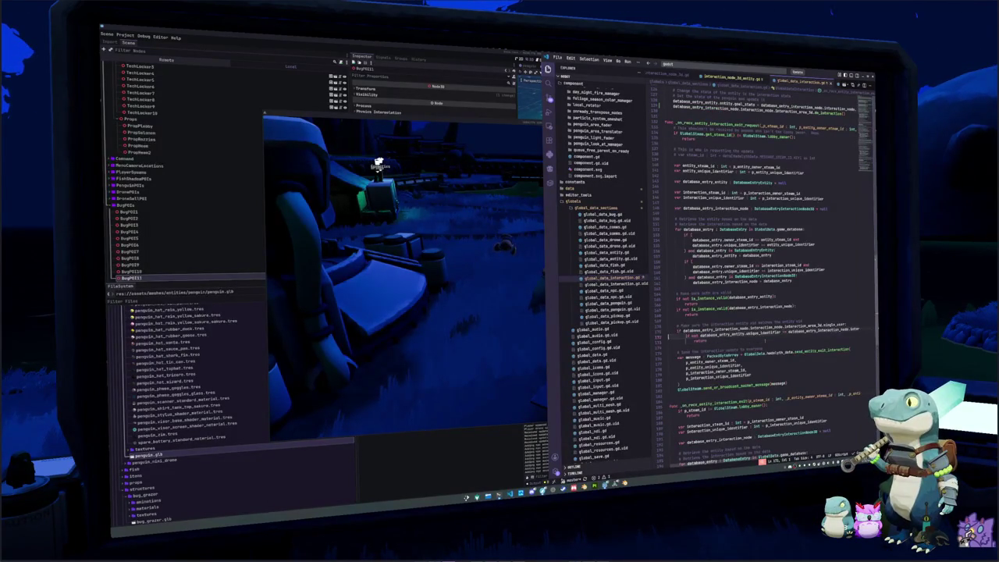
Add a blank line after the return statement in the owner_steam_id check
left_click(804, 266)
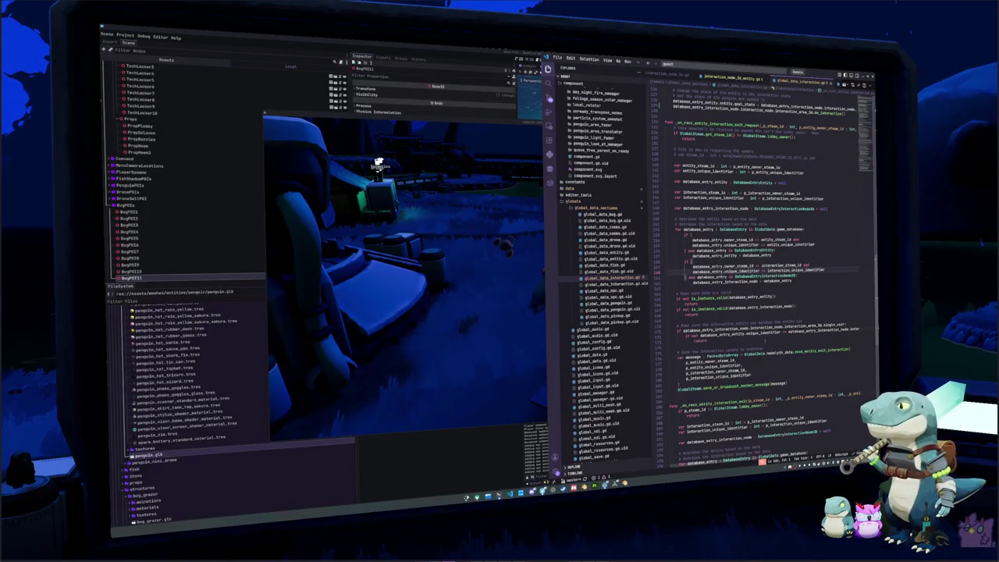
scroll(765, 266, "down", 5)
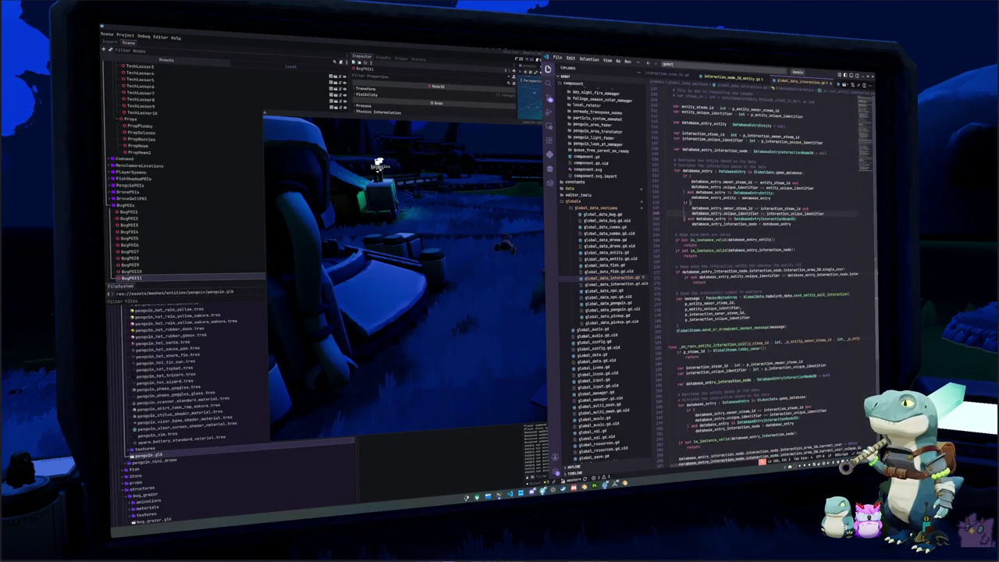
key("Return")
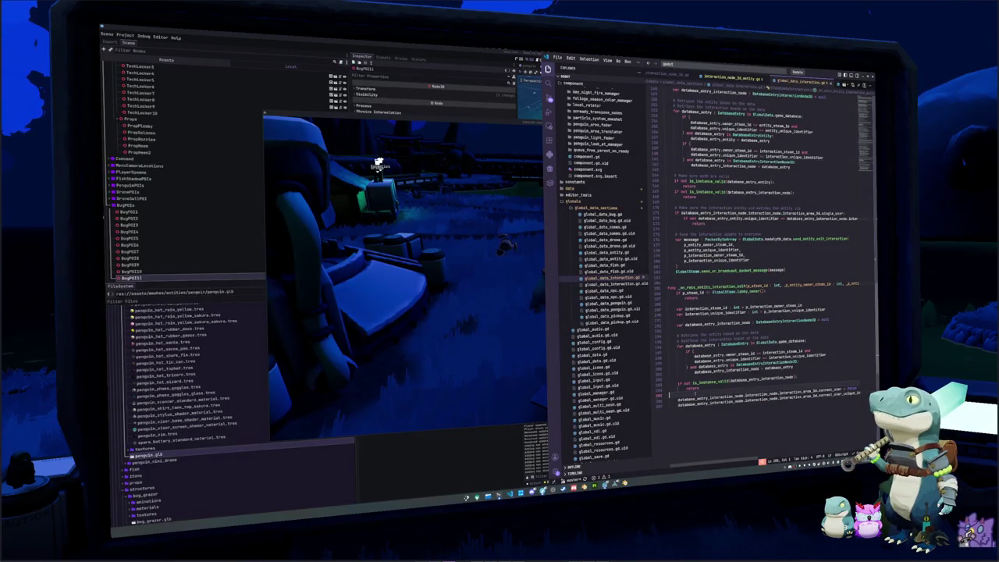
scroll(719, 394, "down", 3)
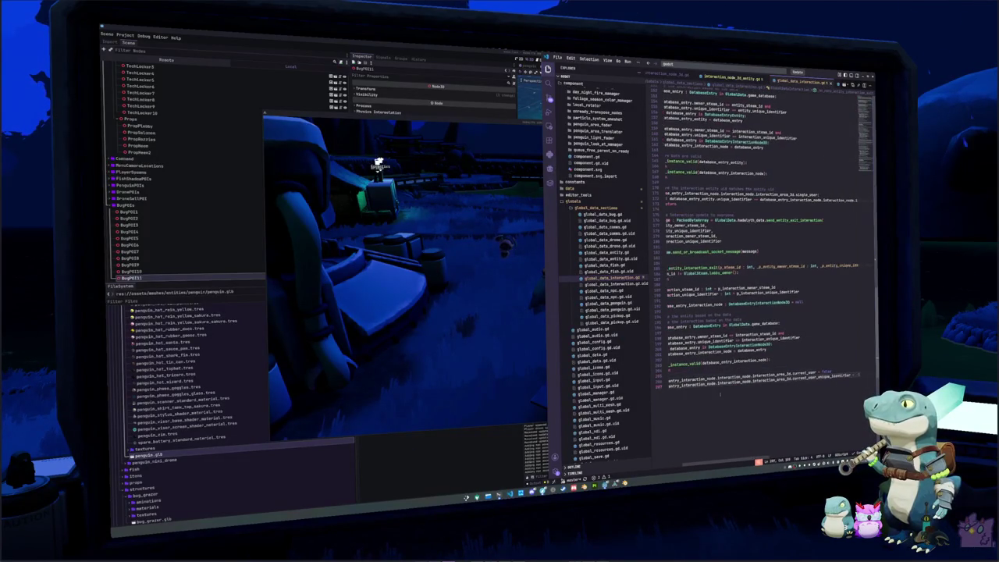
scroll(719, 395, "right", 1)
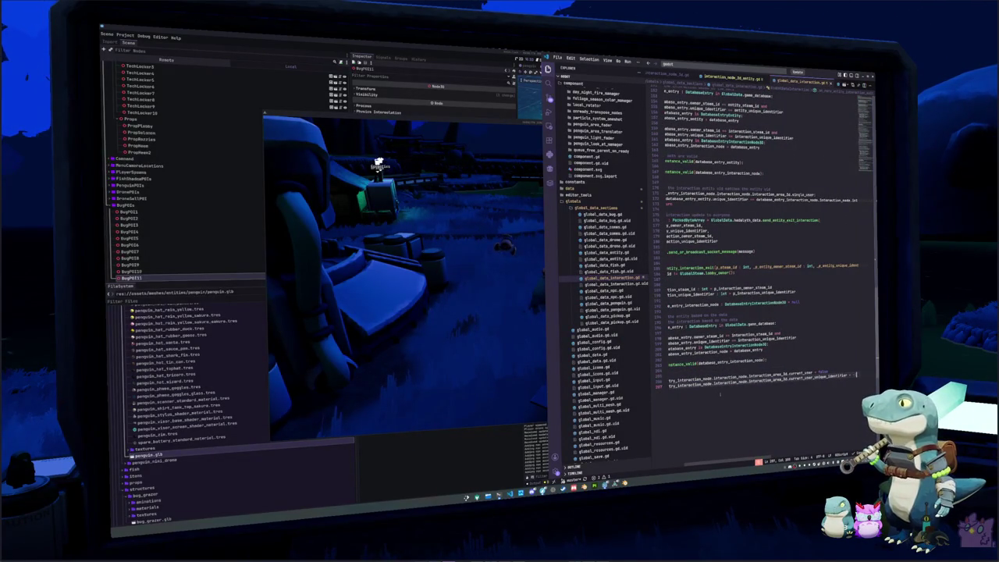
scroll(719, 394, "left", 2)
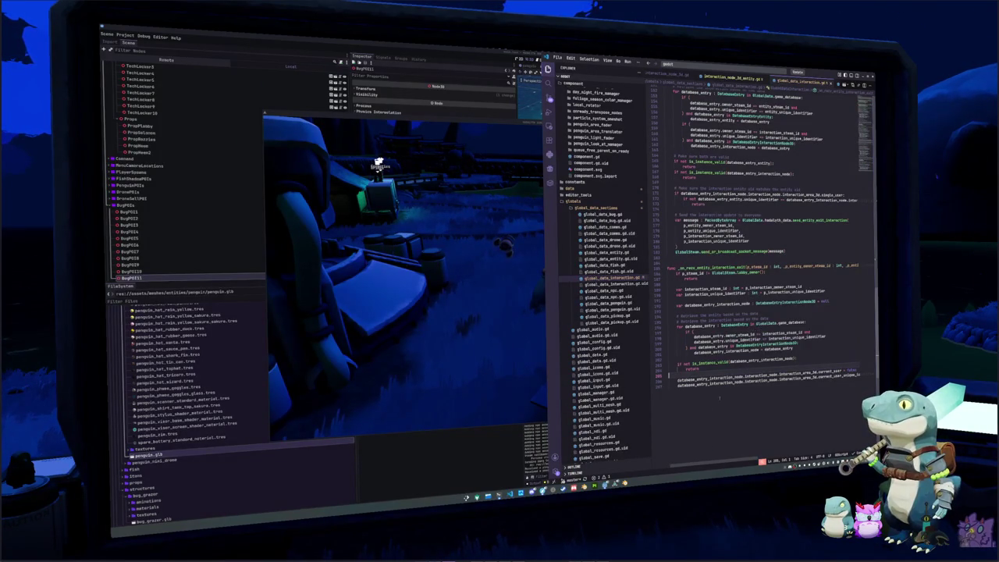
scroll(710, 412, "up", 1)
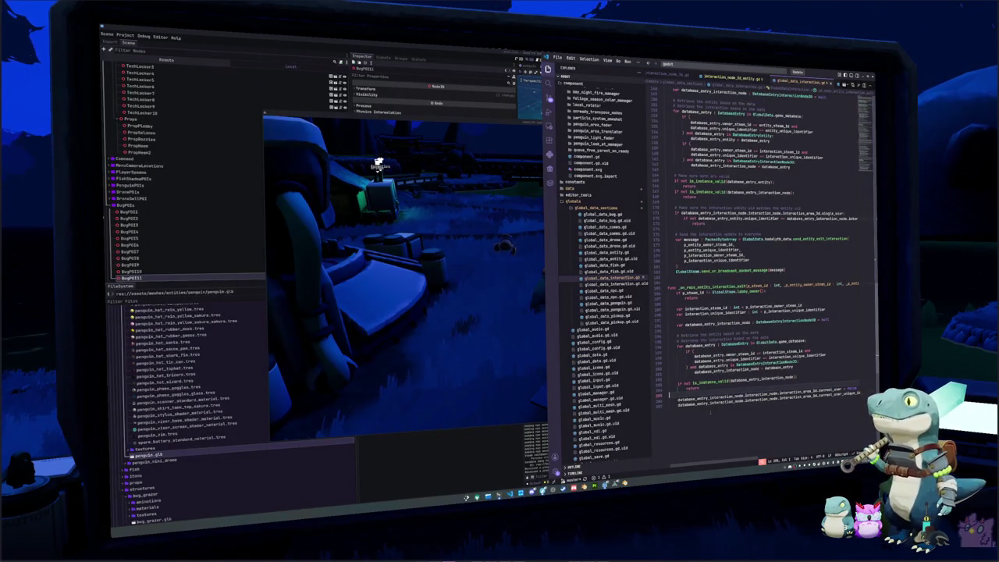
Zoom the editor out with Ctrl+- and step through the function around the Steam id check
key("ctrl+minus")
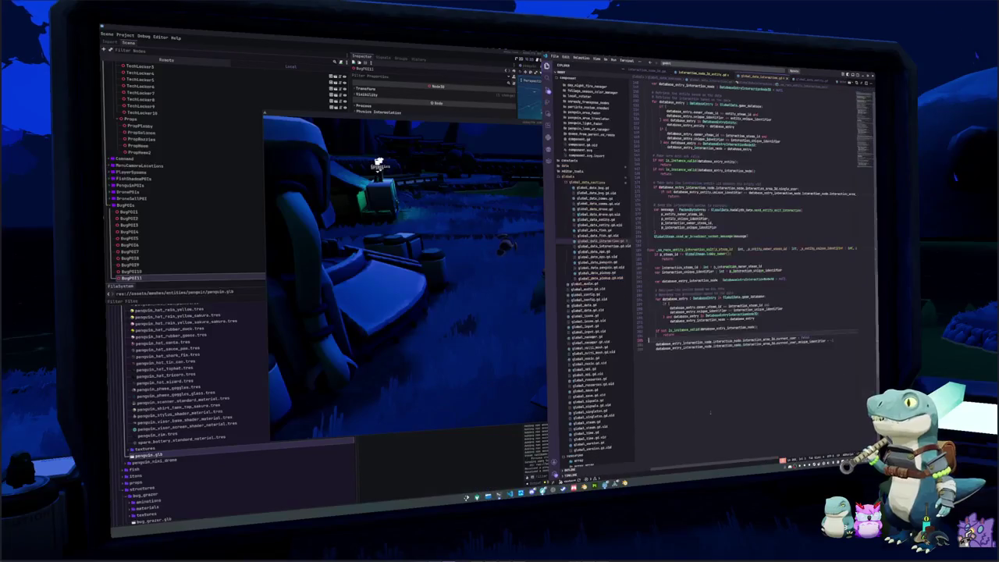
scroll(711, 411, "up", 2)
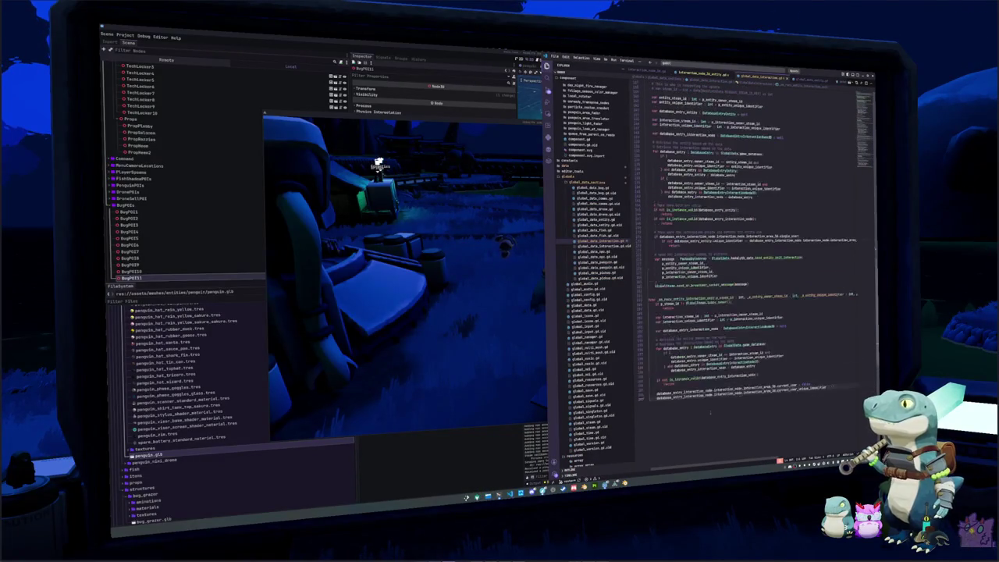
scroll(749, 312, "up", 1)
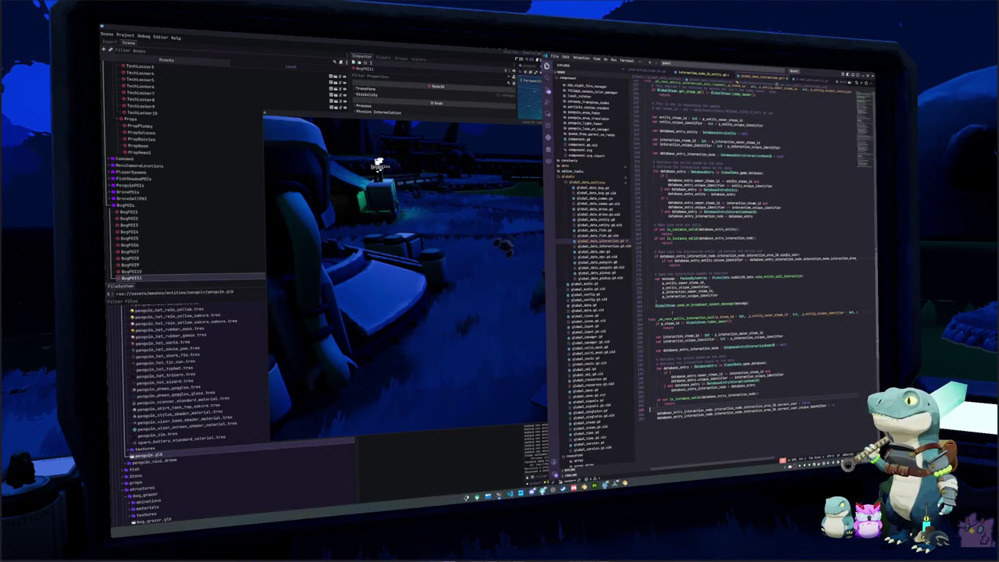
left_click(663, 307)
key("Up")
key("Up")
key("Up")
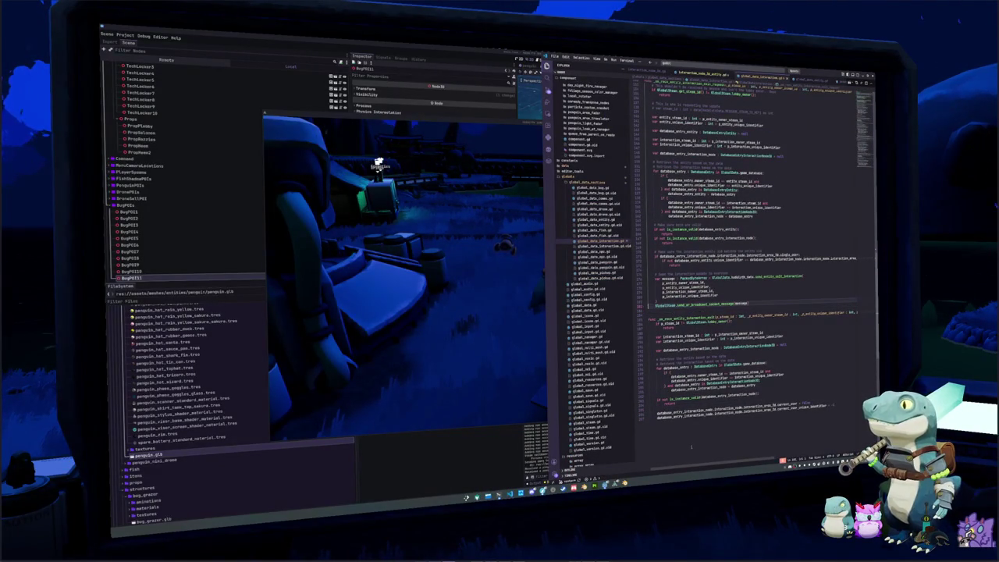
key("Up")
key("Up")
key("Up")
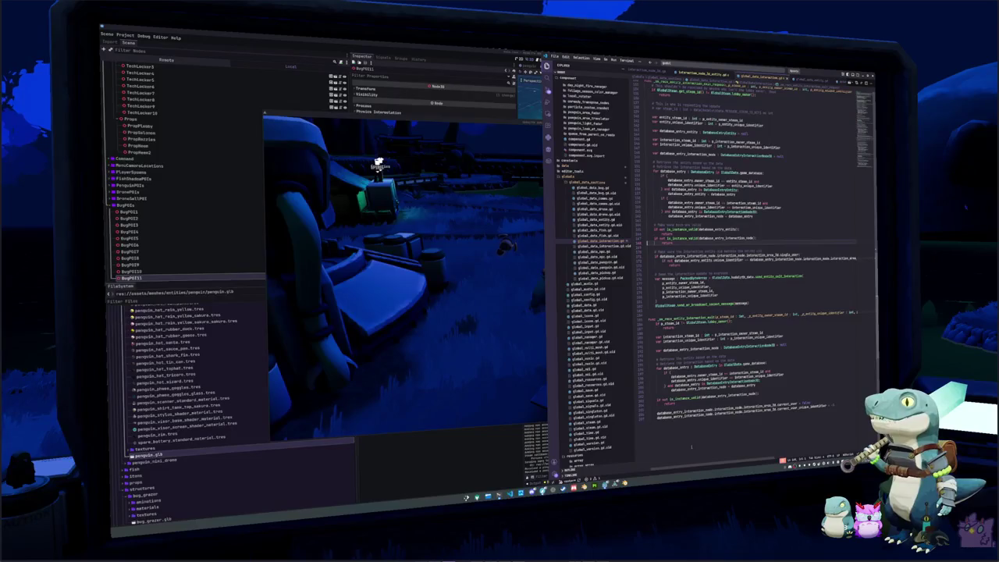
key("Up")
key("Up")
key("Up")
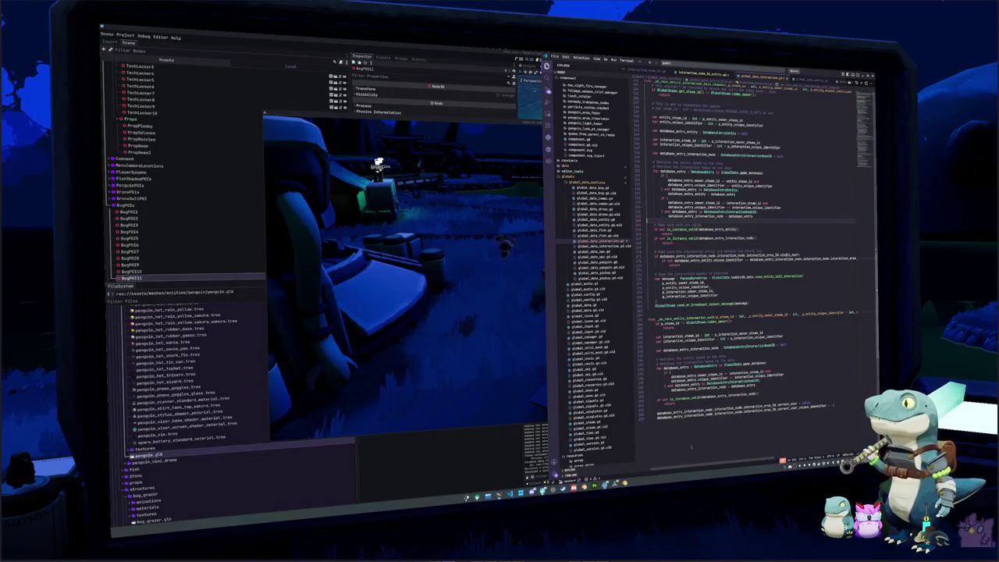
key("Up")
key("Up")
key("Up")
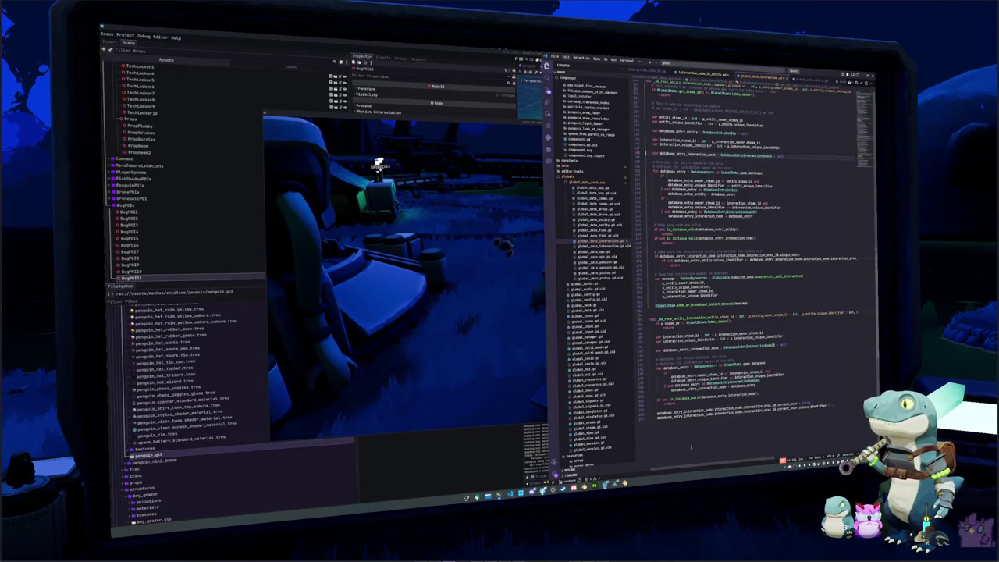
key("Up")
key("Up")
key("Up")
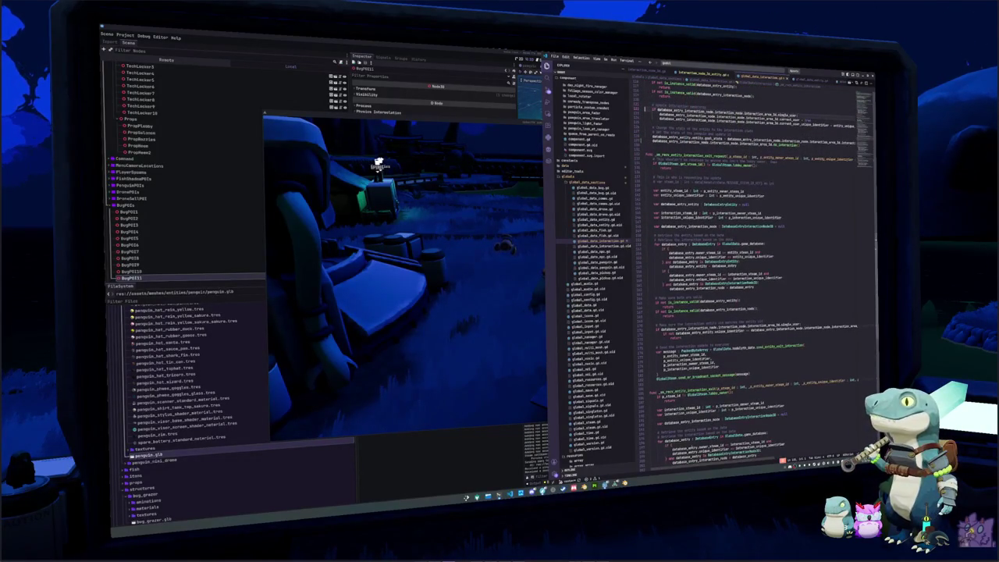
key("Down")
key("Down")
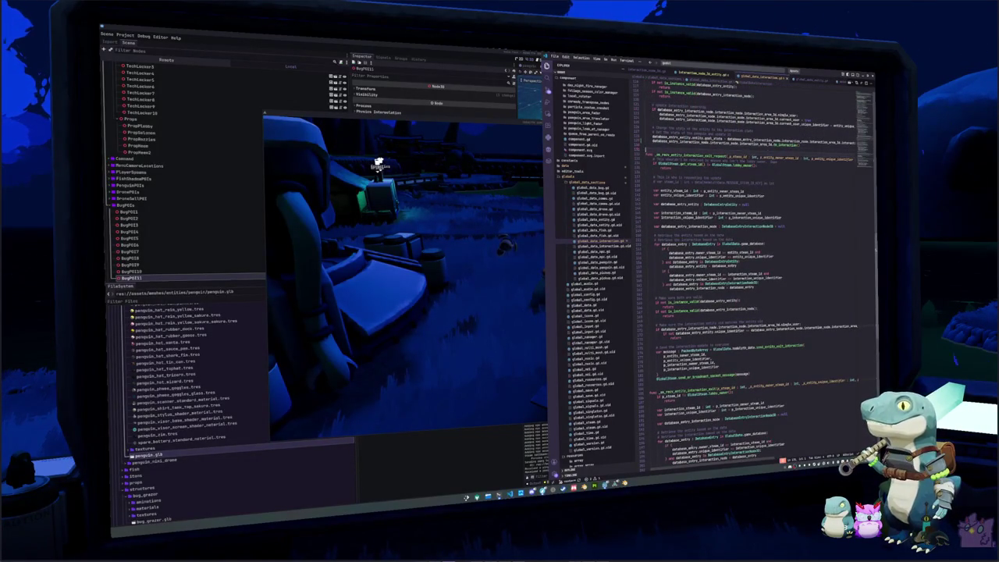
key("Down")
key("Down")
key("Down")
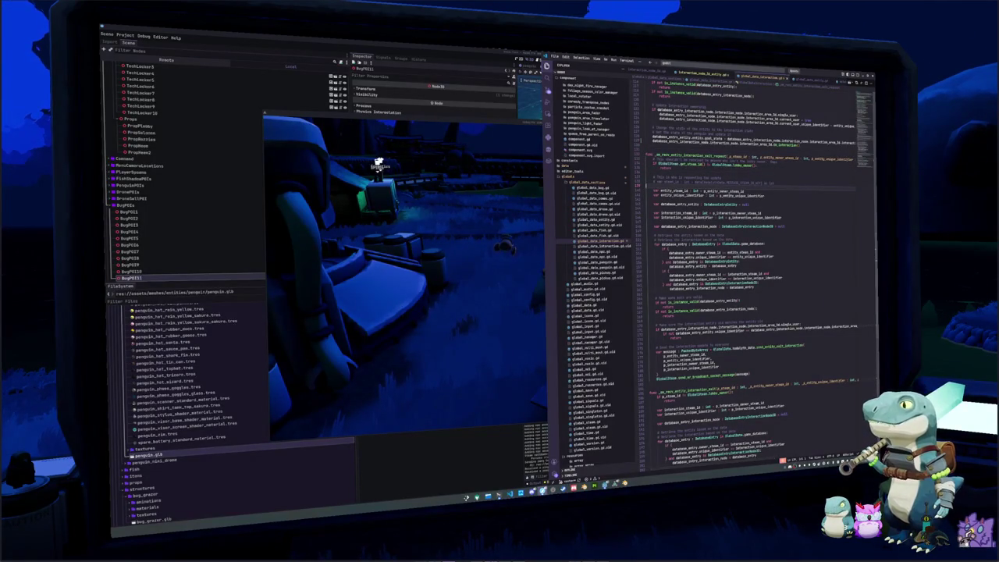
Bring the Google Images browser forward, then switch back to the code editor
mouse_move(540, 490)
left_click(593, 467)
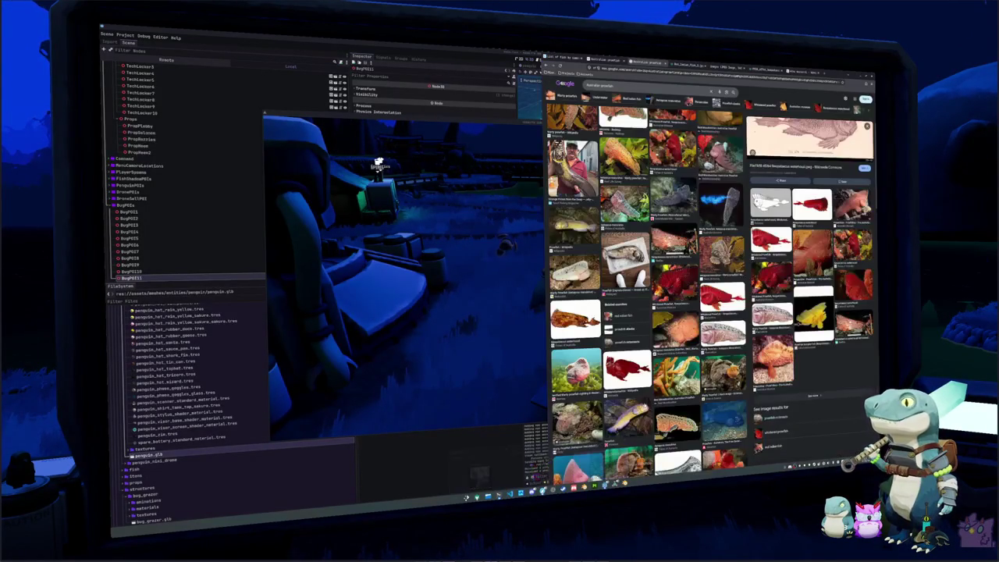
key("alt+Tab")
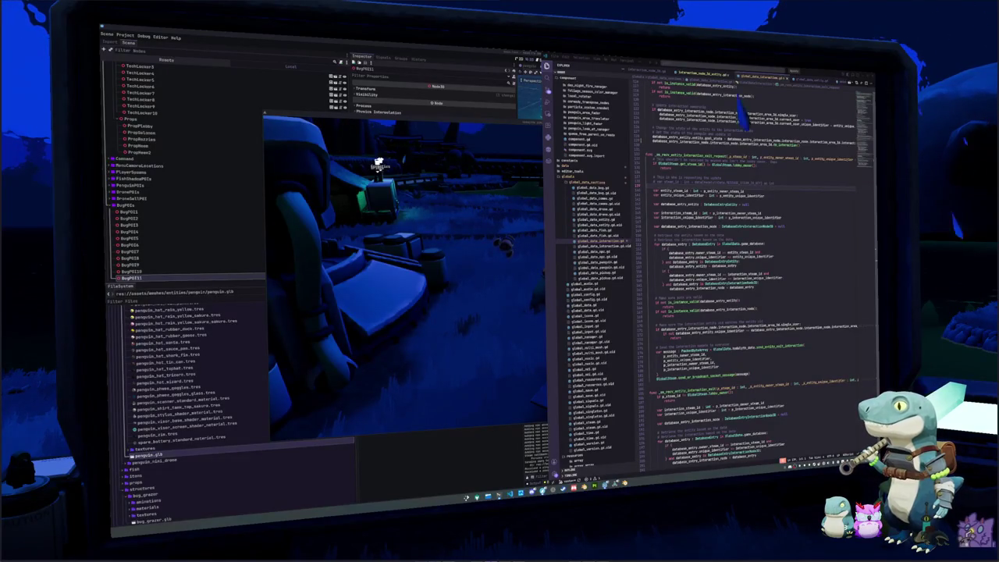
Add a print("hit arevalid interaction ent call below the is_instance_valid(database_entry_interaction_node) check
left_click(649, 321)
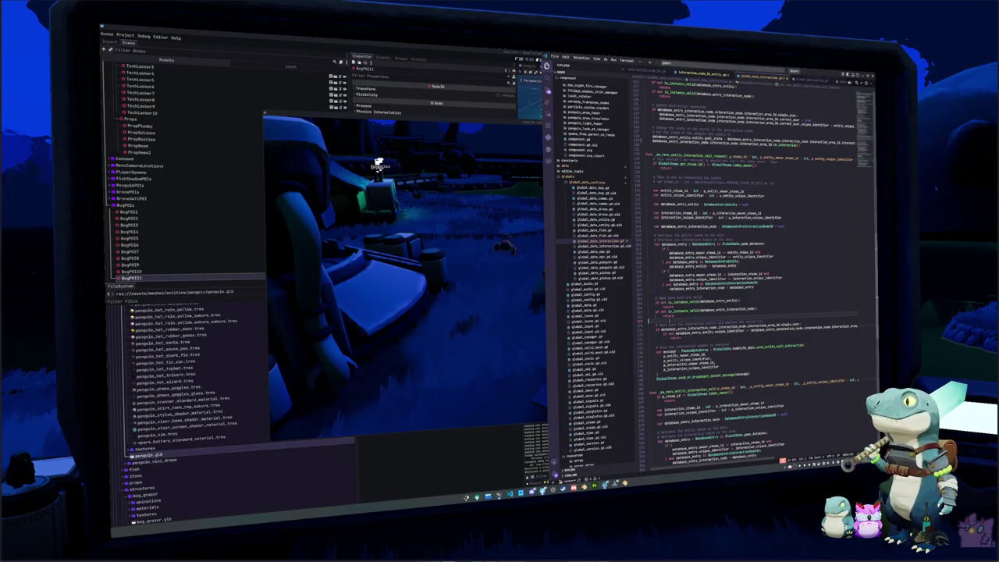
scroll(645, 257, "up", 2)
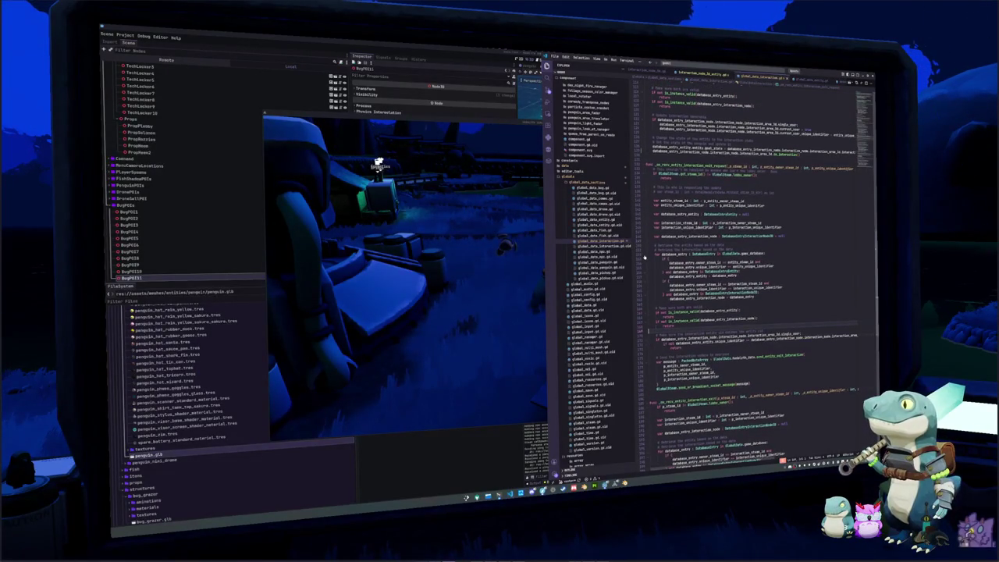
left_click(659, 197)
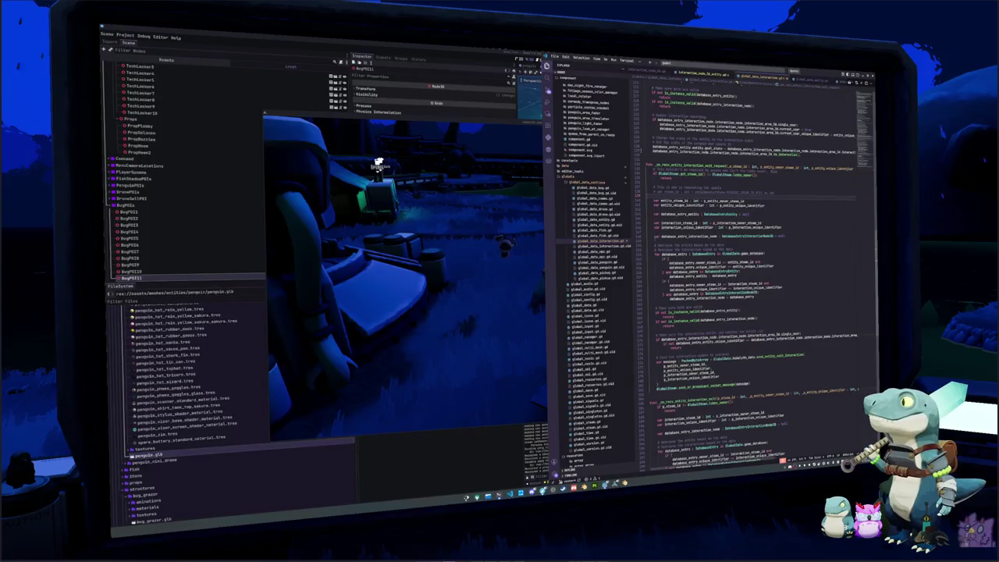
scroll(702, 258, "down", 1)
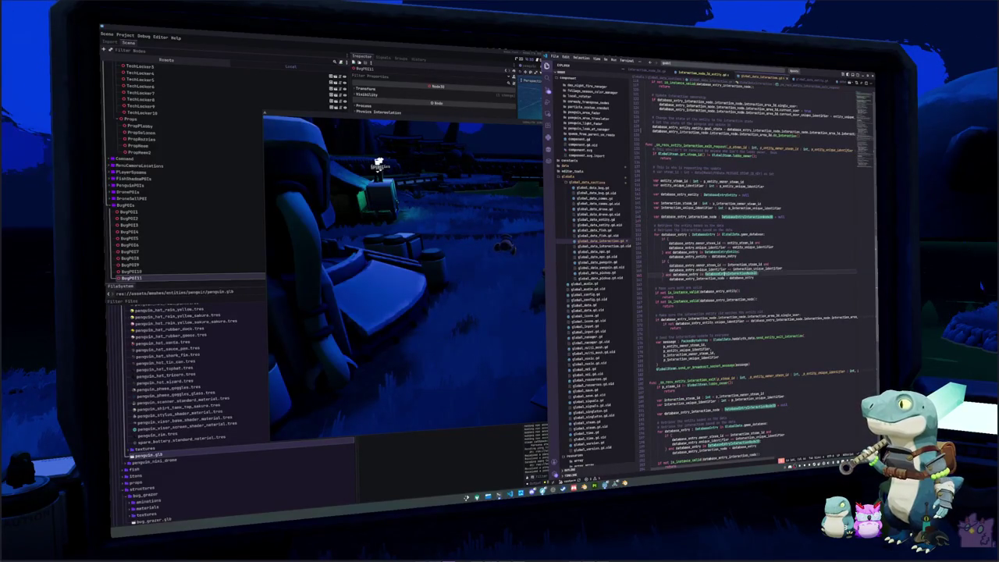
left_click(747, 277)
left_click(760, 300)
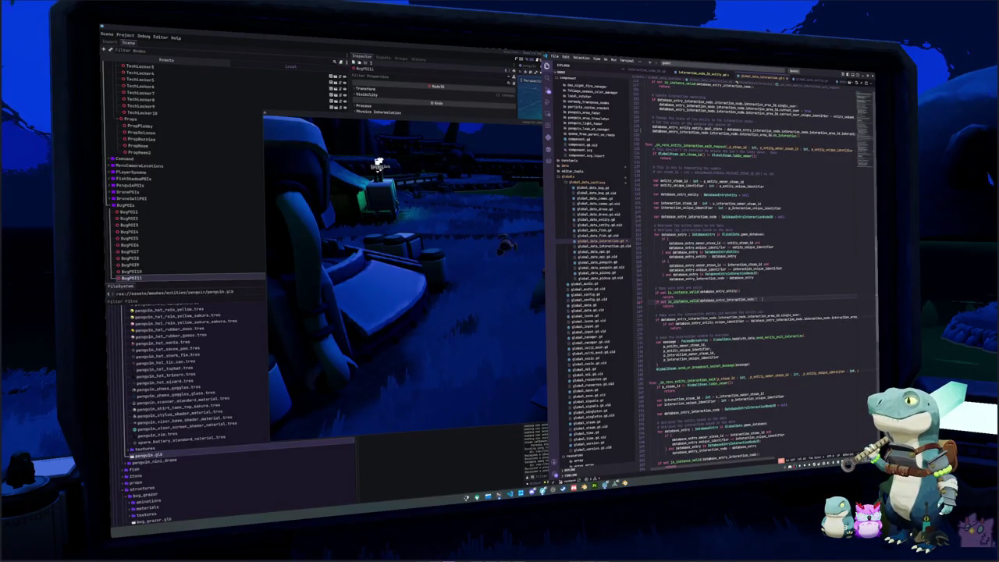
key("Return")
type("pri")
key("Return")
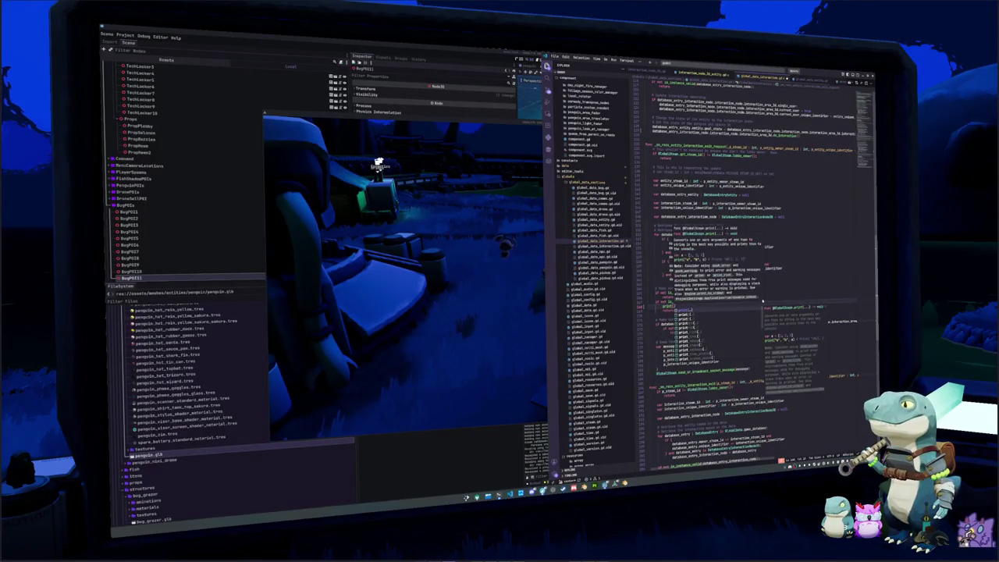
type("\"hit areturn")
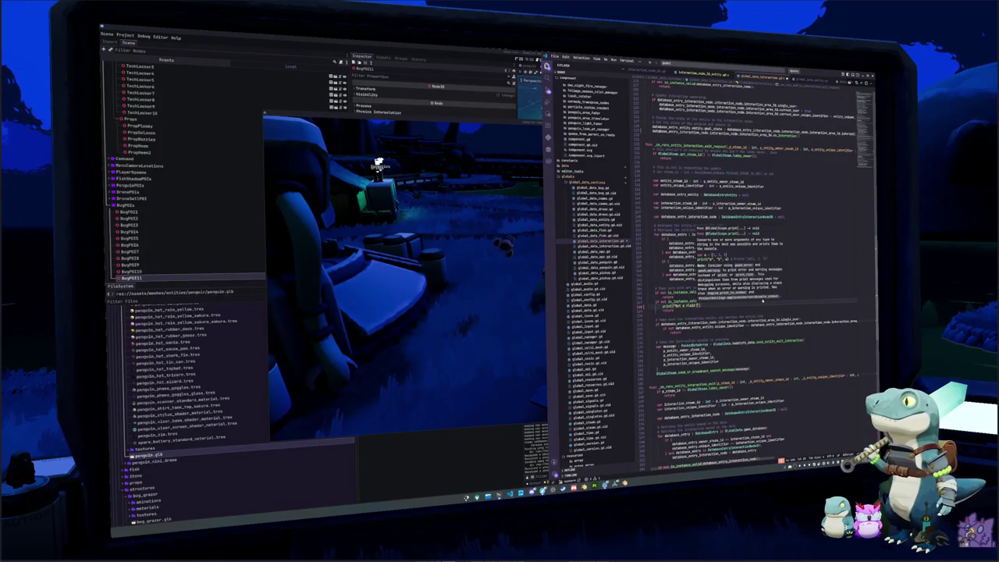
type("valid")
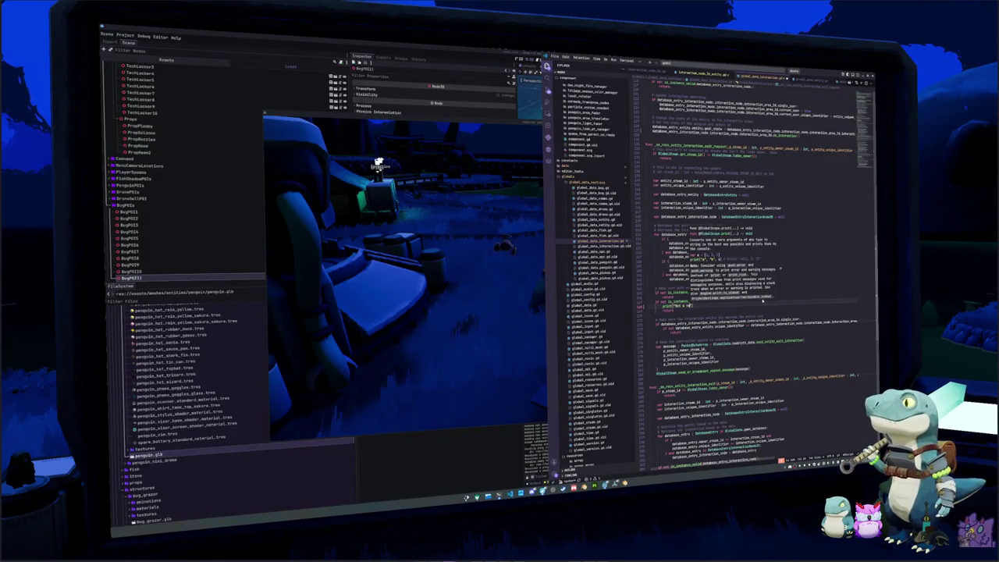
type(" interaction ent")
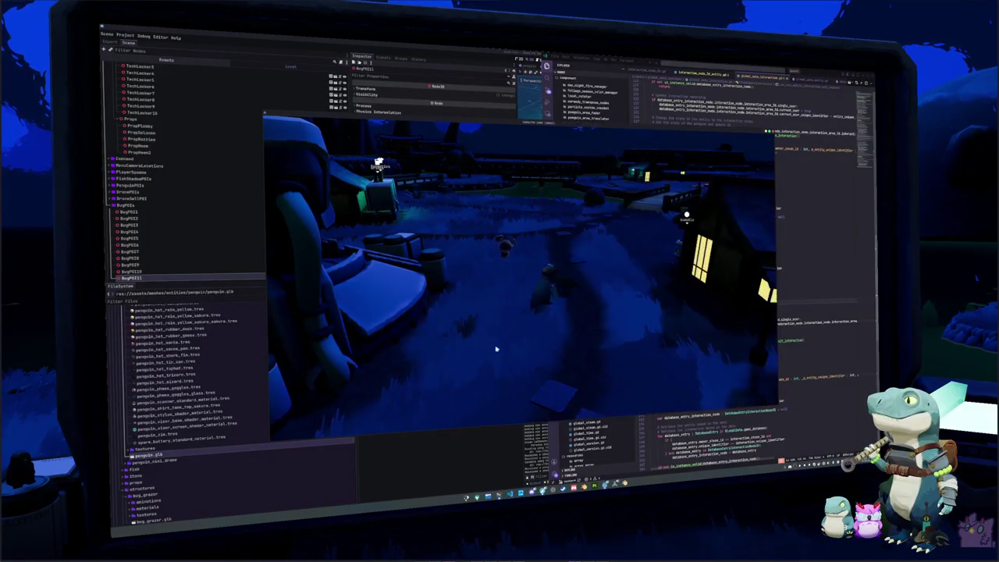
Launch the game, enter a Singleplayer village session, then stop it with F8
key("Escape")
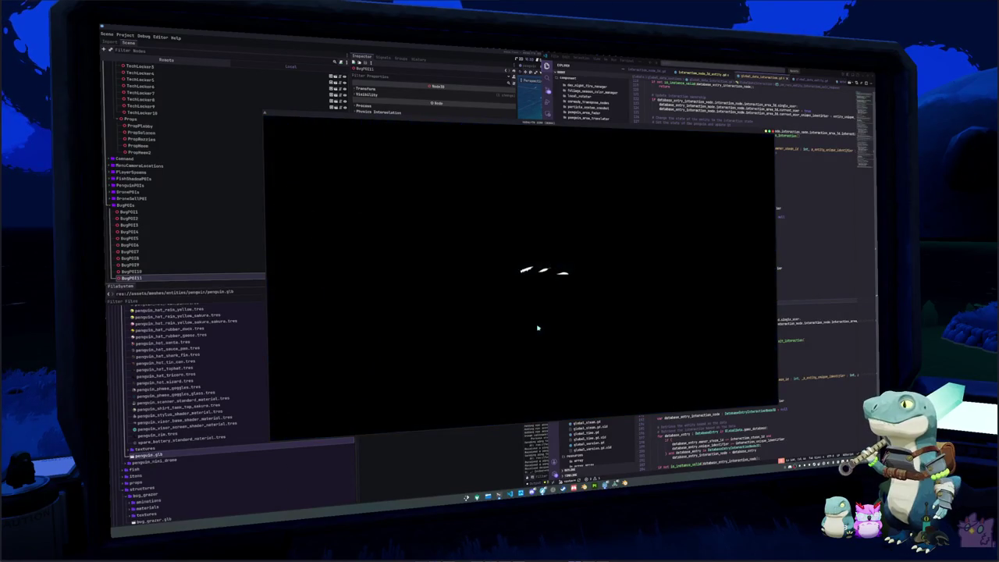
left_click(547, 307)
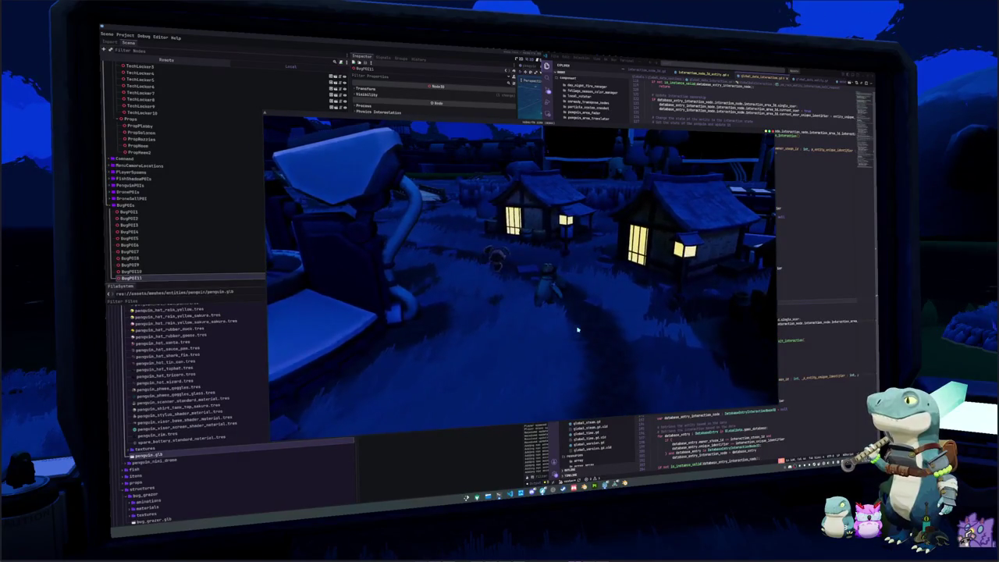
key("F8")
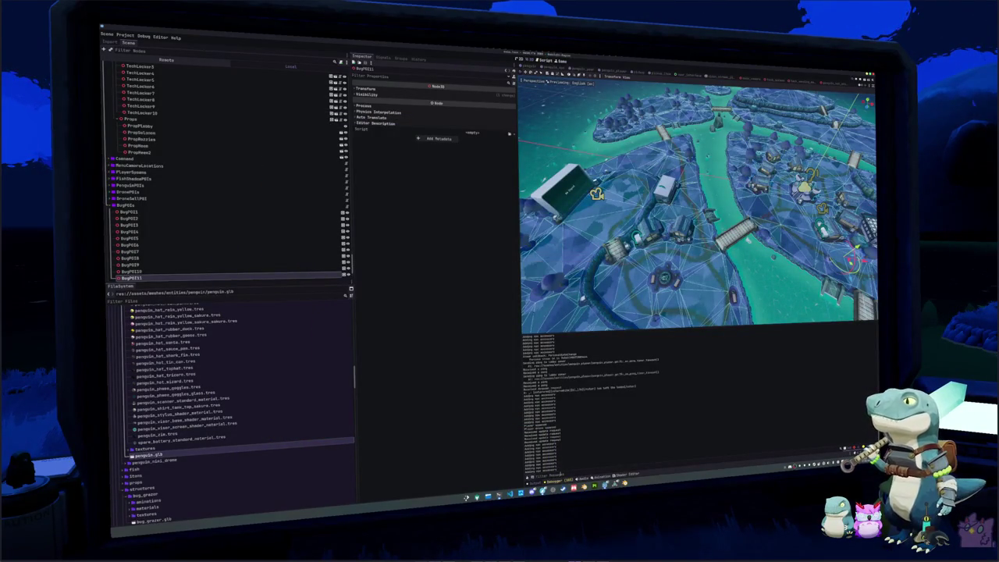
Relaunch the game, restart from the main menu, walk toward the village square, then quit
left_click(615, 481)
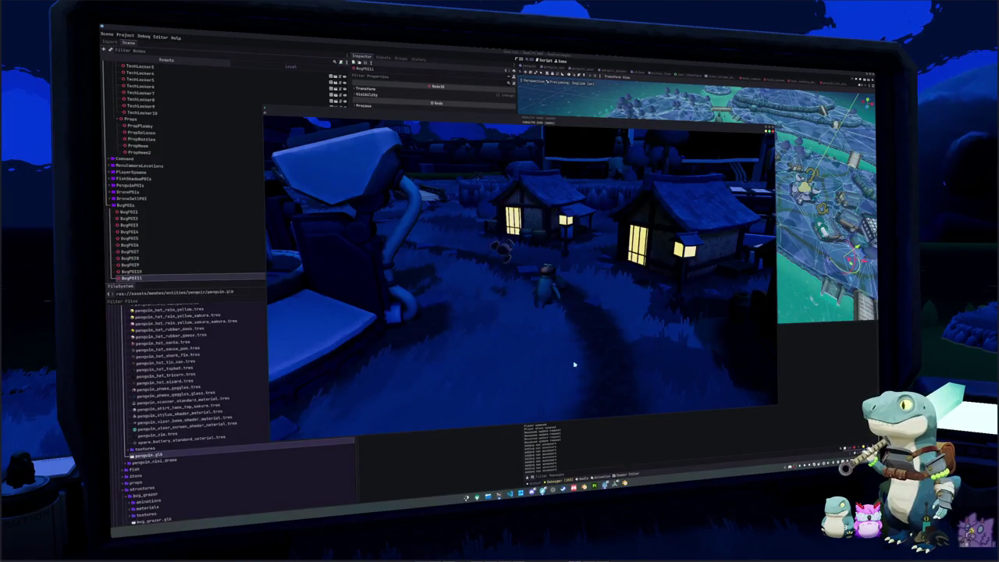
key("Escape")
left_click(543, 278)
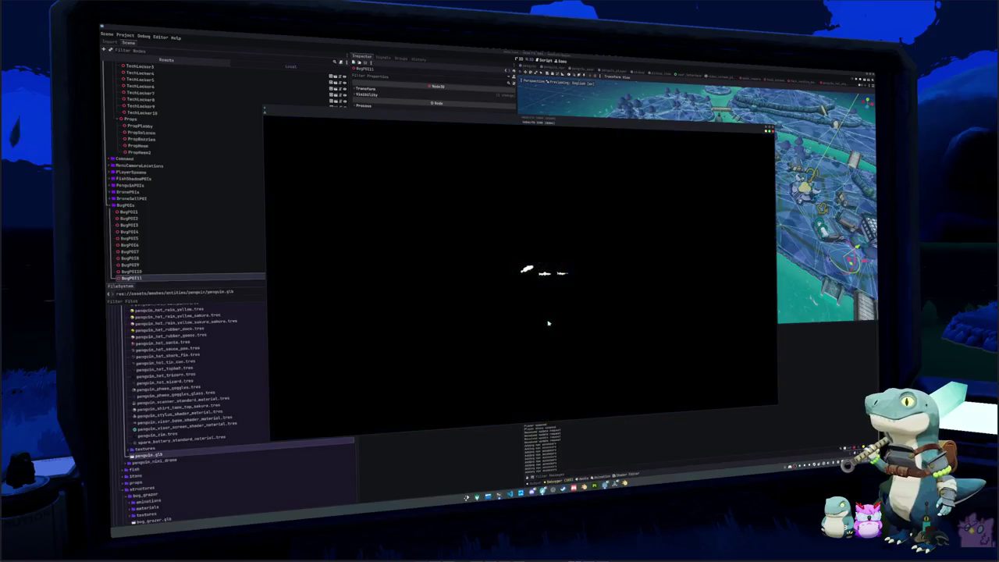
left_click(533, 306)
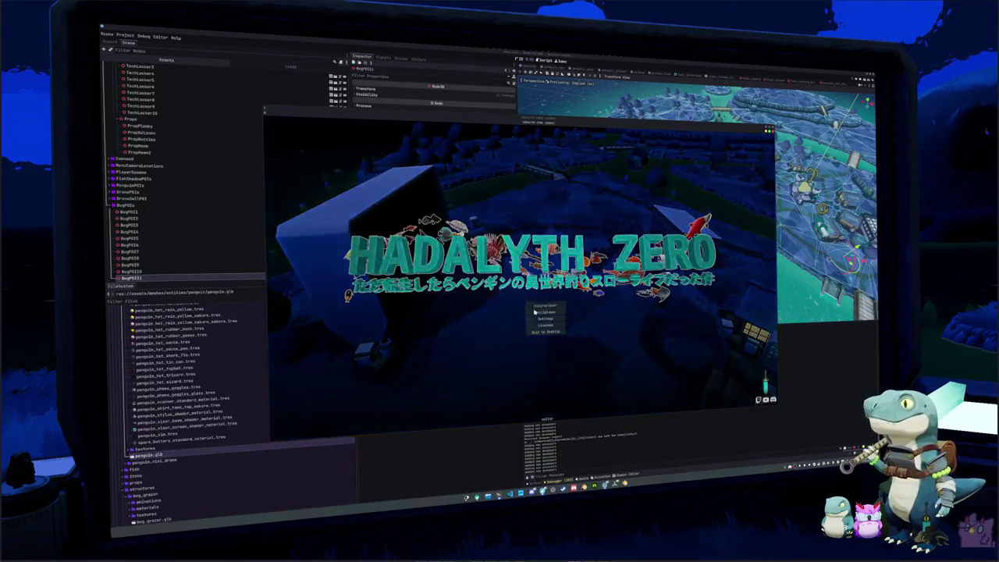
key("w")
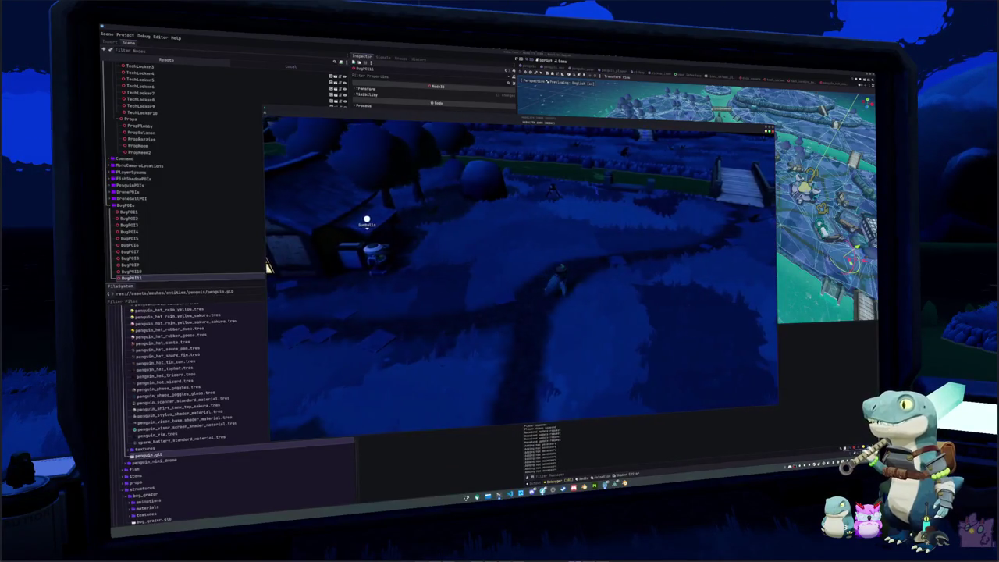
key("w")
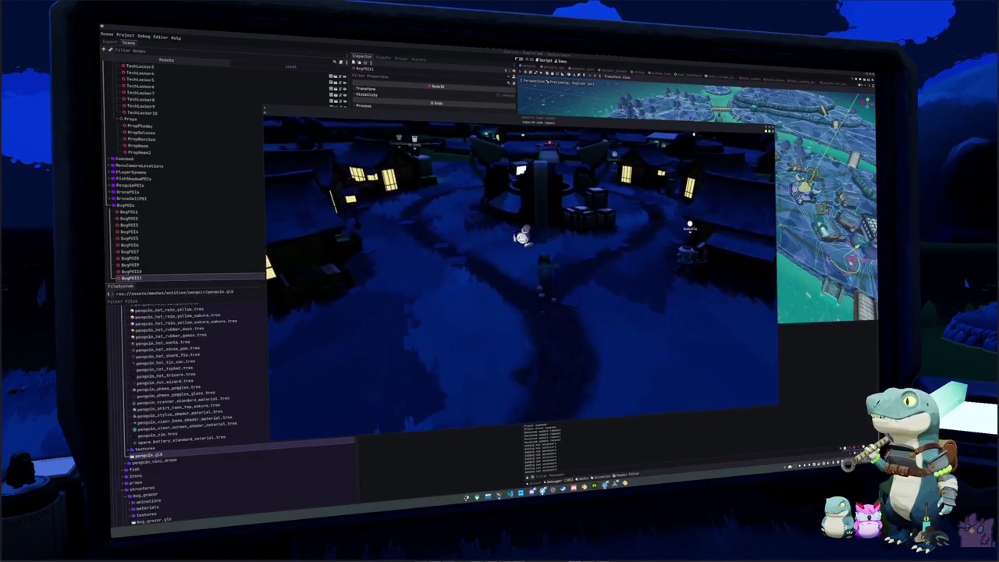
key("w")
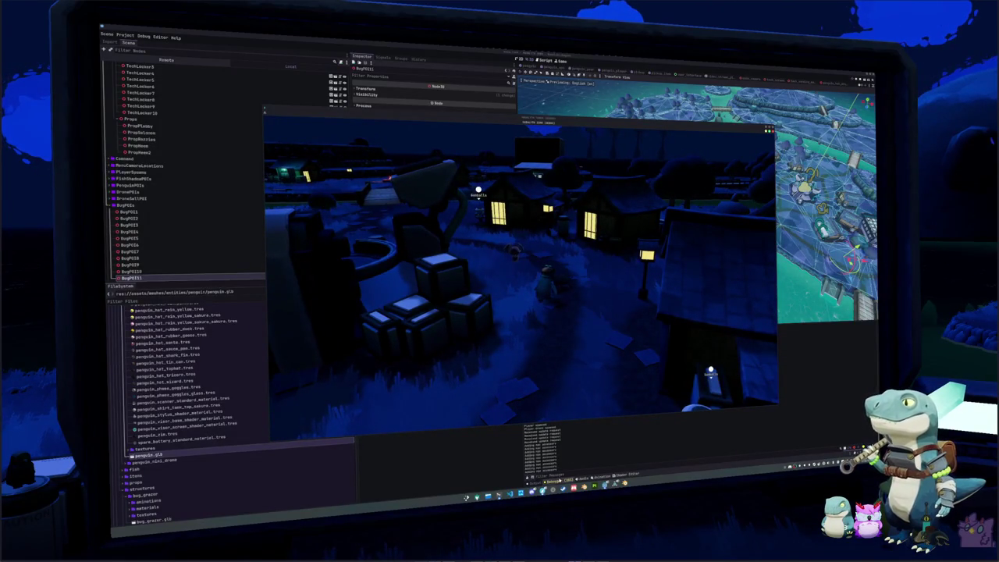
key("F8")
Delete the 'Not a valid interaction exit' print line with Ctrl+Shift+K
left_click(505, 494)
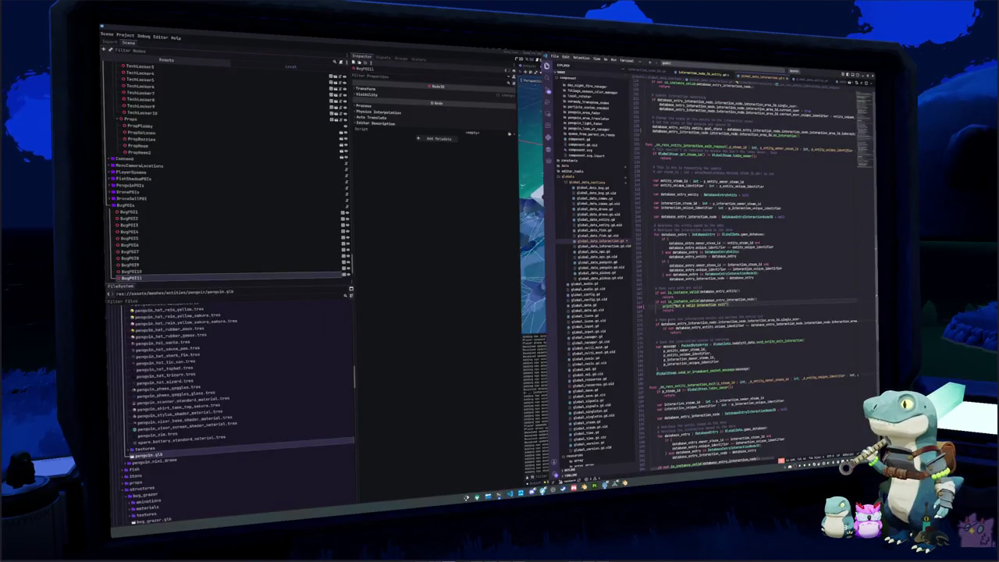
key("Down")
key("Up")
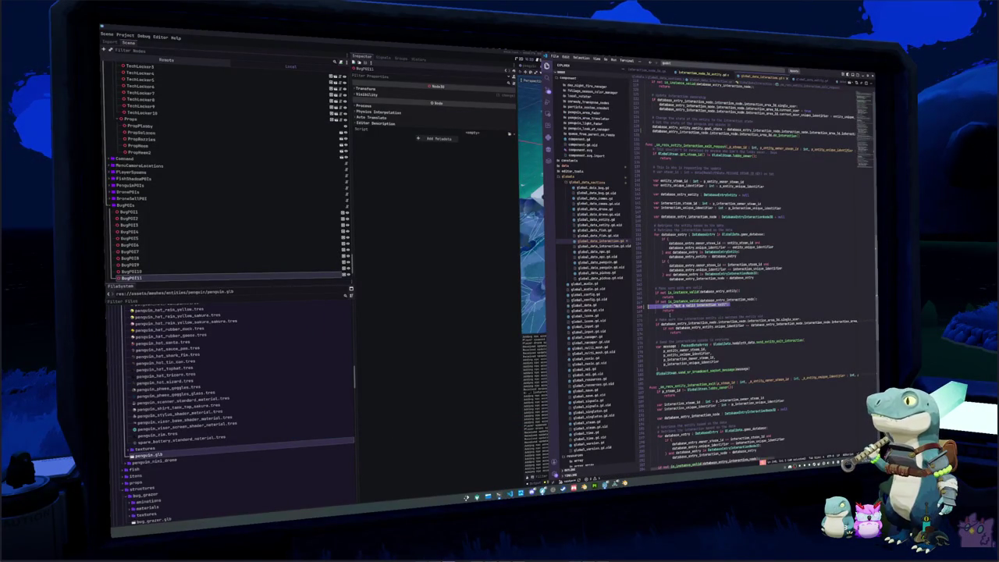
key("ctrl+shift+k")
key("Up")
key("Up")
key("Up")
key("Up")
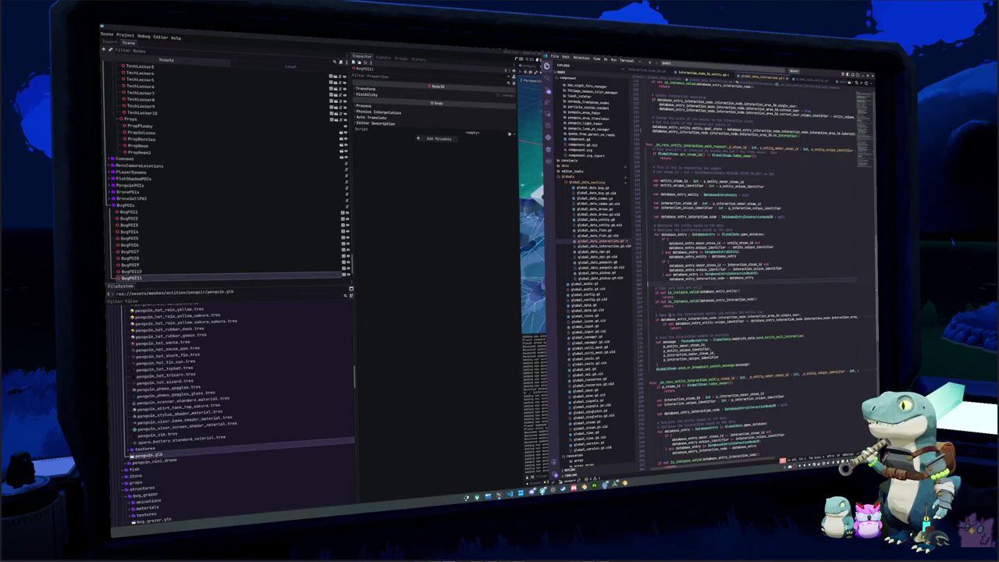
key("Up")
key("Up")
key("Up")
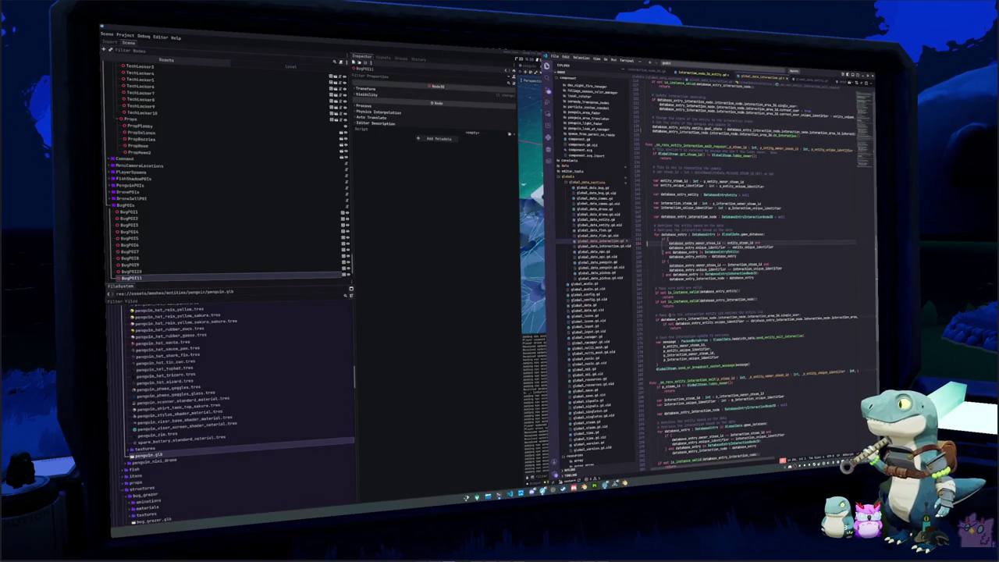
Add print("Not a valid interaction") under the is_instance_valid check in the exit request function
key("Down")
key("Down")
key("Down")
key("Down")
key("Down")
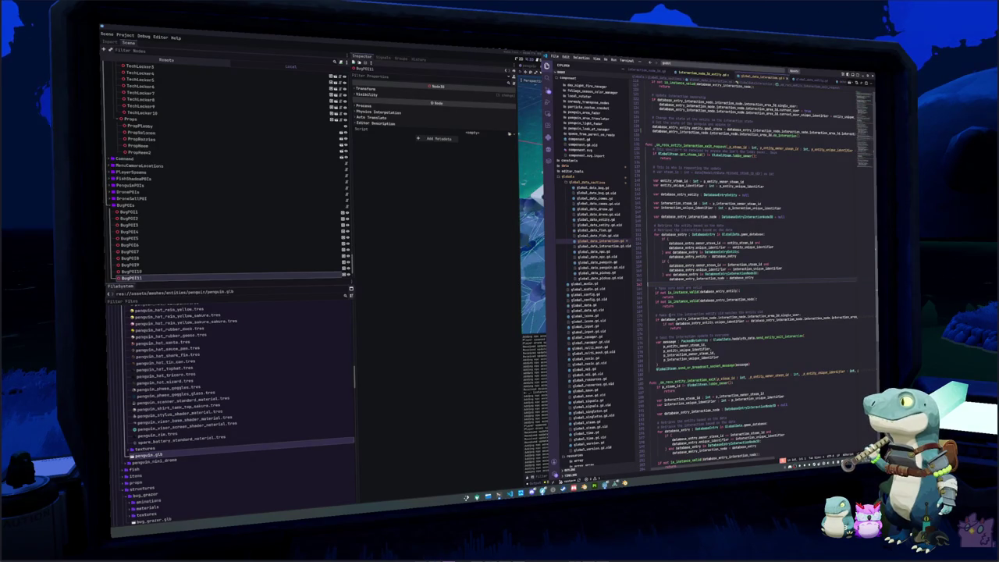
key("Up")
key("Up")
key("Up")
key("Up")
key("Up")
key("Up")
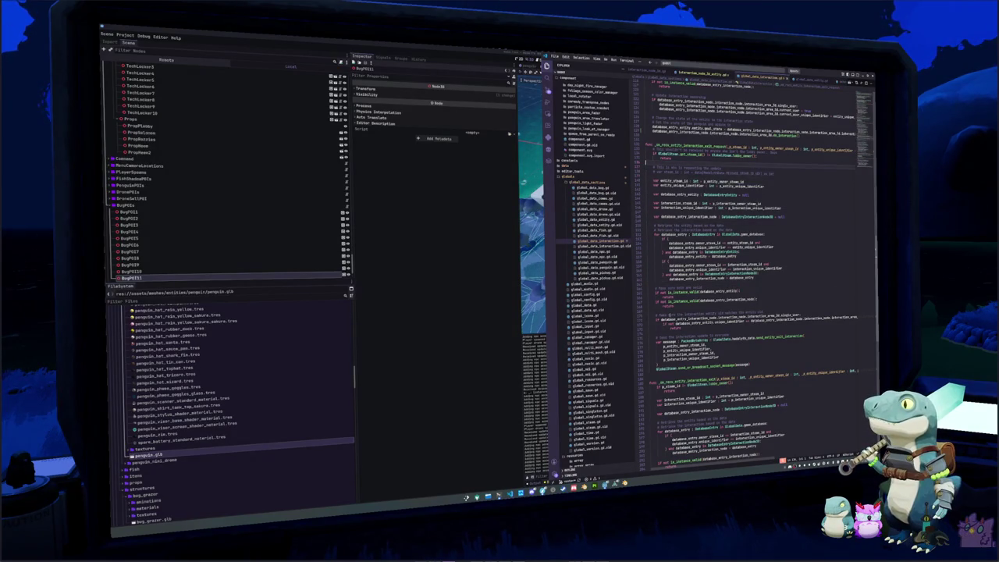
scroll(749, 273, "down", 12)
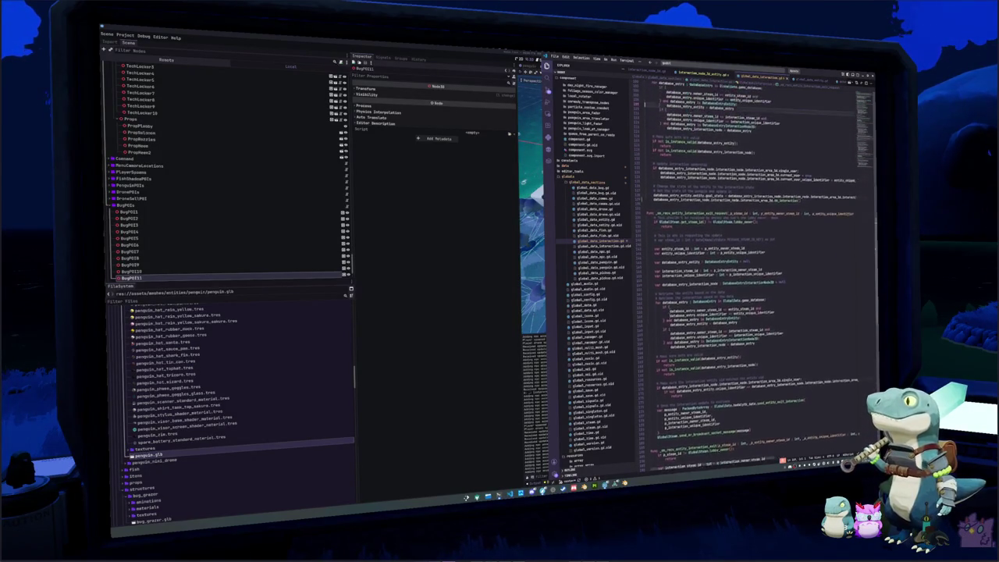
key("Down")
key("Down")
key("Down")
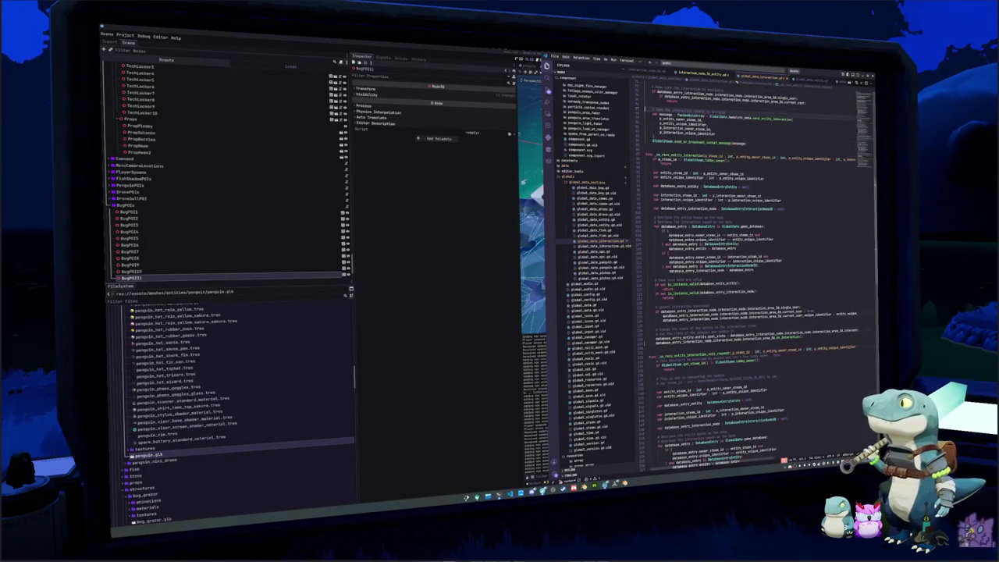
key("Down")
key("Down")
key("Down")
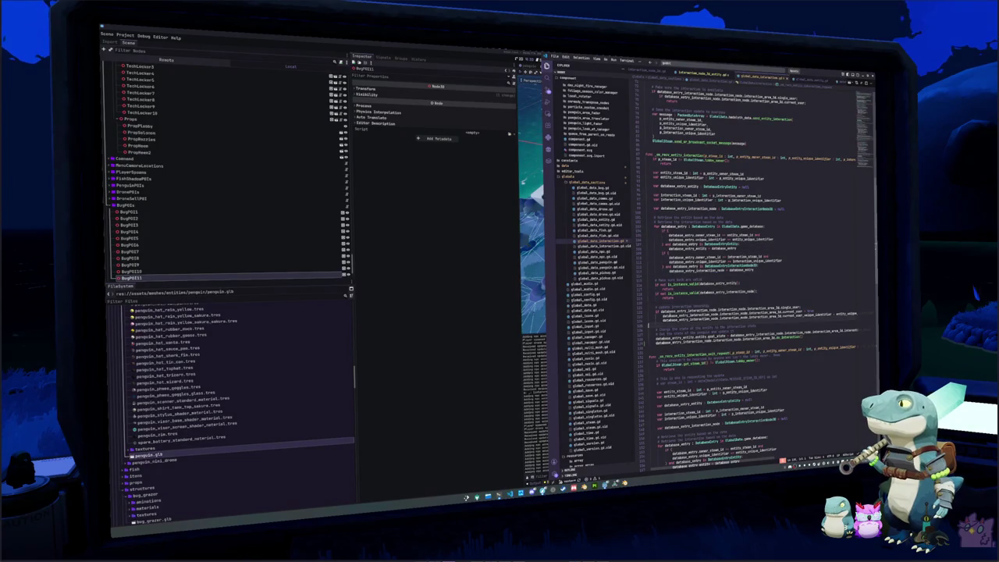
key("Down")
key("Down")
key("Down")
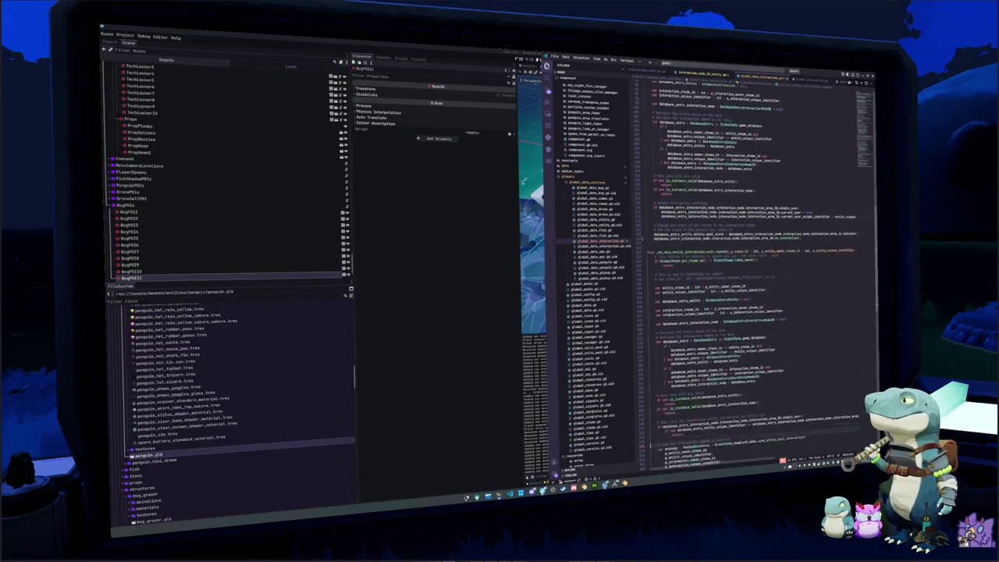
key("Down")
key("Down")
key("Down")
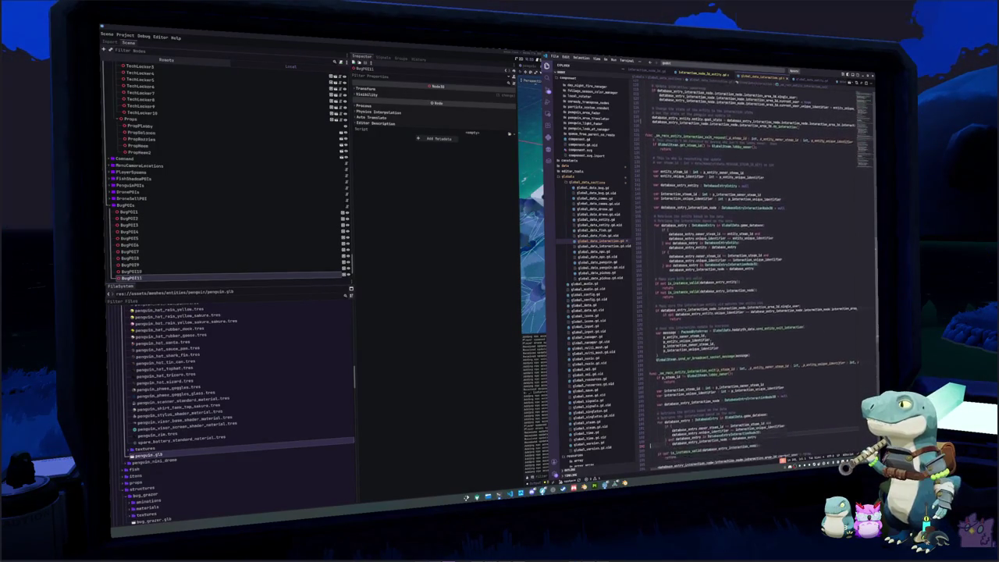
left_click(758, 420)
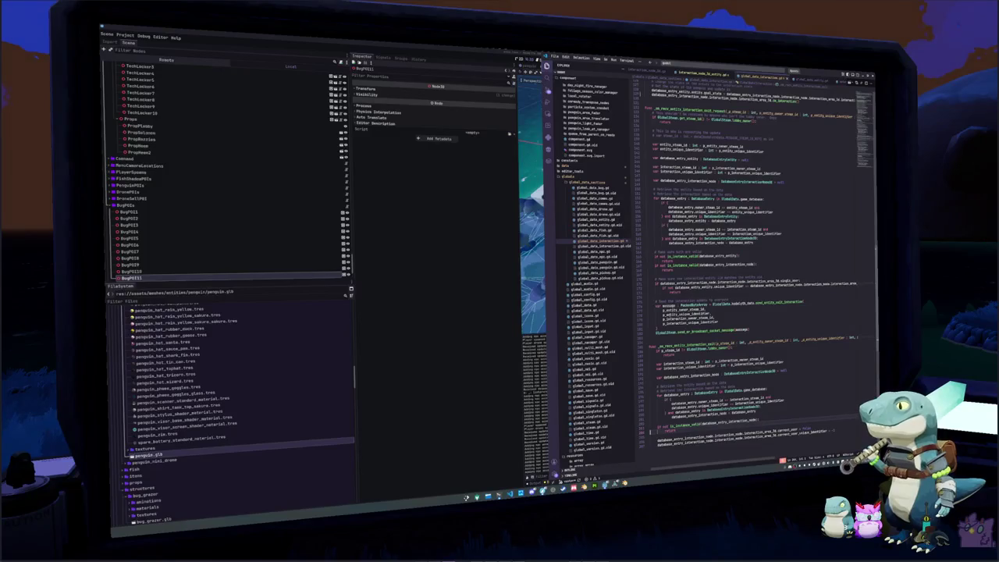
key("Return")
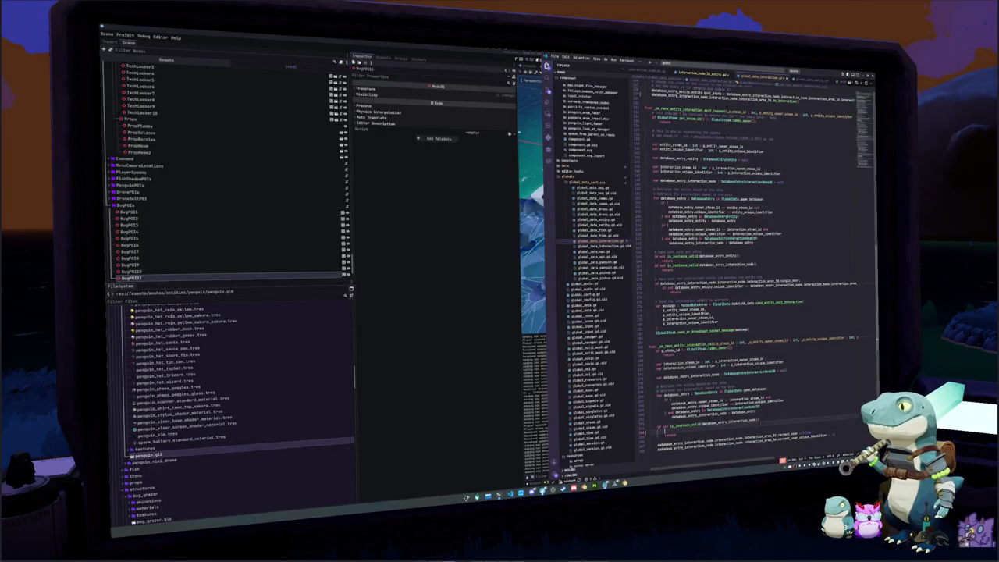
type("print")
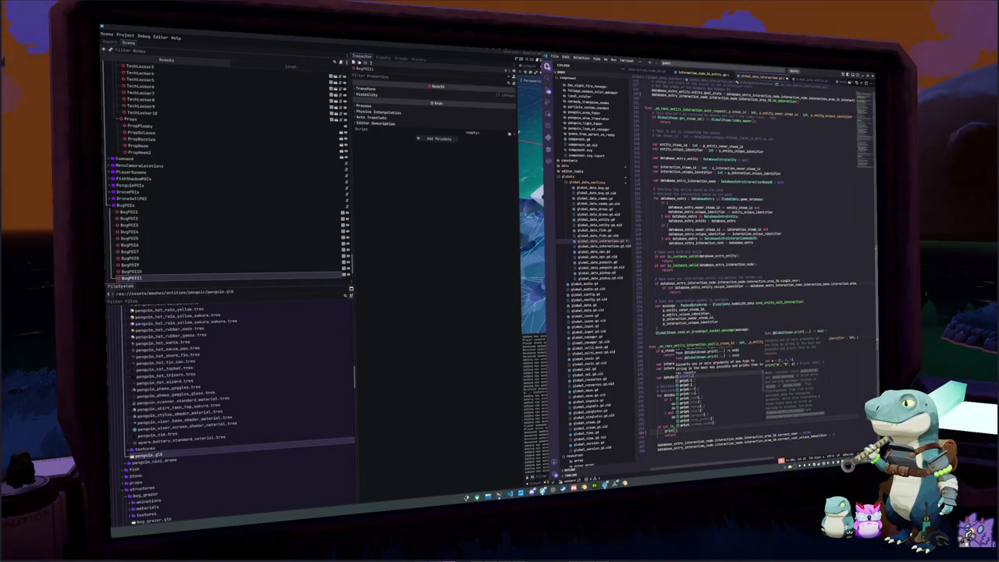
type("(\"Not a valid")
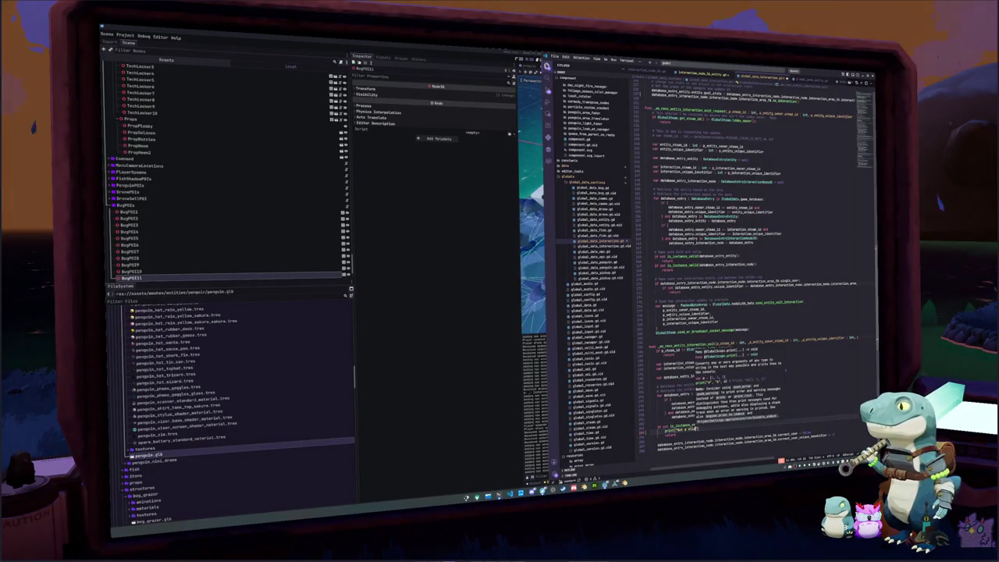
type(" interact")
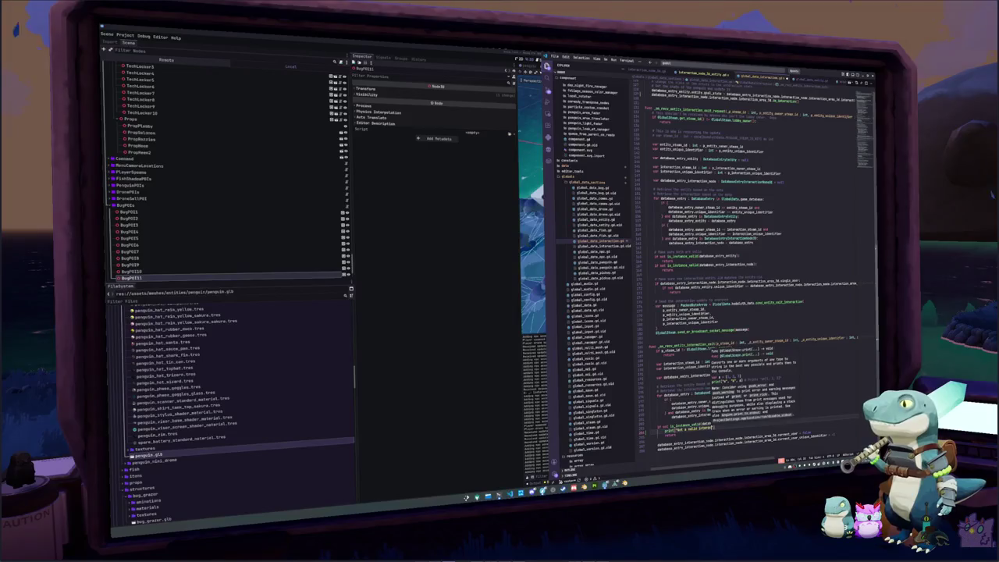
type("ion")
key("Escape")
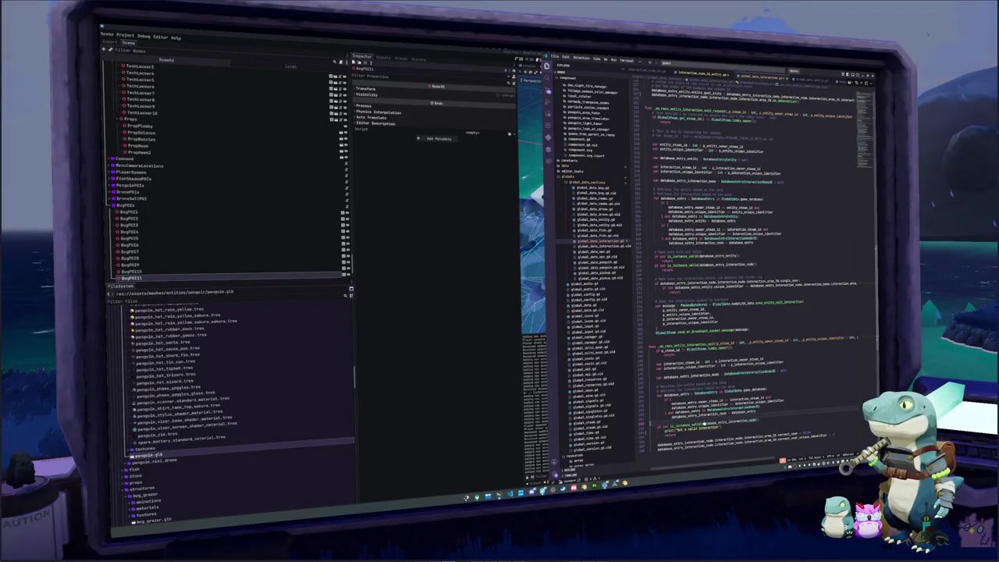
Switch back to the Godot editor showing the island level scene and its POI nodes
key("alt+Tab")
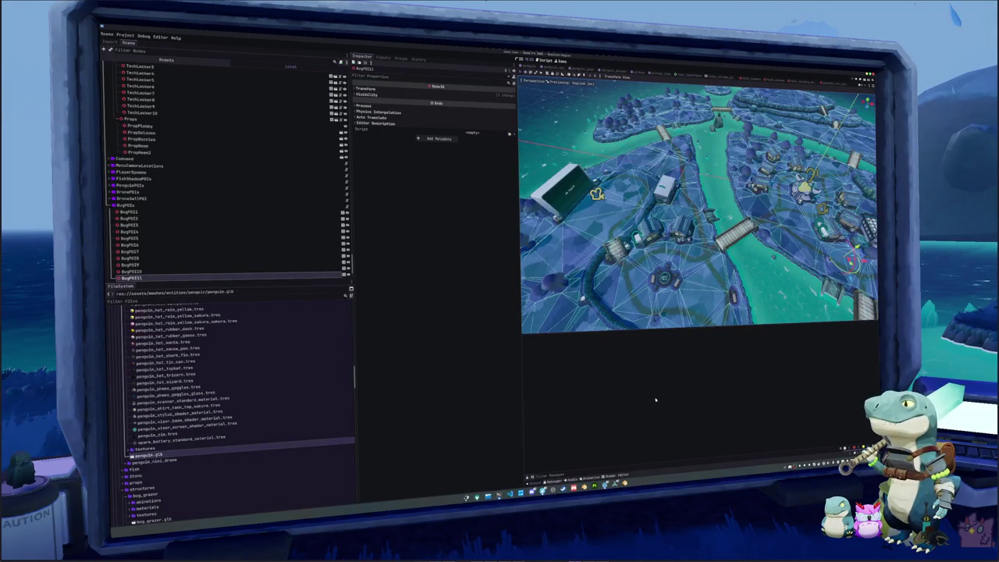
mouse_move(593, 489)
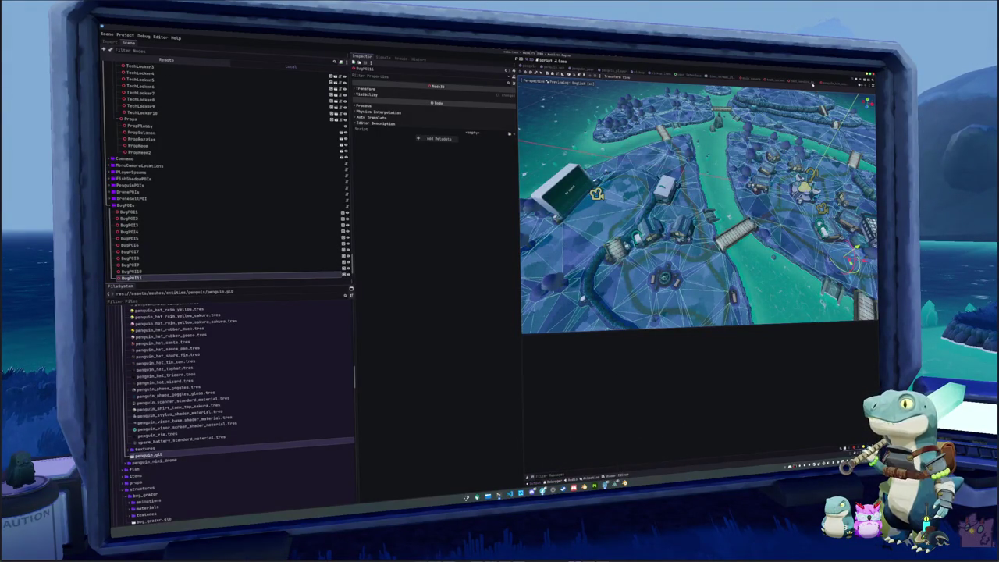
scroll(226, 172, "down", 1)
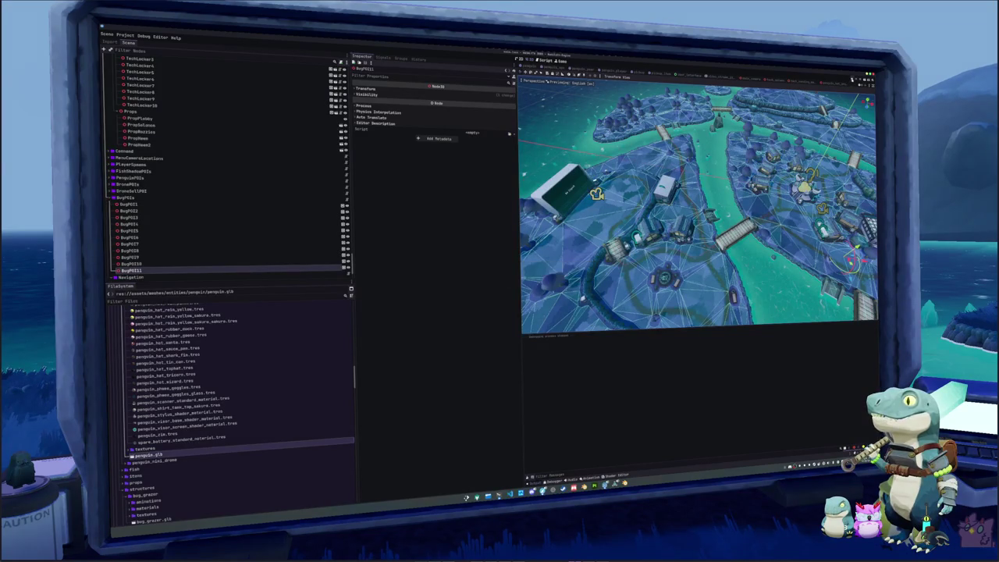
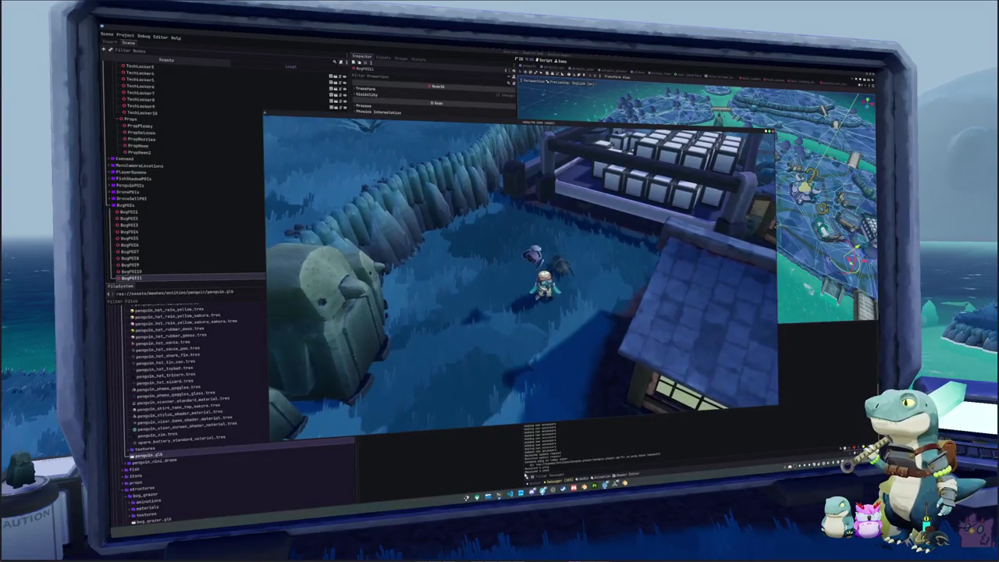
Add a return under the invalid-interaction print line, then open global_data_interaction.gd
left_click(510, 494)
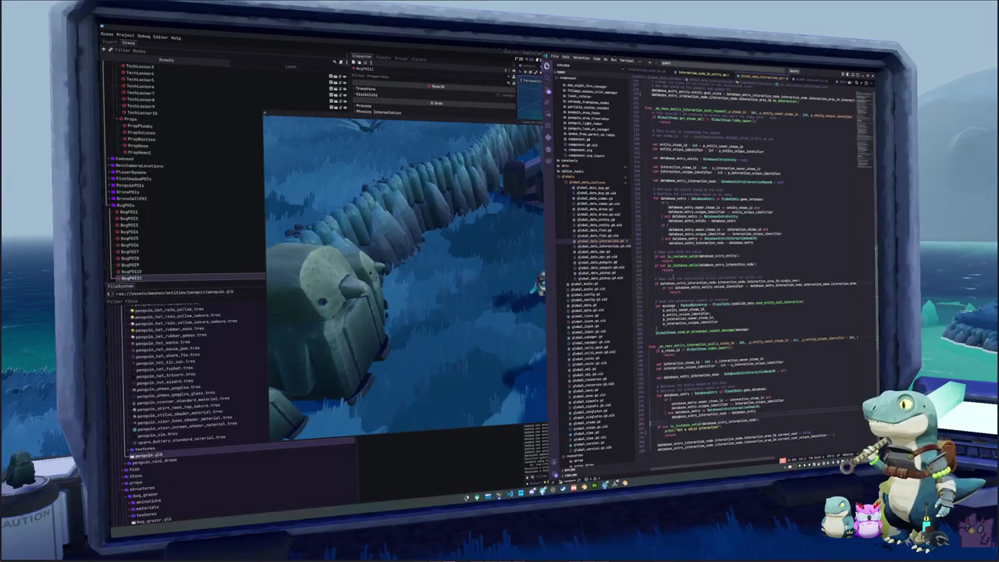
type("return")
key("ctrl+p")
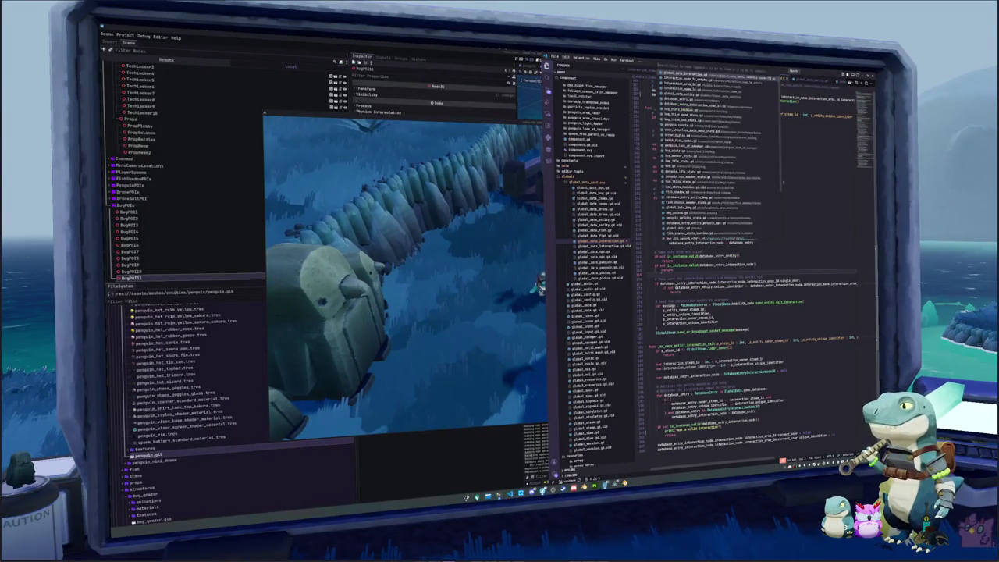
type("cur_interac")
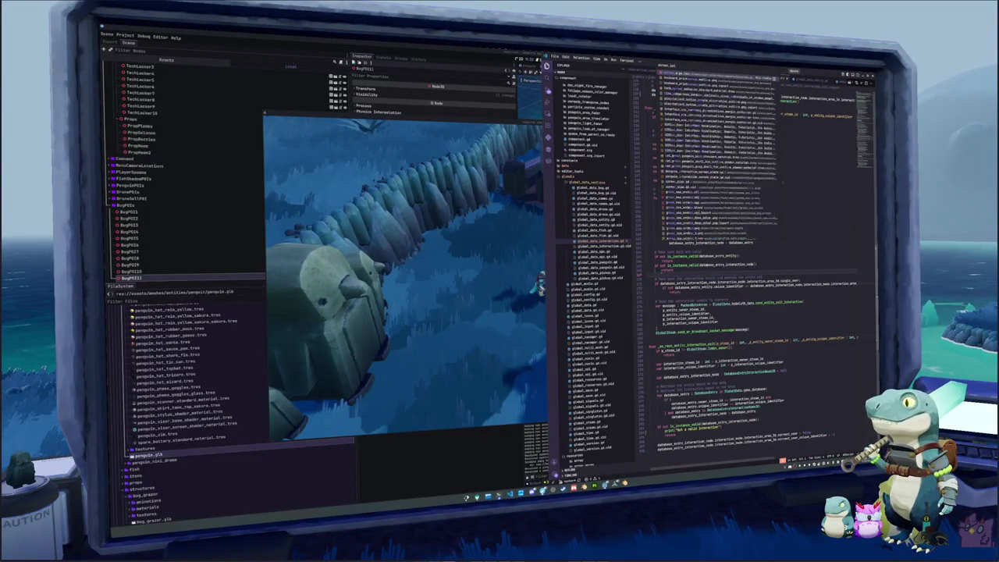
type("t")
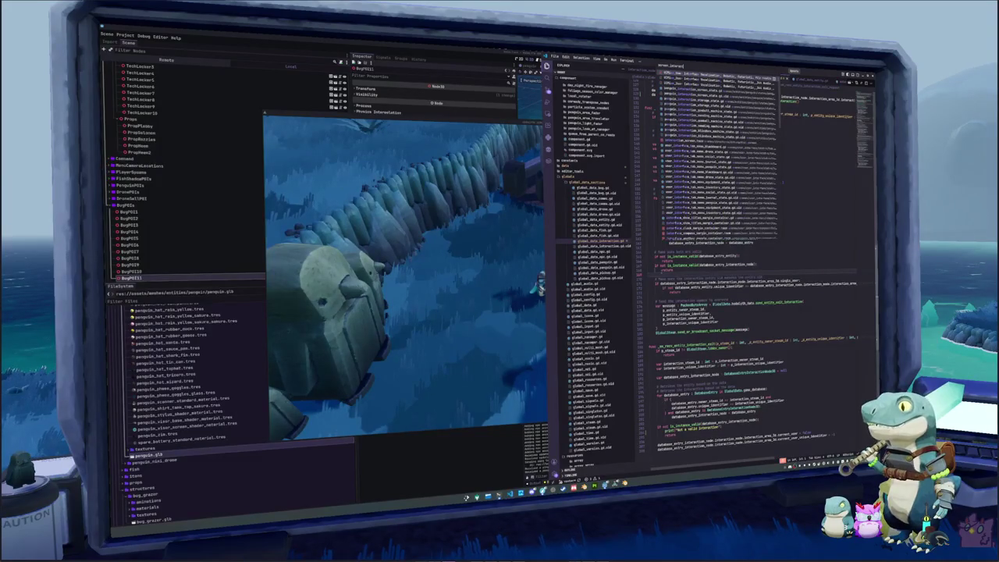
type("i")
left_click(609, 288)
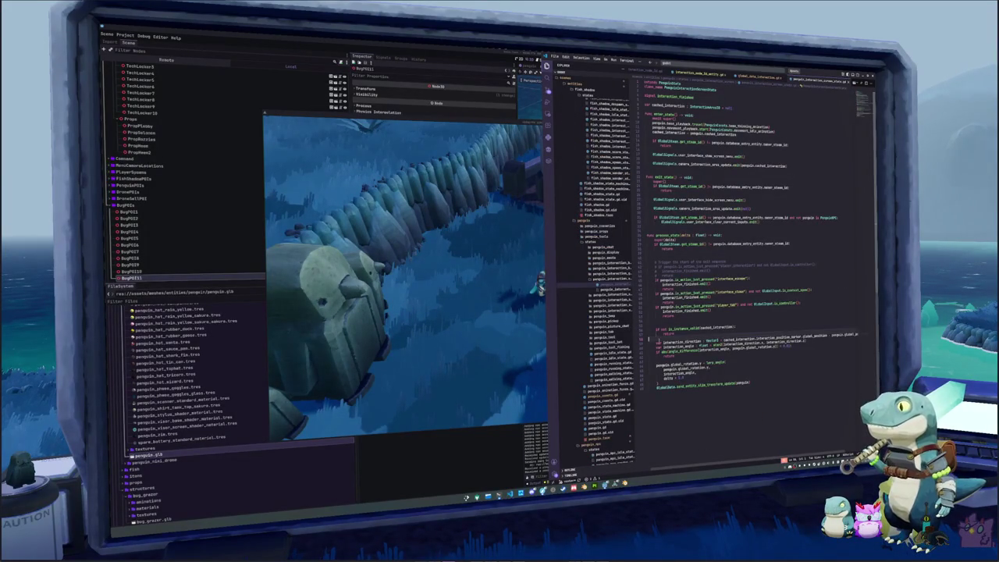
left_click(659, 321)
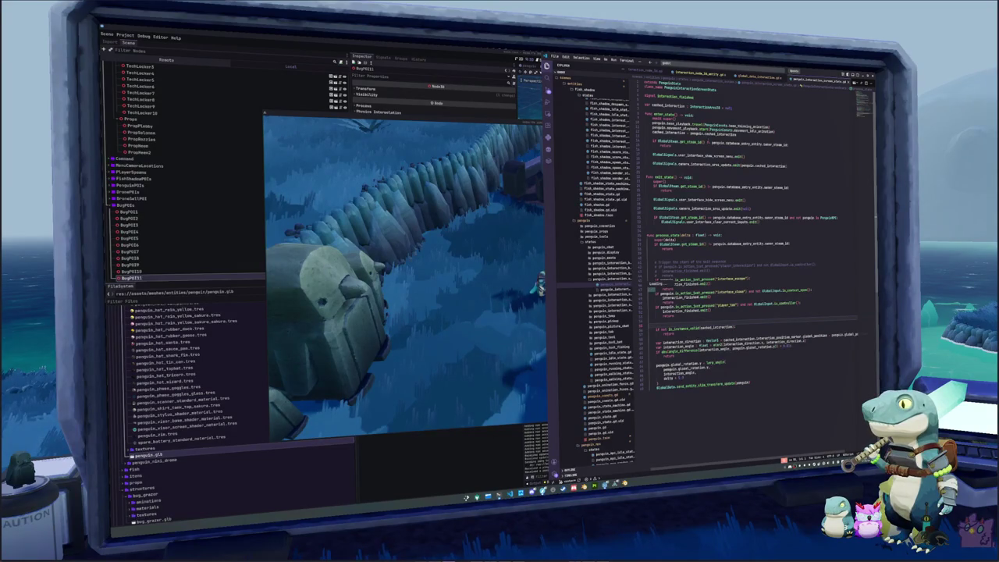
left_click(661, 285, "ctrl")
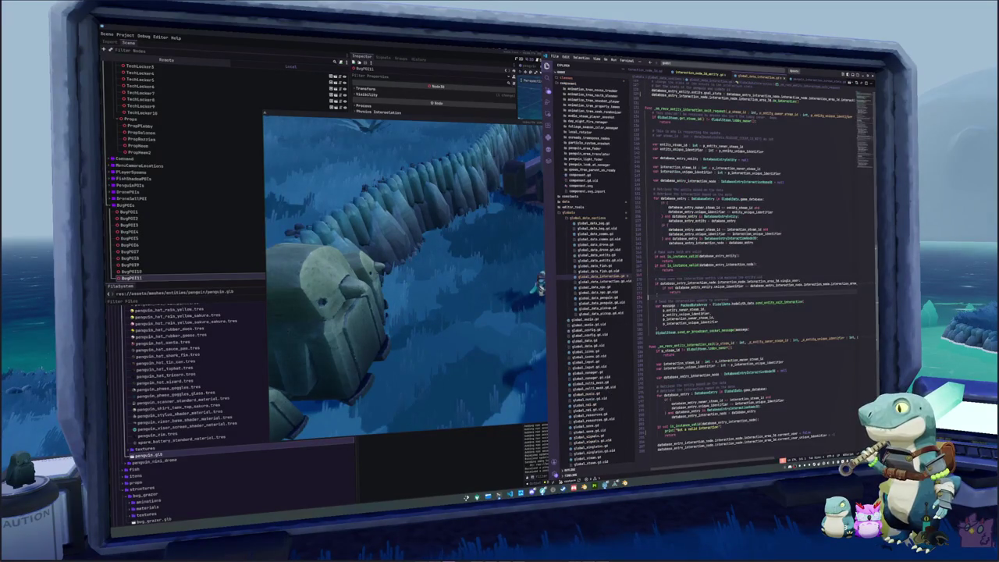
Insert a blank line after the is_instance_valid checks in the request handler, discarding a half-written comment
scroll(749, 273, "up", 4)
scroll(749, 273, "up", 5)
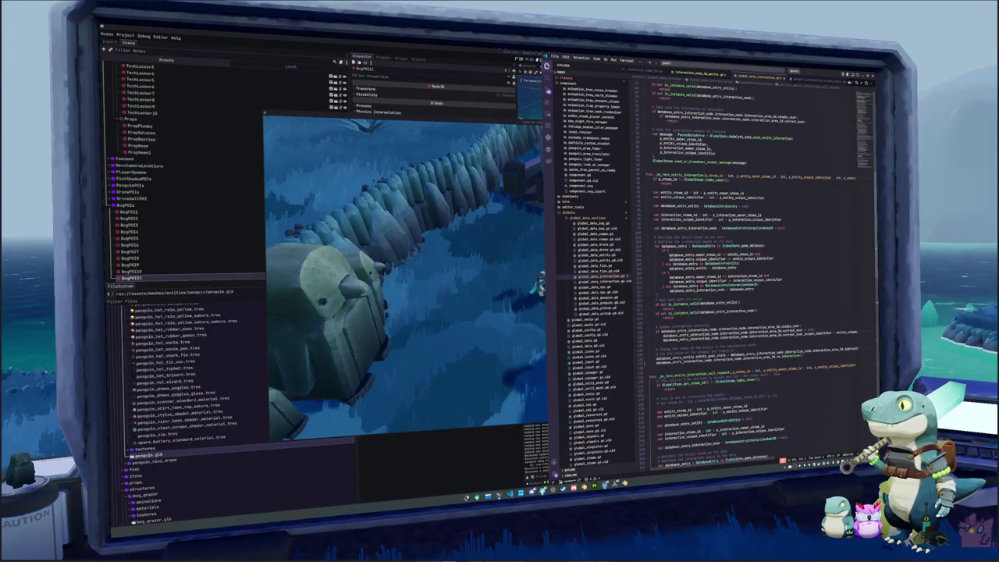
left_click(703, 293)
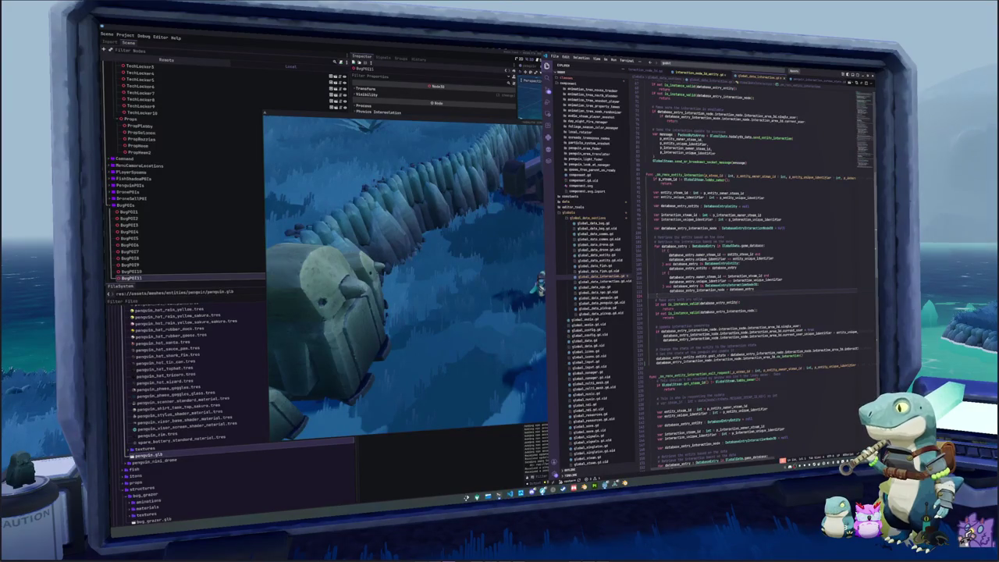
key("Return")
key("Return")
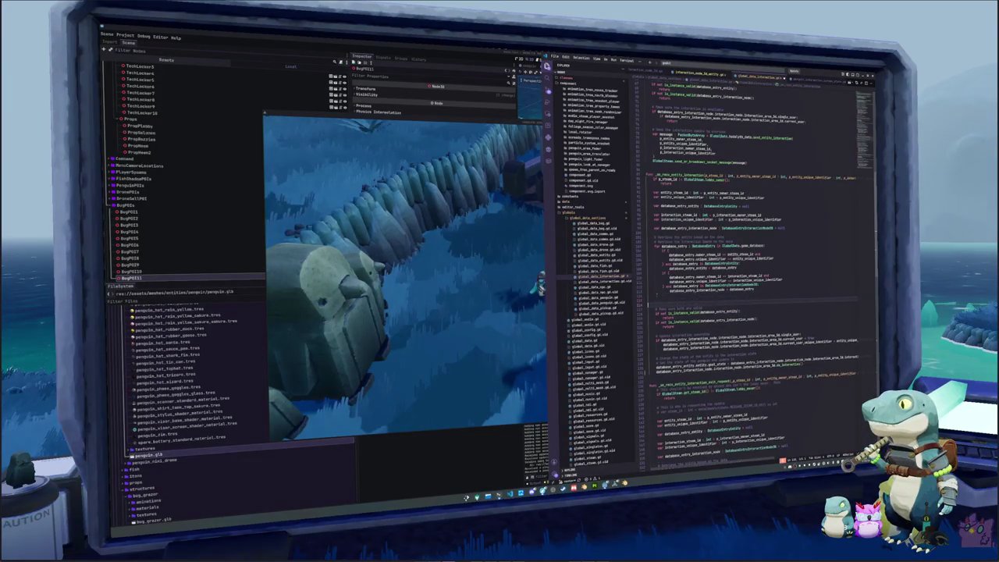
type("# Check to see if it was successfully able to")
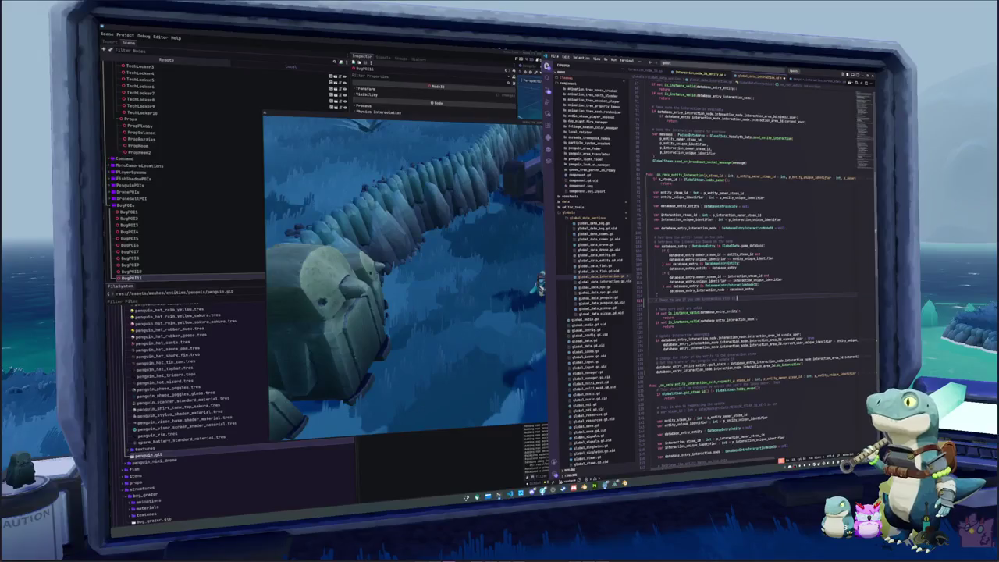
key("ctrl+z")
key("ctrl+z")
key("ctrl+z")
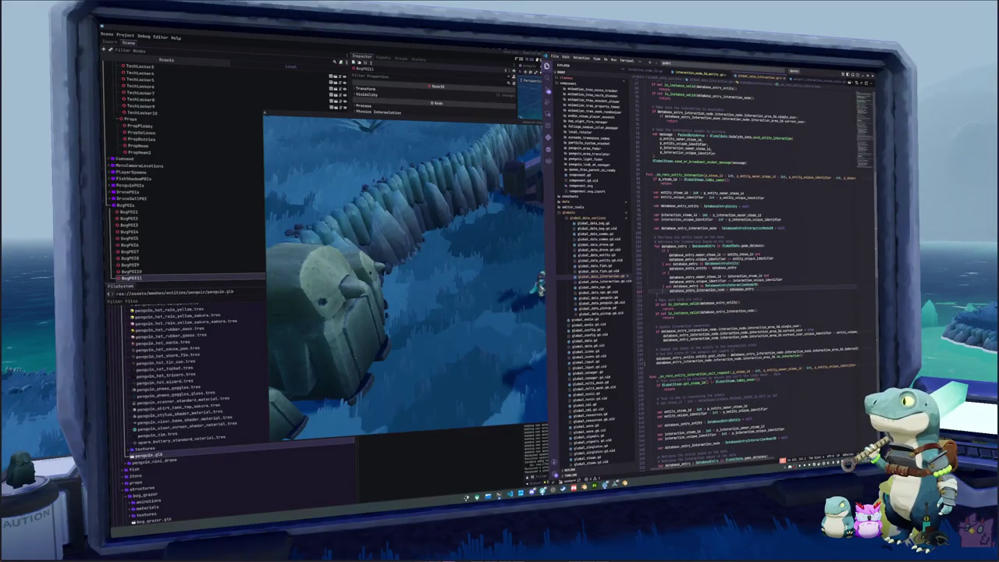
key("Up")
key("Up")
key("Up")
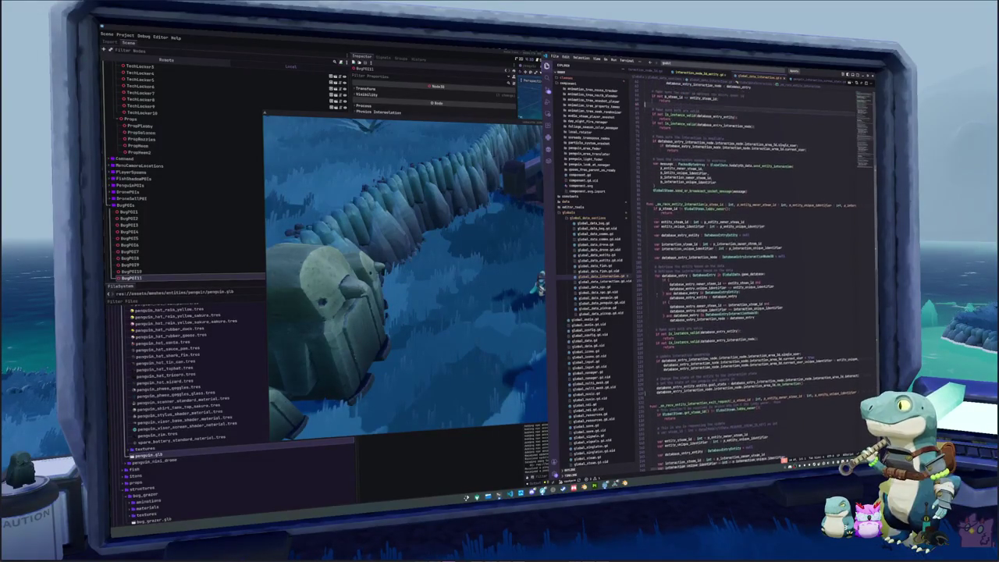
key("Up")
key("Up")
key("Up")
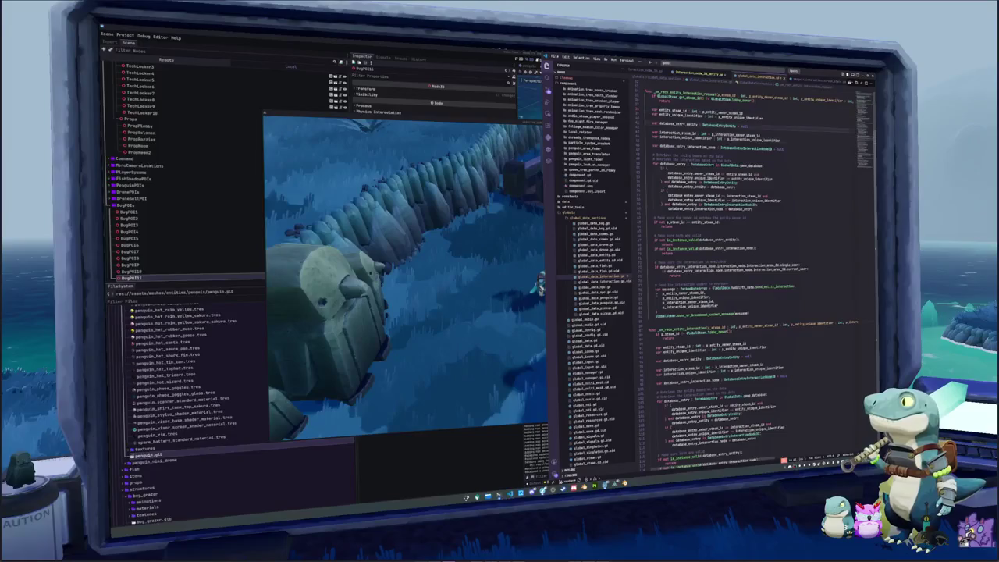
key("Down")
key("Down")
key("Down")
key("Return")
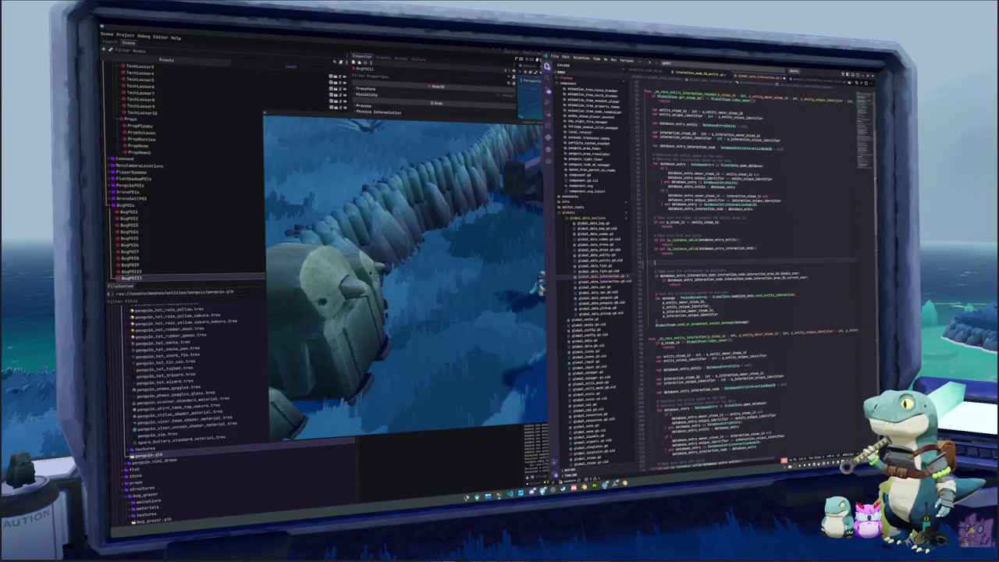
Add 'if not database_entry.interaction_node.interaction_area.is_on_interact:' followed by return
type("if database")
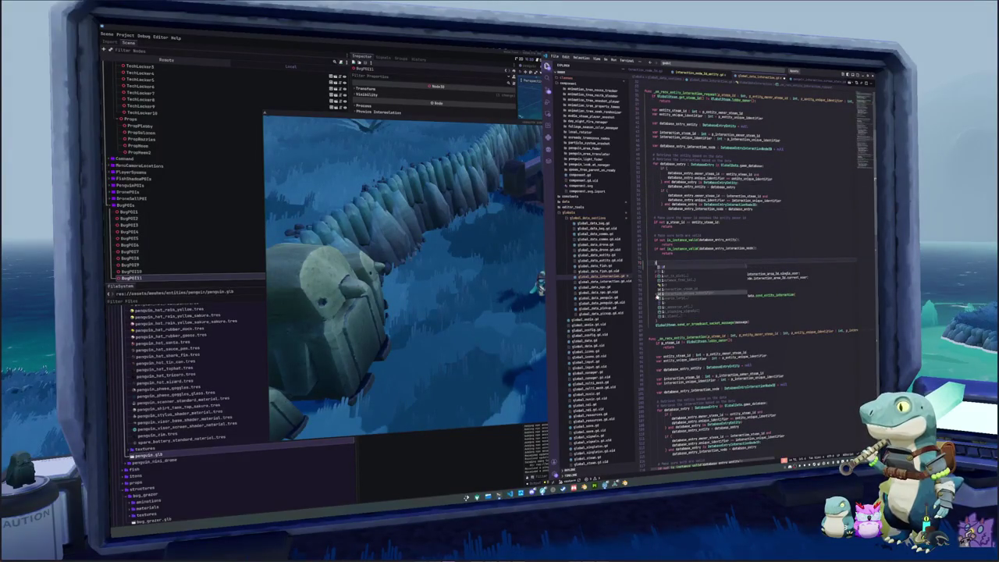
type("_e")
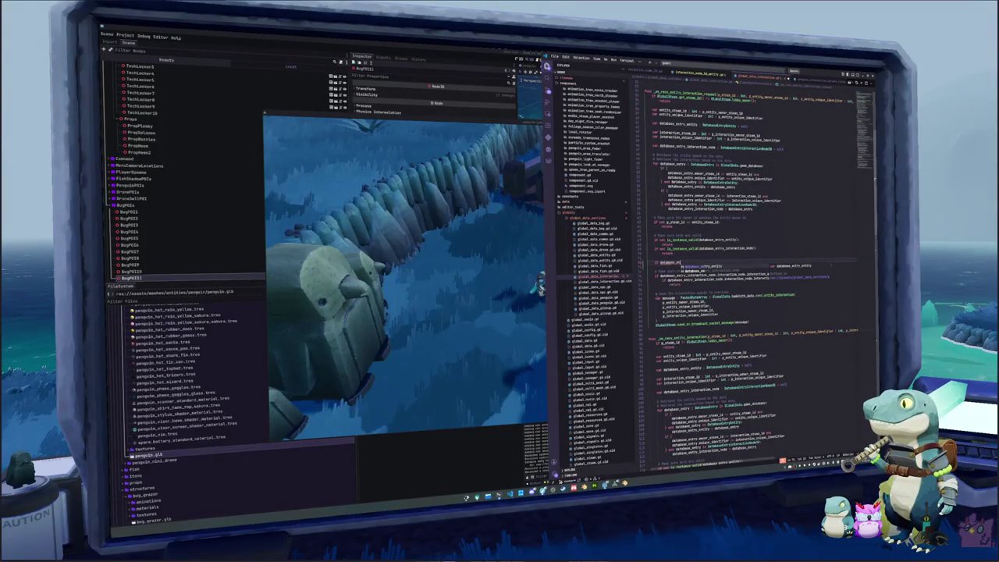
type("ntry.")
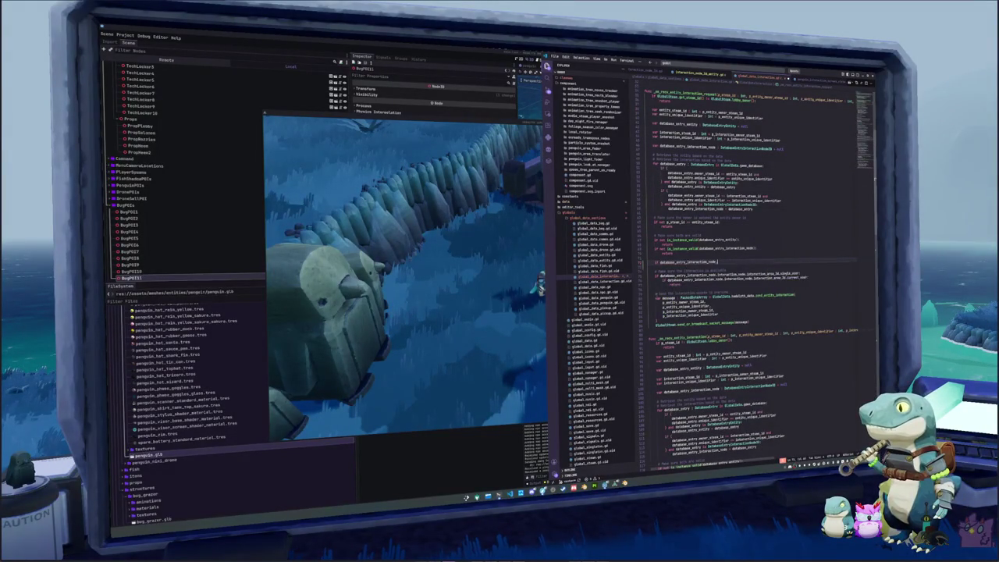
type("interaction_node.interaction_area.is_")
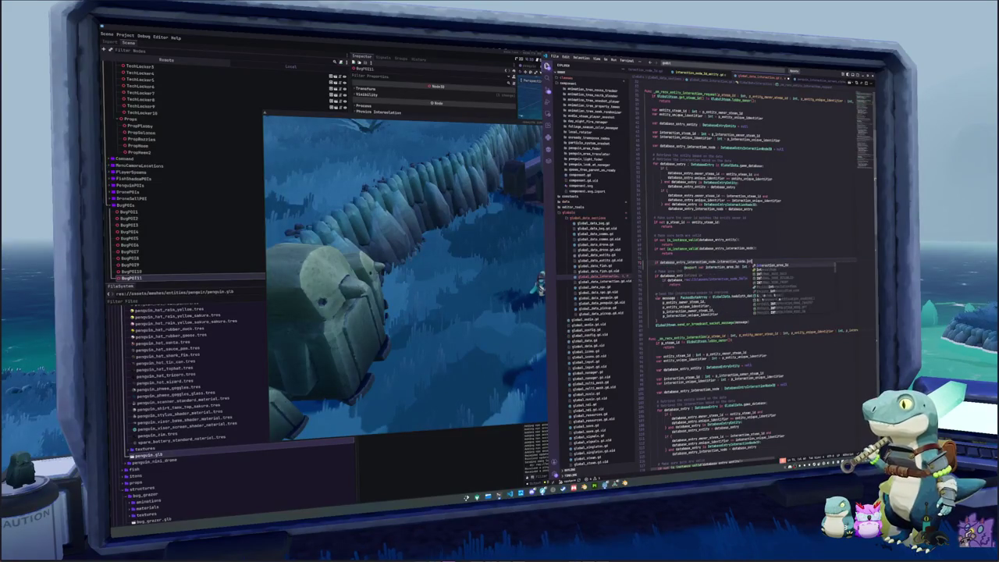
type("on_interact")
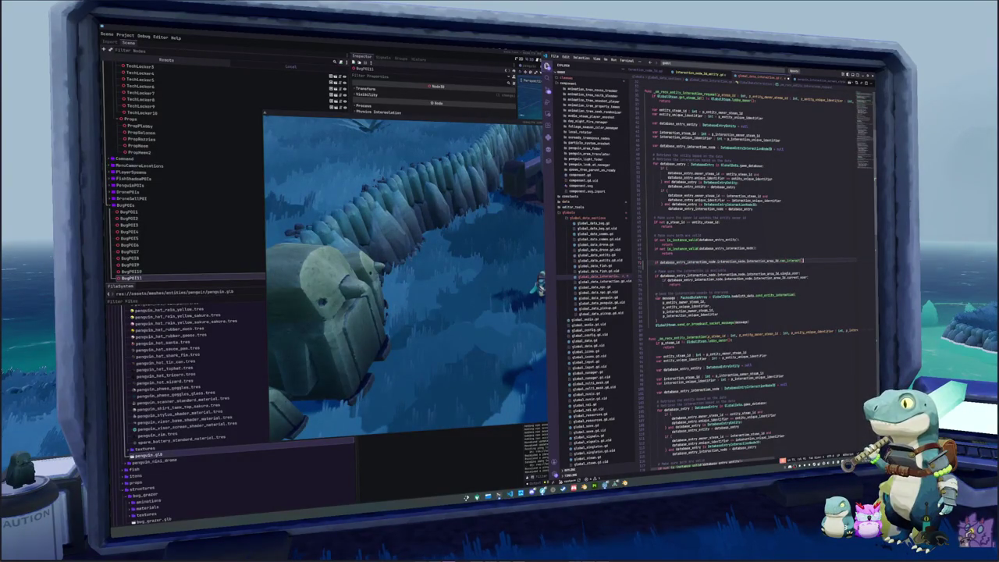
left_click(666, 261)
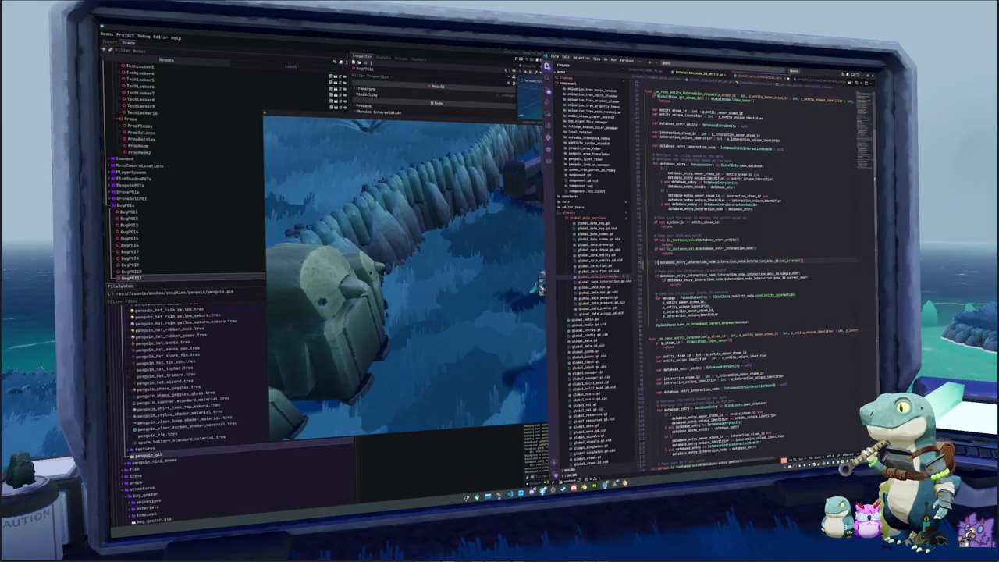
type("if not")
key("End")
type(":")
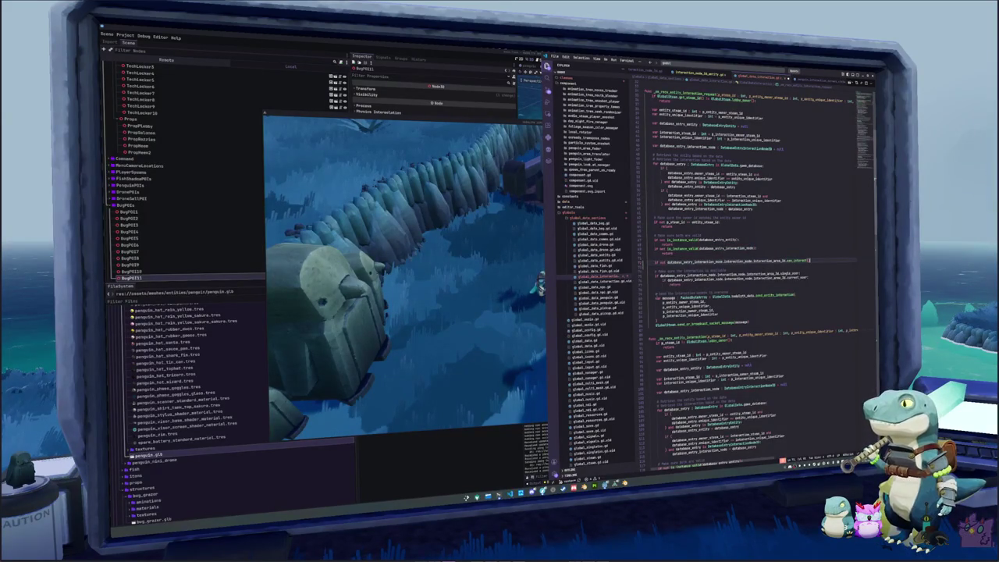
key("Return")
type("return")
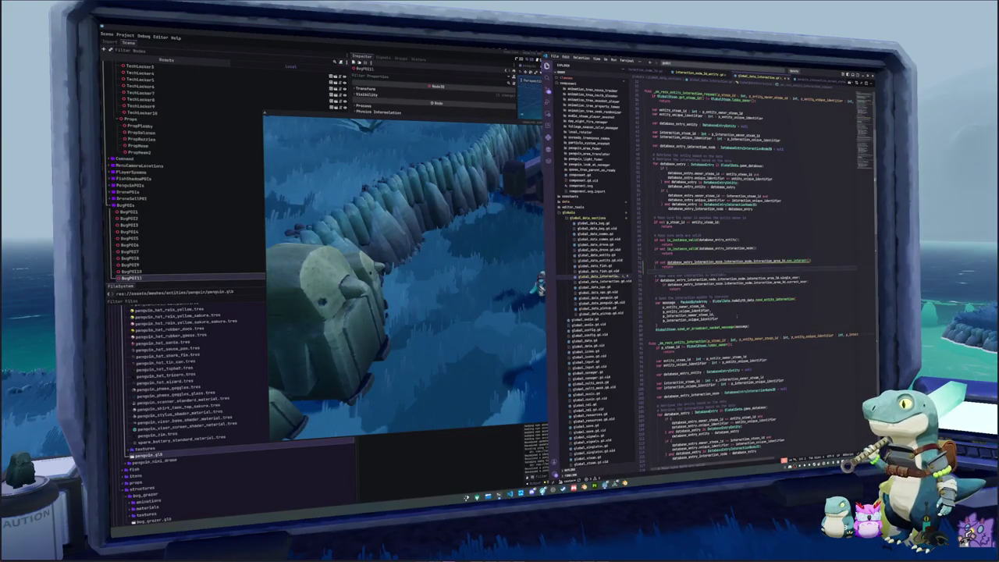
mouse_move(749, 261)
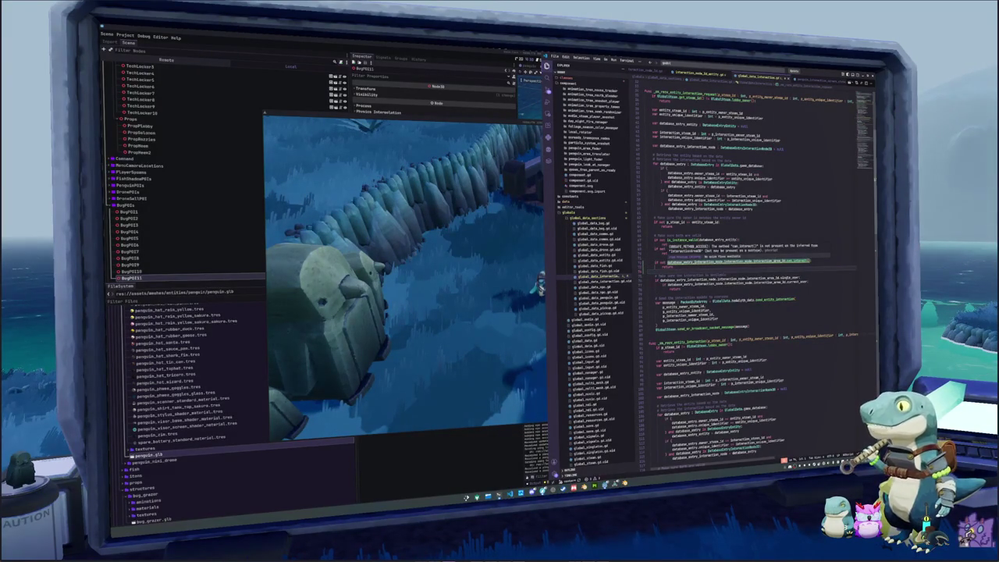
In interaction_area_3d.gd, add func can_interact() -> bool that returns true
left_click(771, 261, "ctrl")
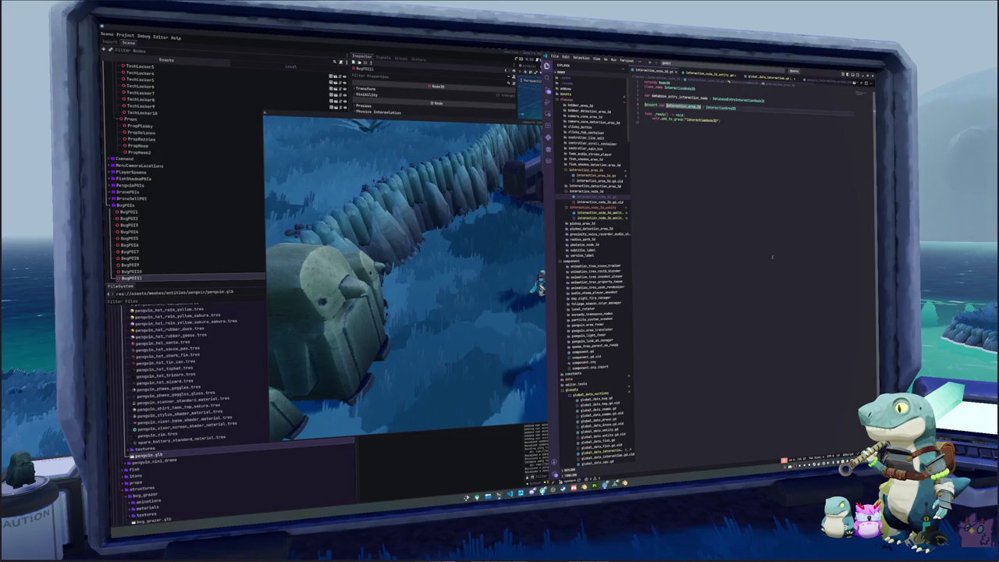
left_click(705, 152)
left_click(724, 108, "ctrl")
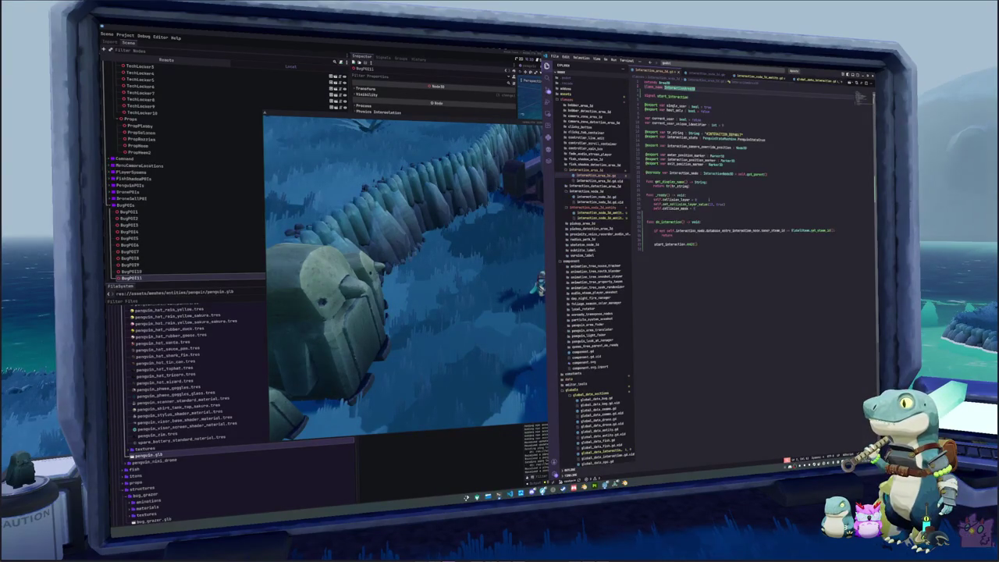
left_click(663, 213)
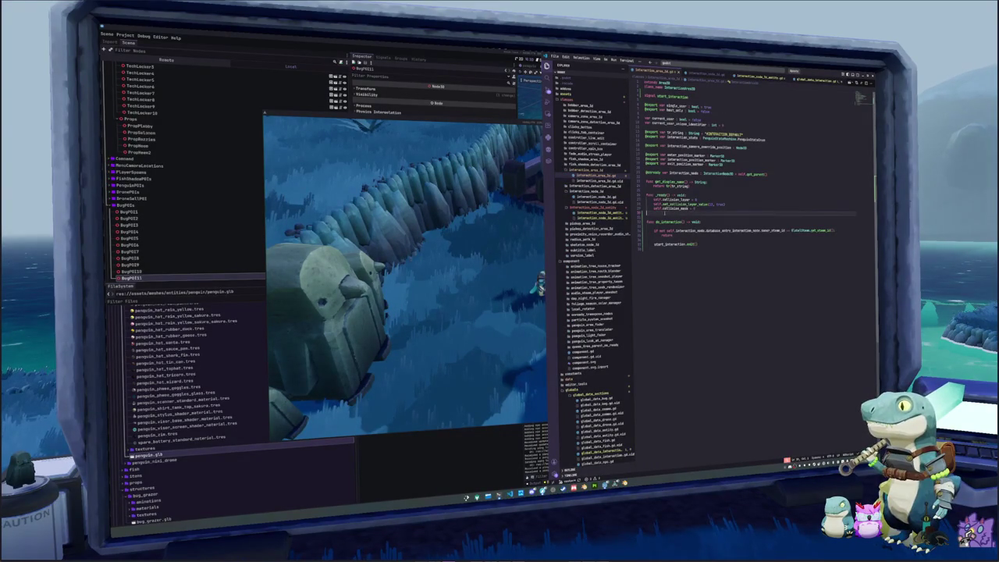
key("Return")
type("func")
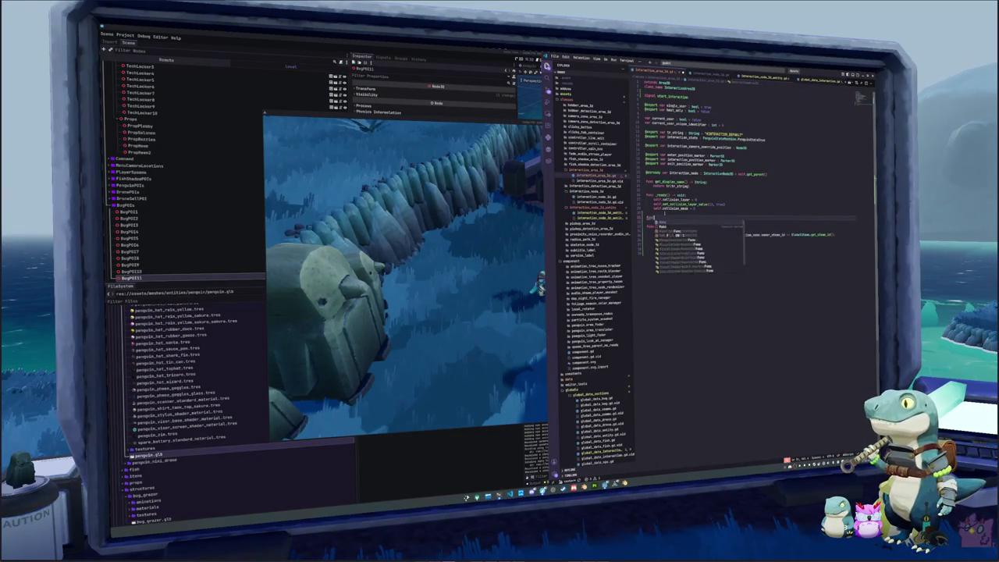
type(" _get_confact")
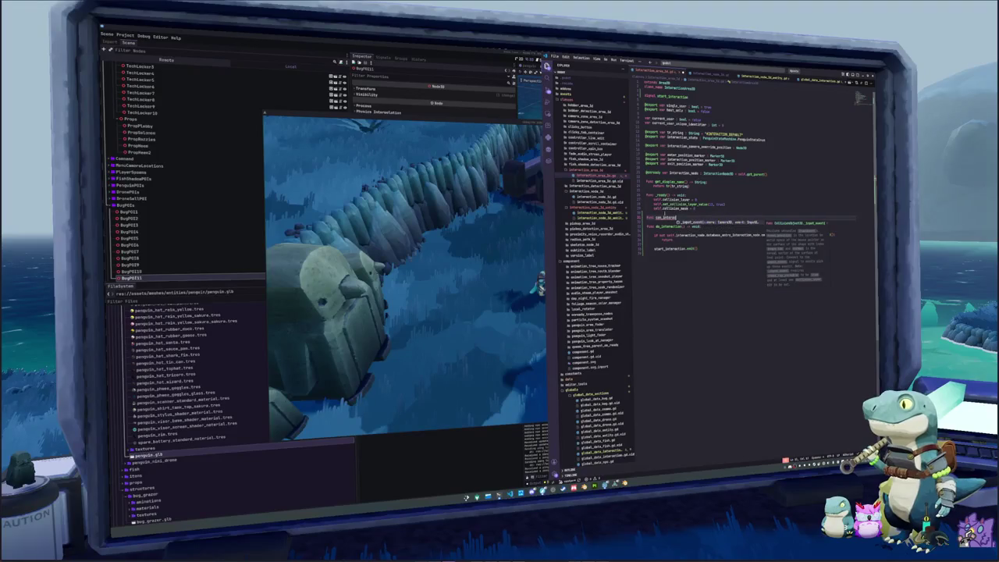
type("() -> void:")
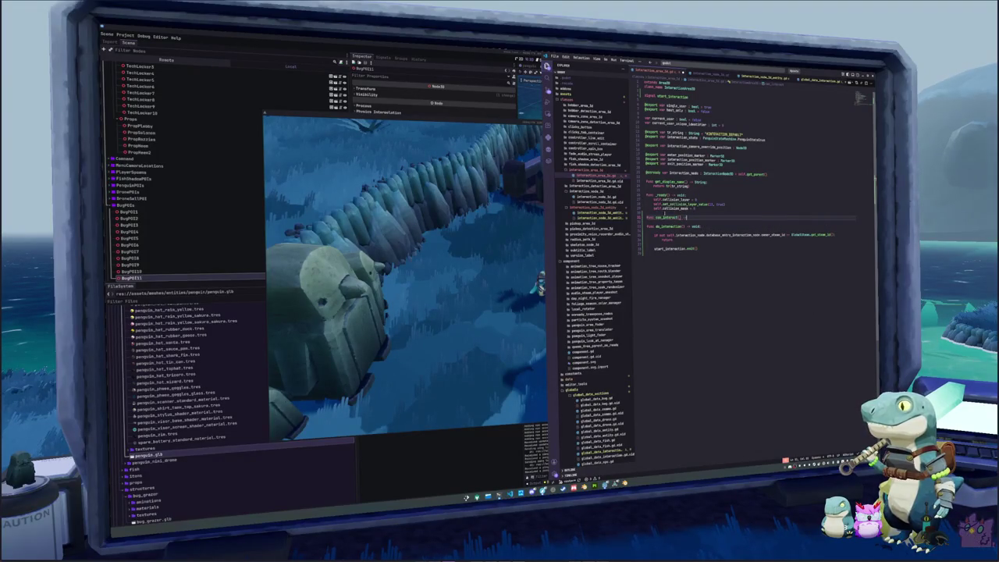
key("Return")
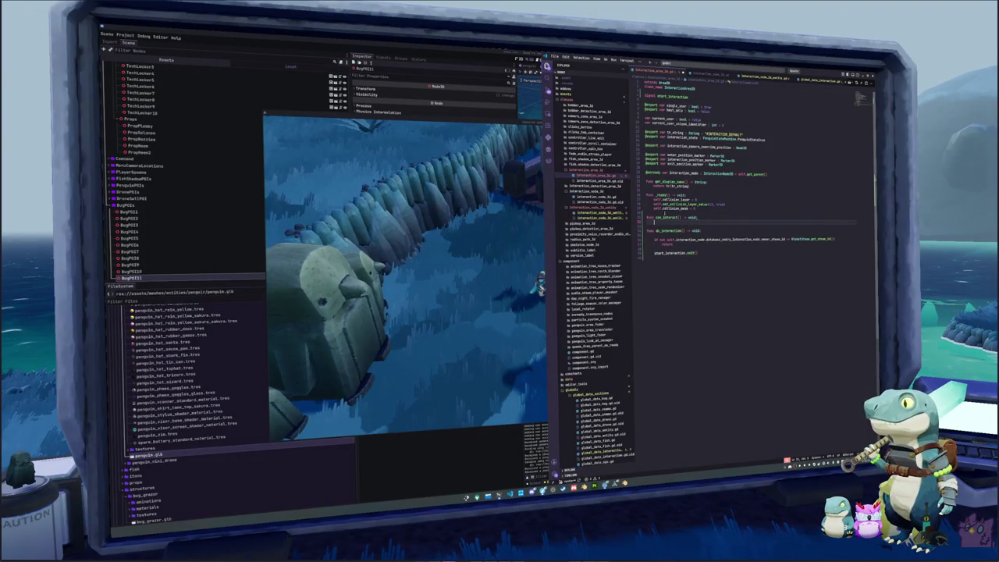
key("Return")
type("return true")
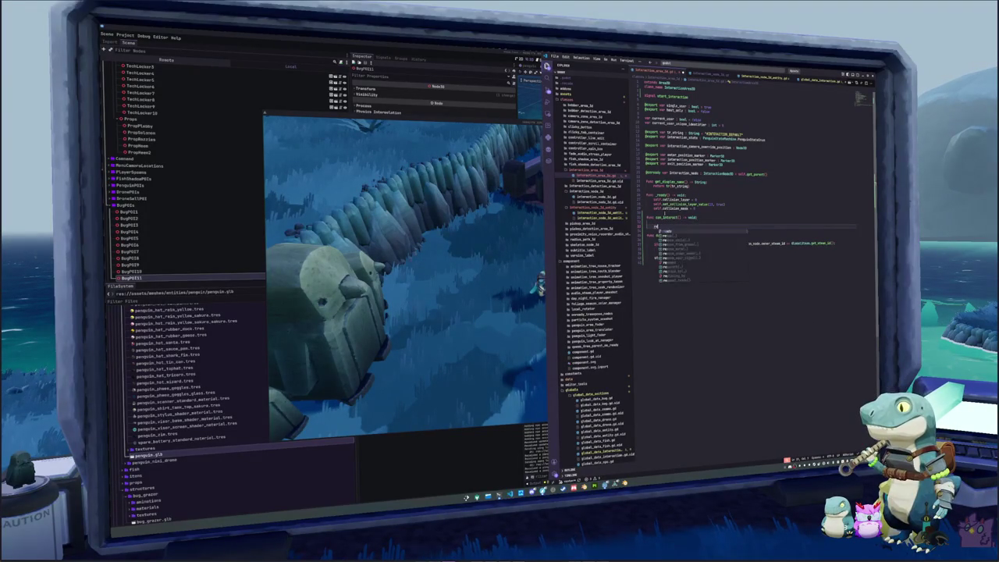
key("BackSpace")
key("BackSpace")
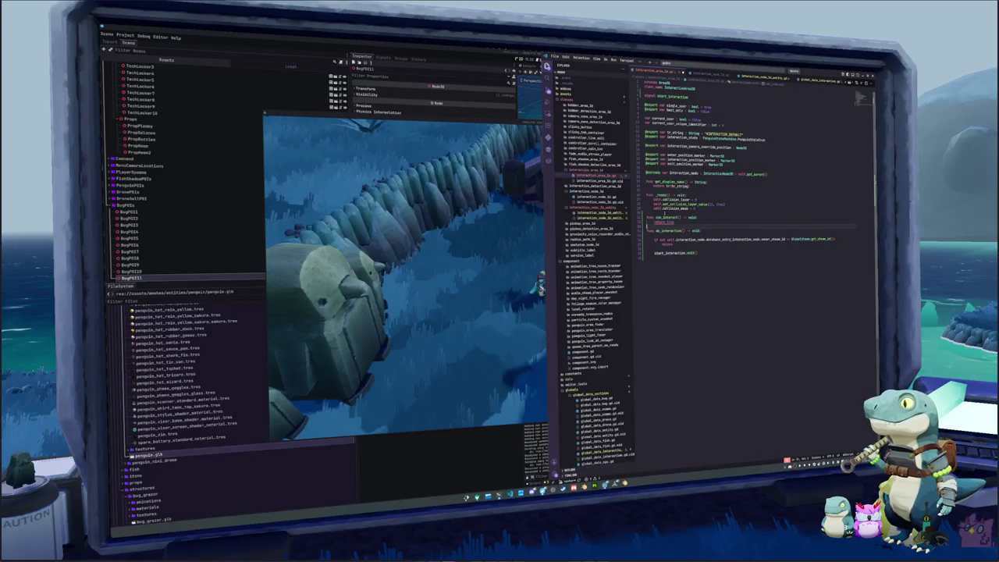
type("bool")
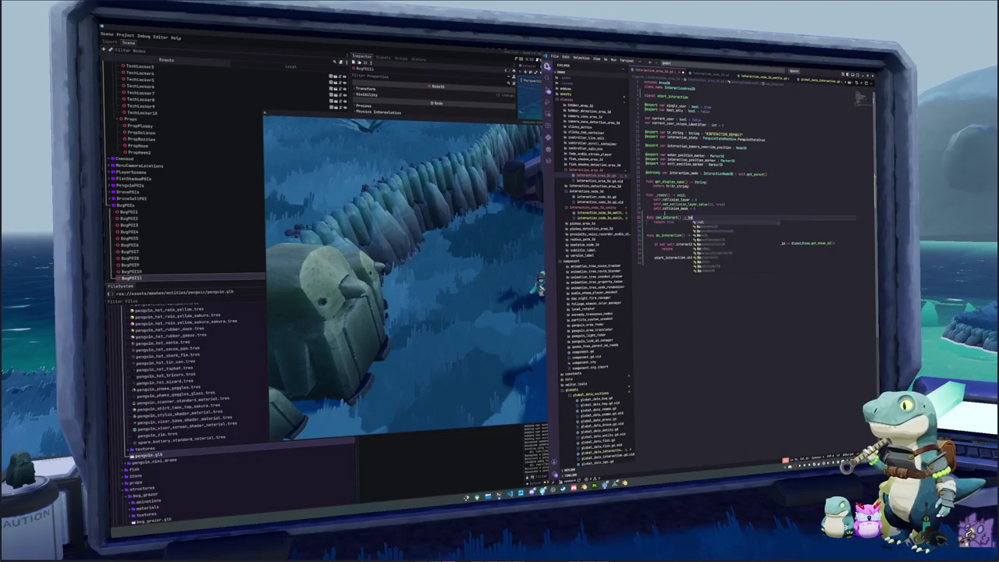
key("Return")
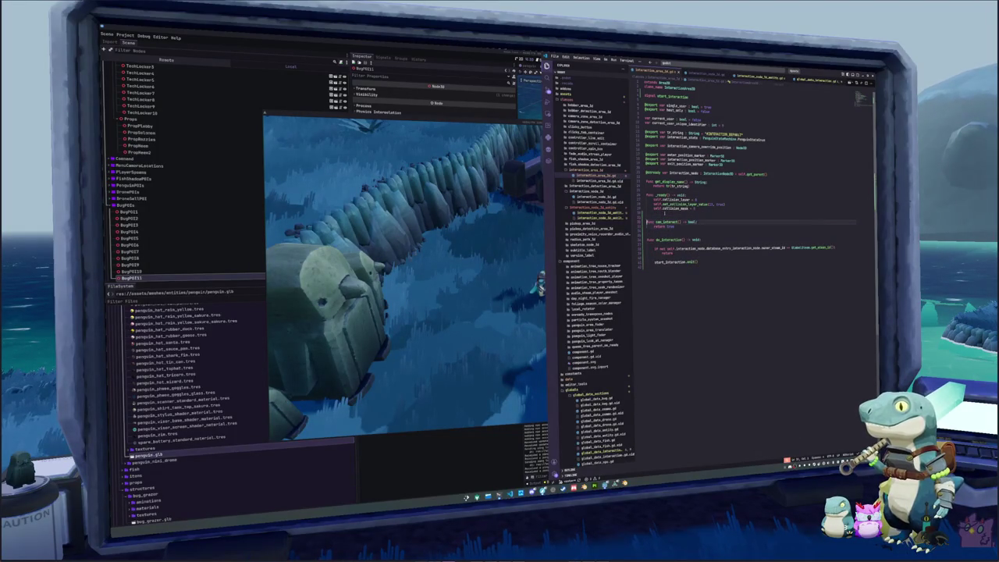
left_click(648, 231)
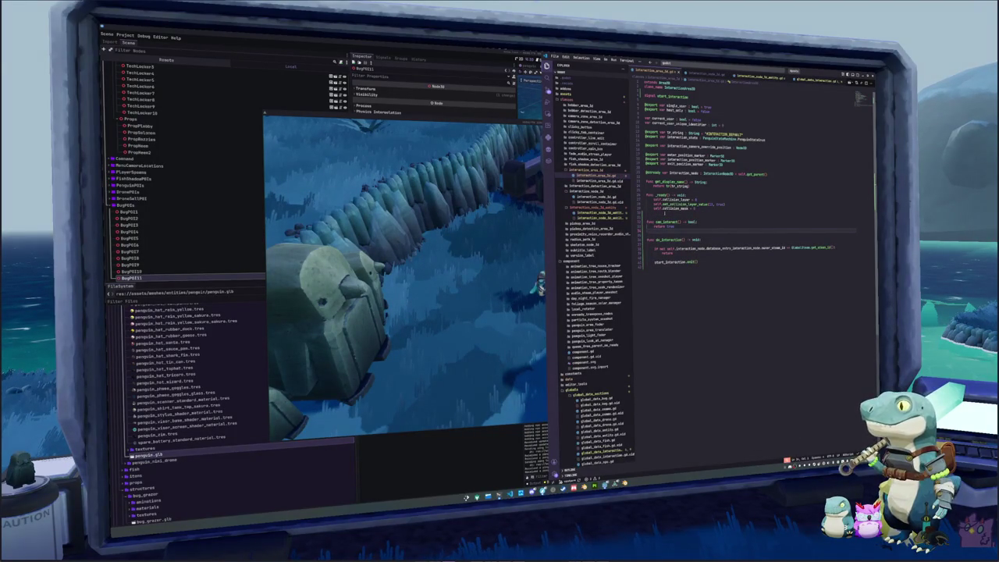
Compare interaction_node_3d_entity.gd and interaction_node_3d.gd against the new can_interact function
left_click(593, 210)
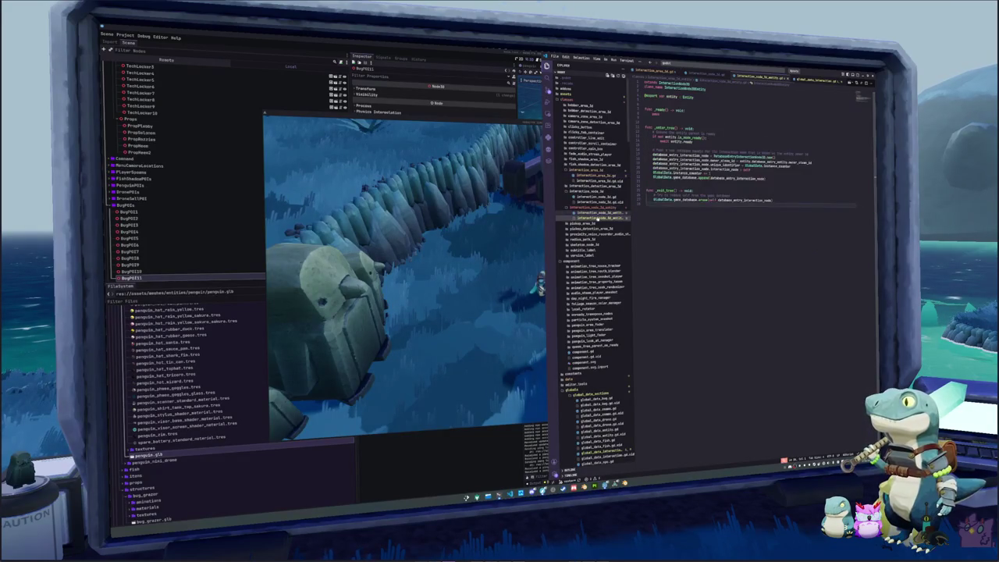
left_click(705, 73)
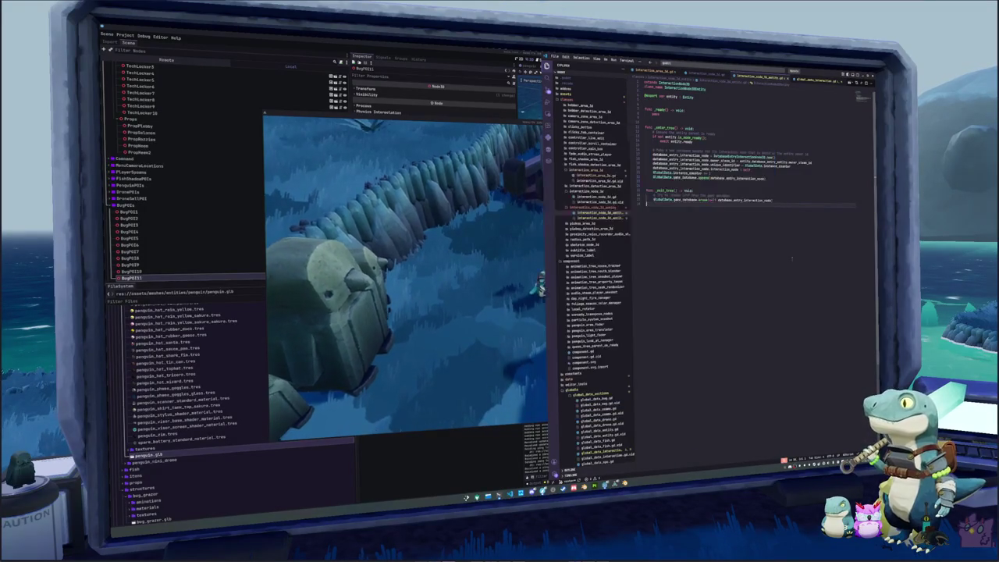
left_click(655, 72)
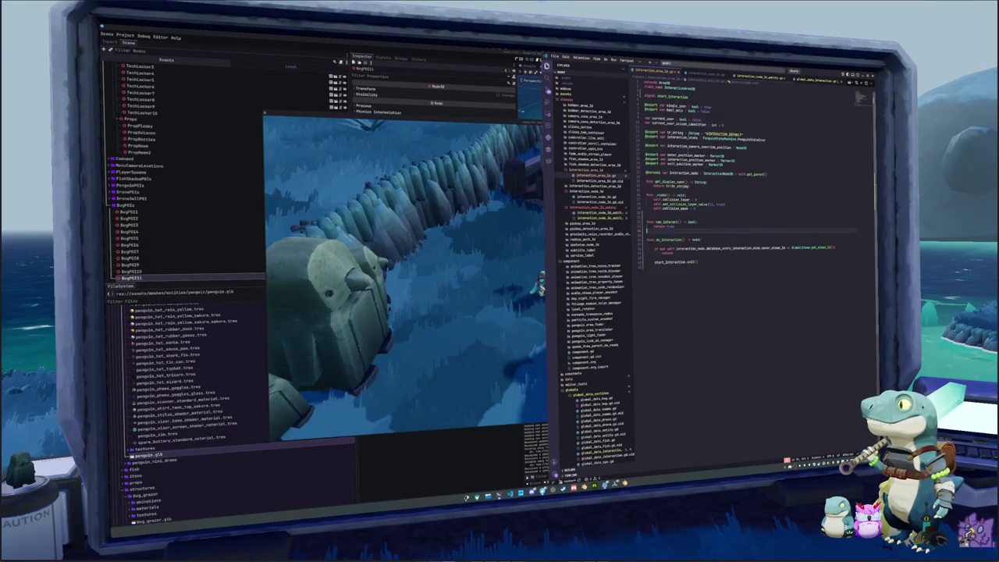
left_click(674, 268)
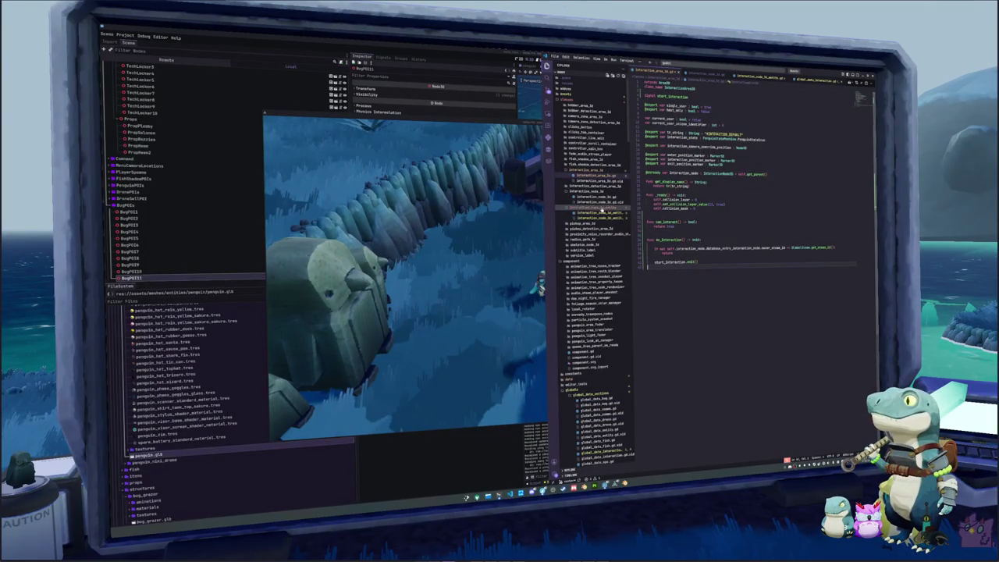
left_click(598, 215)
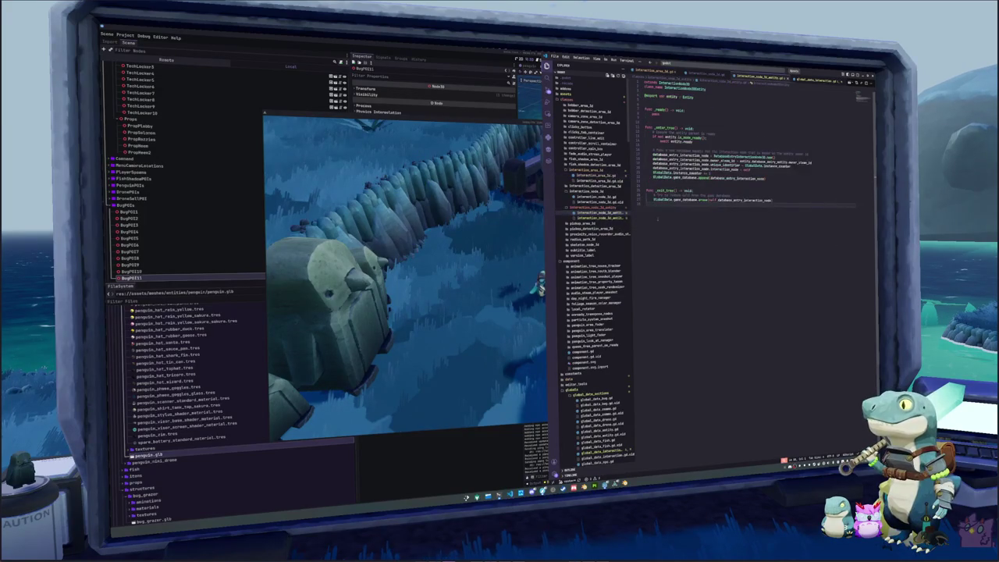
left_click(598, 196)
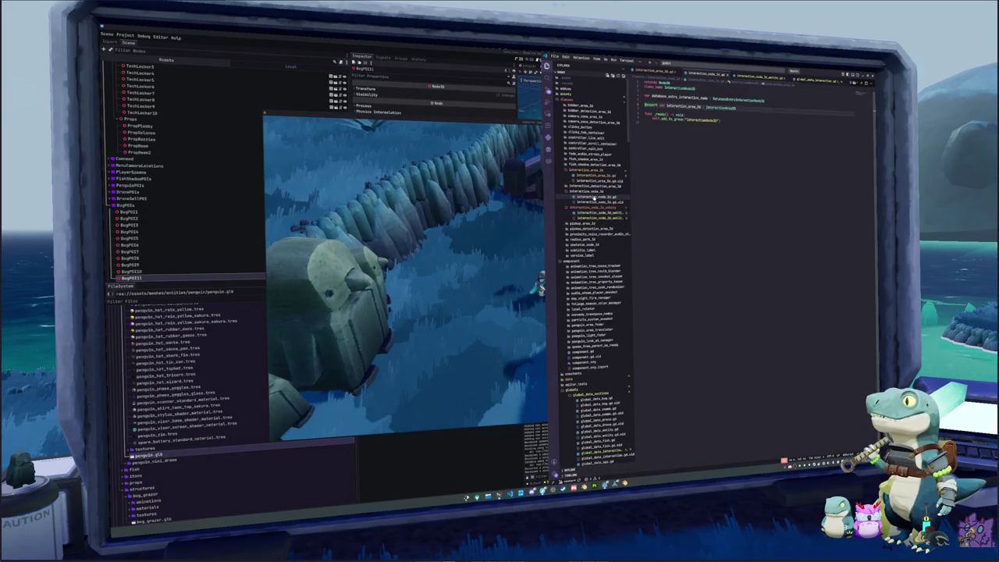
left_click(601, 176)
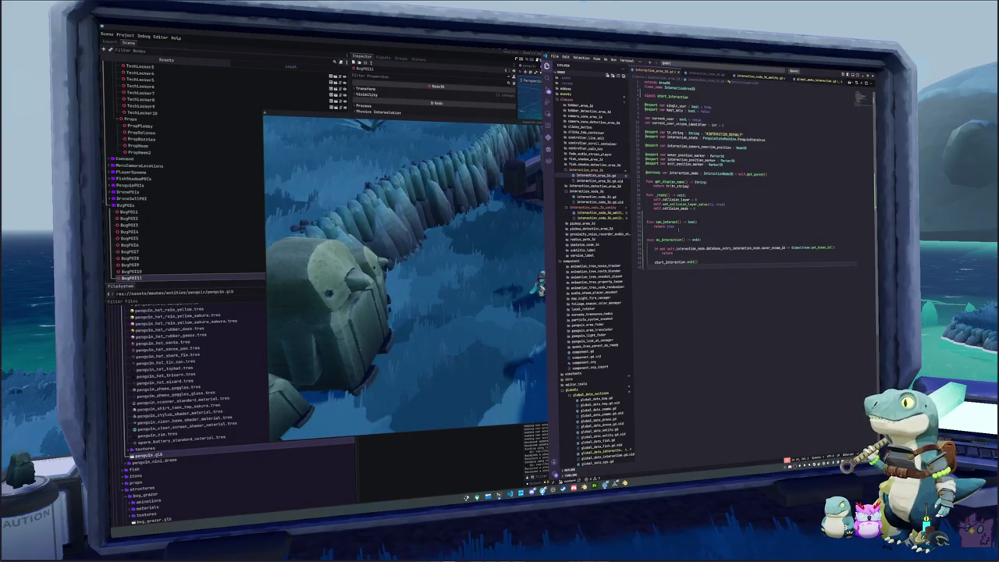
left_click_drag(676, 227, 647, 219)
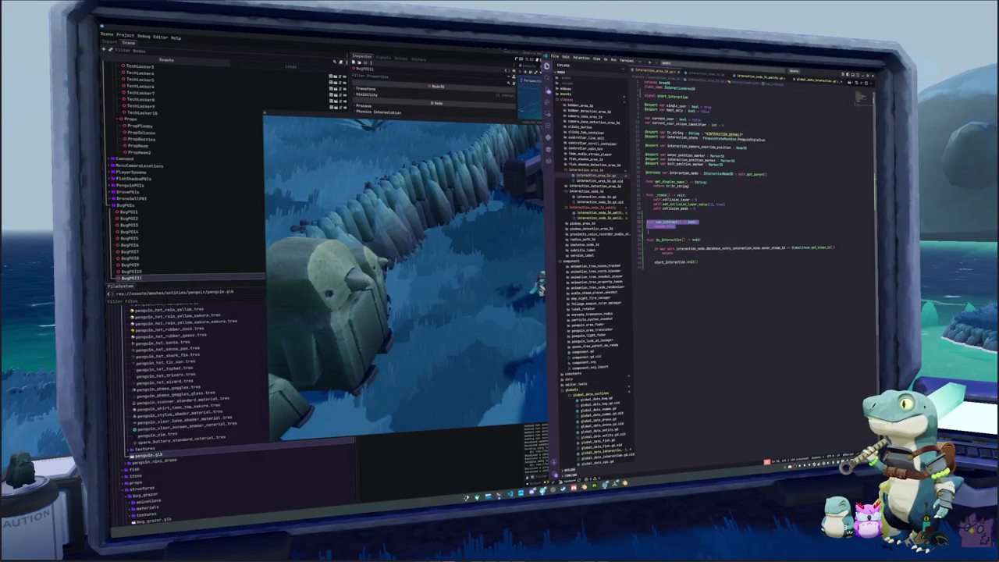
left_click(648, 231)
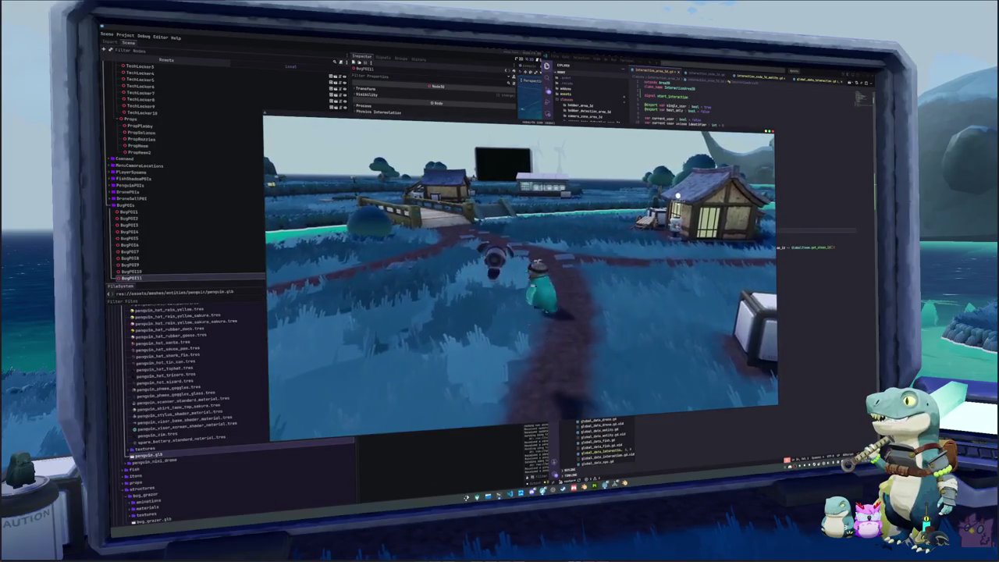
Stop the running game and collapse the penguin skins folder in the FileSystem dock
key("F8")
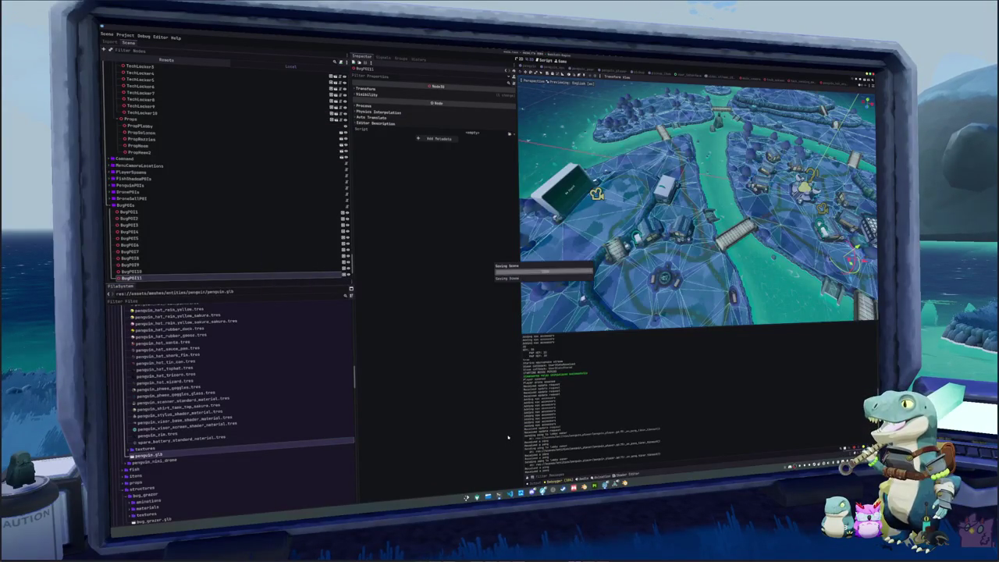
scroll(163, 445, "down", 5)
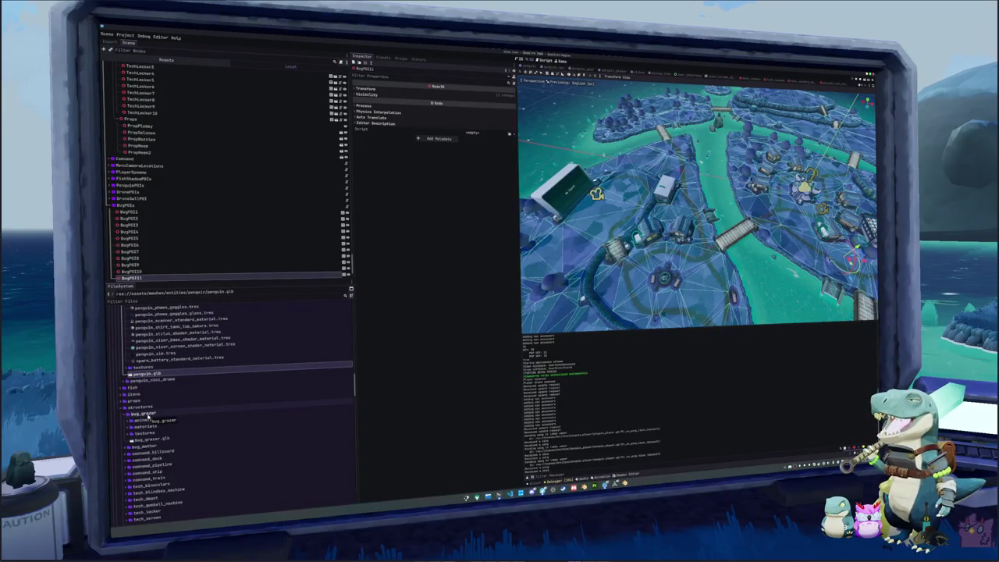
left_click(145, 414)
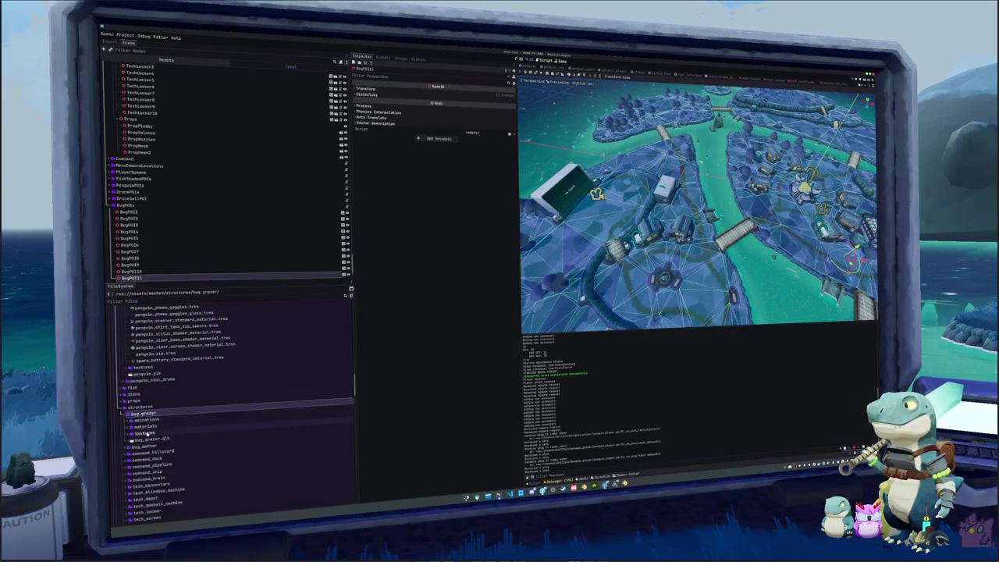
scroll(152, 415, "up", 3)
scroll(156, 417, "up", 10)
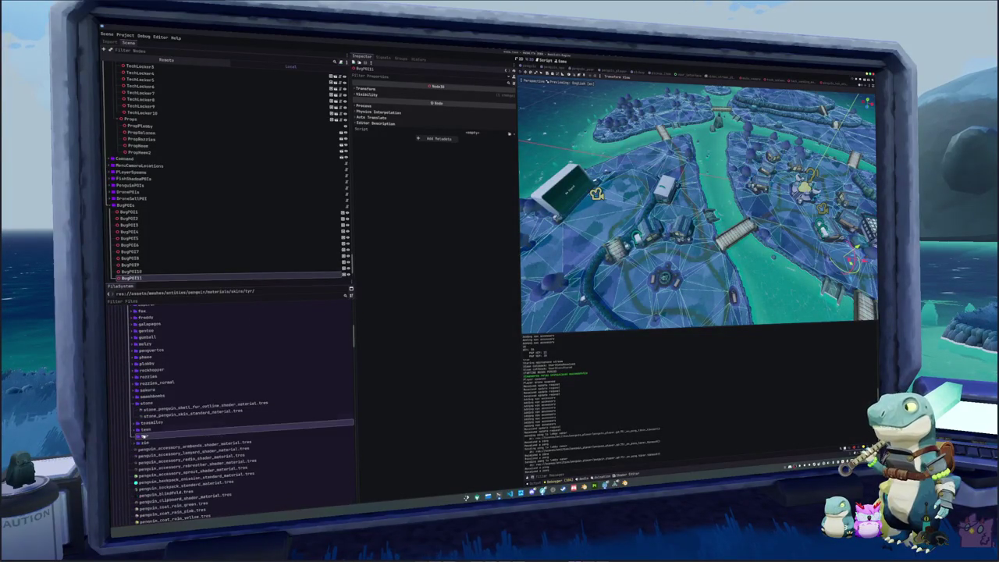
left_click(146, 402)
scroll(143, 421, "up", 10)
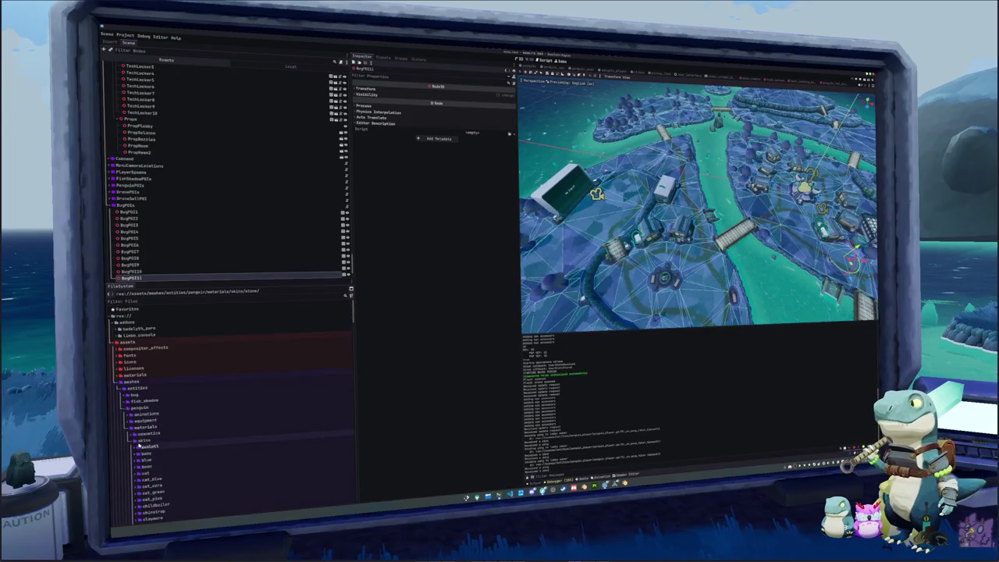
double_click(140, 440)
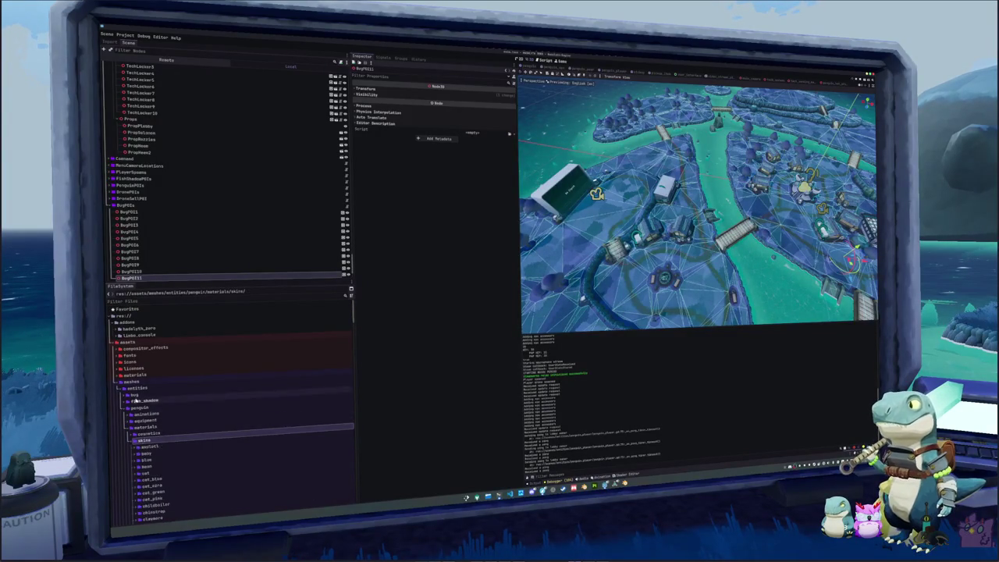
Expand scenes/entities/penguin and its states folder, collapsing the cosmetics and props folders
scroll(140, 437, "down", 10)
scroll(135, 411, "down", 10)
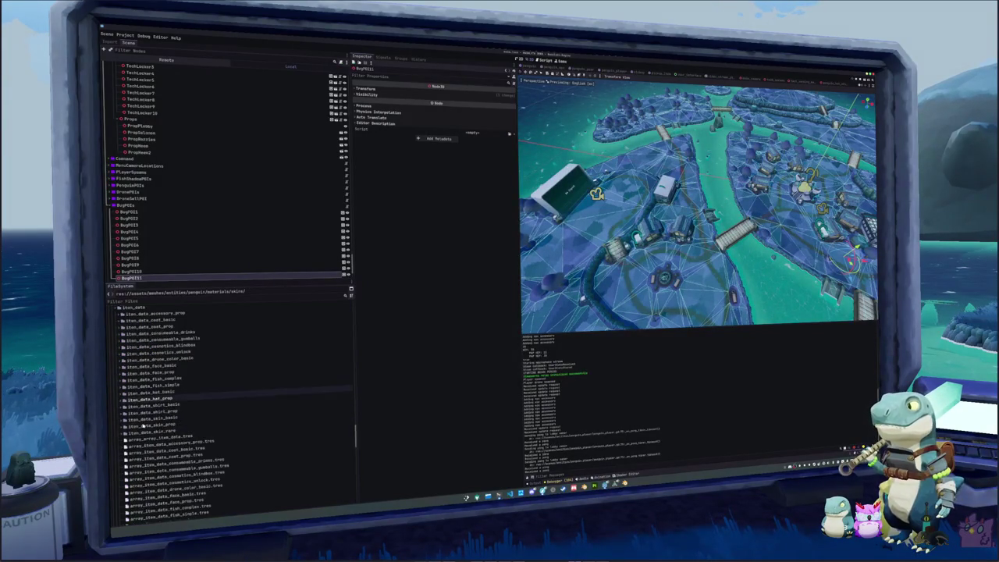
scroll(145, 427, "down", 5)
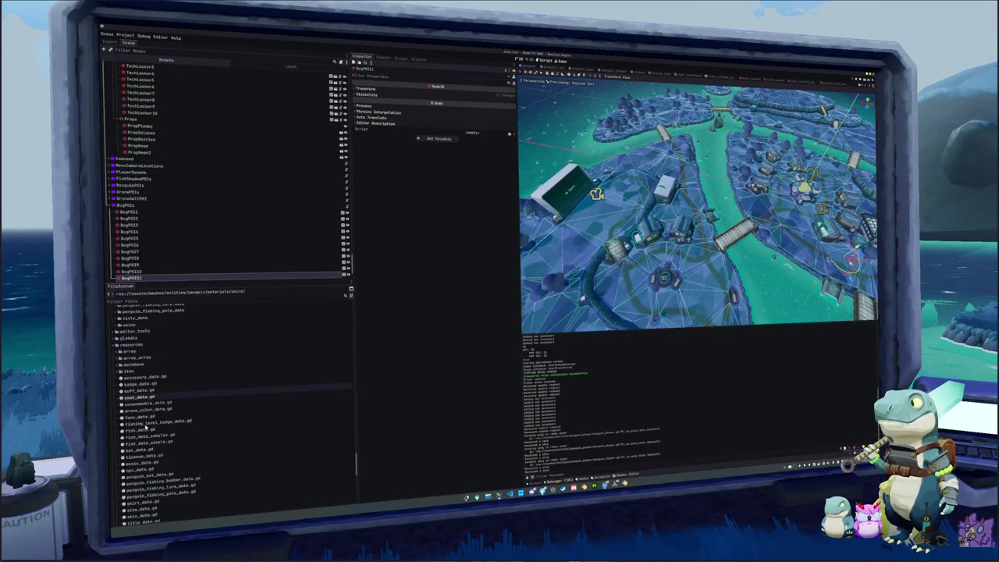
scroll(131, 370, "down", 10)
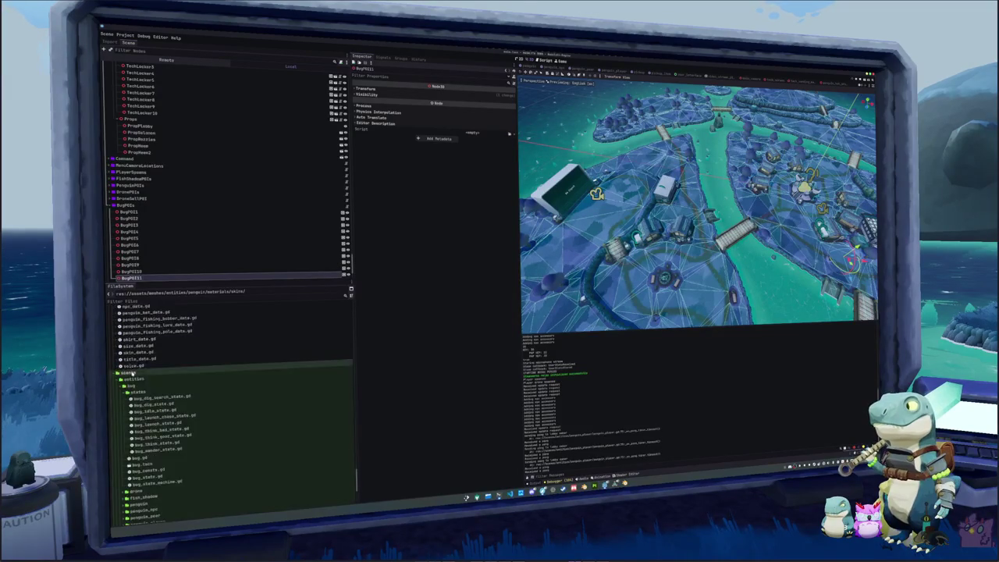
double_click(130, 387)
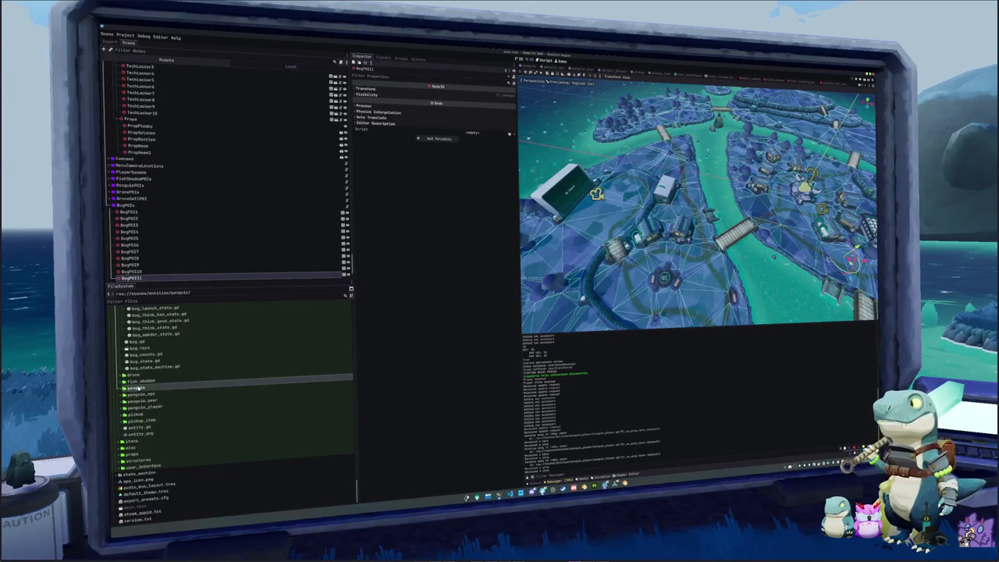
double_click(146, 394)
left_click(140, 420)
left_click(139, 419)
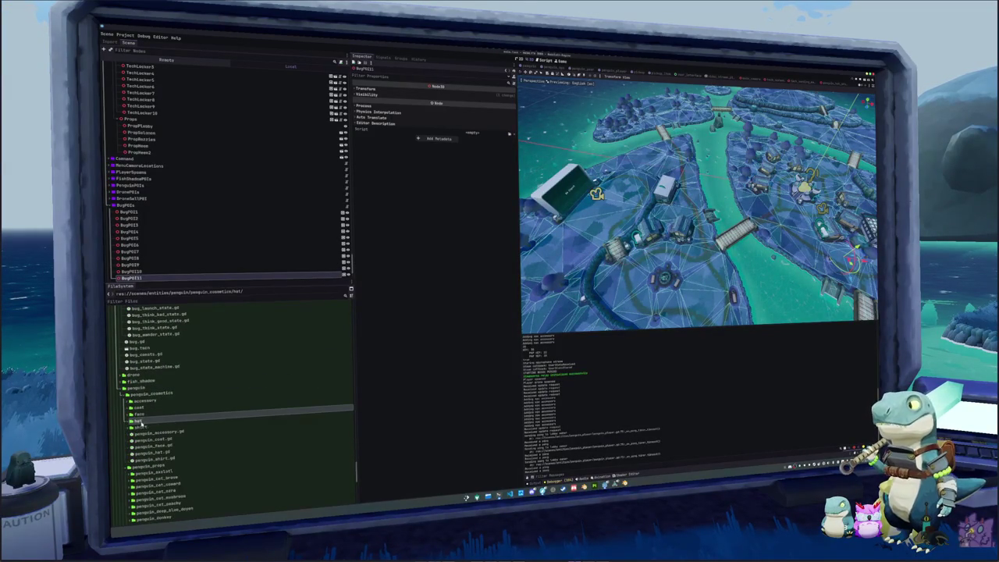
double_click(147, 393)
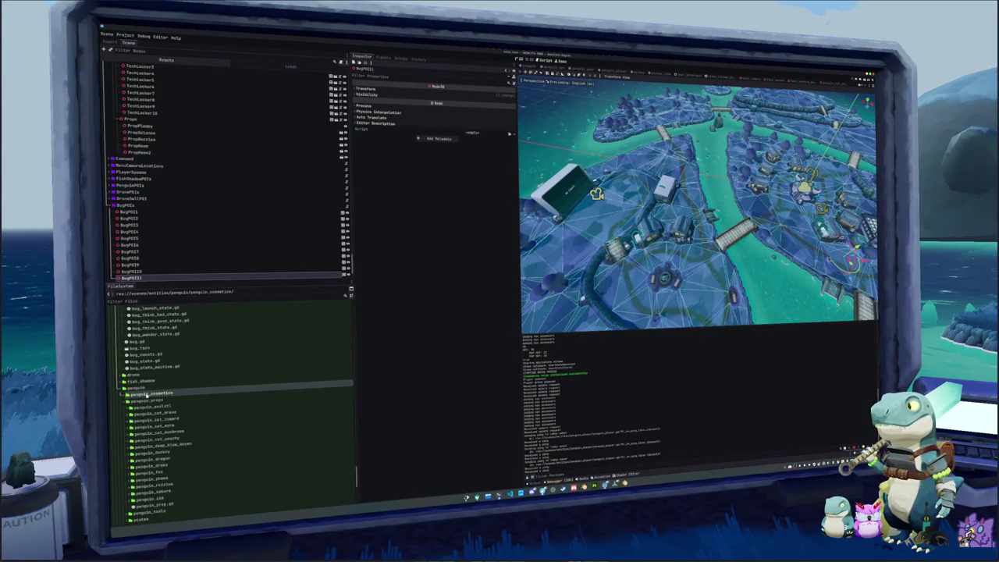
double_click(145, 400)
left_click(145, 414)
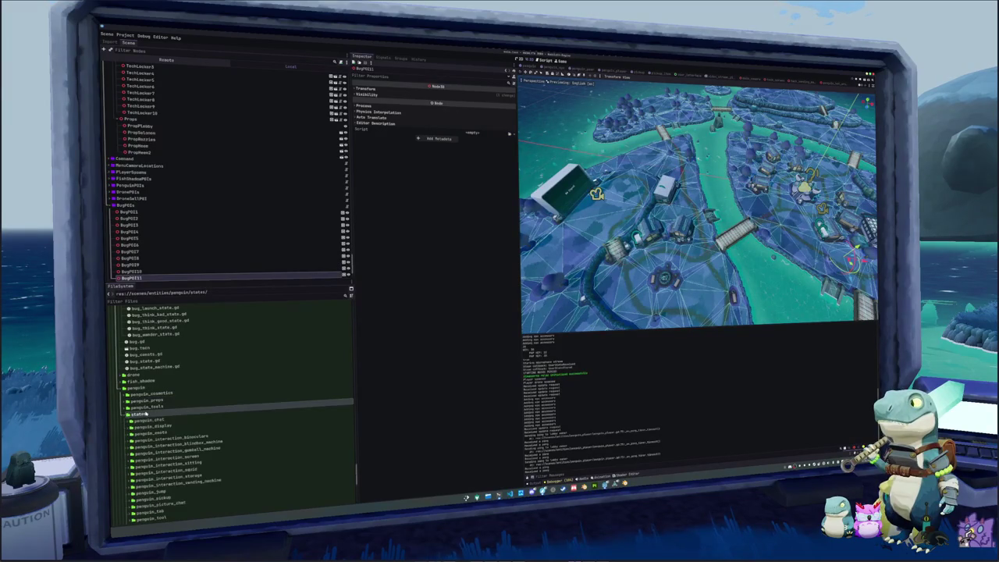
double_click(146, 414)
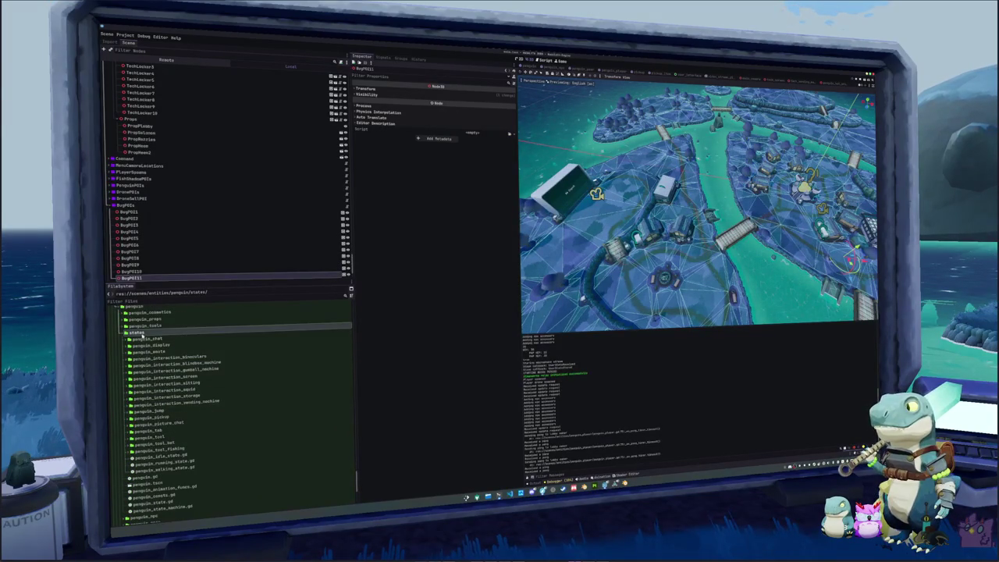
Create a penguin_bug_pet folder inside the states folder
right_click(140, 333)
mouse_move(218, 336)
left_click(251, 334)
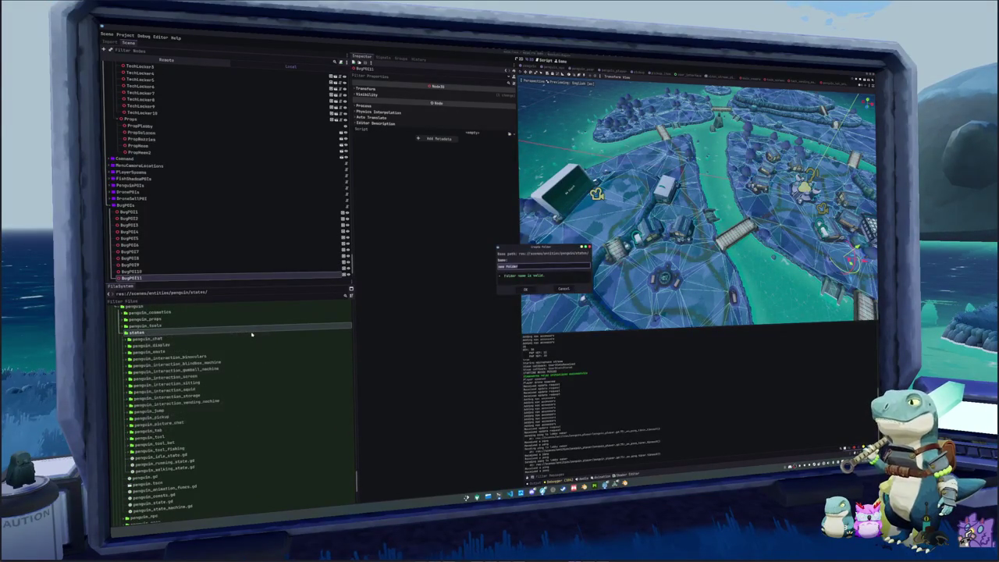
type("penguin_bug_pet")
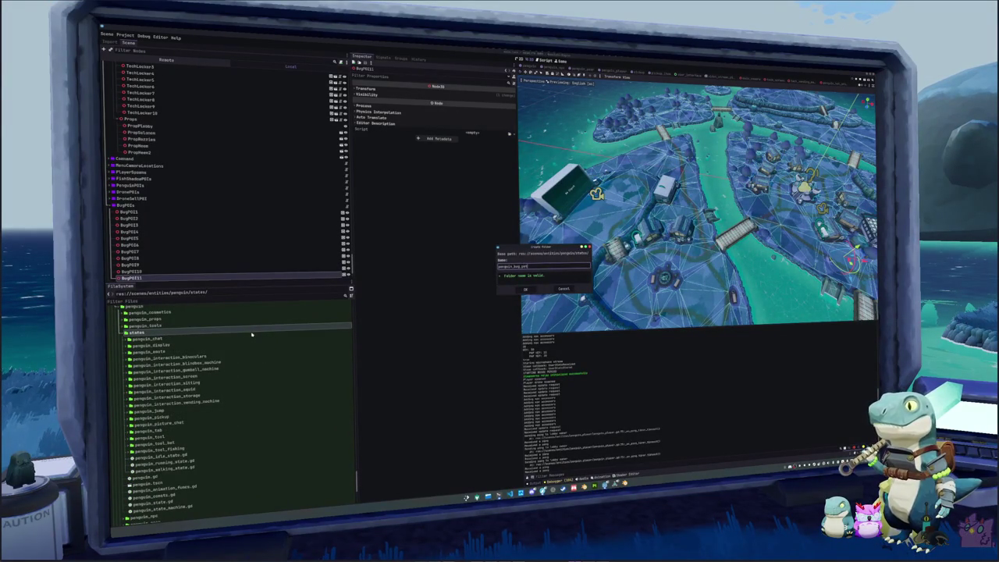
key("Return")
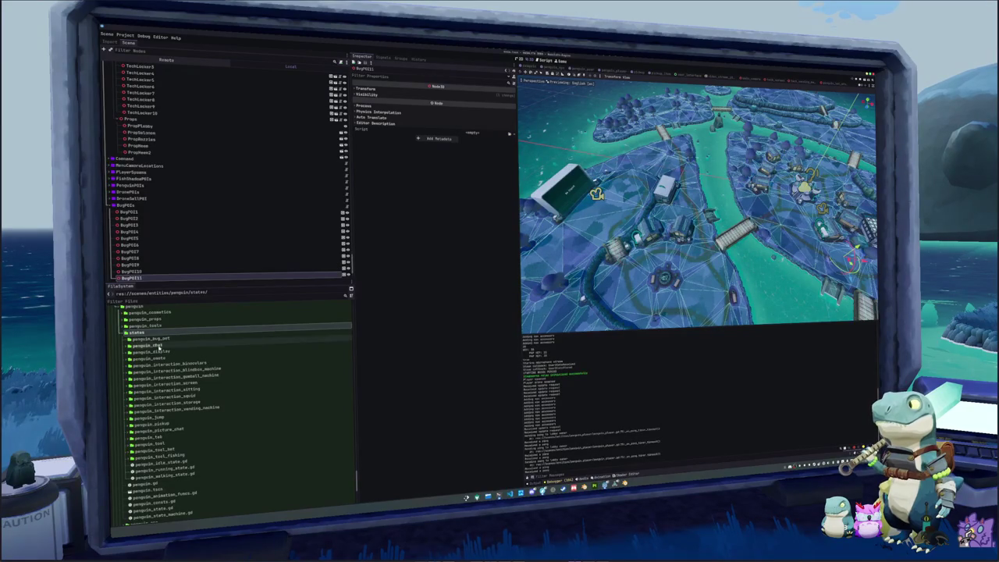
Create penguin_bug_pet_state.gd in that folder, inheriting PenguinState
right_click(164, 339)
mouse_move(234, 341)
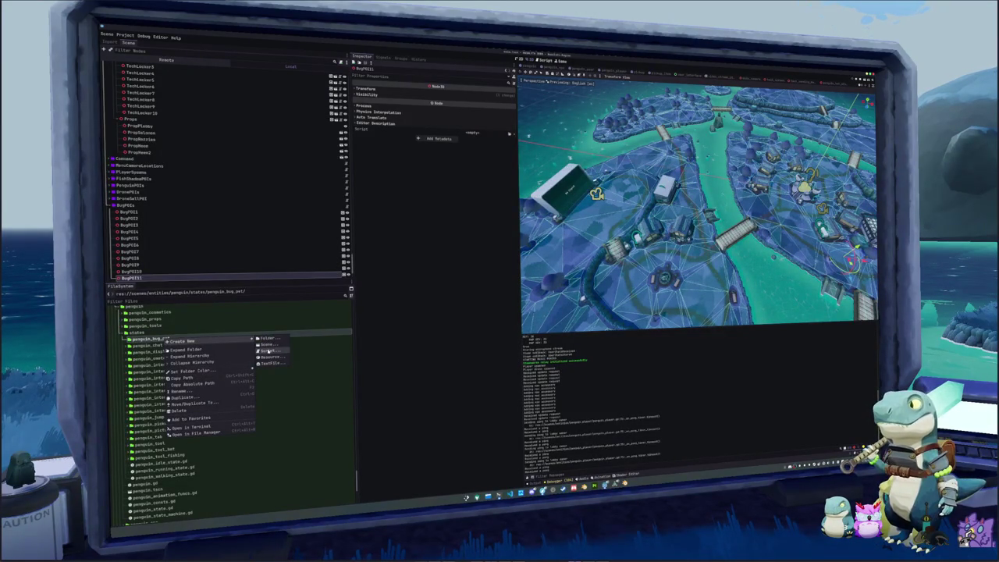
left_click(267, 351)
type("penguin_bug_pet")
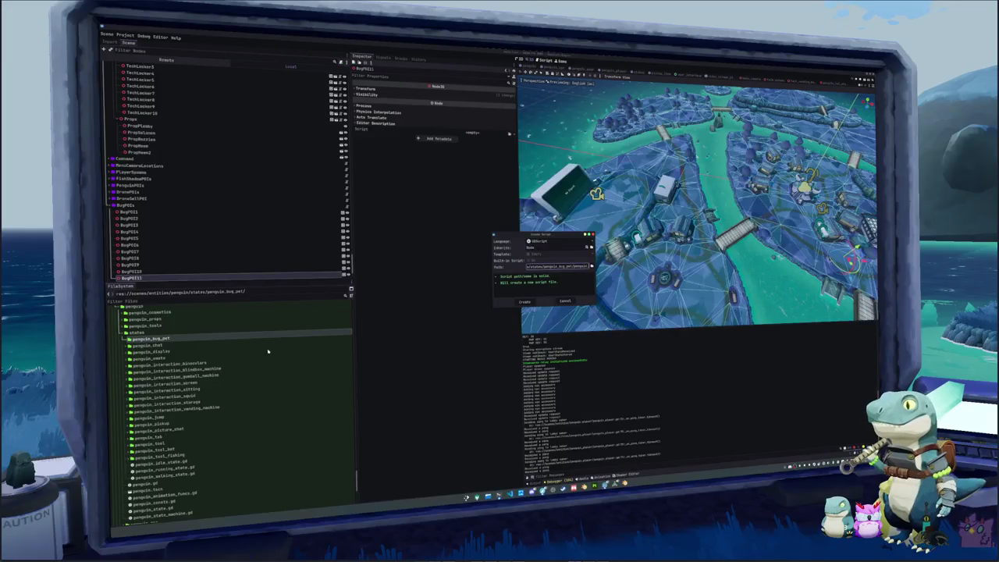
type("_state")
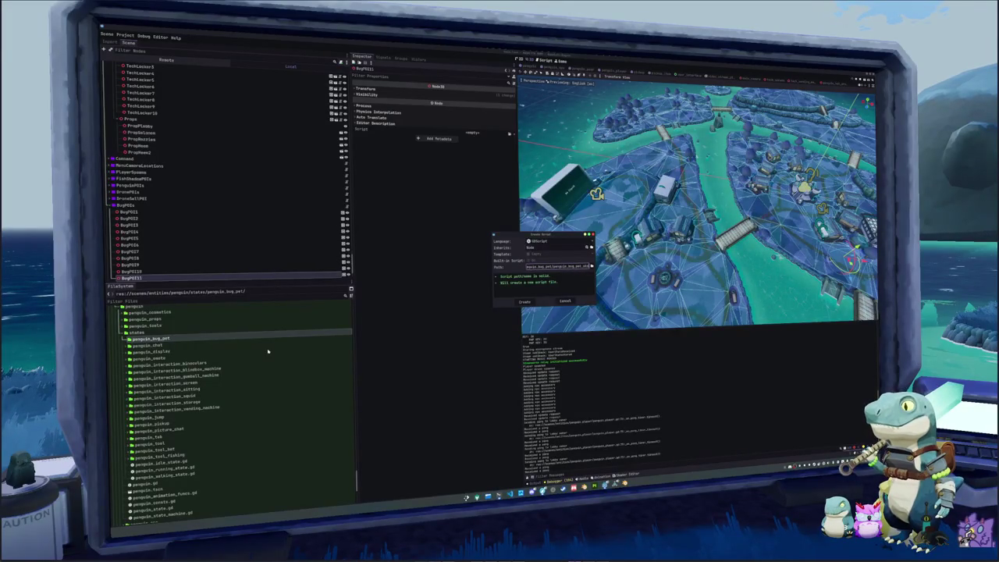
key("shift+Tab")
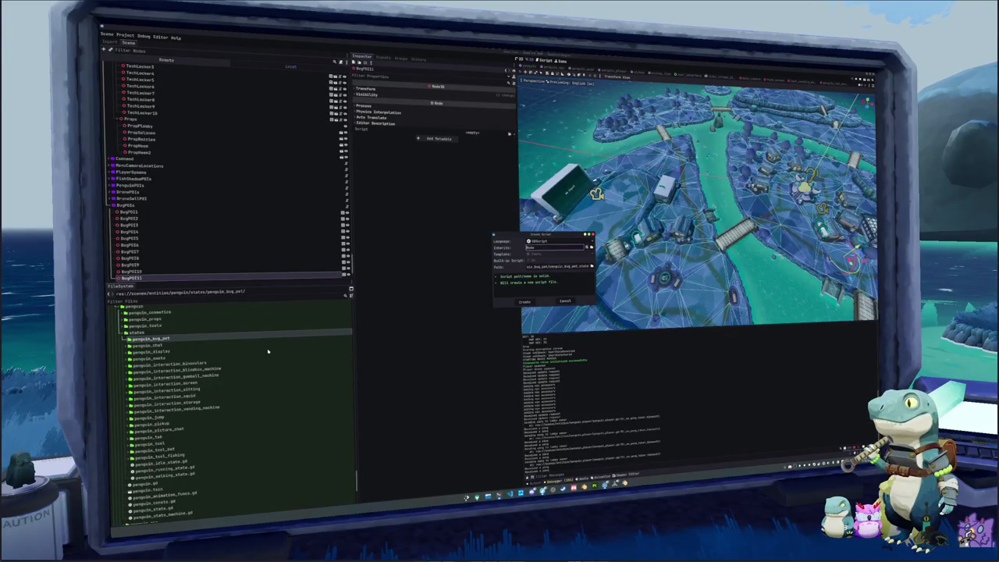
type("Peng")
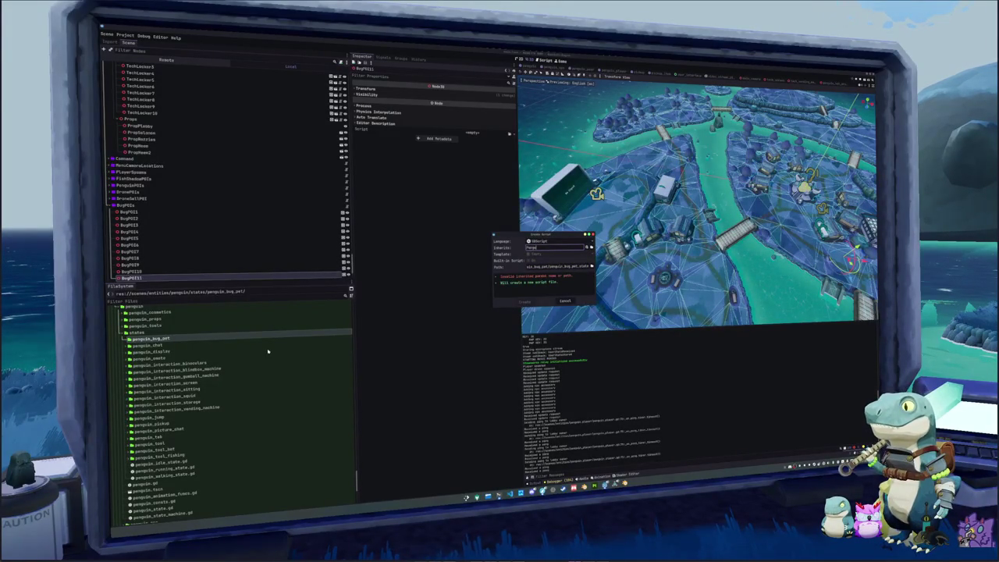
type("e")
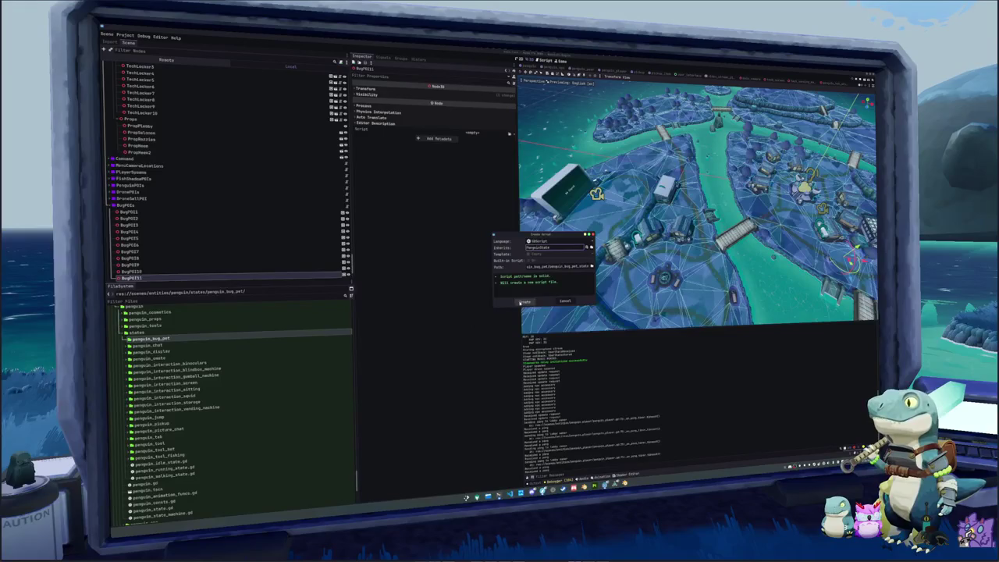
key("Return")
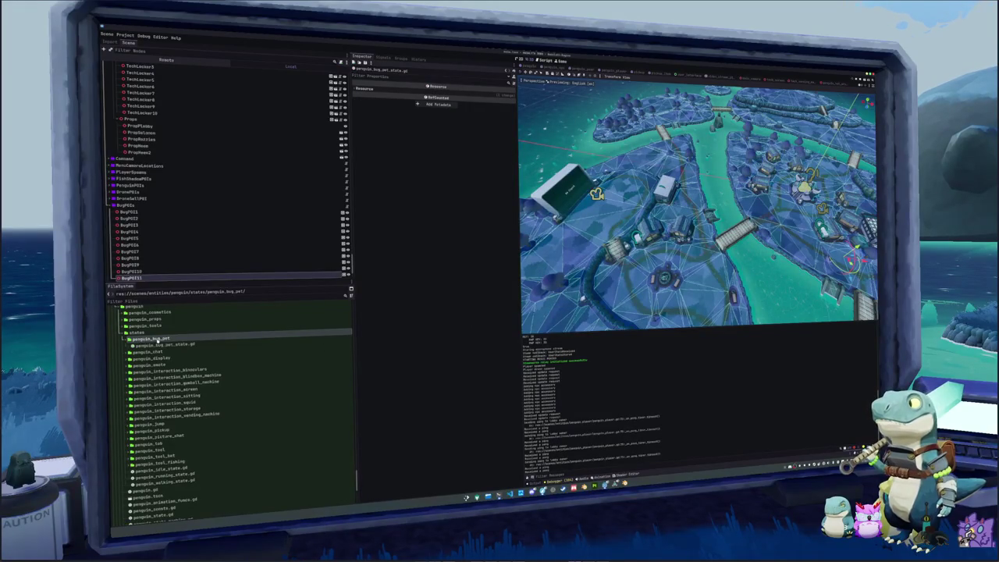
right_click(156, 340)
Duplicate penguin_bug_pet_state.gd as penguin_bug_pet_good_state.gd, then that as penguin_bug_pet_bad_state.gd
left_click(175, 398)
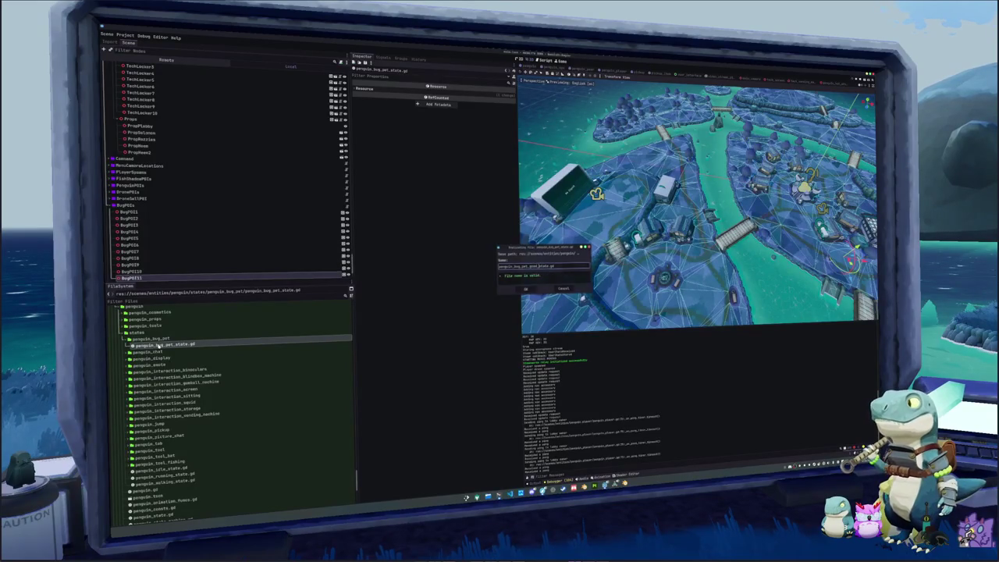
key("Return")
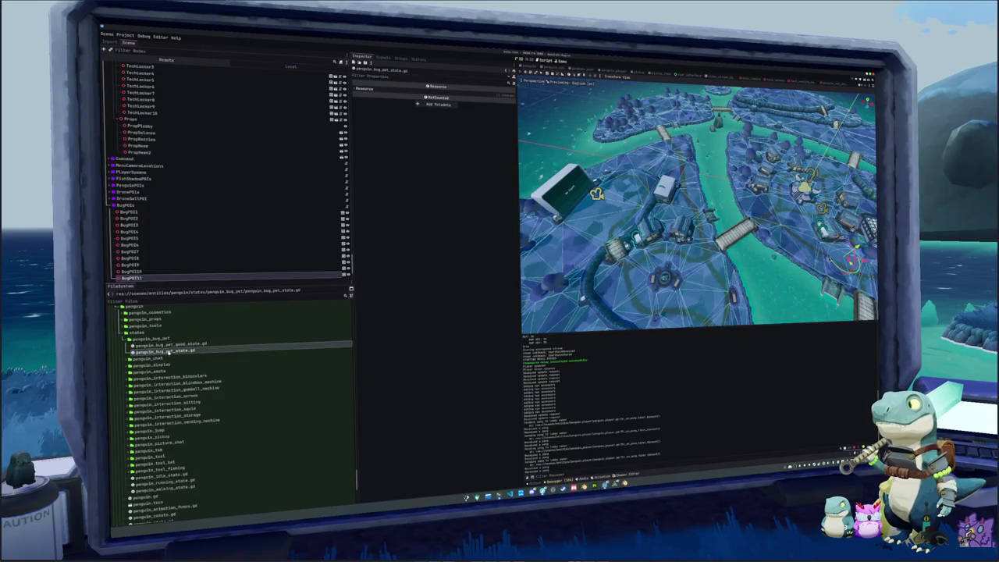
left_click(167, 345)
key("ctrl+d")
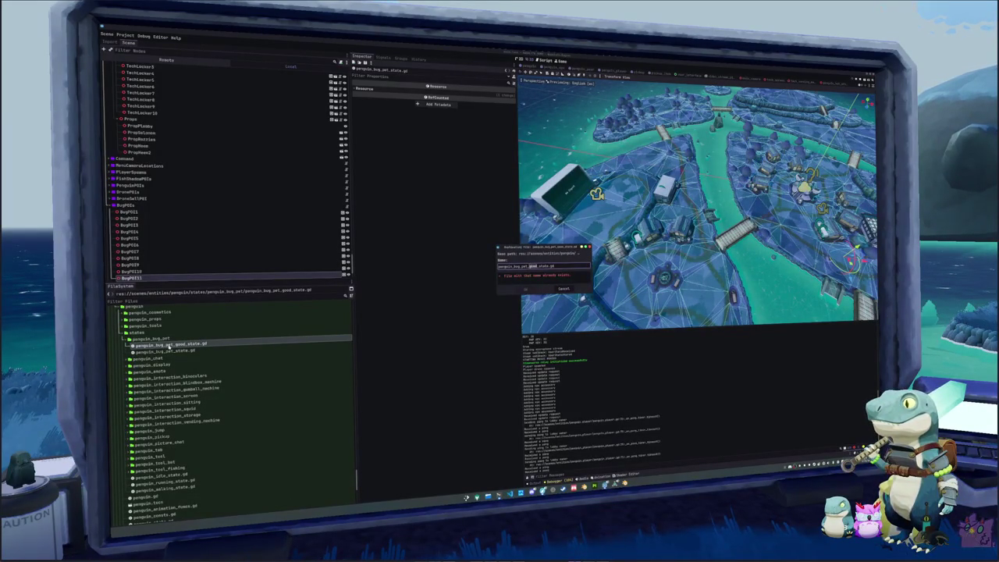
type("ba")
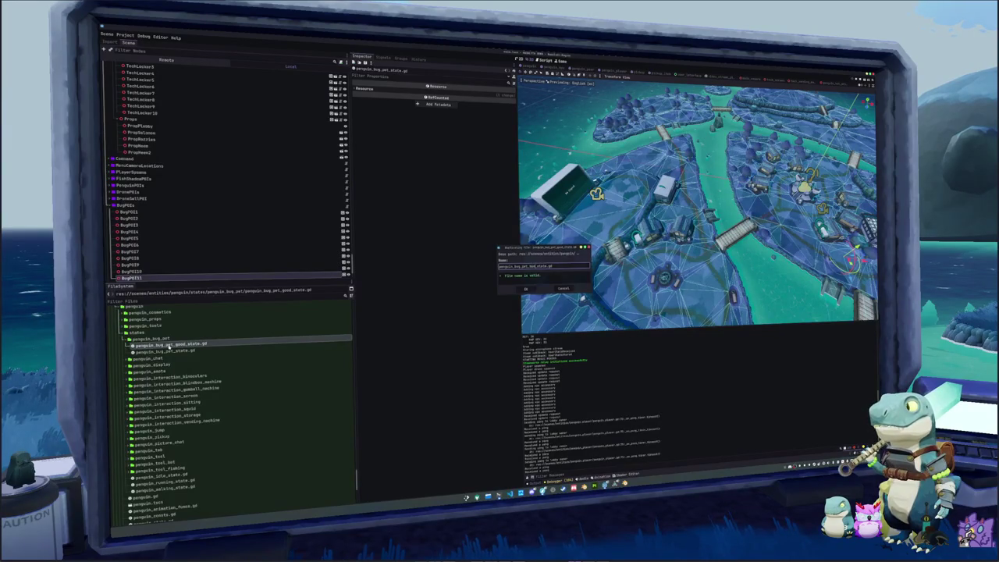
key("Return")
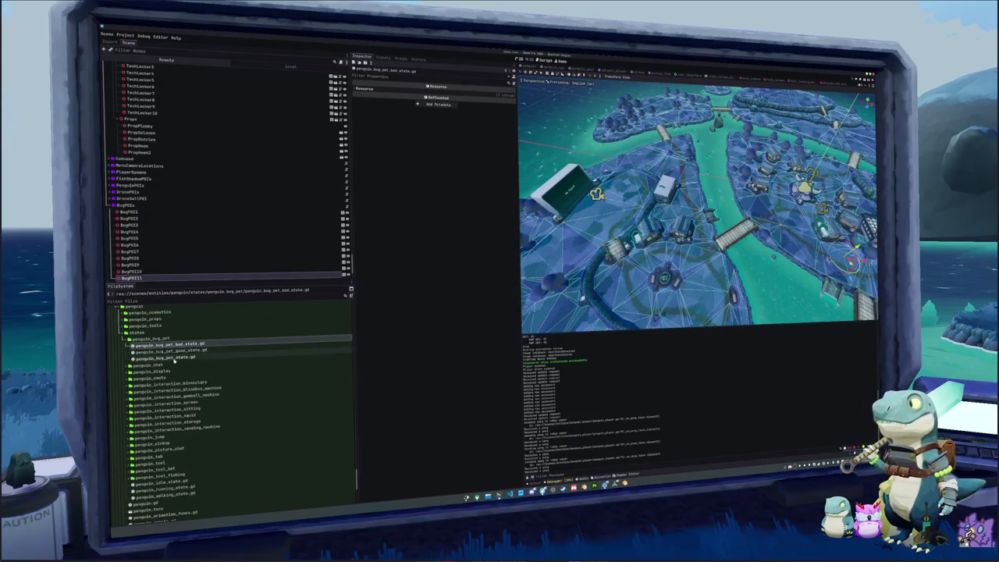
left_click(164, 357)
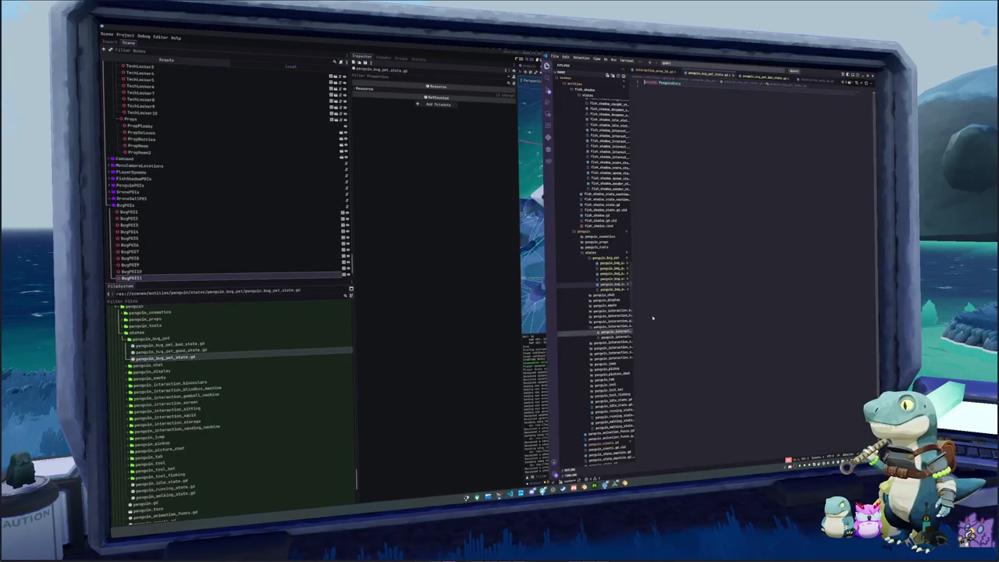
Add a PenguinBugPetState class_name line to the first bug-pet script and paste it into the next
type("class_")
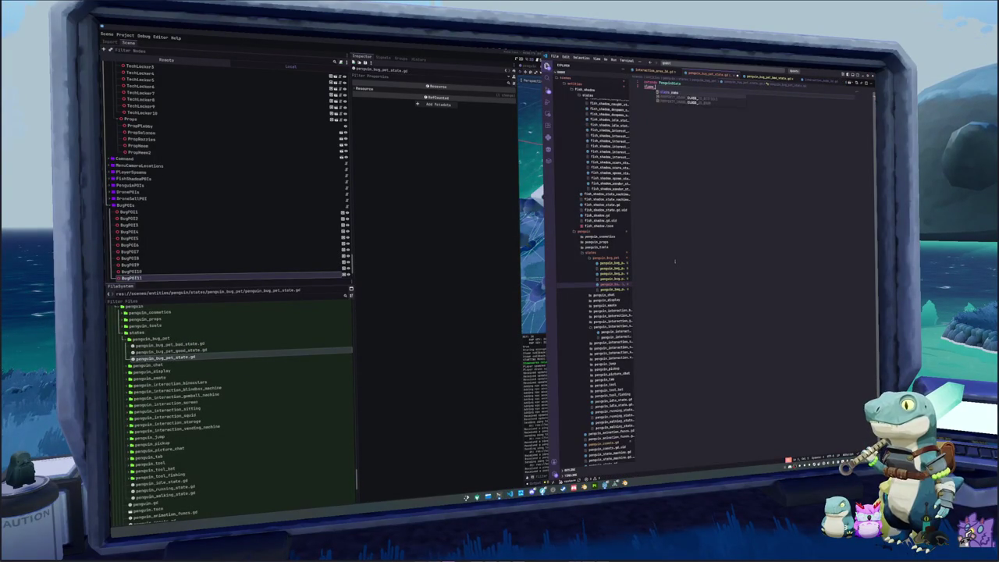
type("name PenguinBugPet")
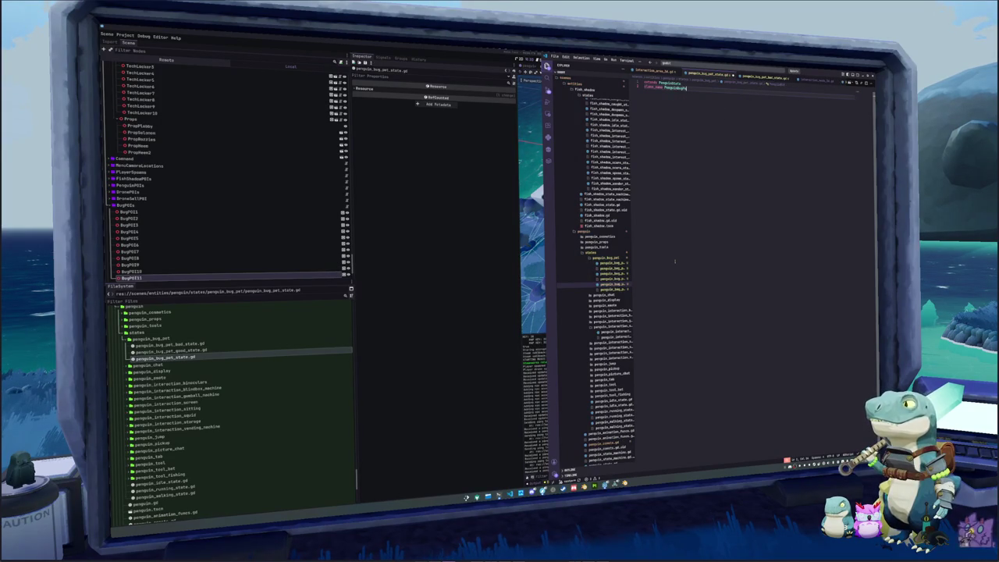
type("State")
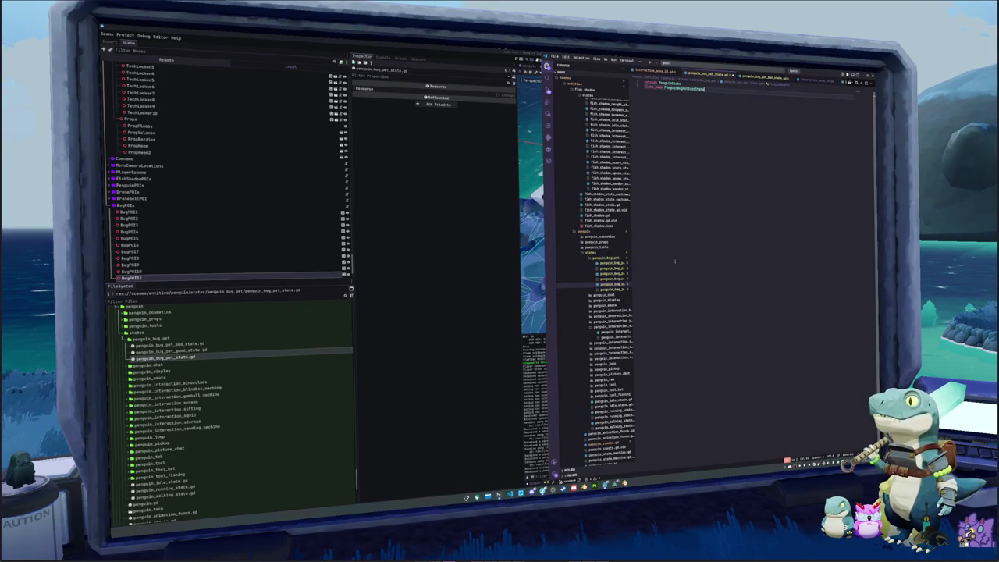
type("Good")
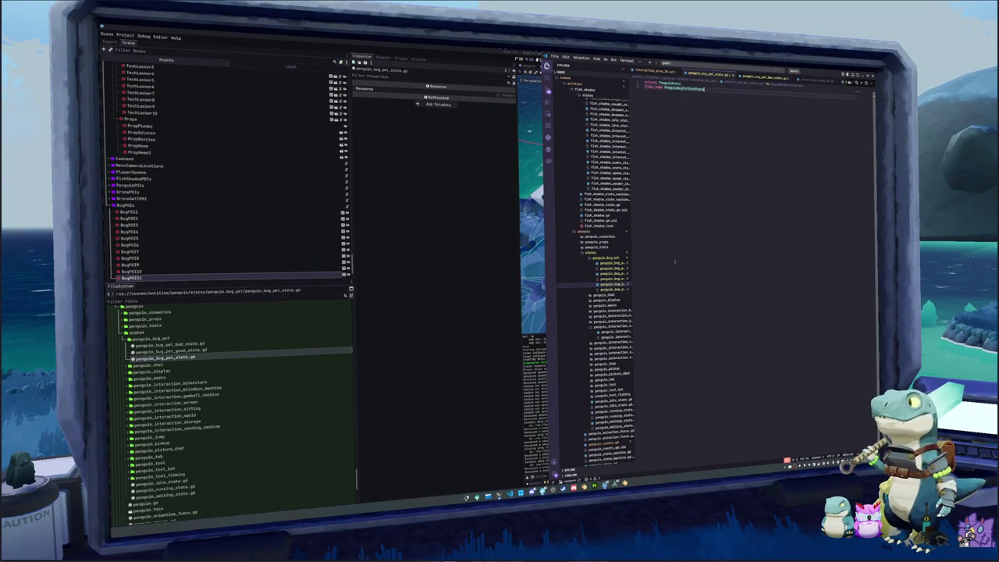
key("BackSpace")
key("BackSpace")
key("BackSpace")
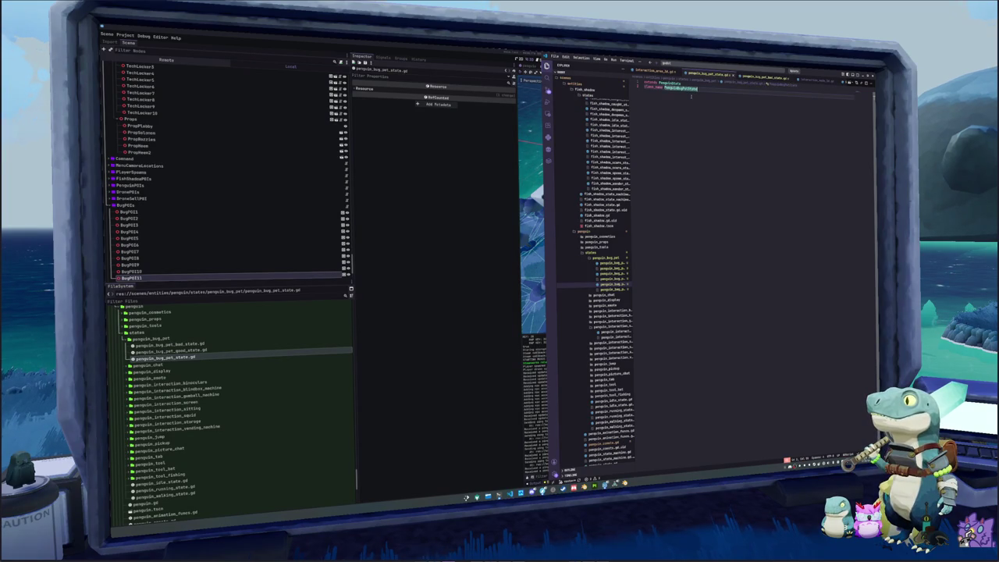
left_click(613, 273)
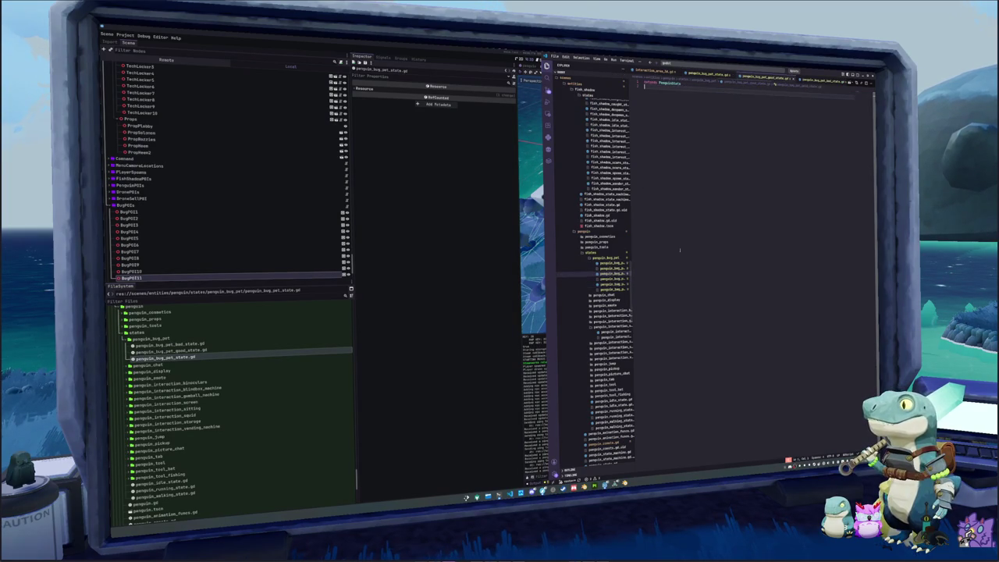
key("ctrl+v")
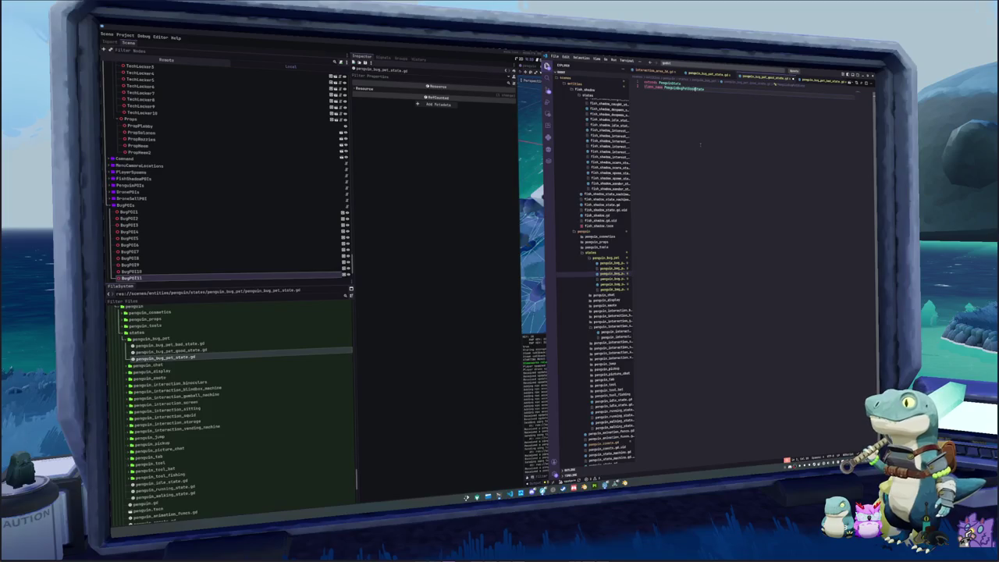
Paste and edit the class_name line in penguin_bug_pet_bad_state.gd, then open penguin_state.gd
left_click(612, 263)
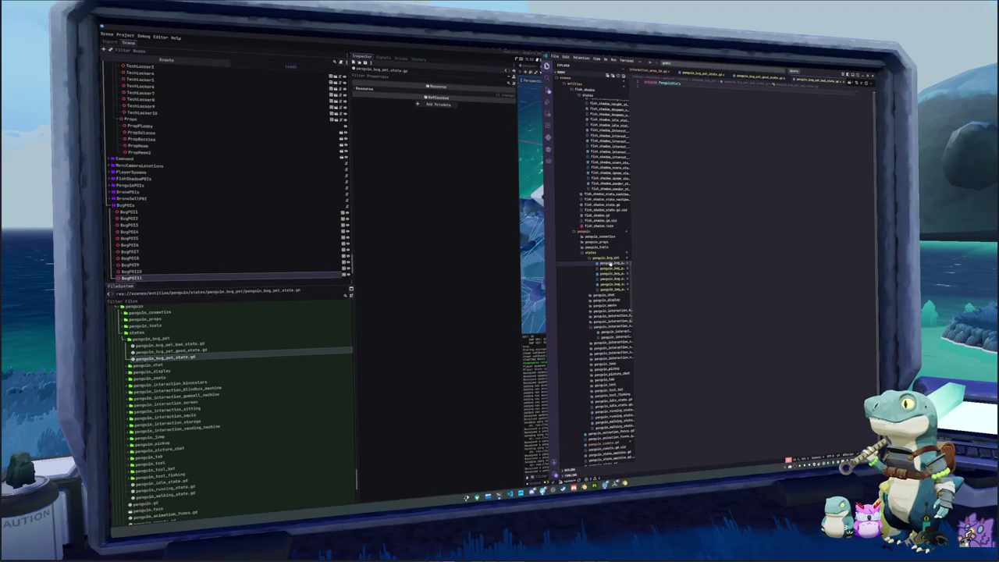
left_click(682, 90)
key("ctrl+v")
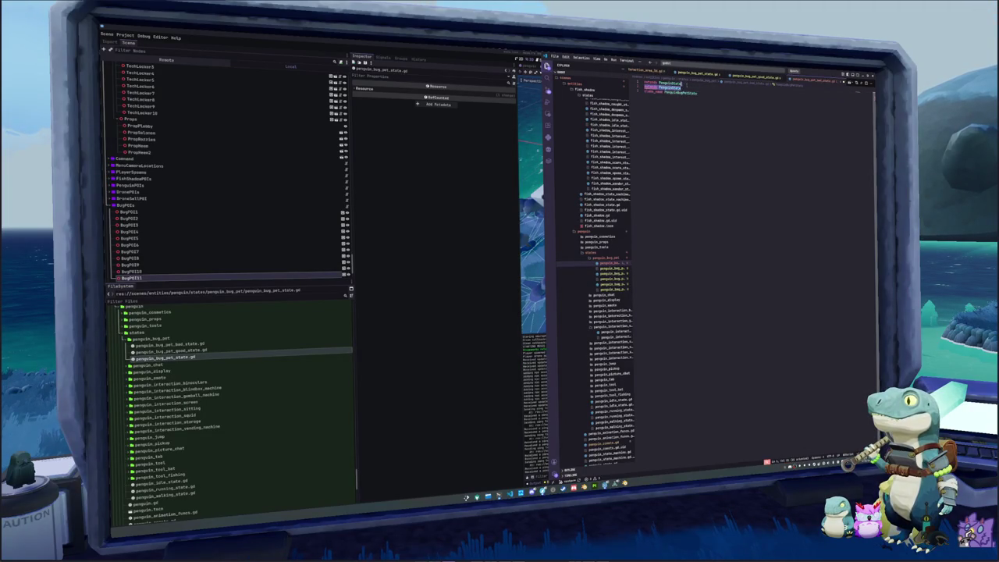
left_click(676, 89)
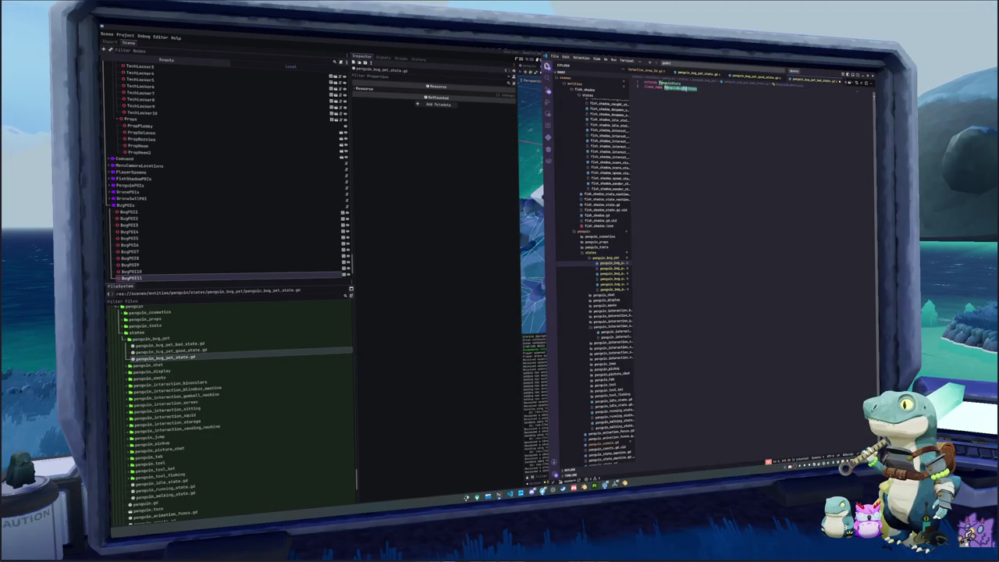
type("Bad")
double_click(680, 89)
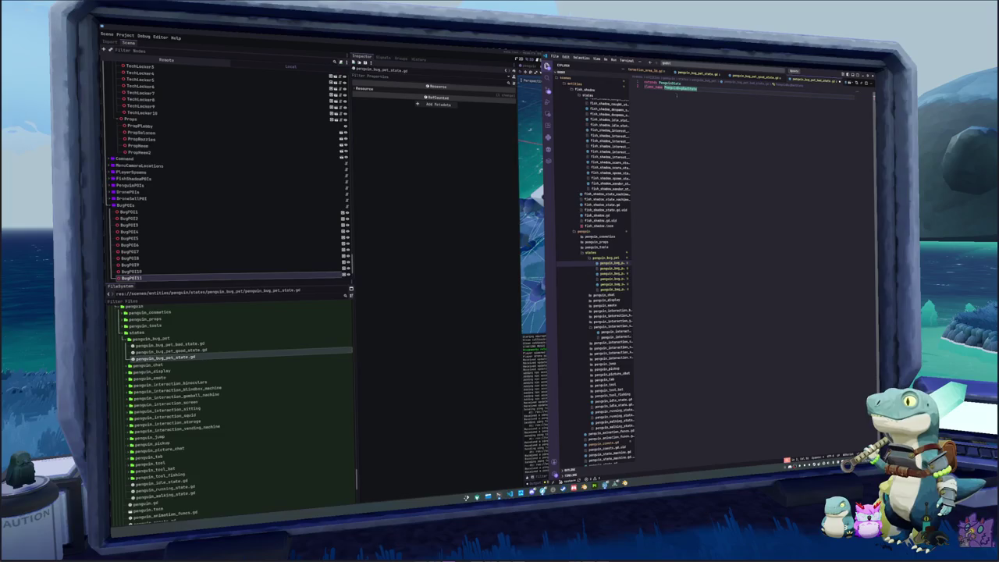
type("PenguinBugPetState")
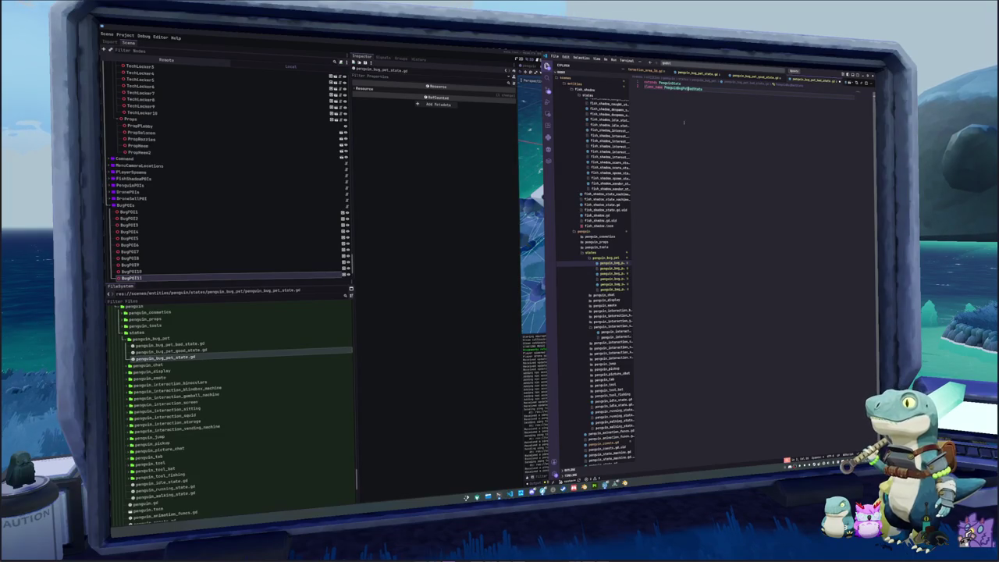
scroll(595, 384, "down", 3)
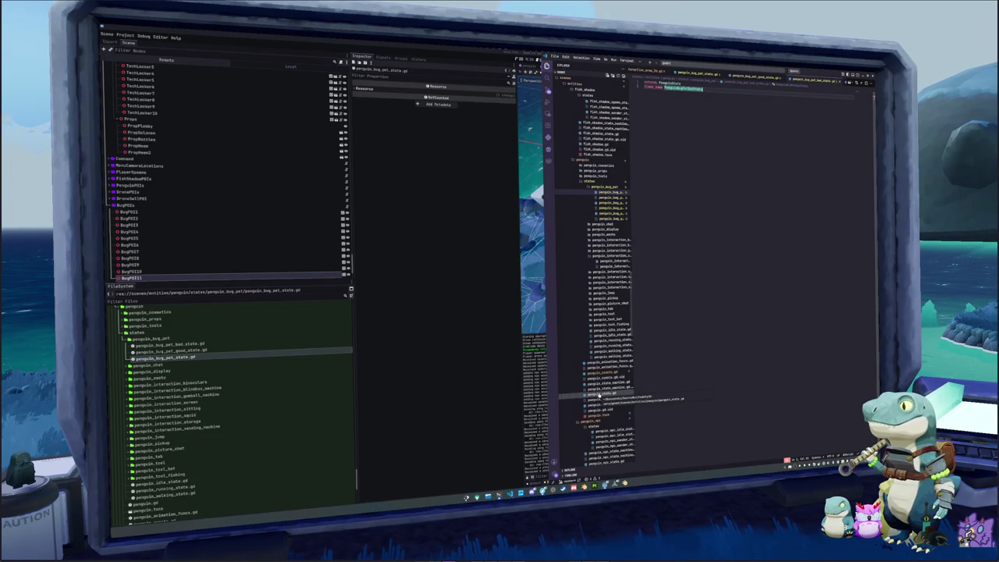
left_click(600, 395)
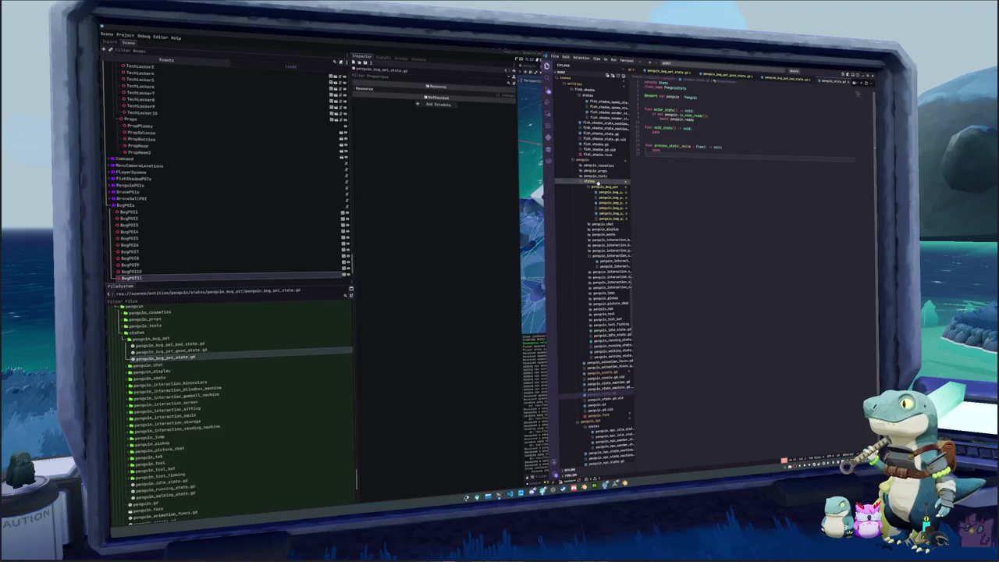
left_click(607, 383)
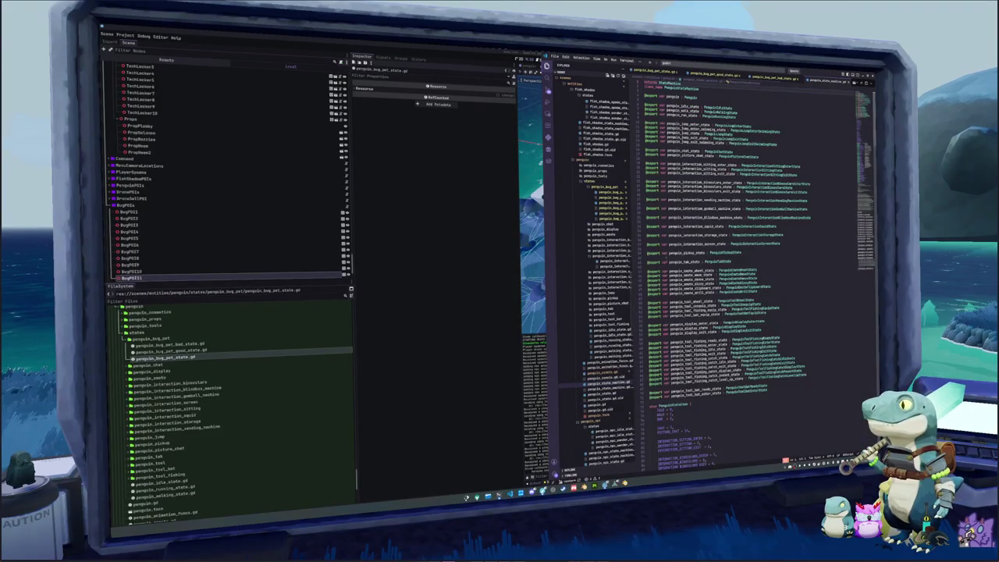
scroll(744, 275, "down", 2)
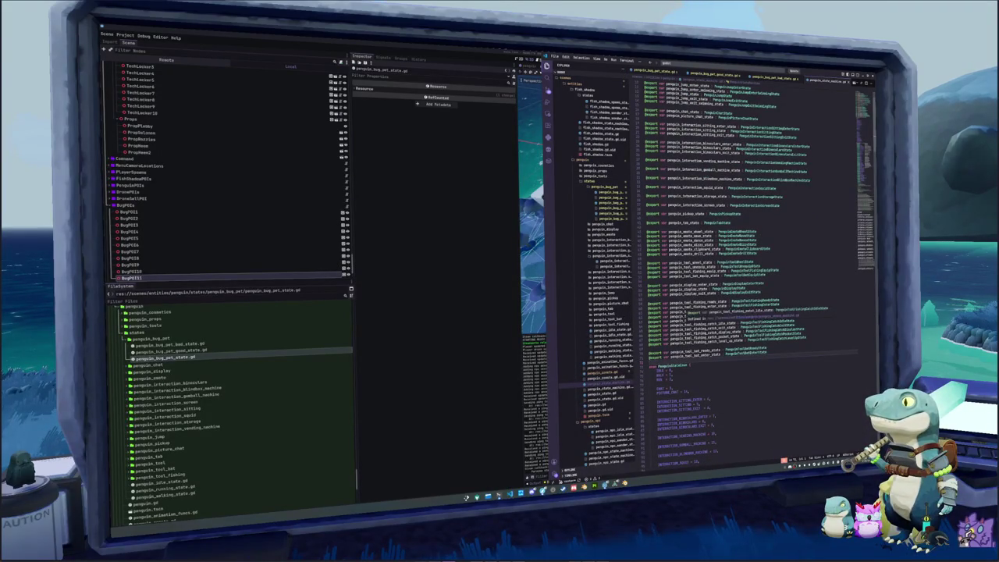
left_click(671, 292)
left_click(702, 276)
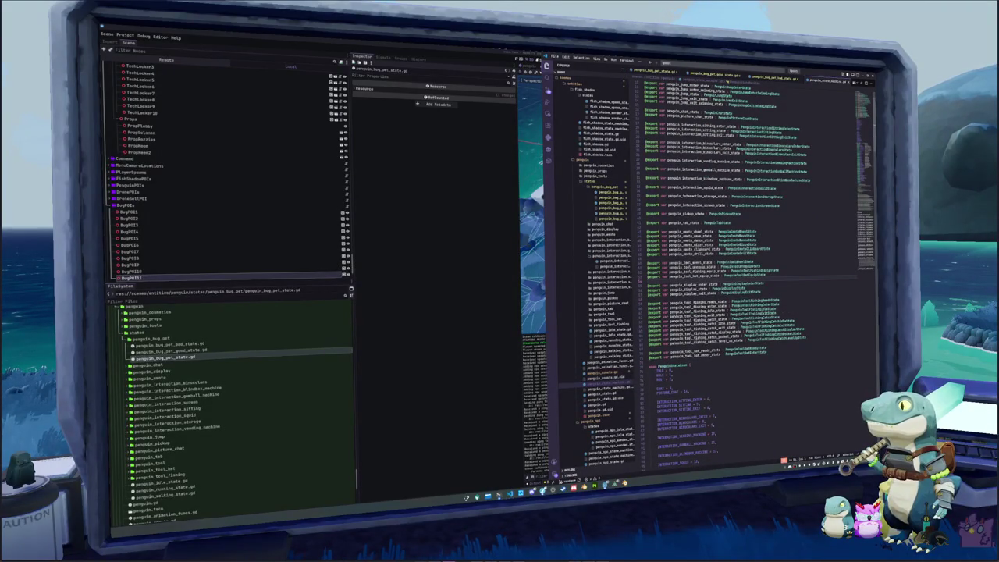
scroll(745, 275, "up", 2)
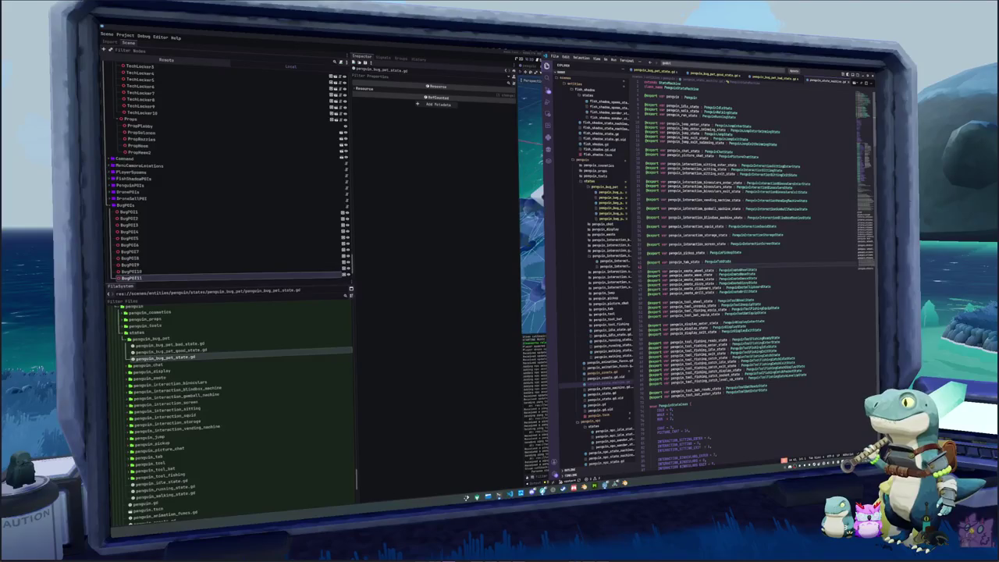
left_click(702, 246)
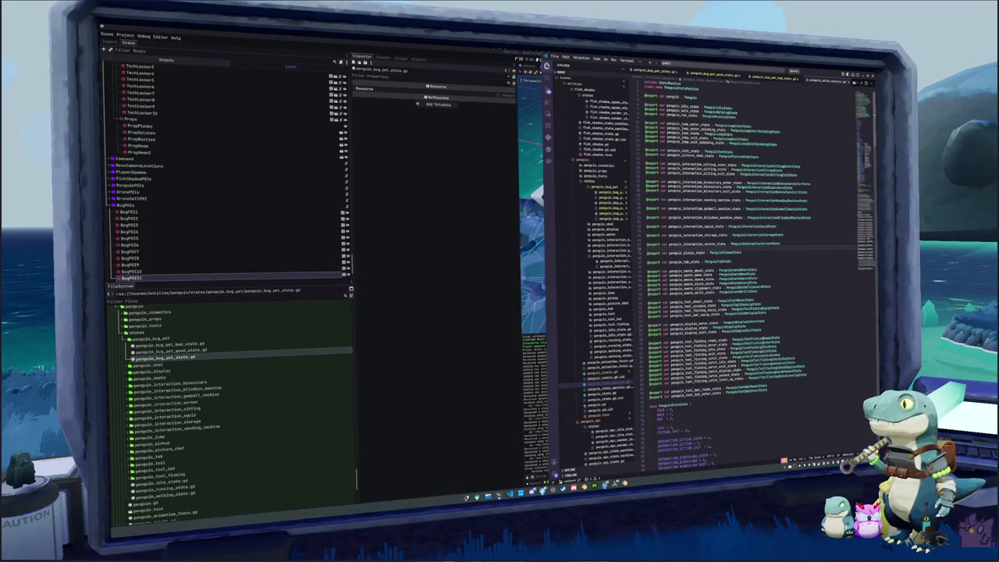
key("Return")
key("Return")
type("@export")
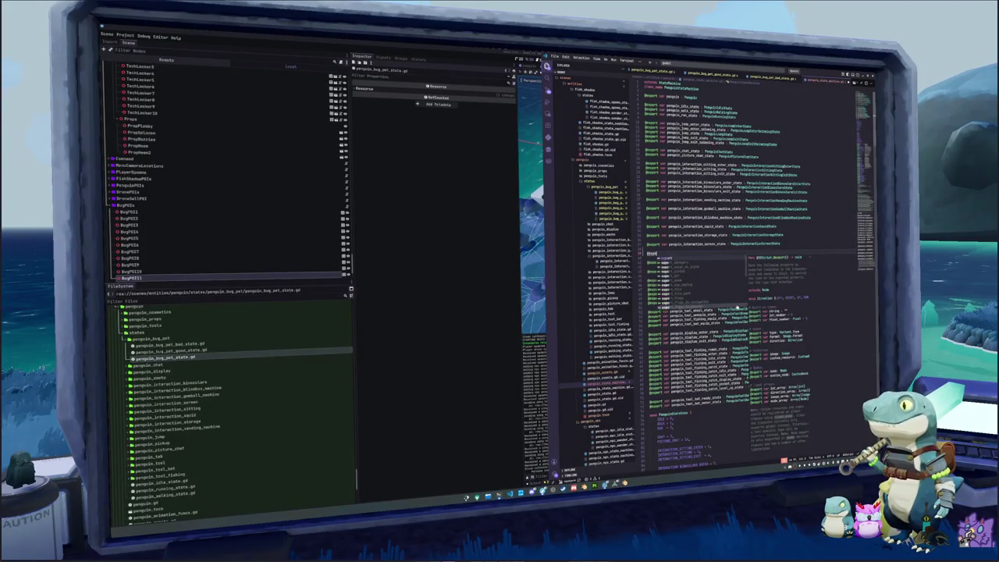
type(" var penguin_")
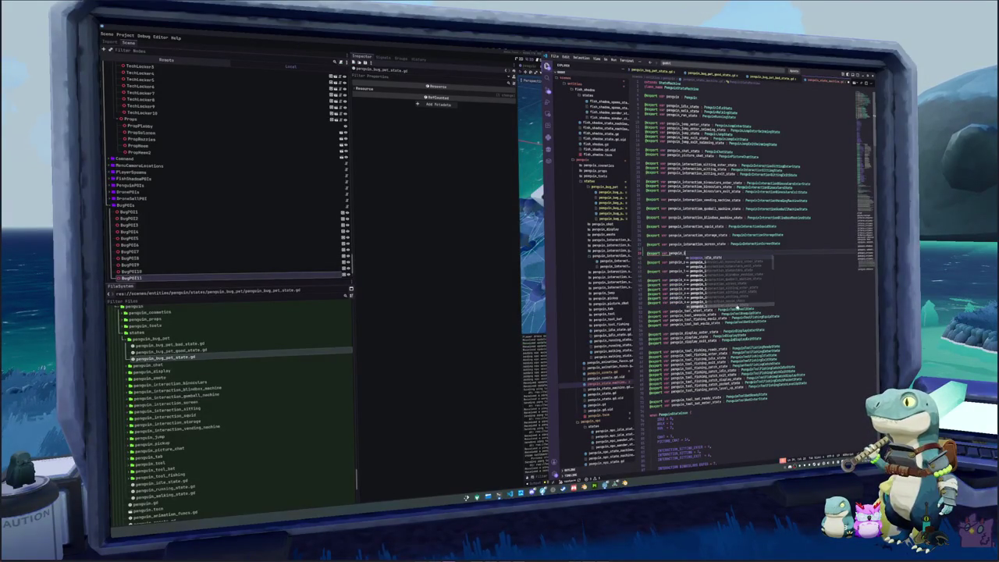
type("interaction")
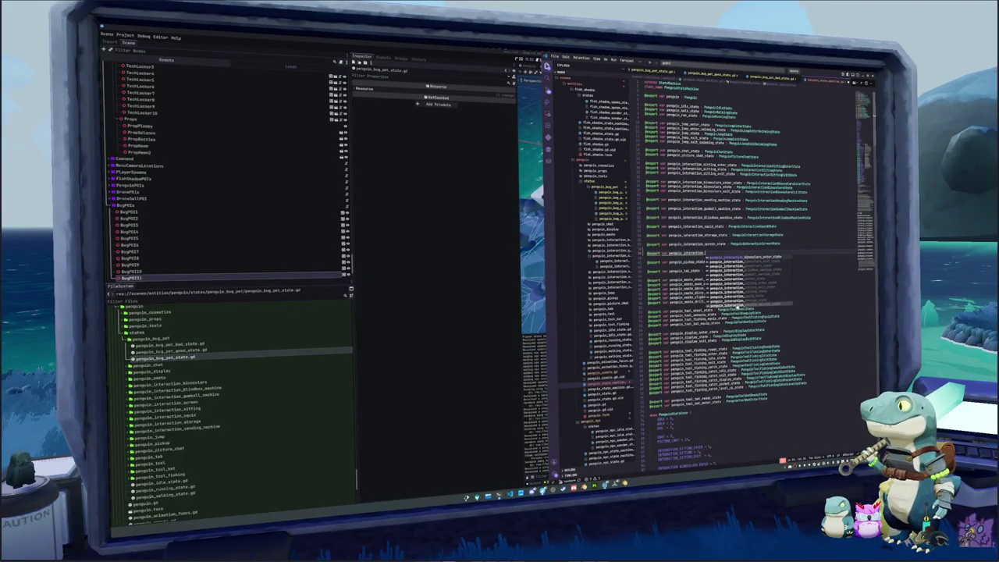
type("_bug_")
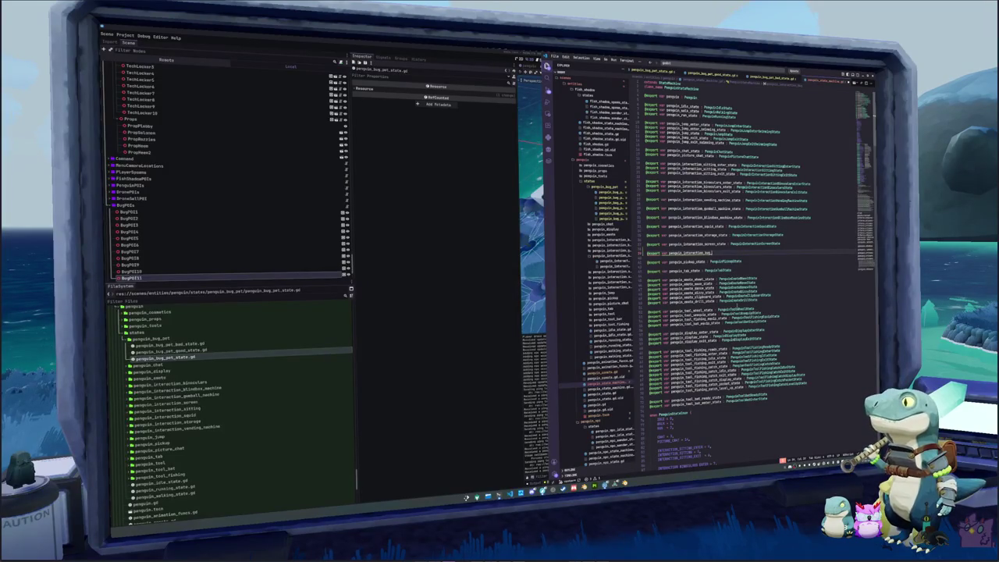
type("pet")
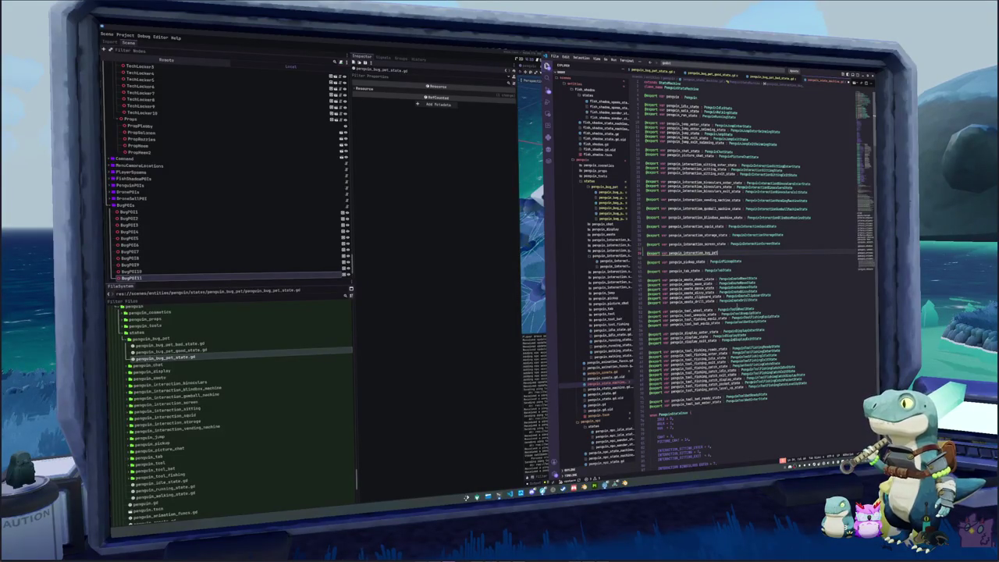
type("_state : Peng")
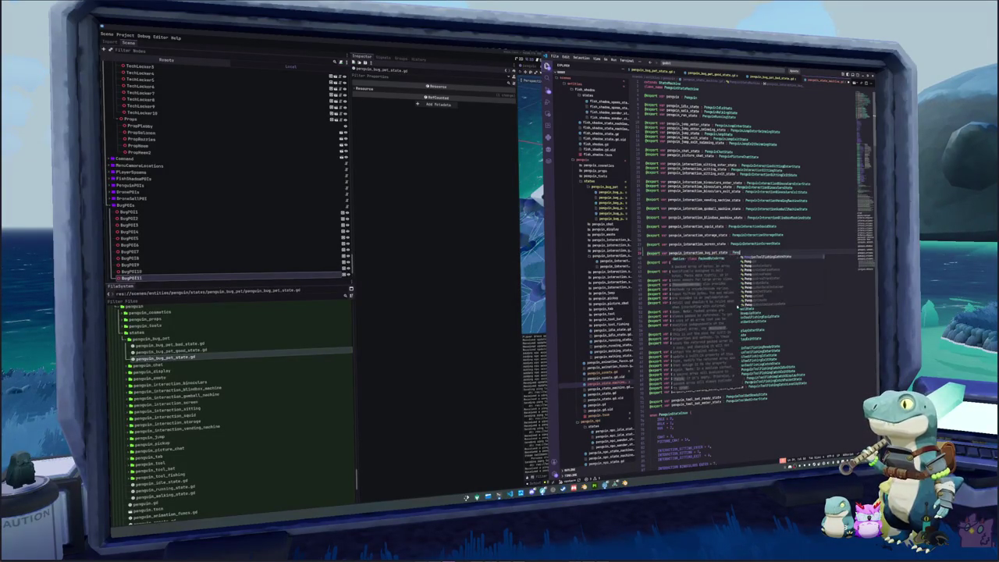
type("uinInteractionBug")
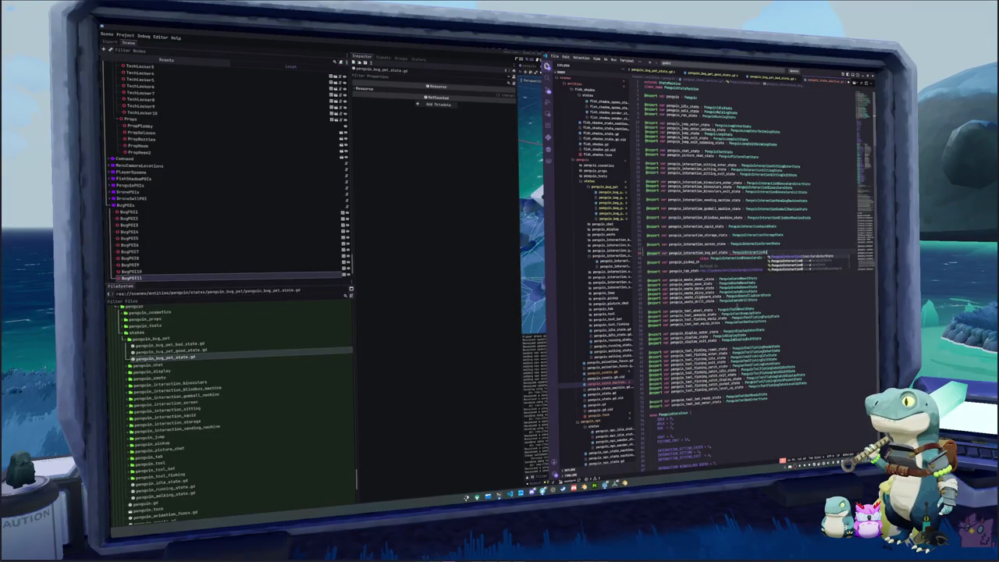
type("PetState")
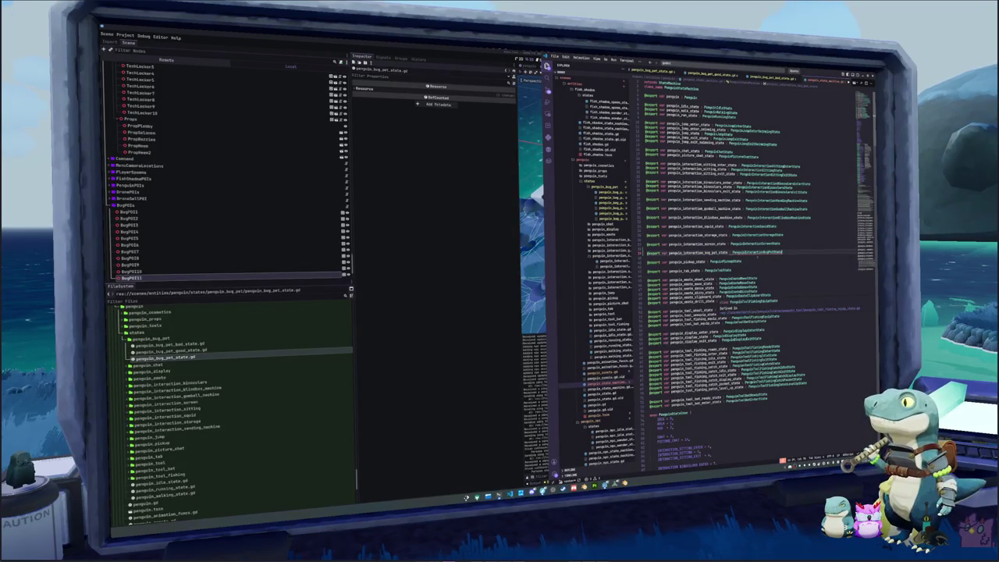
mouse_move(753, 253)
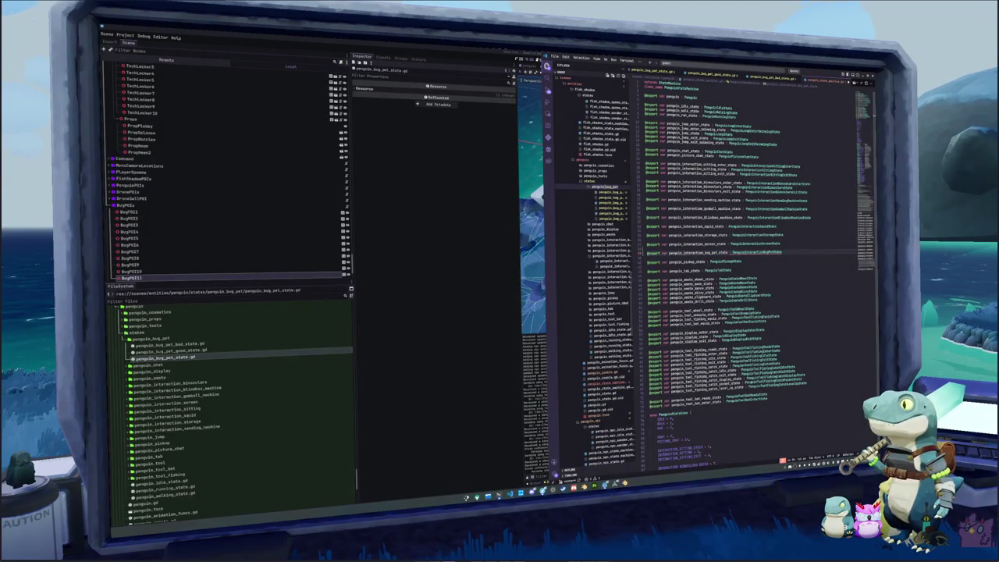
key("F2")
type("penguin_")
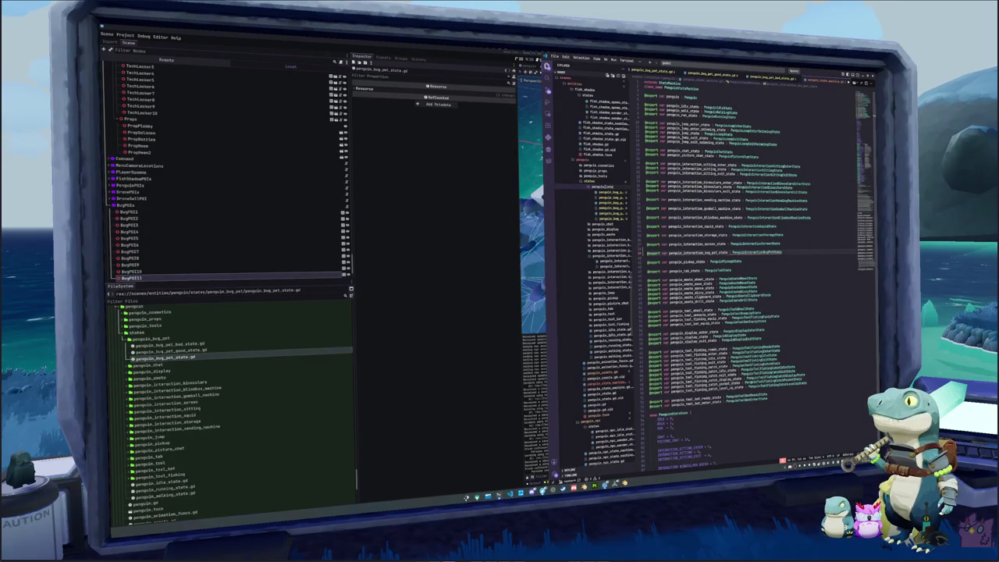
type("bug_pe")
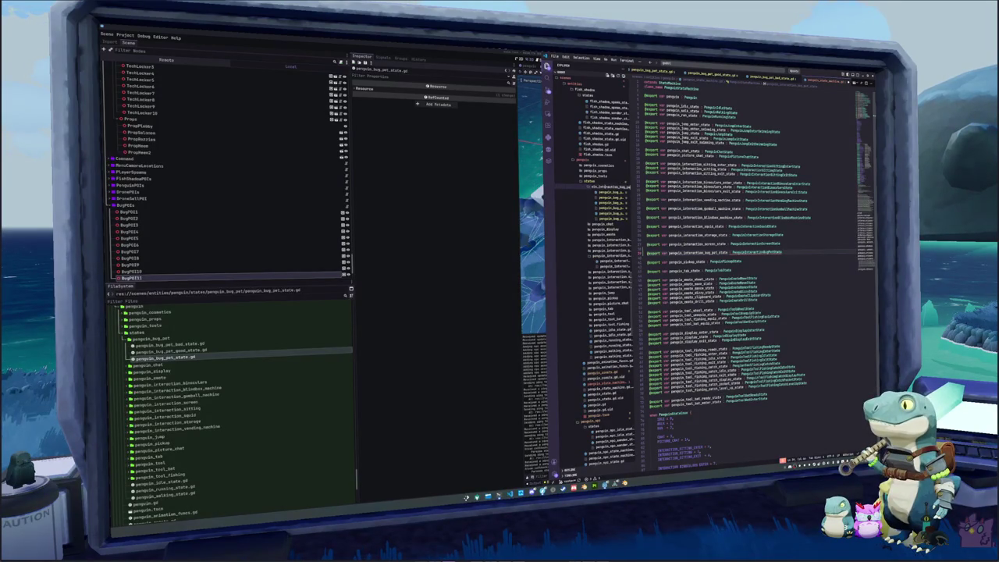
type("t")
Confirm the penguin_interaction_bug_pet folder name and add 'interaction_' to the bad state script's name
key("Return")
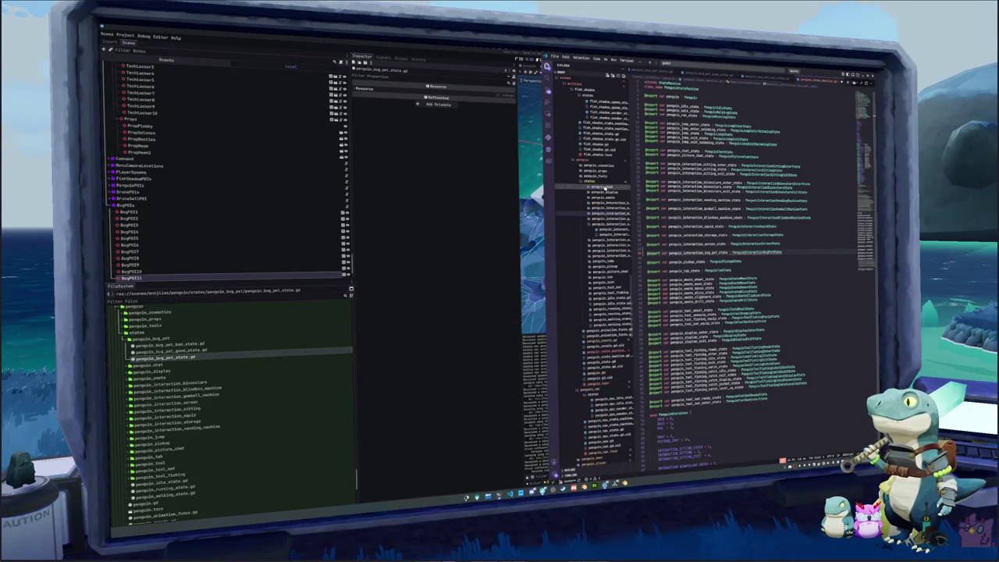
left_click_drag(634, 351, 676, 351)
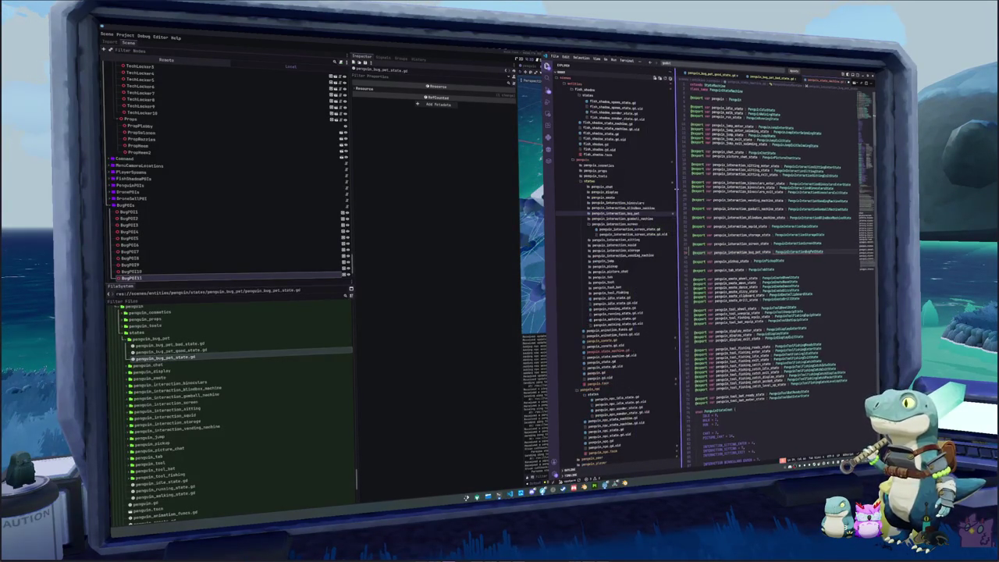
left_click(624, 214)
left_click(627, 219)
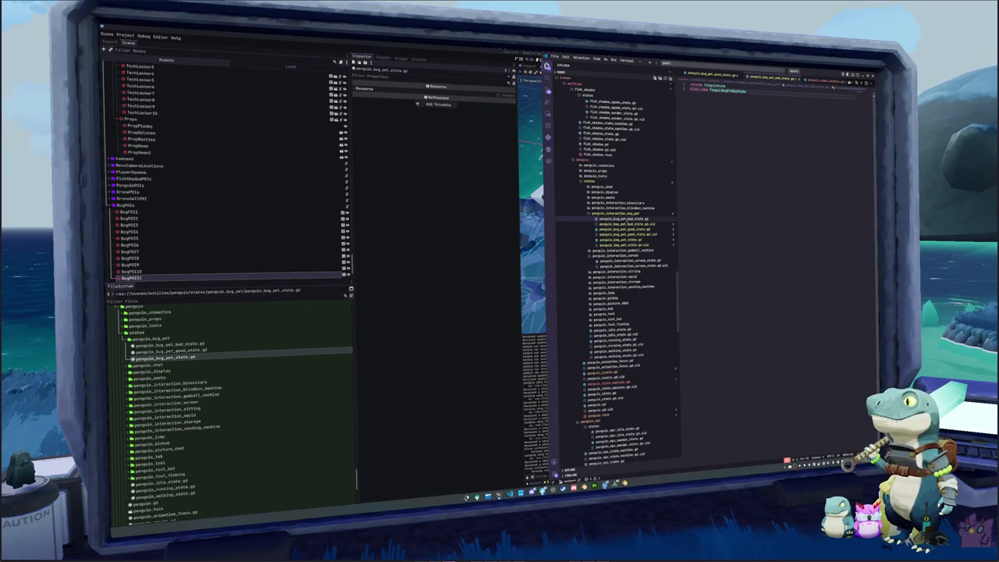
key("F2")
type("interaction_")
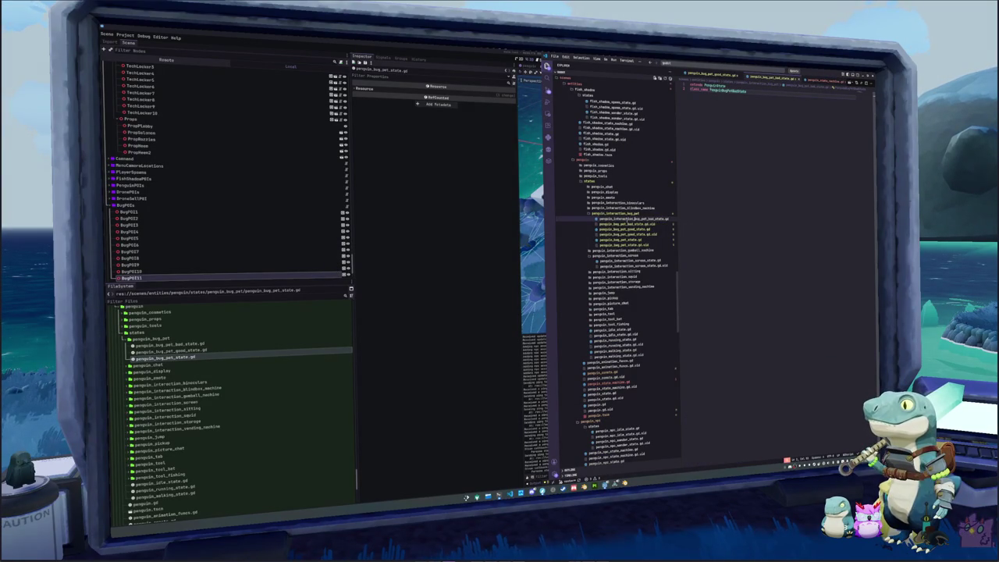
key("Return")
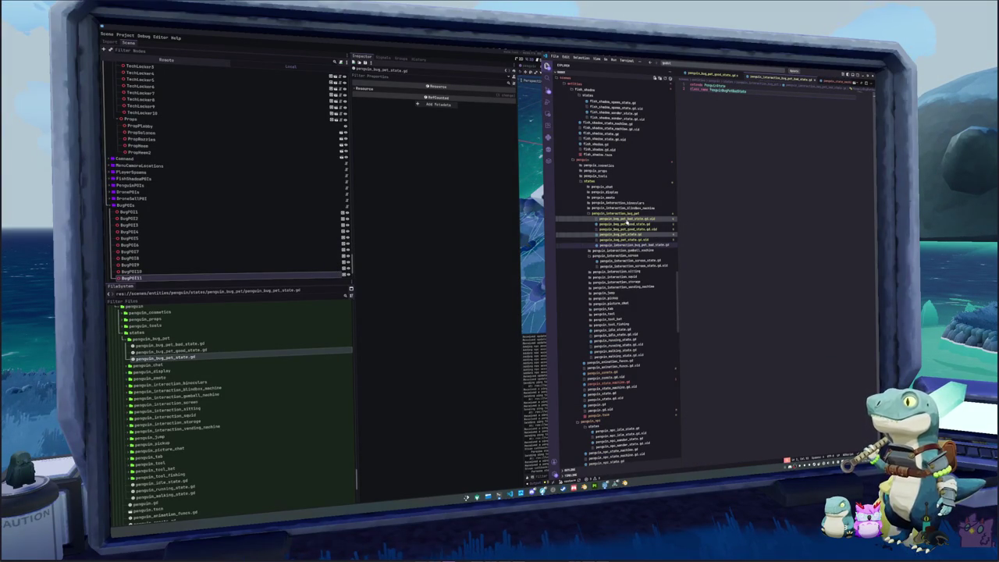
Add 'interaction_' to the main and good state script names, letting Godot pick up the renames
key("F2")
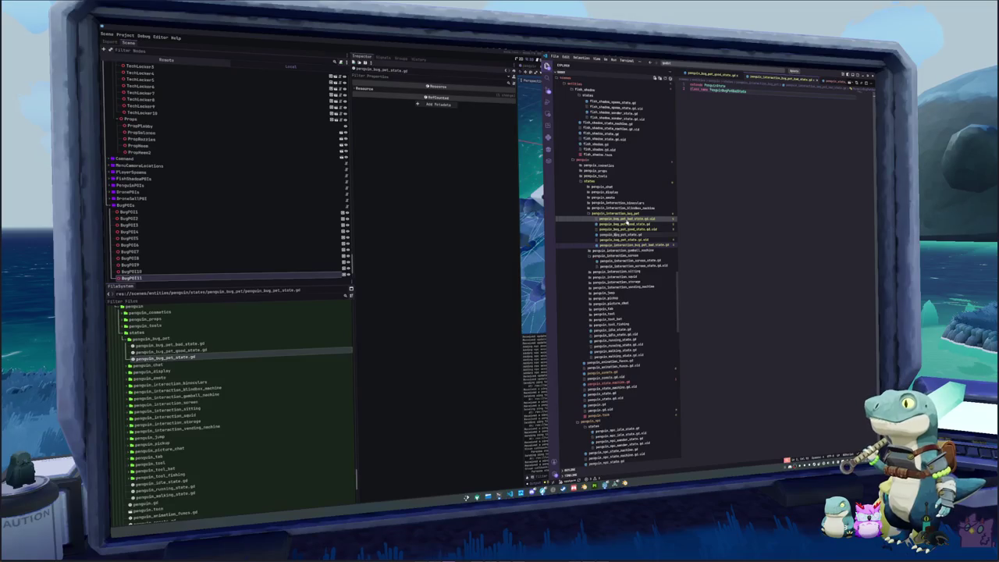
type("interaction_")
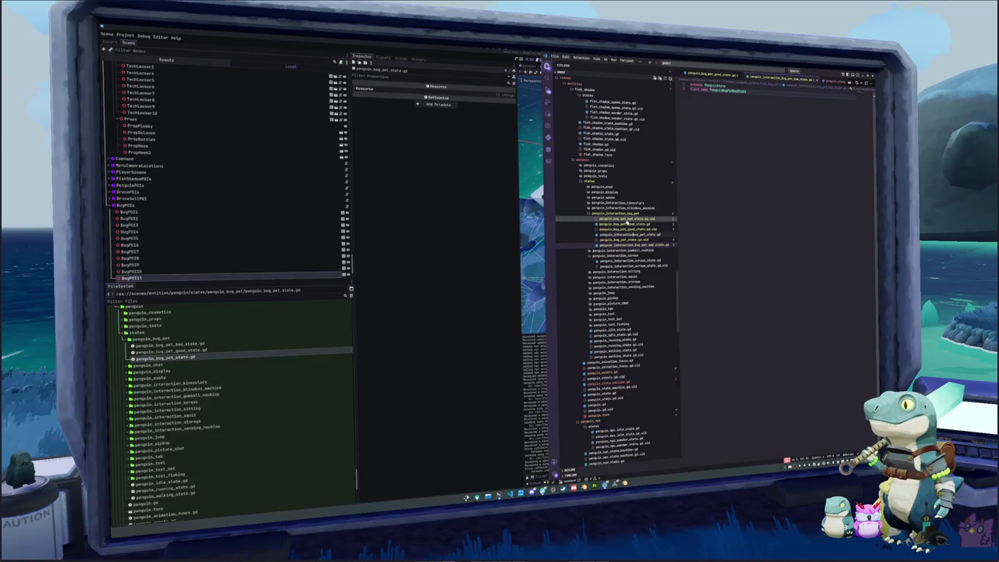
key("Return")
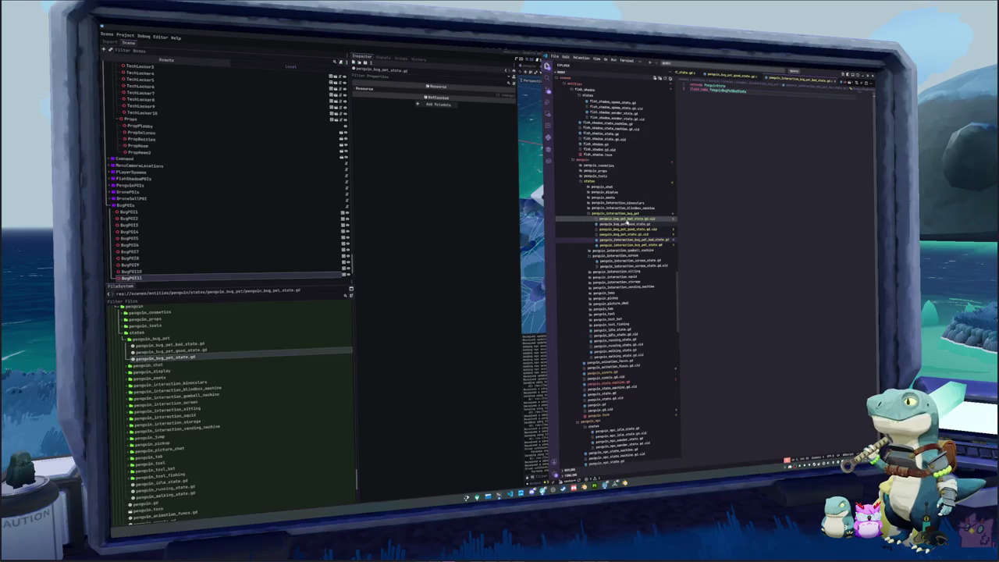
type("interaction_")
key("Return")
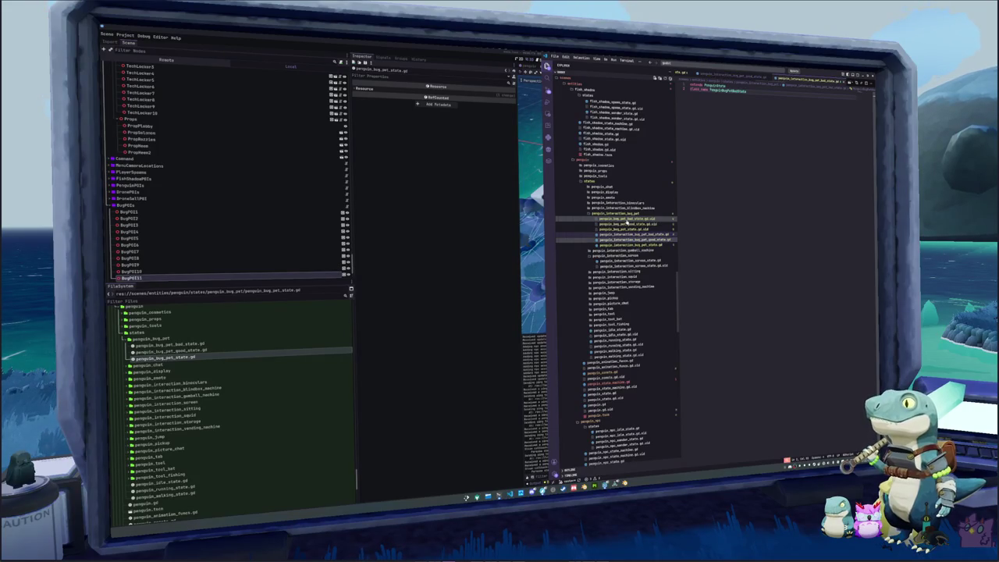
left_click(483, 274)
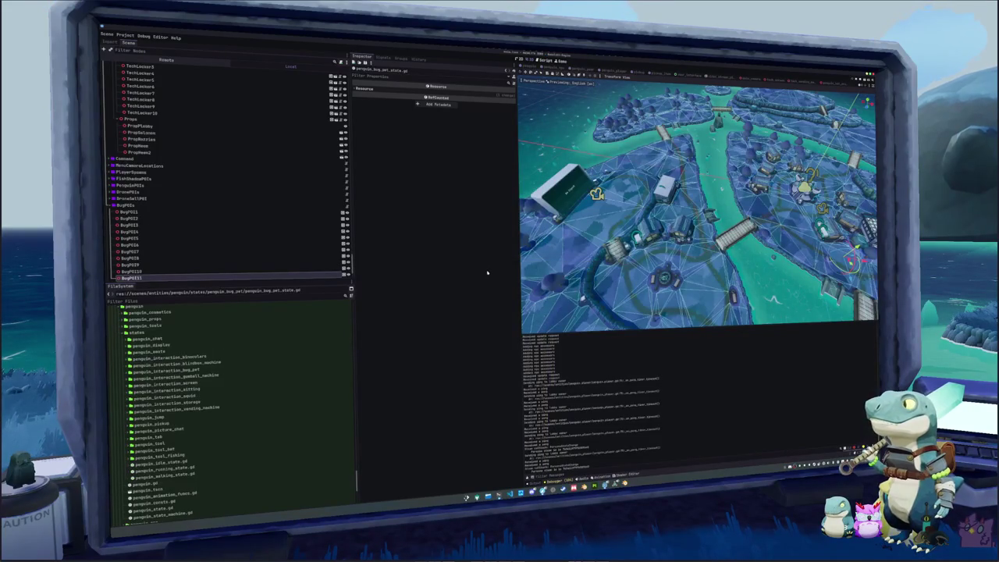
key("alt+Tab")
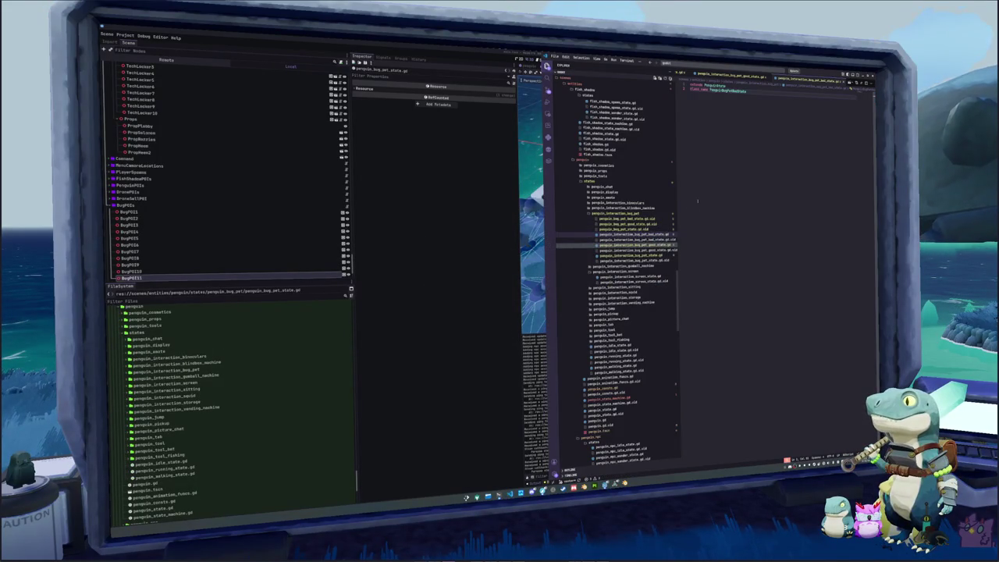
Insert 'Interaction' into the main bug-pet script's class_name to make PenguinInteractionBugPetState, and save
type("PenguinInteractionBugPetBadState")
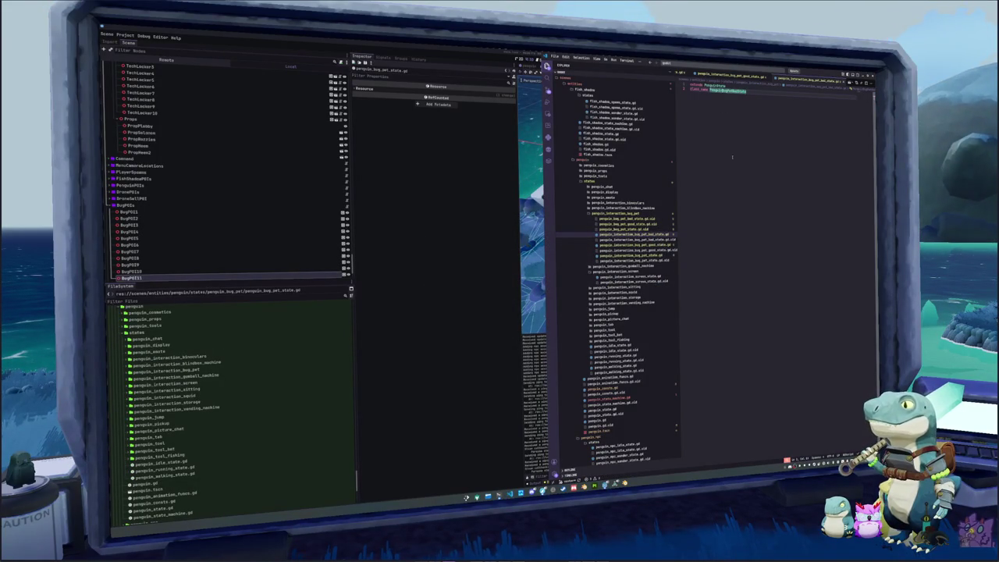
key("ctrl+d")
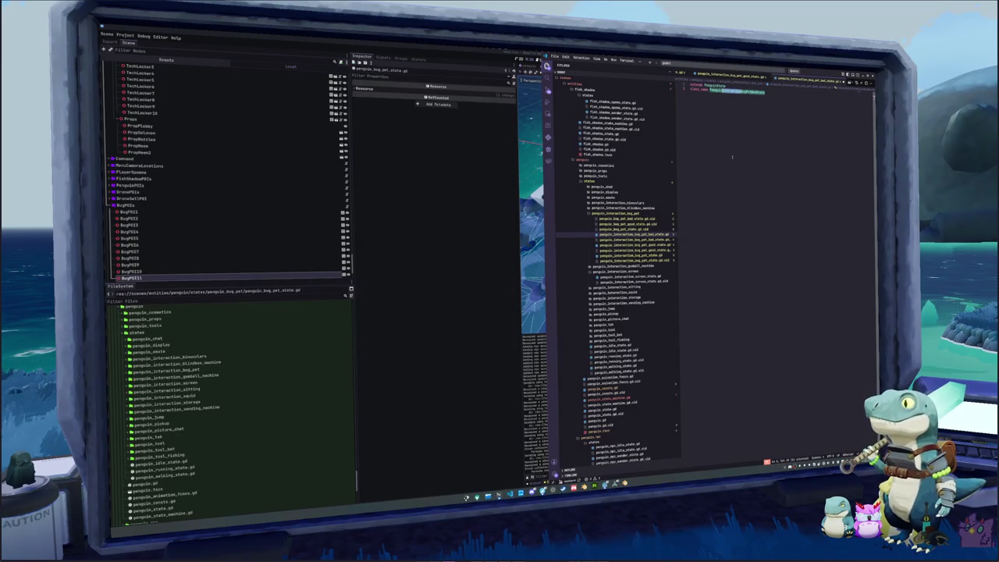
left_click(629, 249)
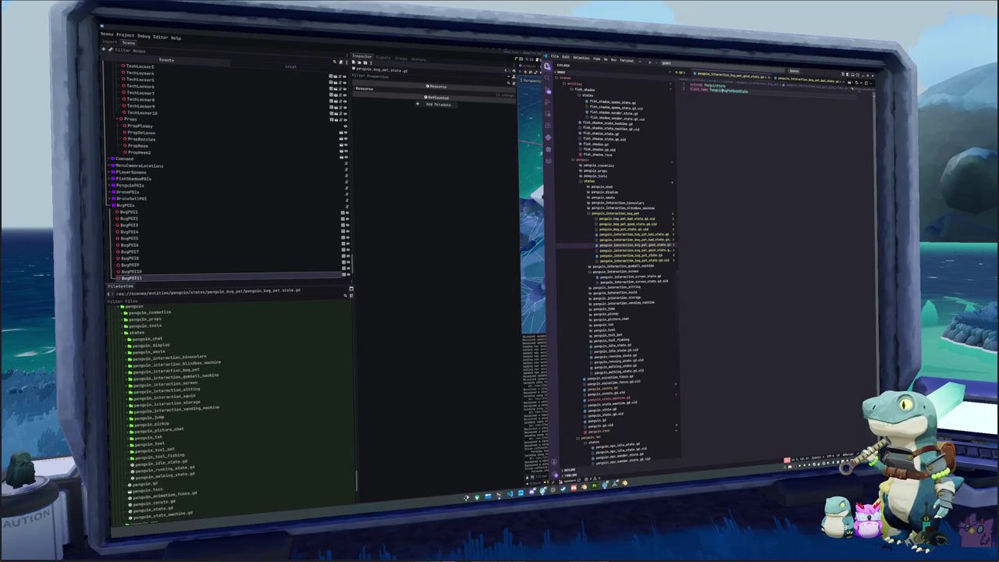
left_click(629, 255)
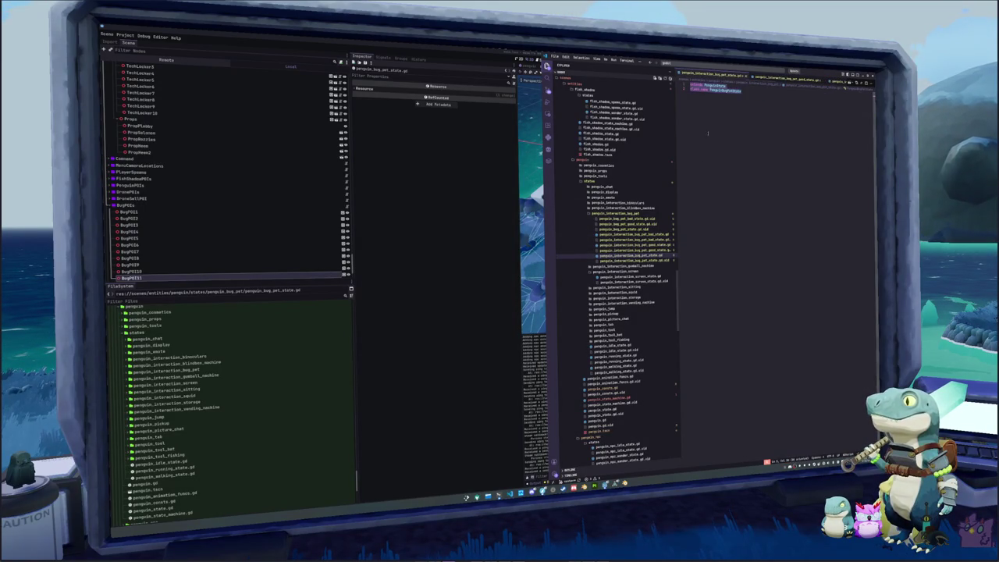
type("Interaction")
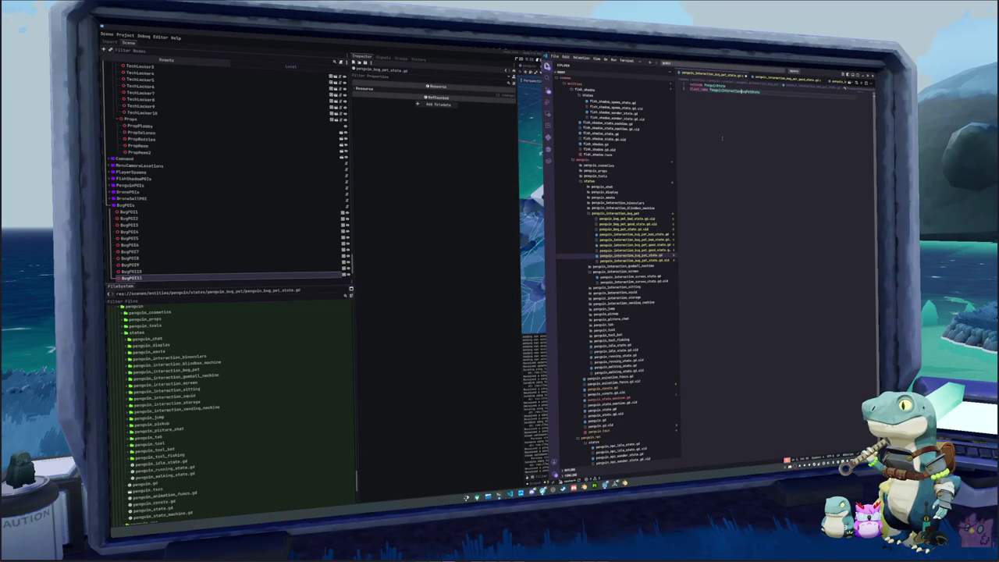
key("ctrl+s")
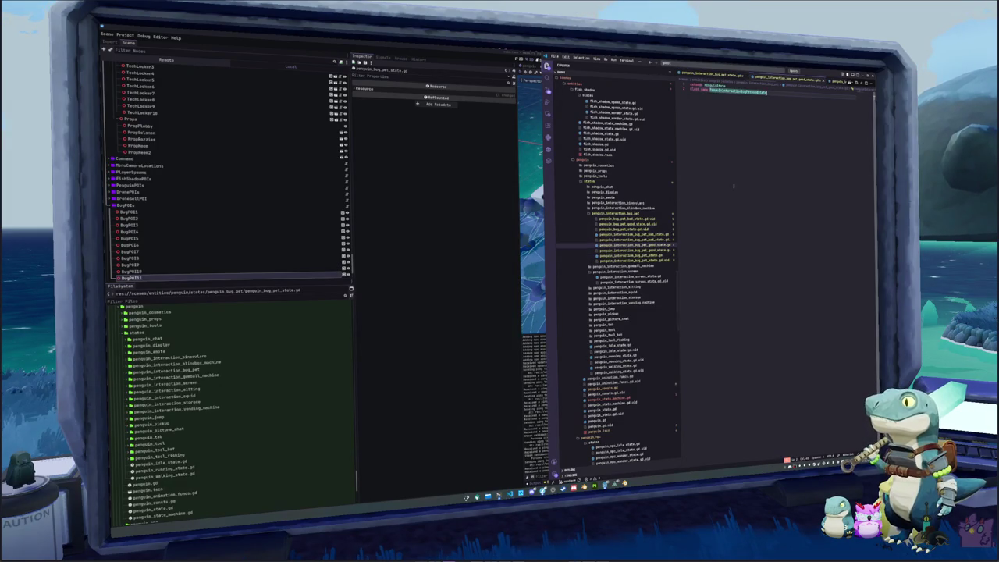
Check that the bad and good bug-pet state scripts' class names match
left_click(621, 235)
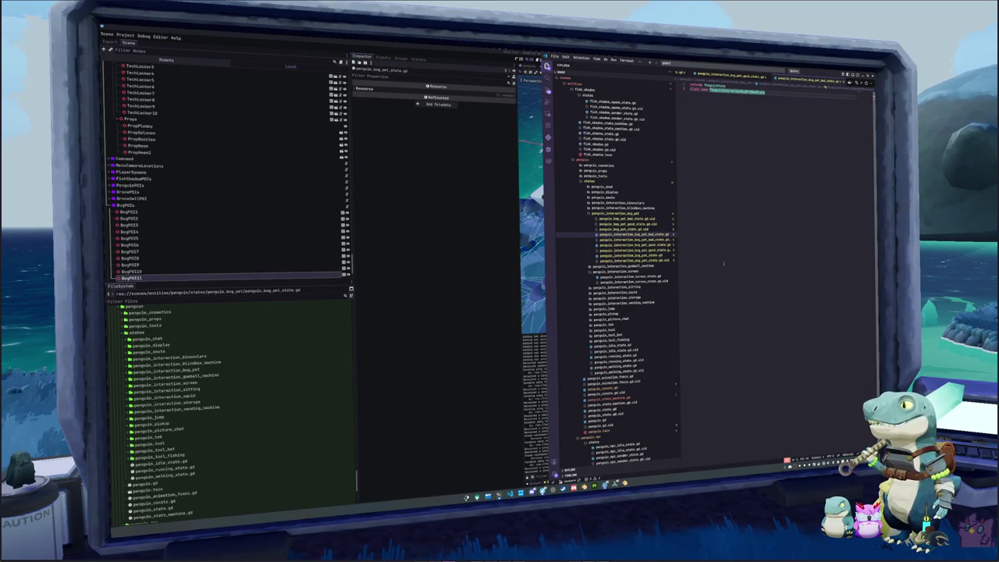
left_click(620, 245)
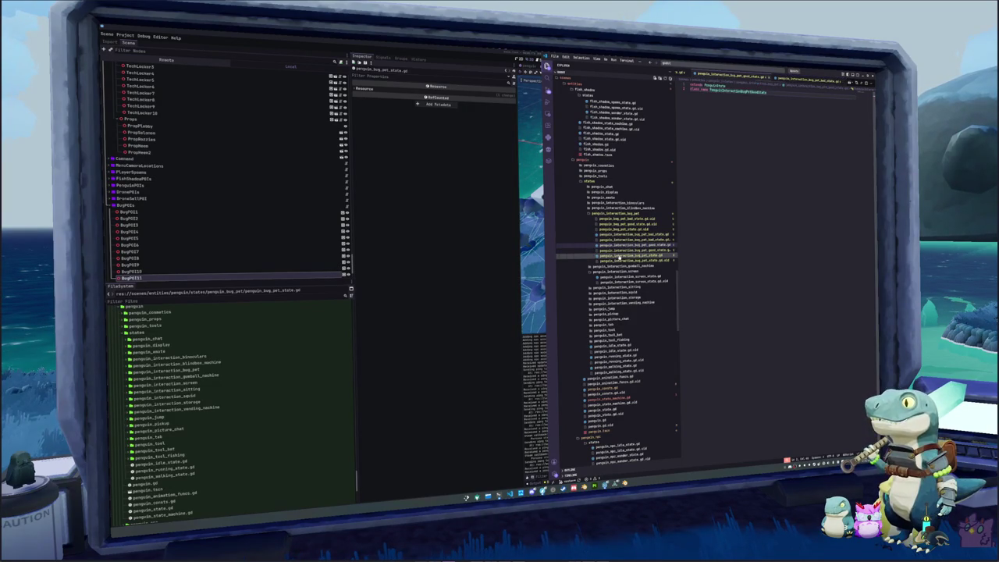
left_click(624, 234)
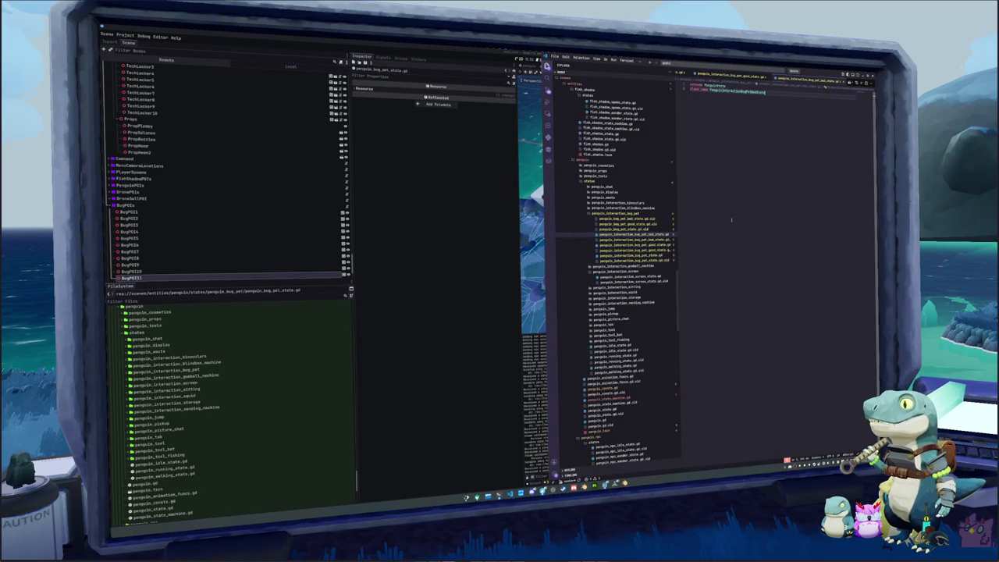
key("Down")
key("Down")
key("Down")
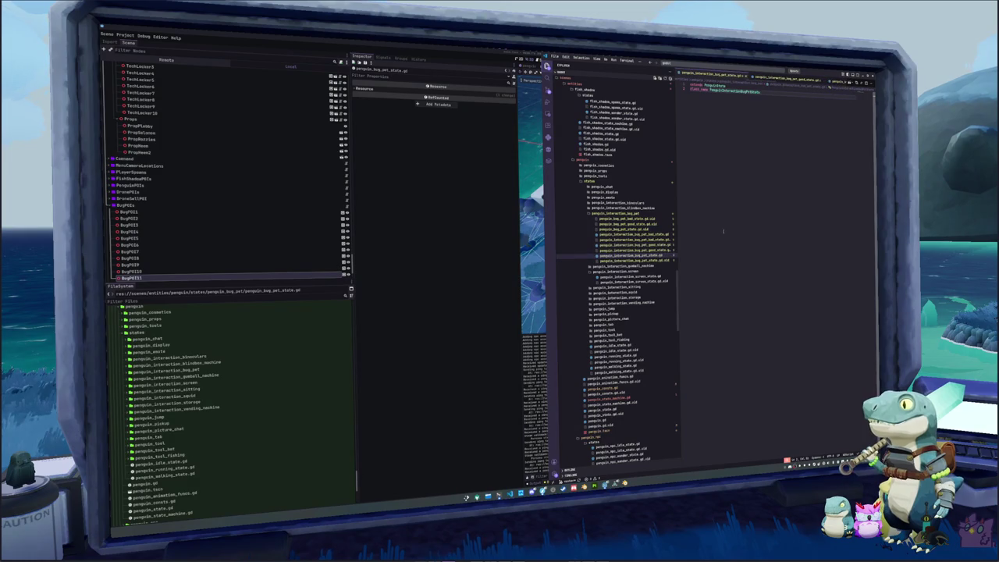
In penguin_state_machine.gd, retype bug_pet_state's export type as PenguinInteractionBugPetState
key("Down")
key("Down")
key("Down")
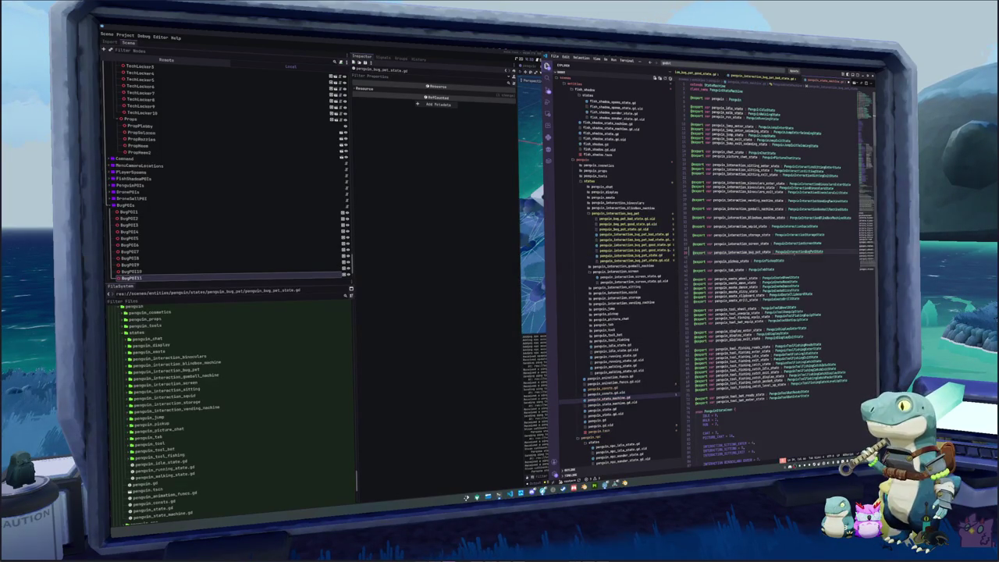
double_click(799, 252)
type("Pengu")
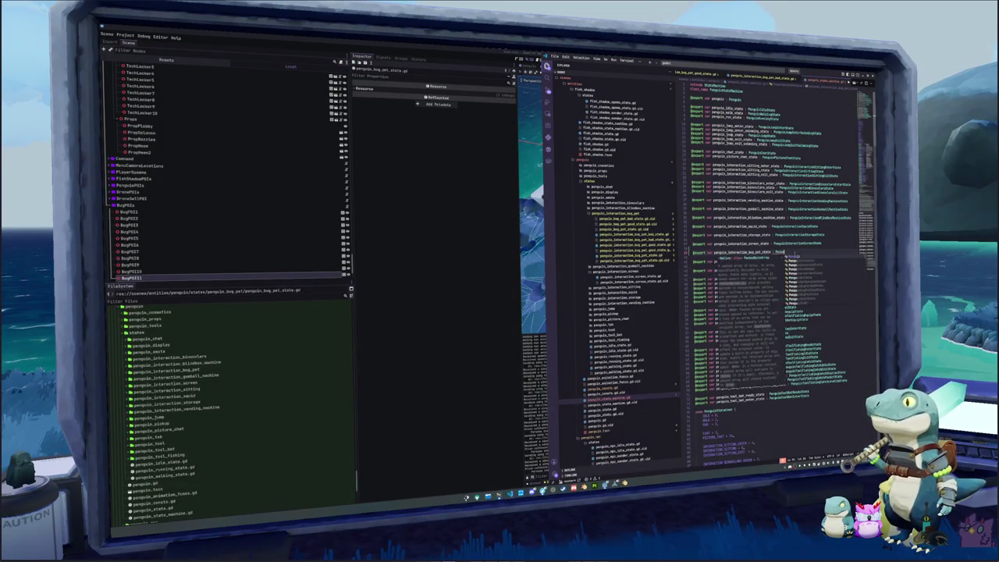
type("inInteractionBugPet")
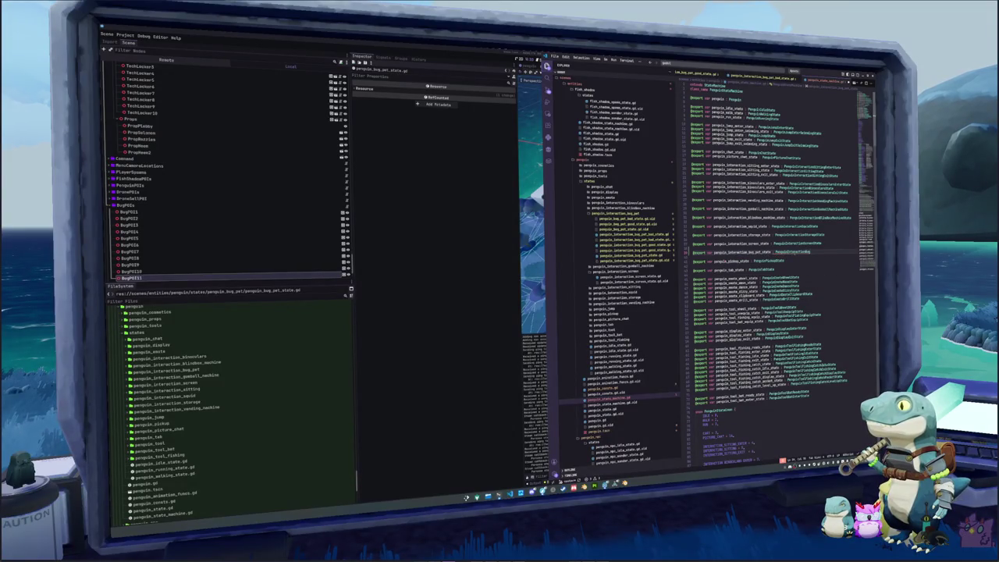
key("alt+Tab")
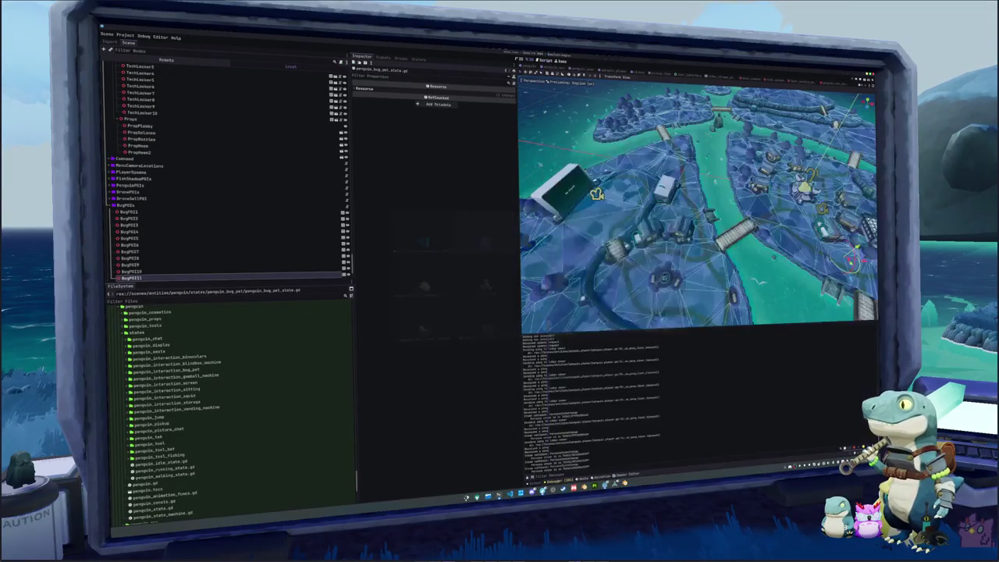
key("alt+Tab")
type("gPetState")
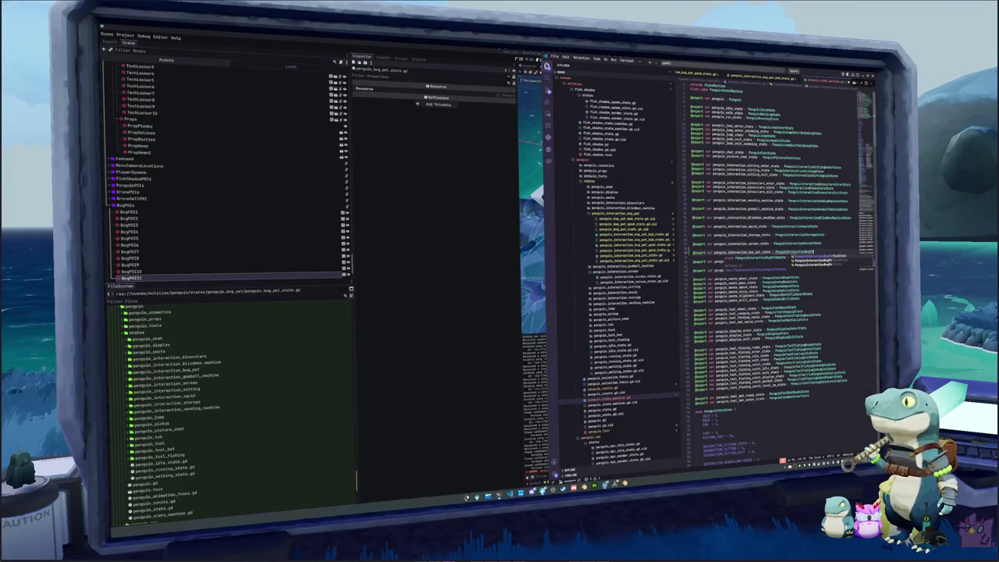
Duplicate the export line to add bug-pet good and bad state exports with their interaction types
key("shift+alt+Down")
key("ctrl+BackSpace")
key("ctrl+BackSpace")
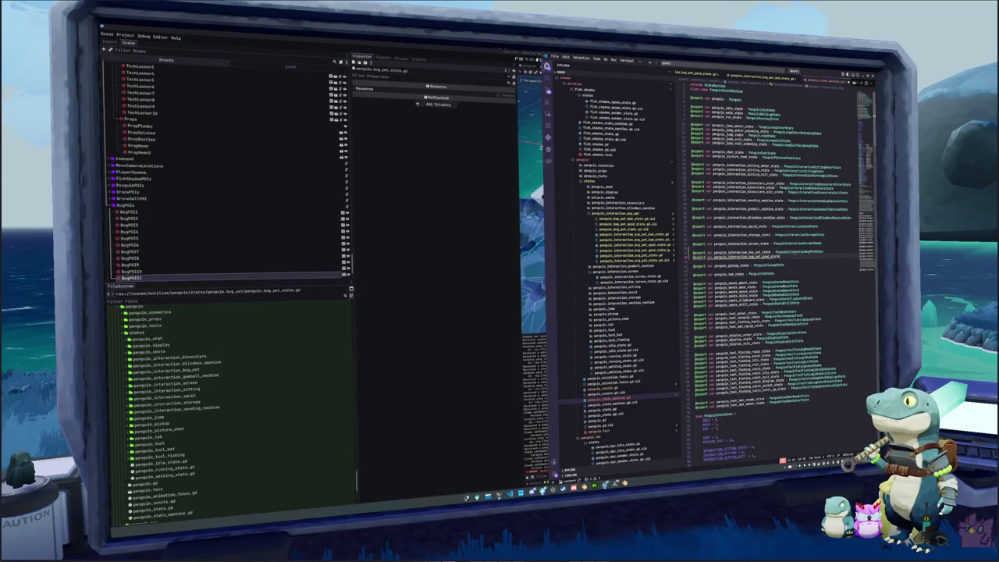
type("Penguin")
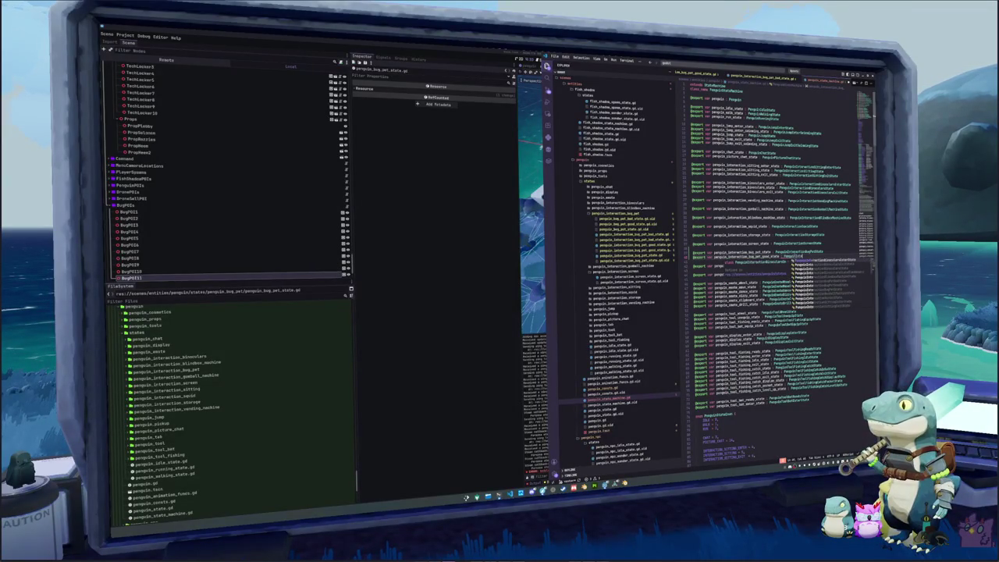
type("Bug")
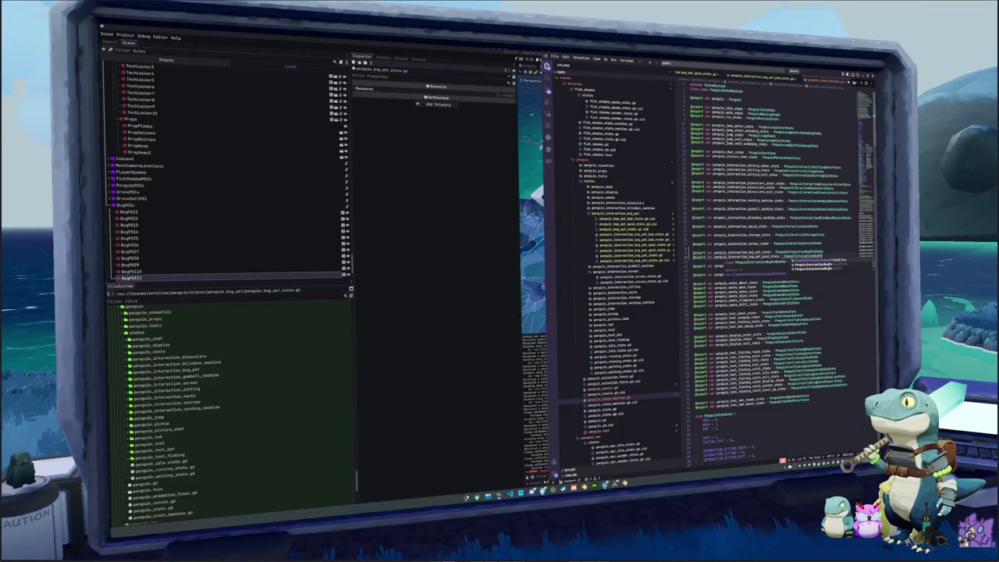
type("Good")
key("Return")
key("Return")
type("@export var penguin_interaction_bug_pet_bad_s")
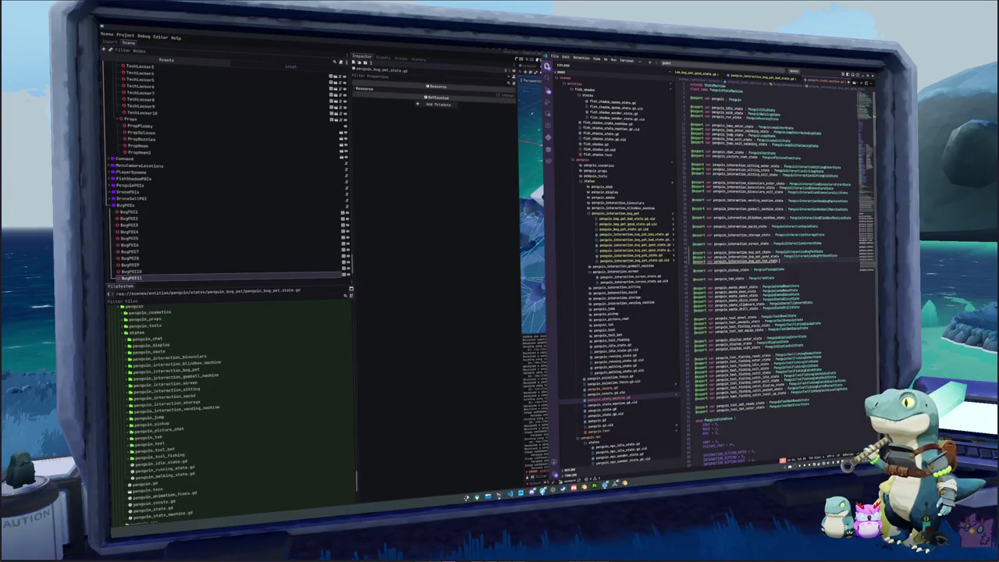
type("PenguinInteraction")
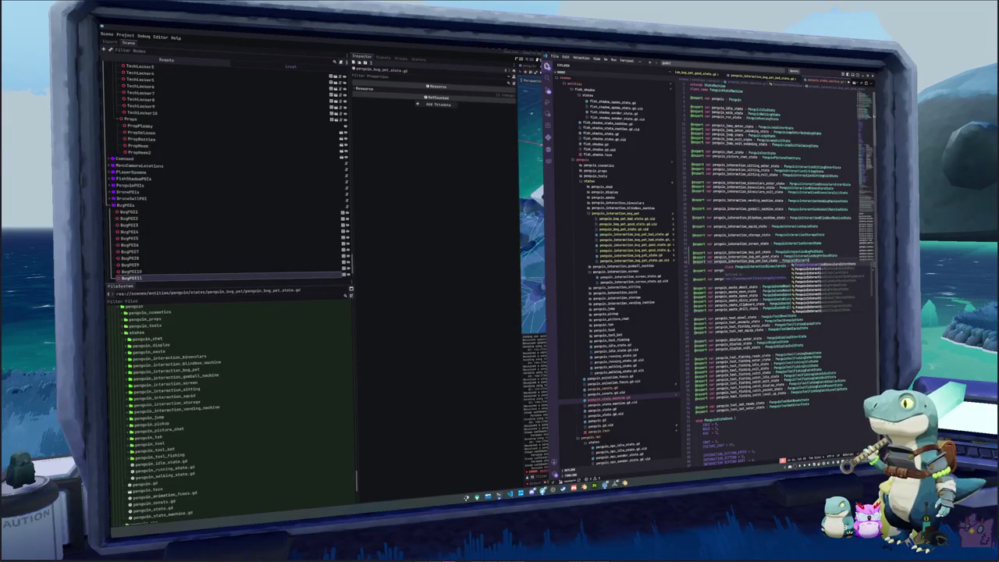
type("BugPetBadState")
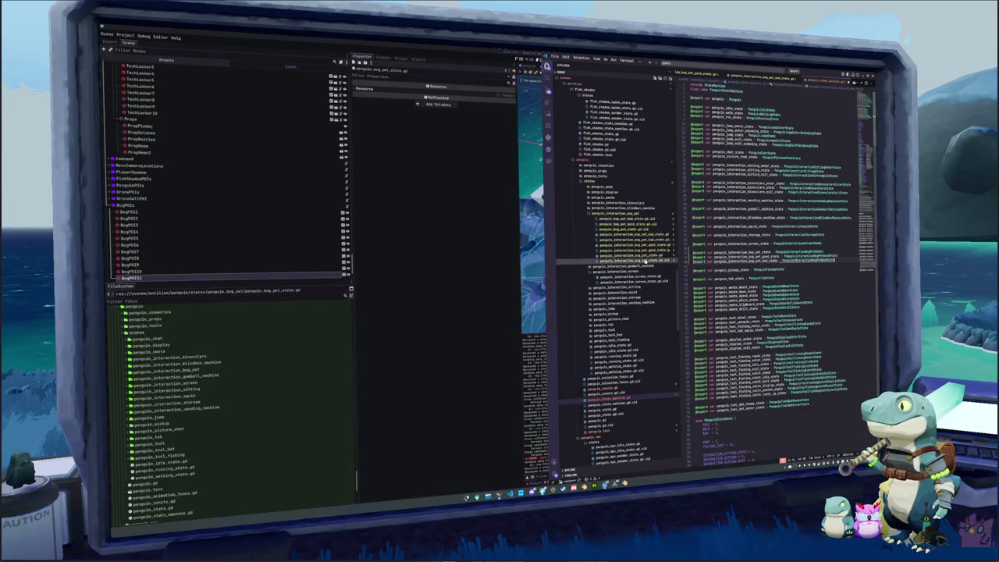
left_click(632, 234)
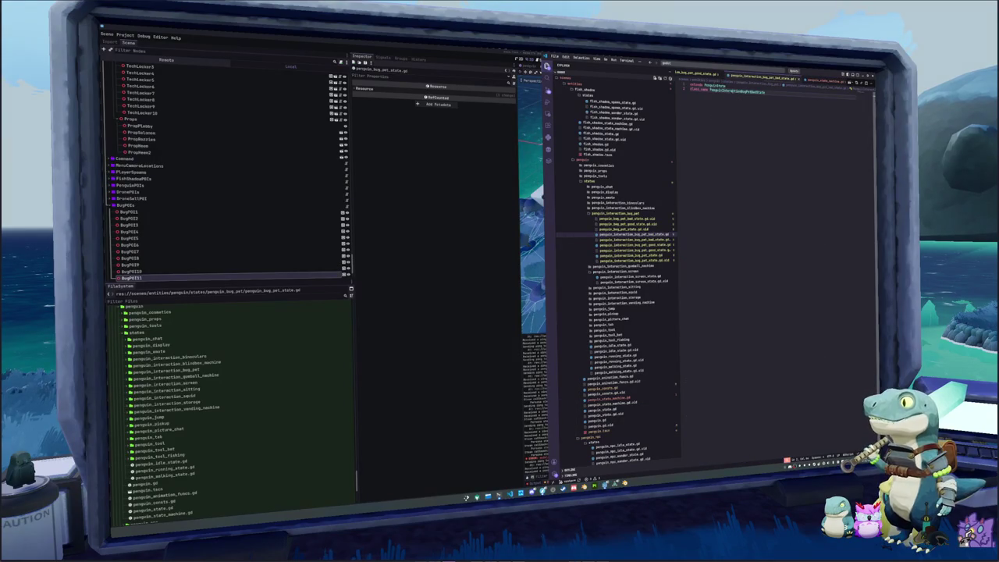
double_click(733, 92)
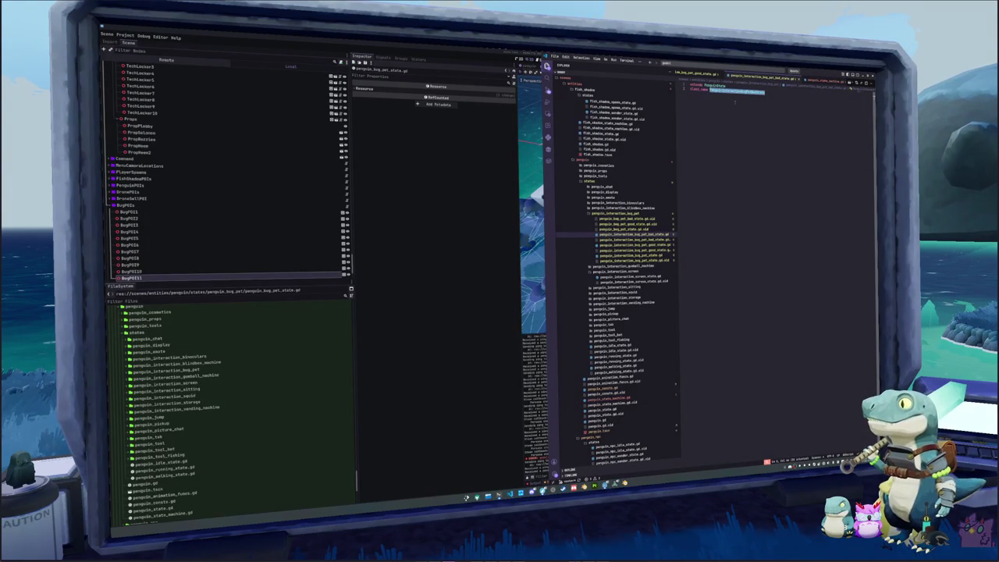
left_click(613, 398)
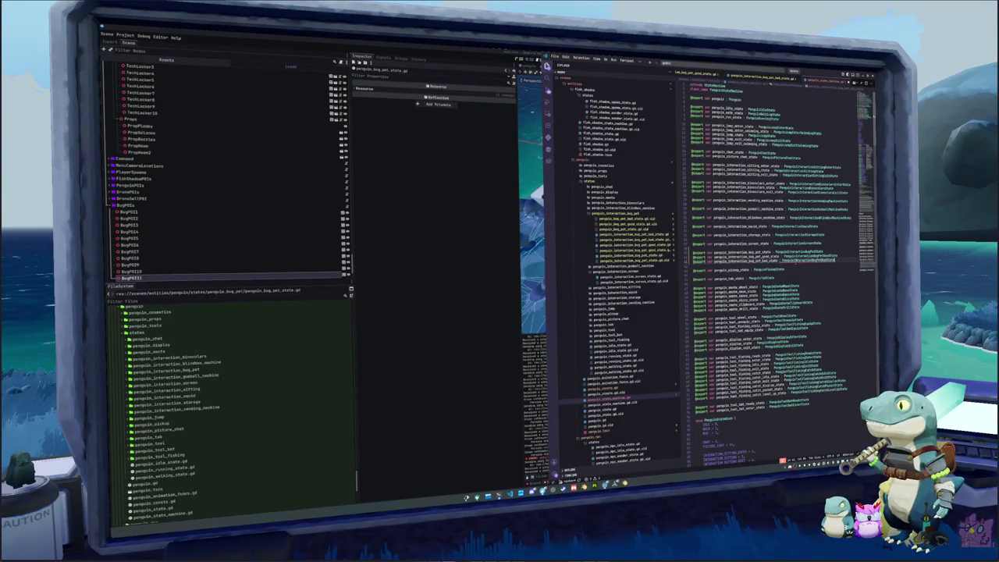
left_click(726, 266)
scroll(769, 312, "down", 10)
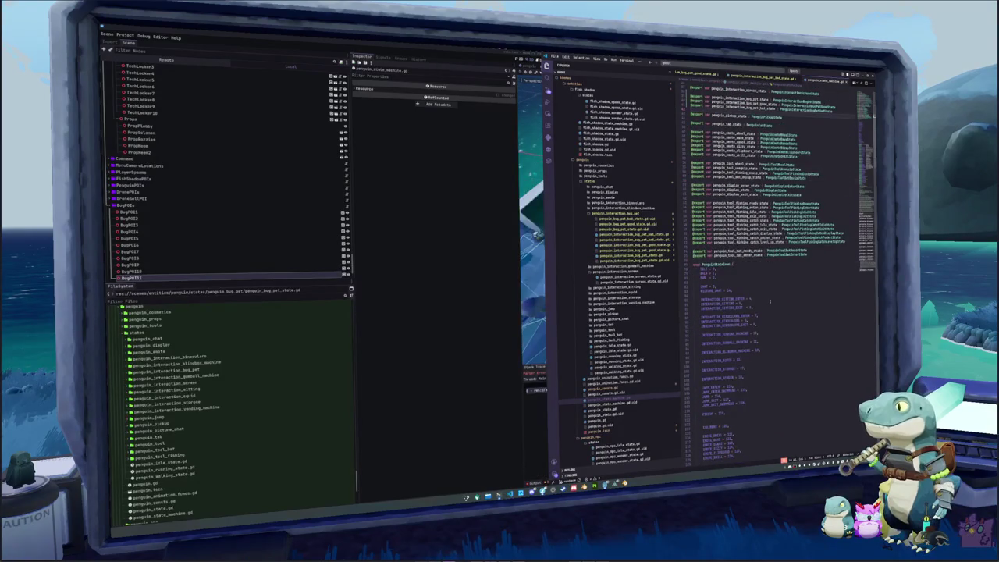
left_click(743, 377)
Add INTERACTION_BUG_PET = 25 and INTERACTION_BUG_PET_BAD = 26 after INTERACTION_SCREEN in the enum
key("Return")
type("INTER")
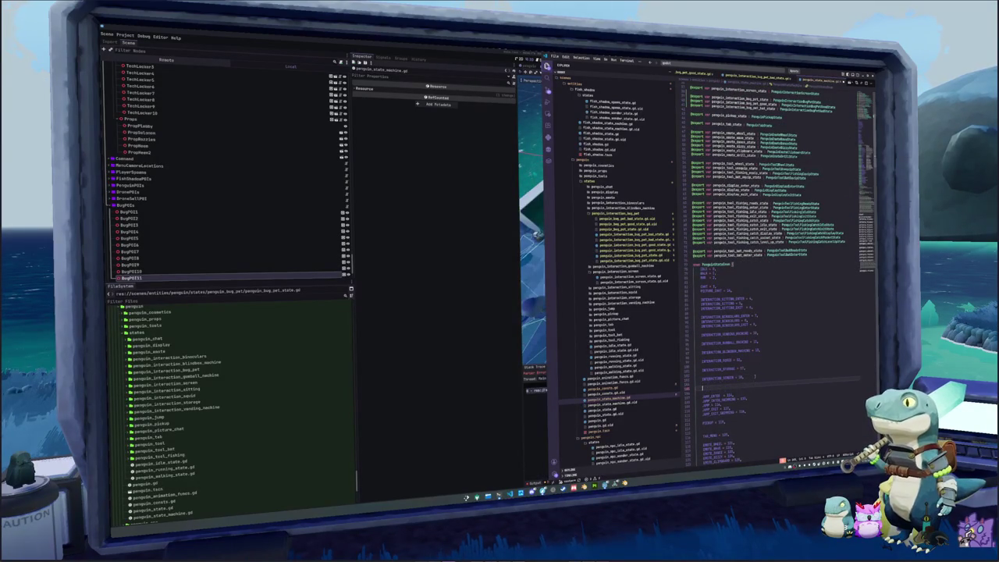
type("ACTION_BUG_")
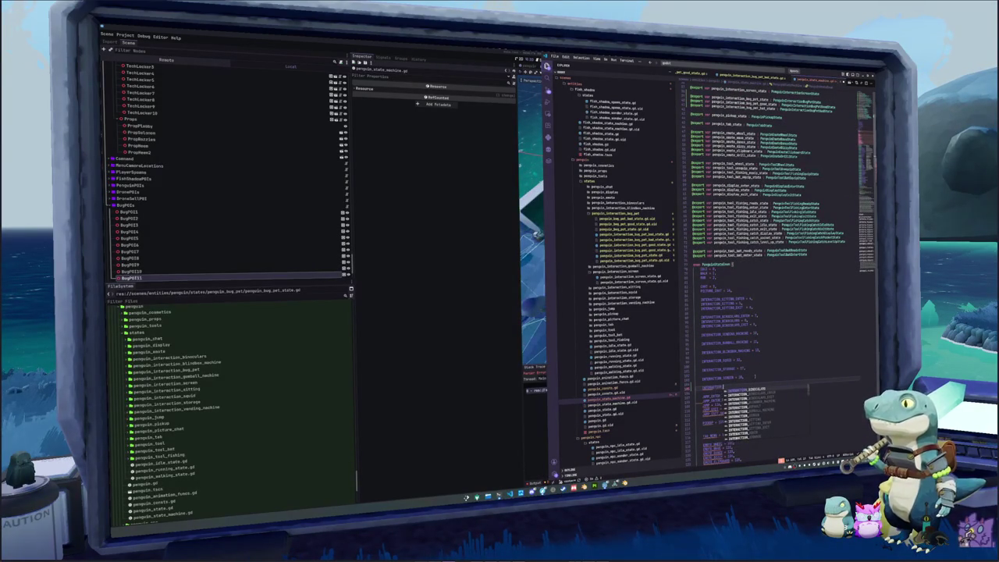
type("PET_BAD")
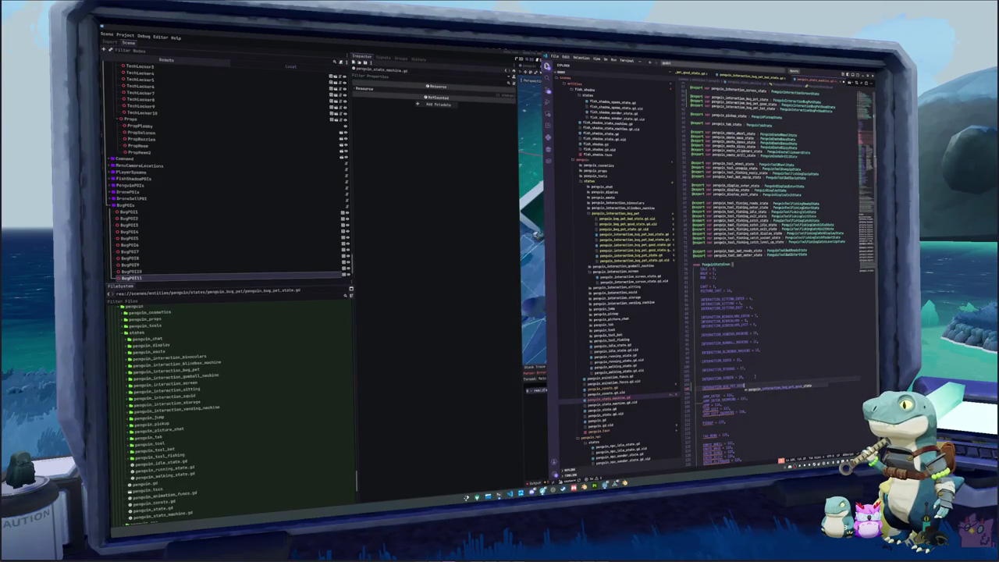
key("BackSpace")
key("BackSpace")
key("BackSpace")
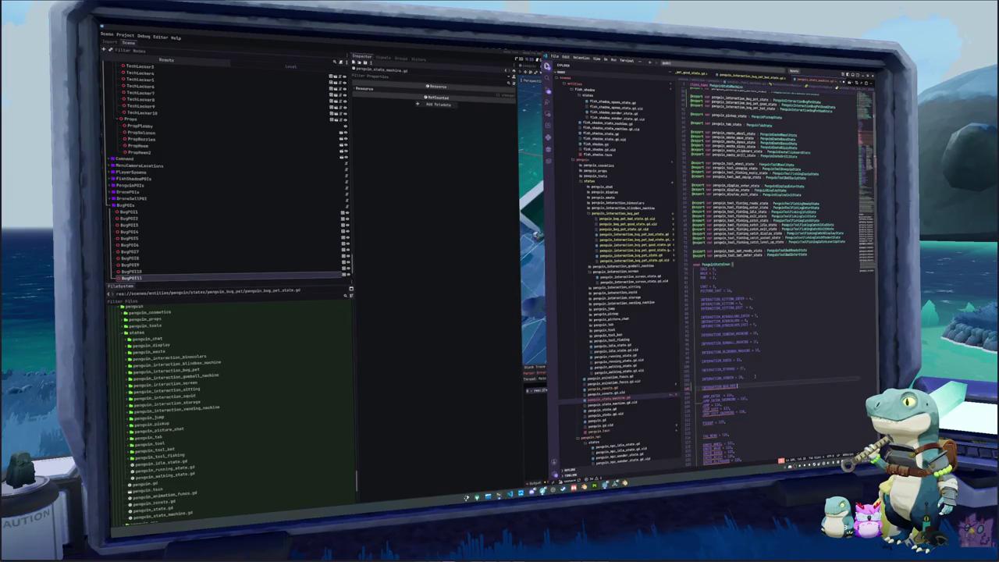
key("BackSpace")
type("= 25,")
key("Return")
type("INTERACTION_BUG_PET_")
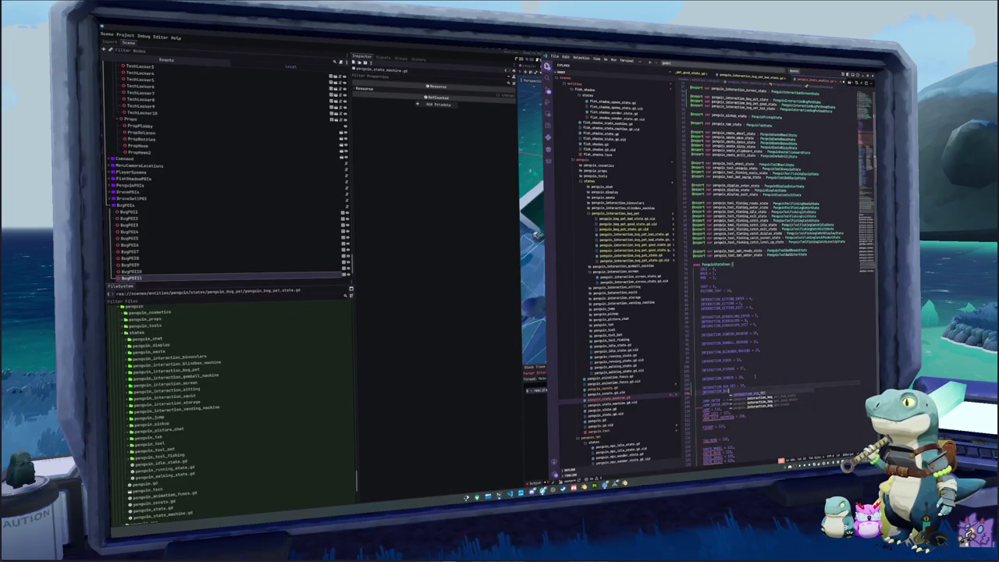
type("BAD = 26,")
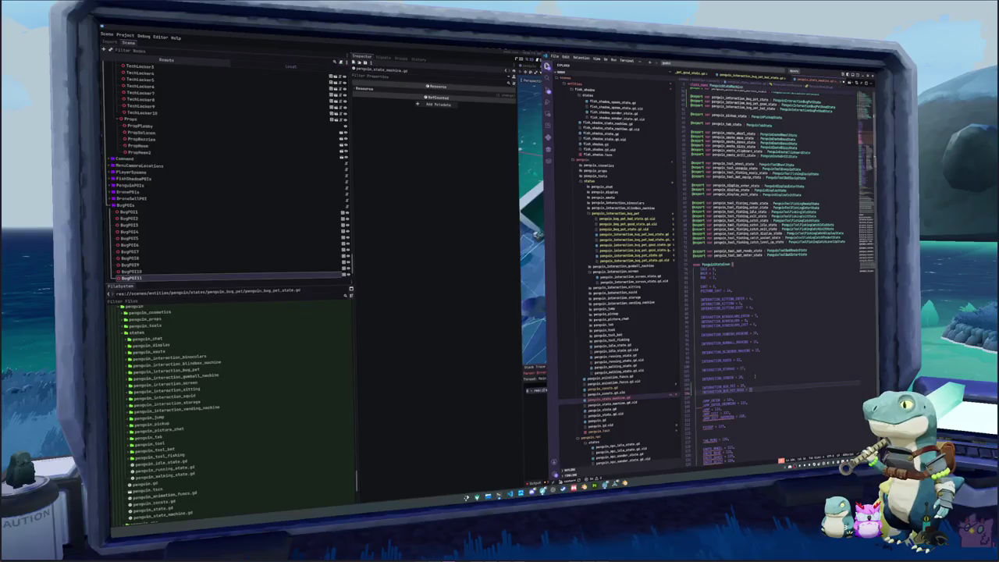
Add INTERACTION_BUG_PET_GOOD = 19 below the INTERACTION_BUG_PET_BAD entry
double_click(750, 389)
scroll(753, 378, "down", 4)
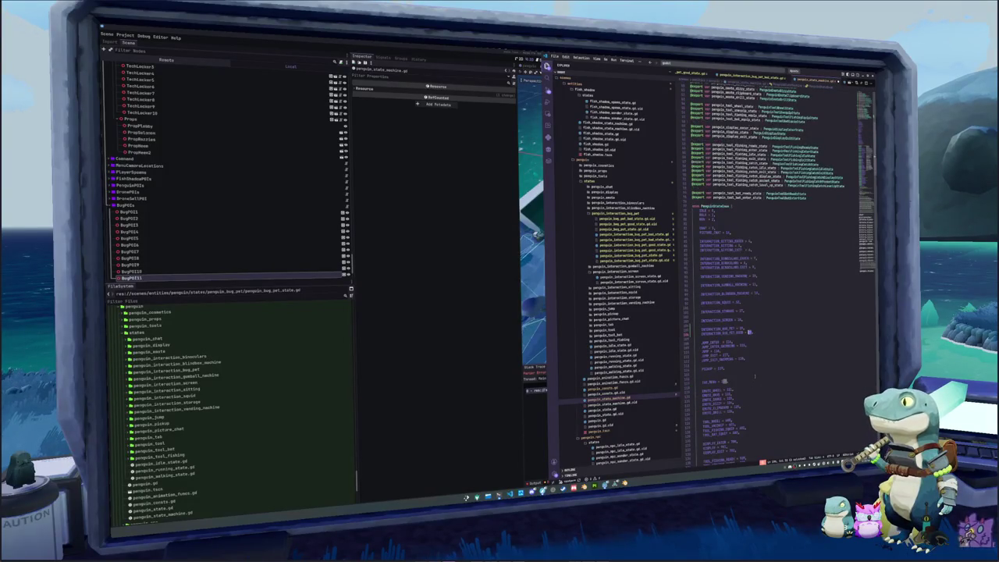
key("End")
key("Return")
type("INTERACTION_BUG_")
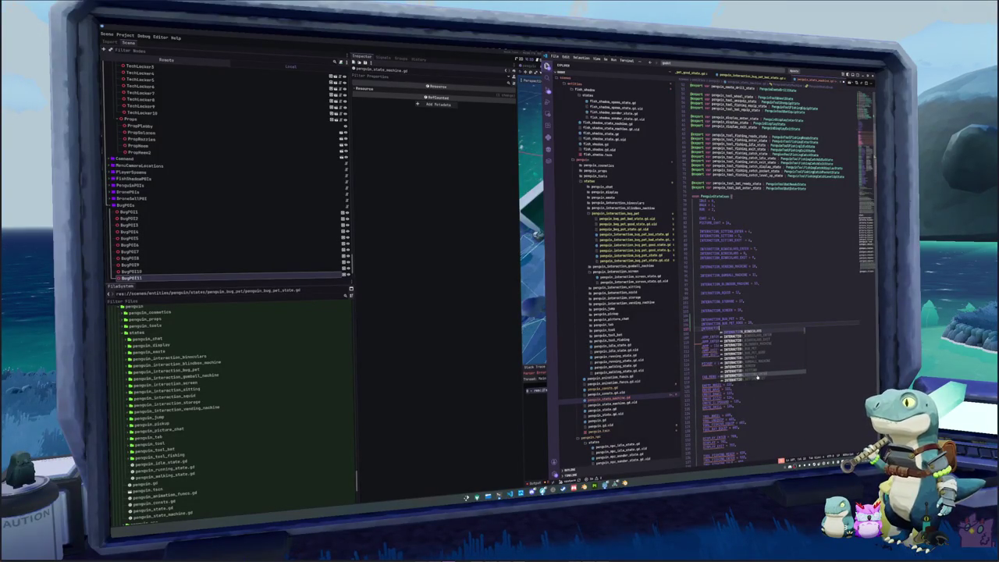
type("PET_GOOD = 12,")
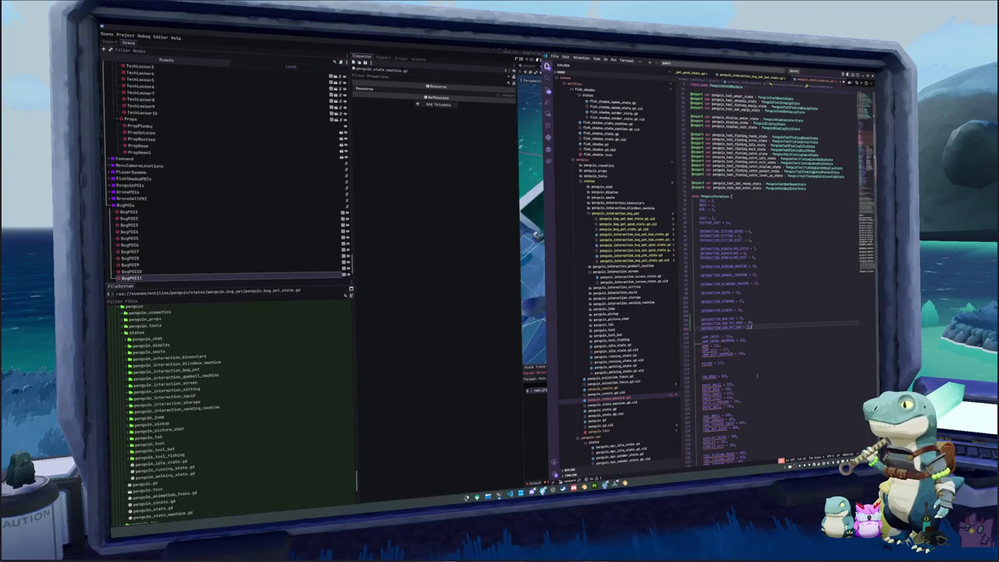
type(" = 19,")
scroll(756, 375, "down", 5)
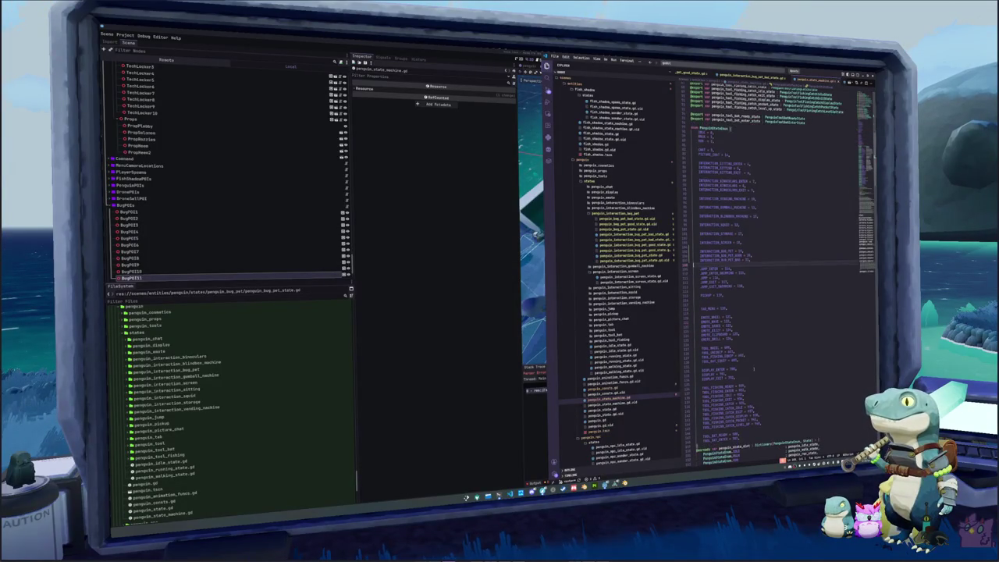
Paste the three INTERACTION_BUG_PET lines below INTERACTION_SCREEN in penguin_states as PenguinStateEnum keys
left_click_drag(754, 260, 691, 250)
scroll(692, 249, "down", 3)
scroll(692, 250, "down", 7)
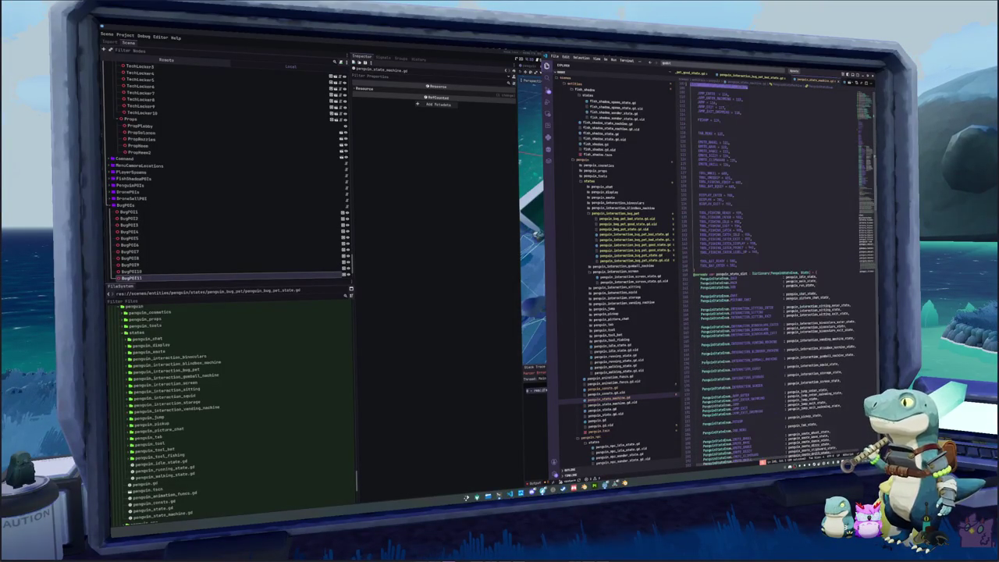
left_click(693, 361)
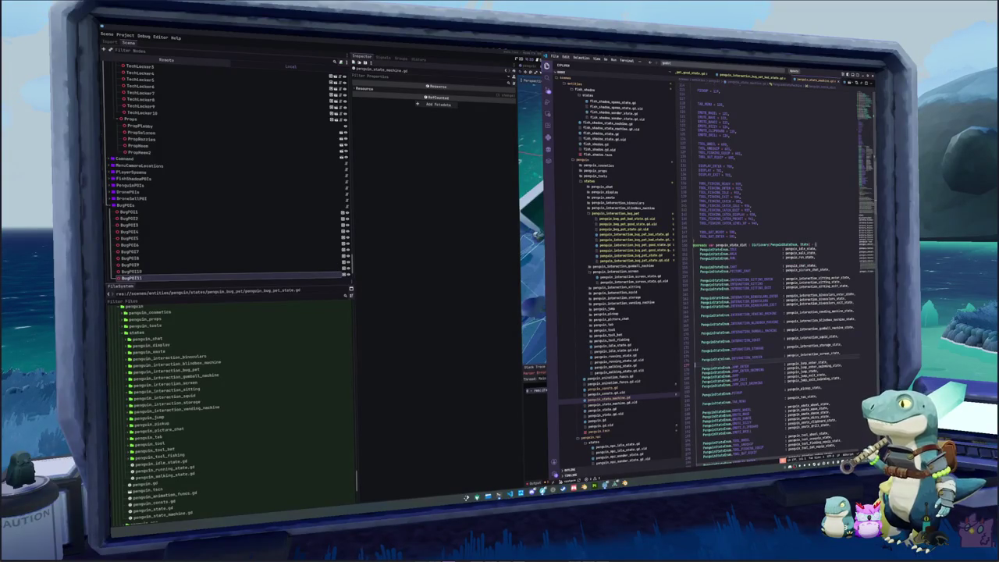
key("Return")
key("ctrl+v")
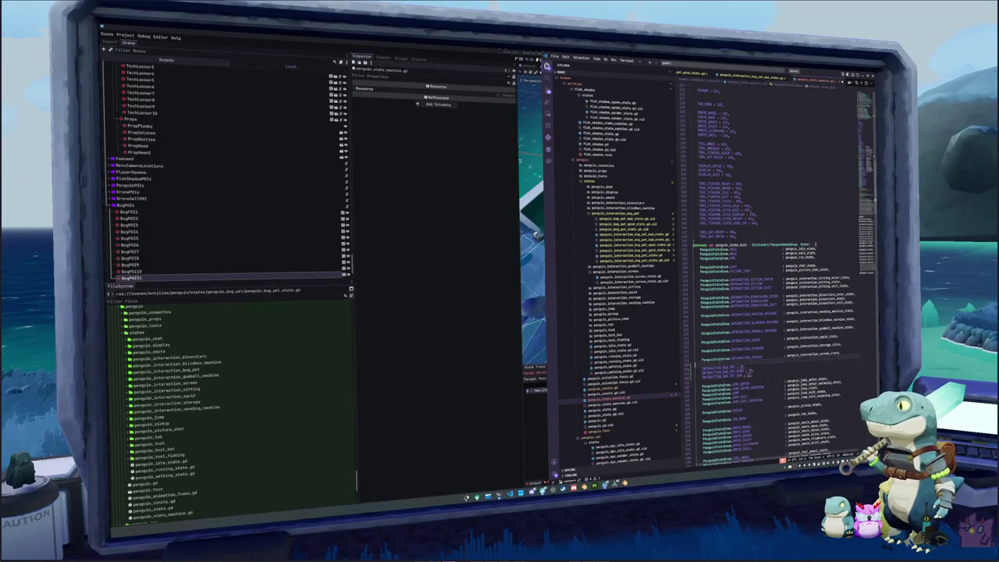
left_click(702, 367)
key("ctrl+v")
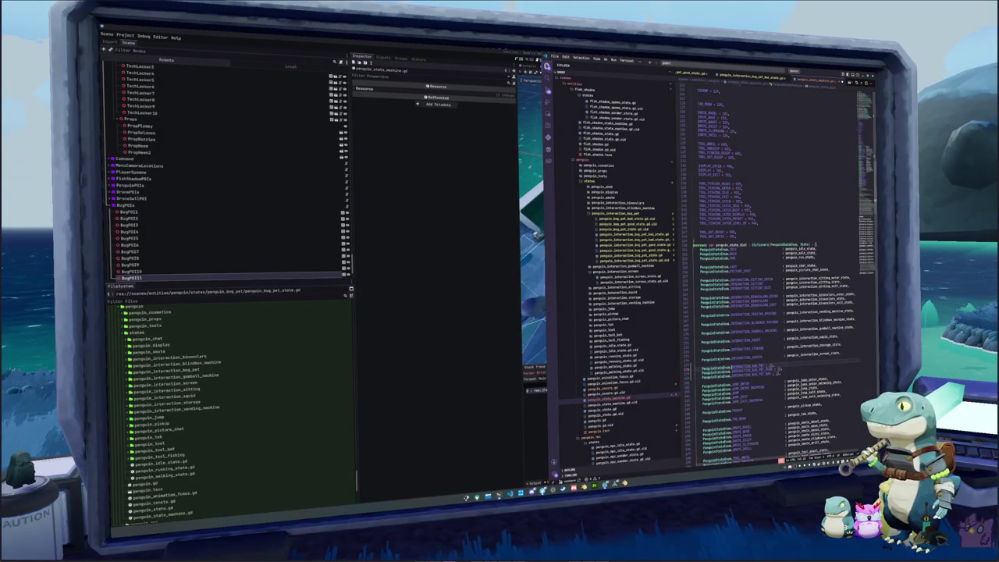
Use multi-cursor editing to fill in the matching bug-pet state variable names as values
double_click(769, 364)
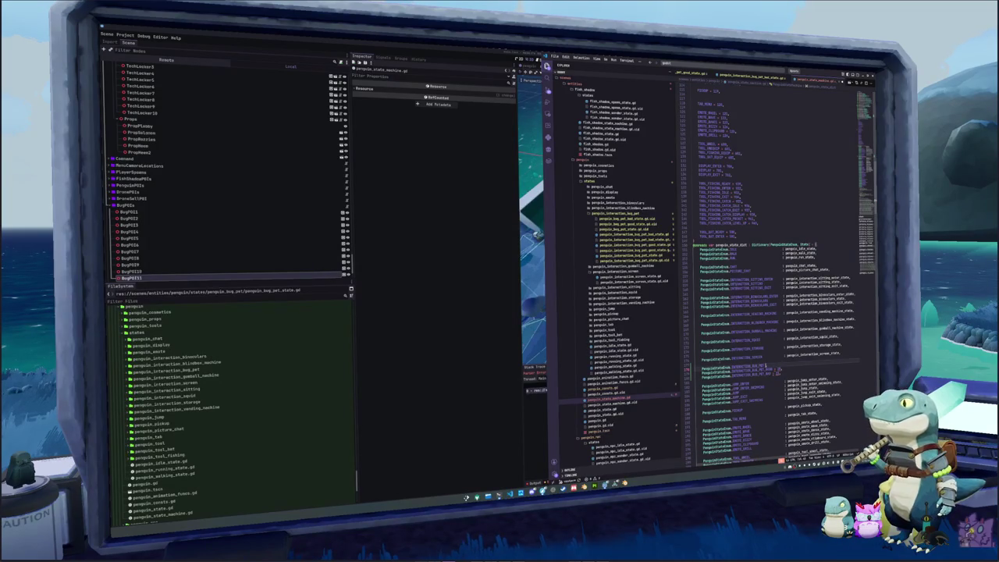
key("ctrl+d")
key("ctrl+d")
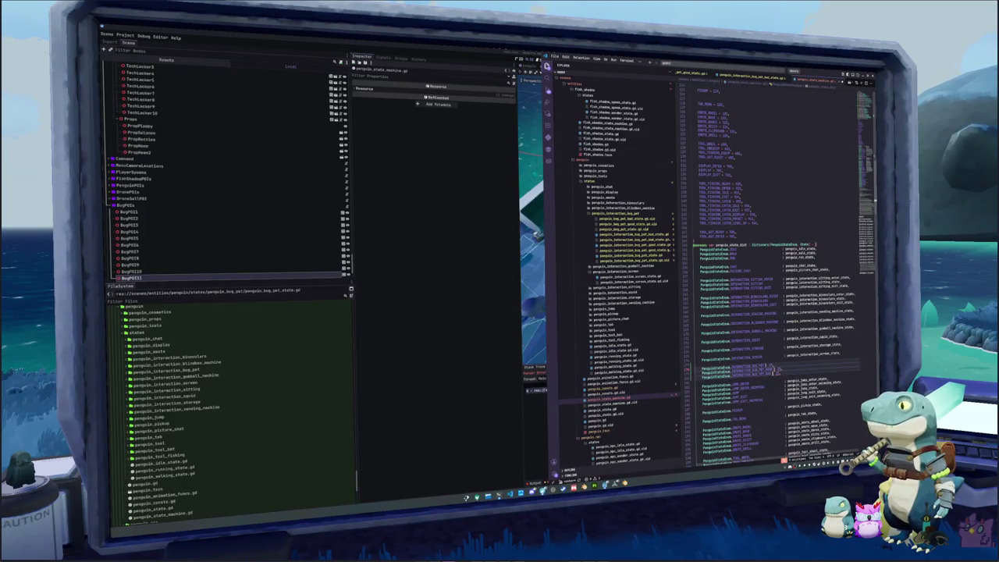
key("End")
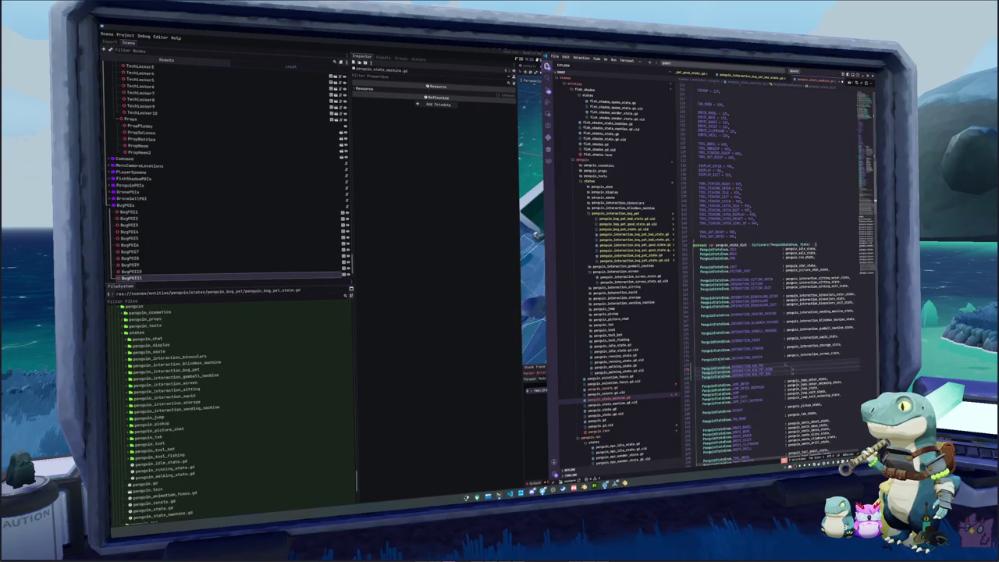
type("penguin_in")
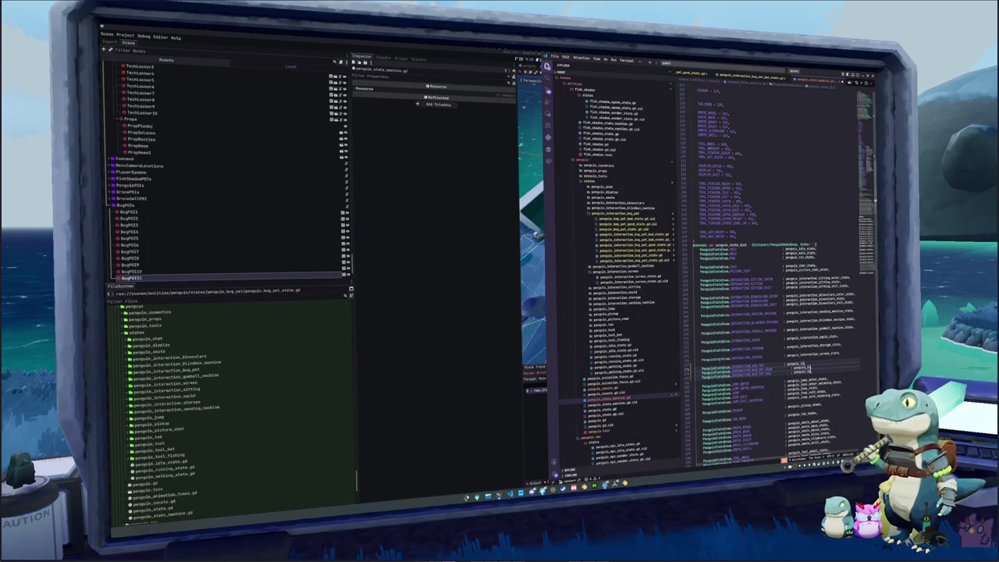
type("teraction_bug_p")
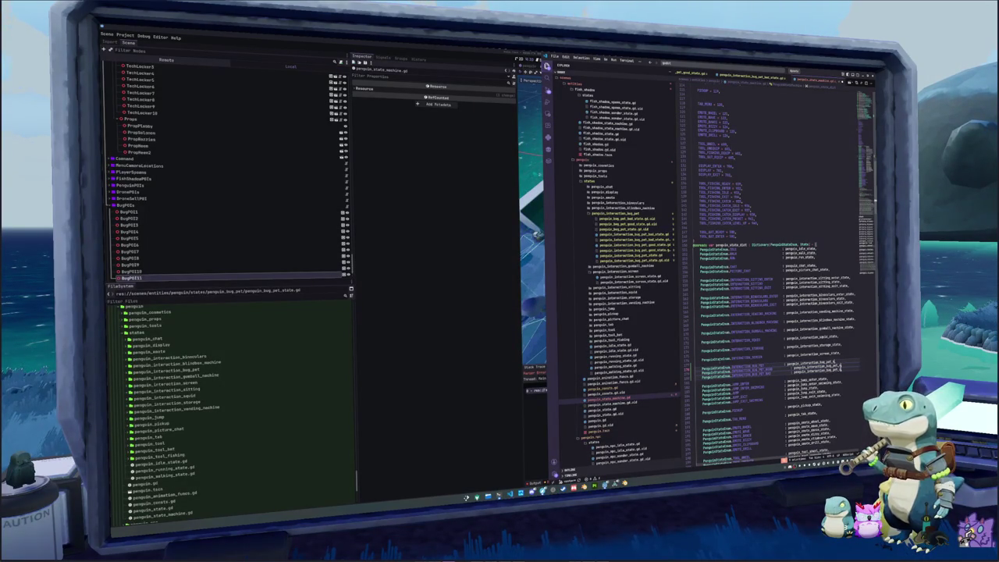
type("et_good_")
key("ctrl+shift+Left")
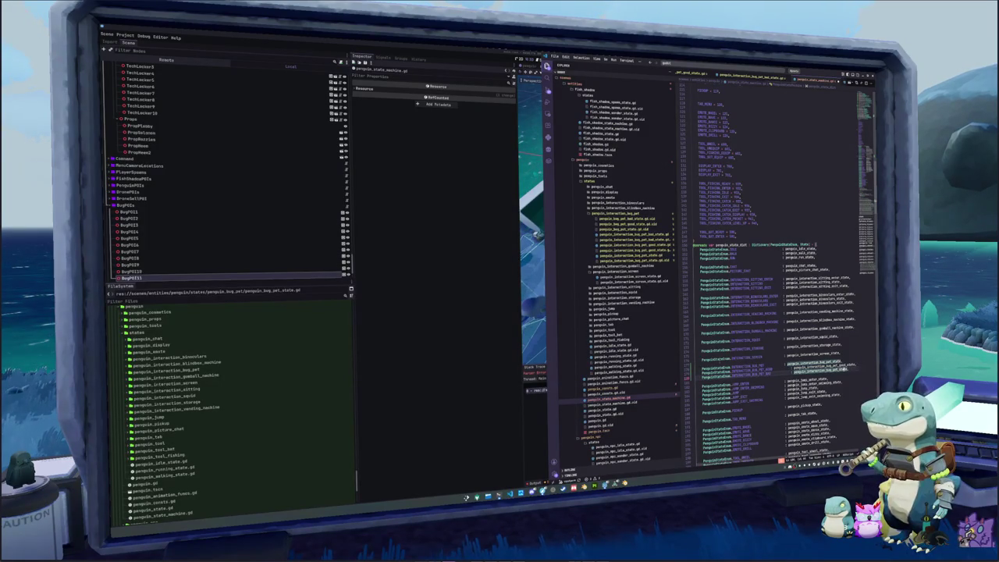
type("bad_state")
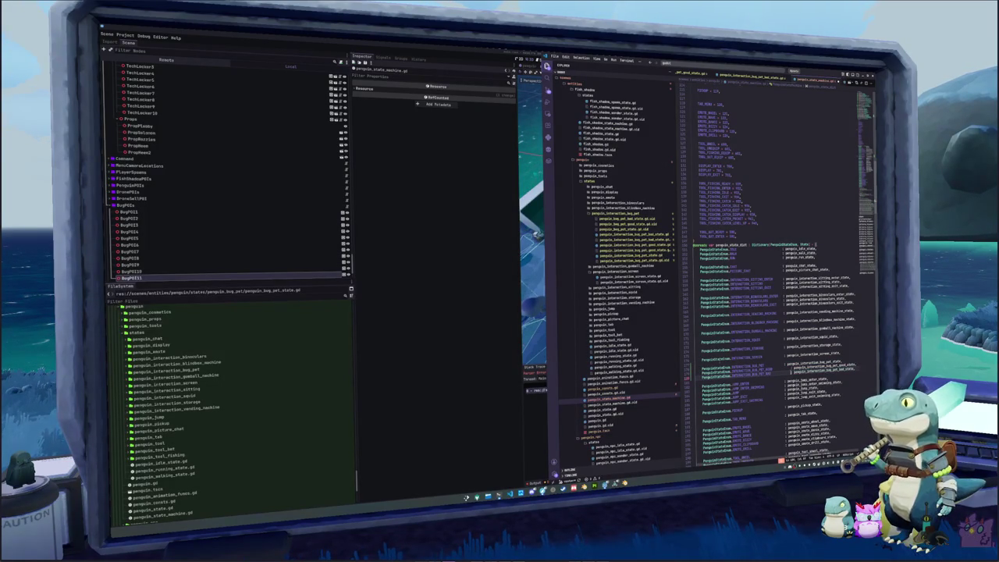
type(",")
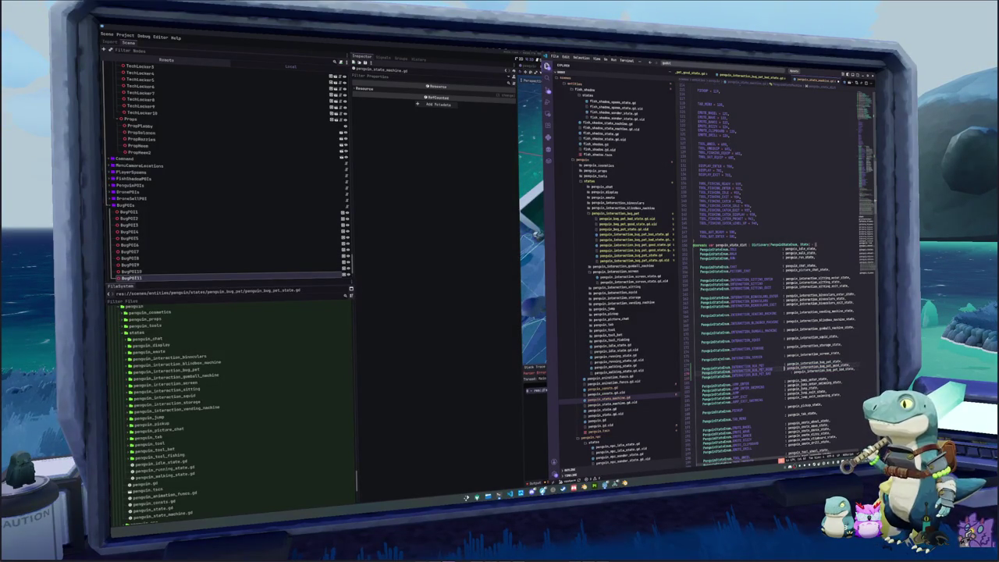
key("Escape")
scroll(780, 273, "down", 15)
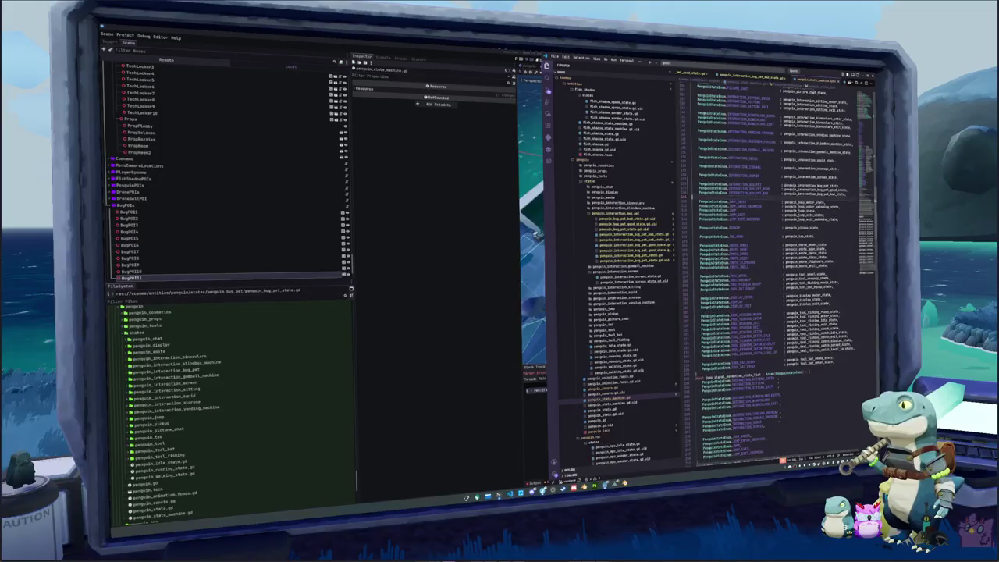
Scroll to the signal-connection #region blocks and place the cursor on an #endregion line
scroll(780, 273, "down", 5)
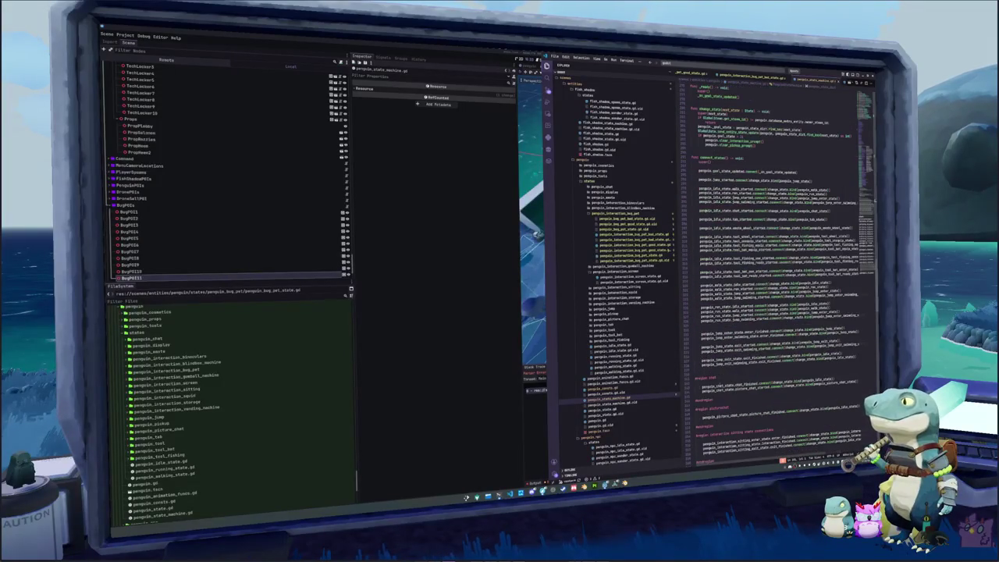
scroll(781, 273, "down", 8)
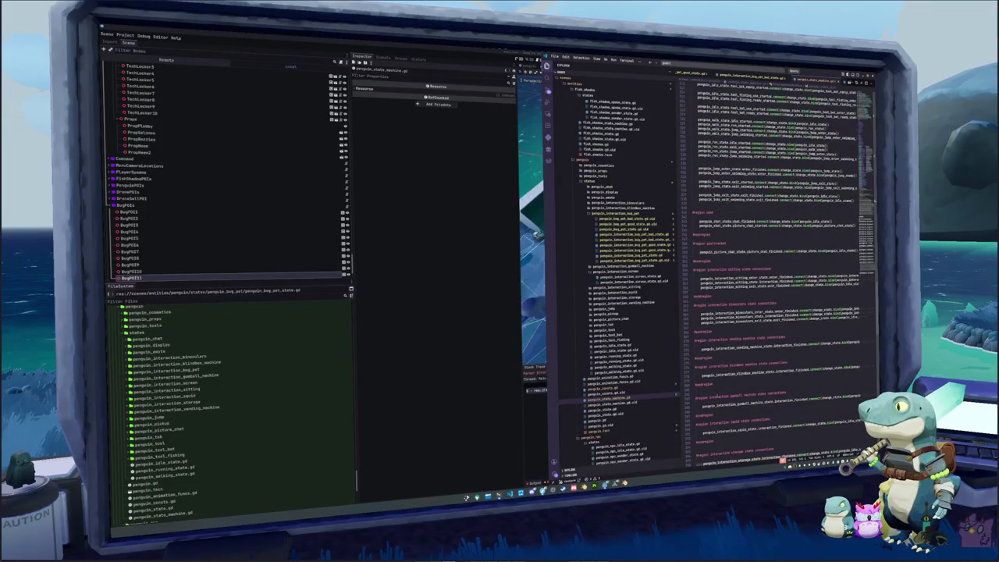
scroll(780, 273, "down", 10)
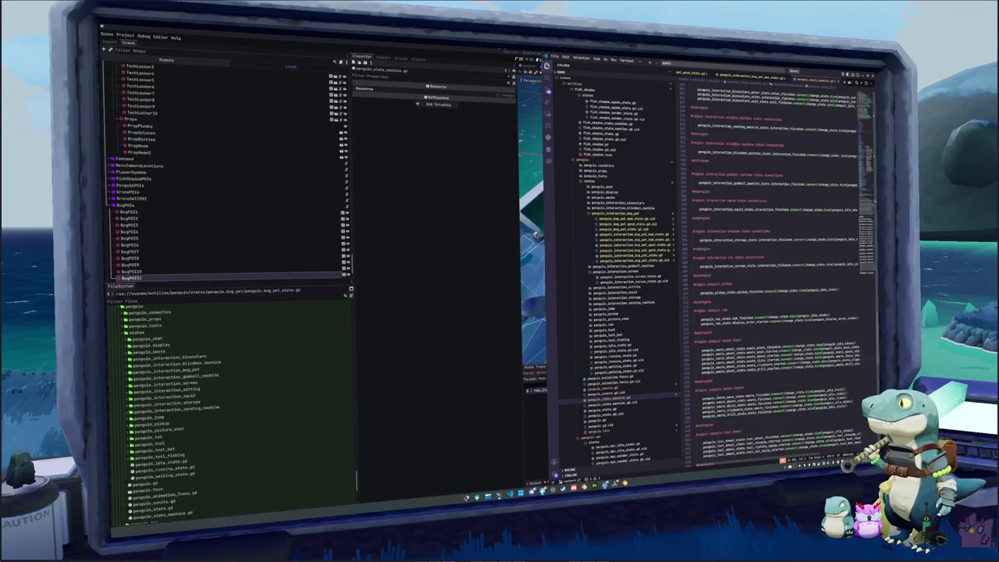
scroll(709, 285, "up", 1)
left_click(707, 298)
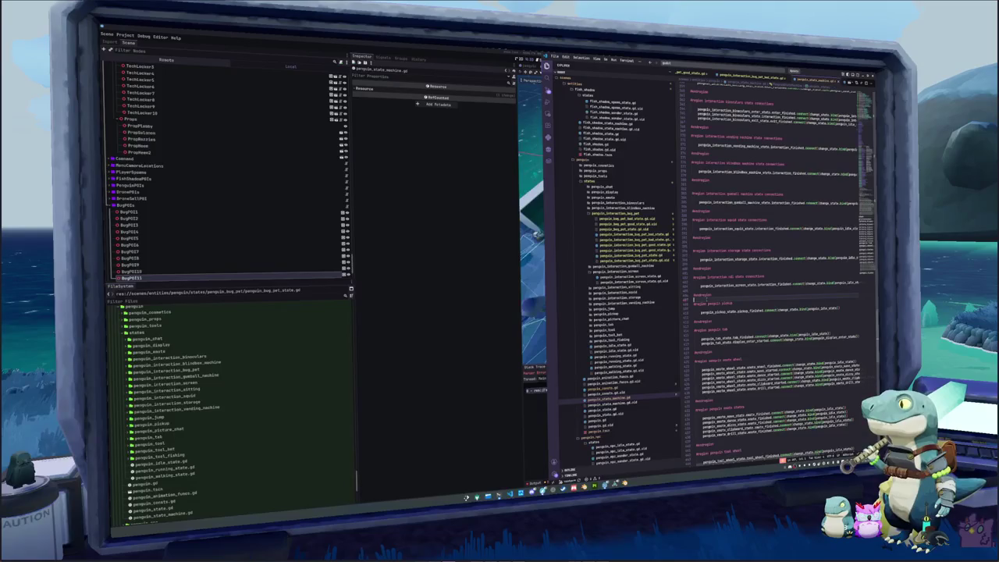
Add an 'interaction bug pet' connections region with a connect(change_state.bind(...)) line for the good state
key("Return")
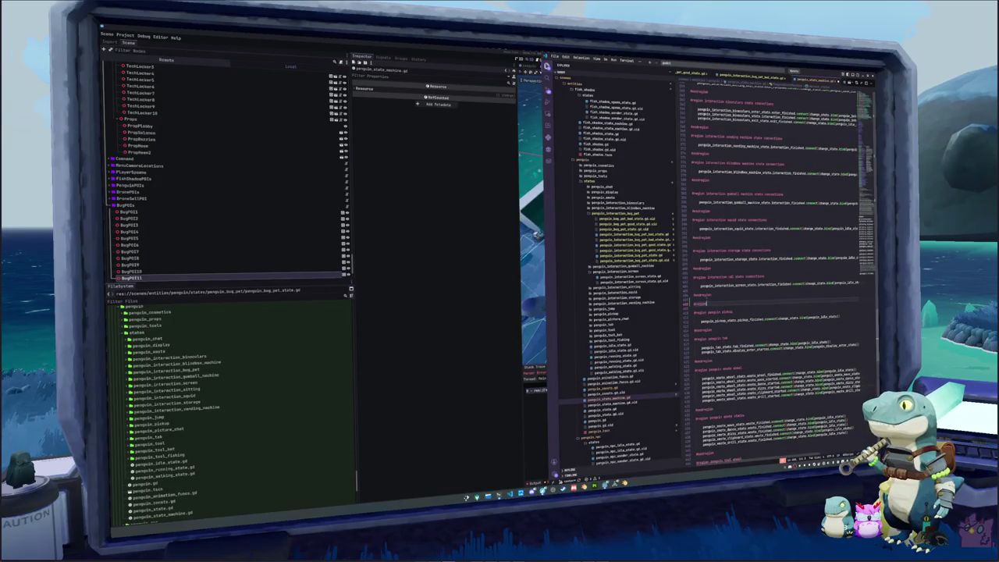
type(" interaction")
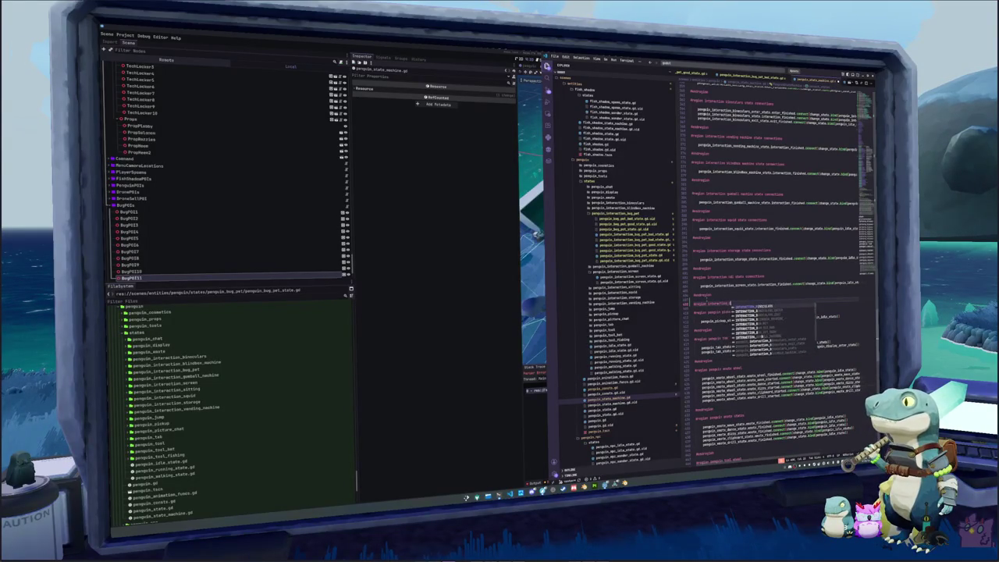
type(" bug pet")
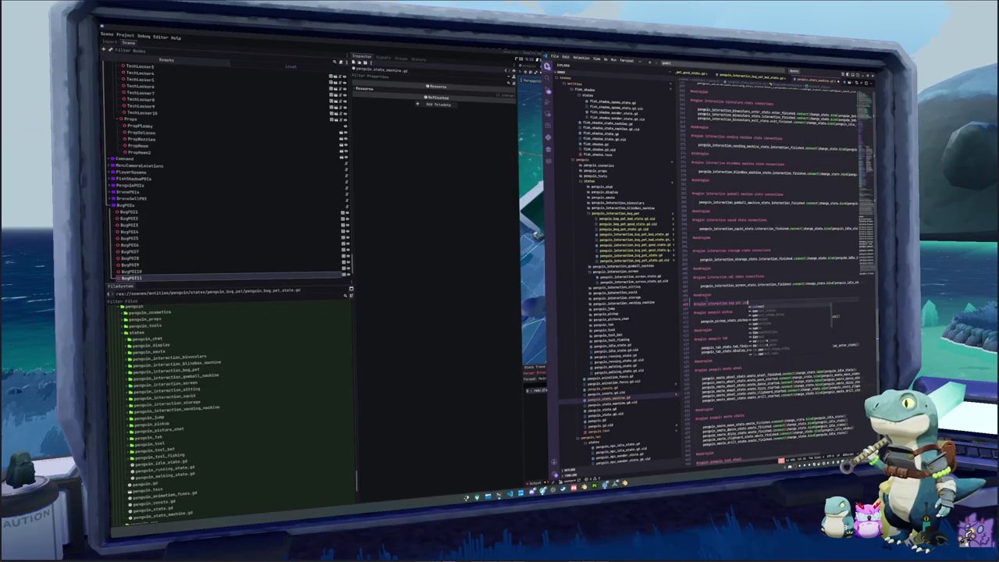
key("Return")
key("Return")
type("penguin_interaction")
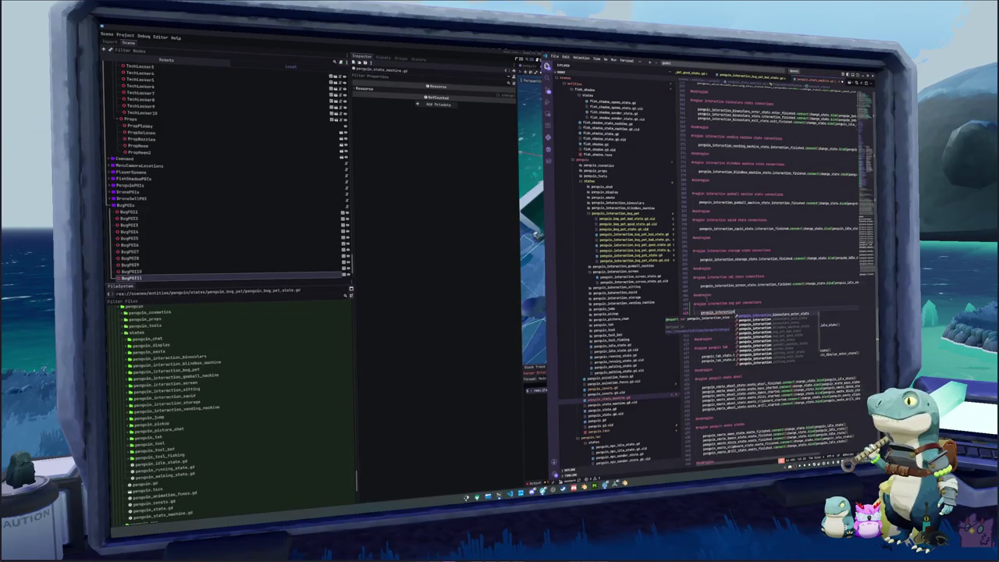
type("_bug_pet")
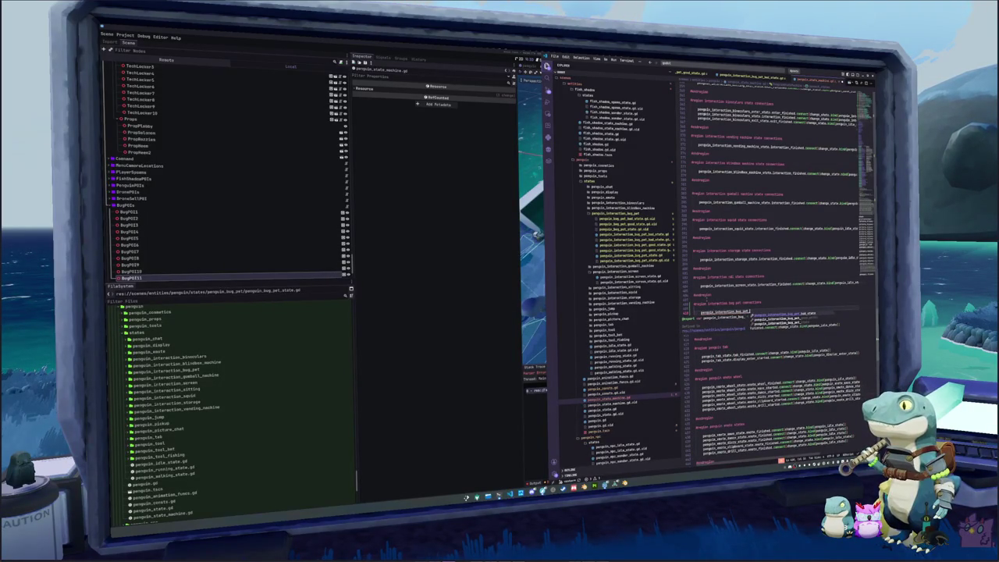
type(".")
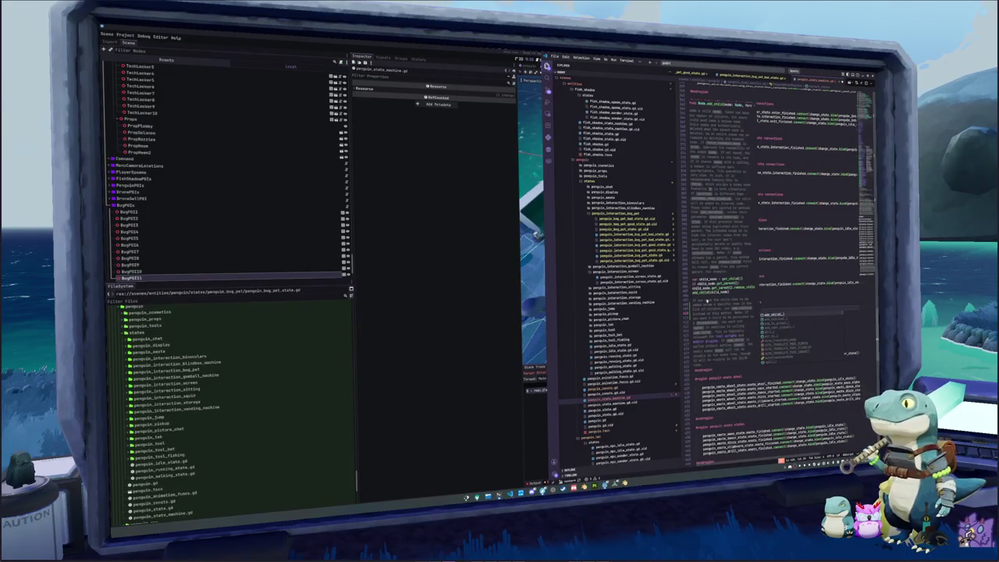
type("int")
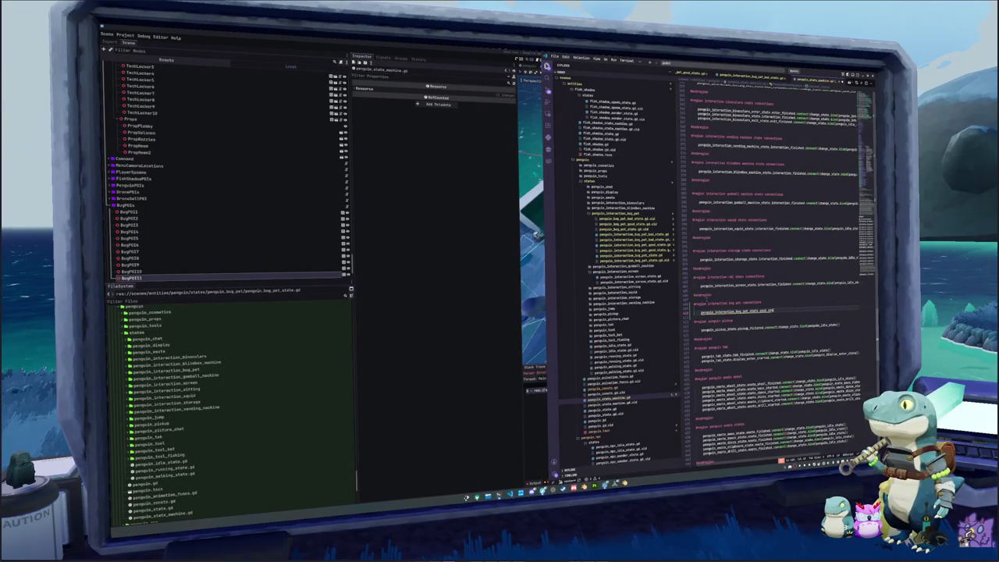
type("ed")
type("connect(")
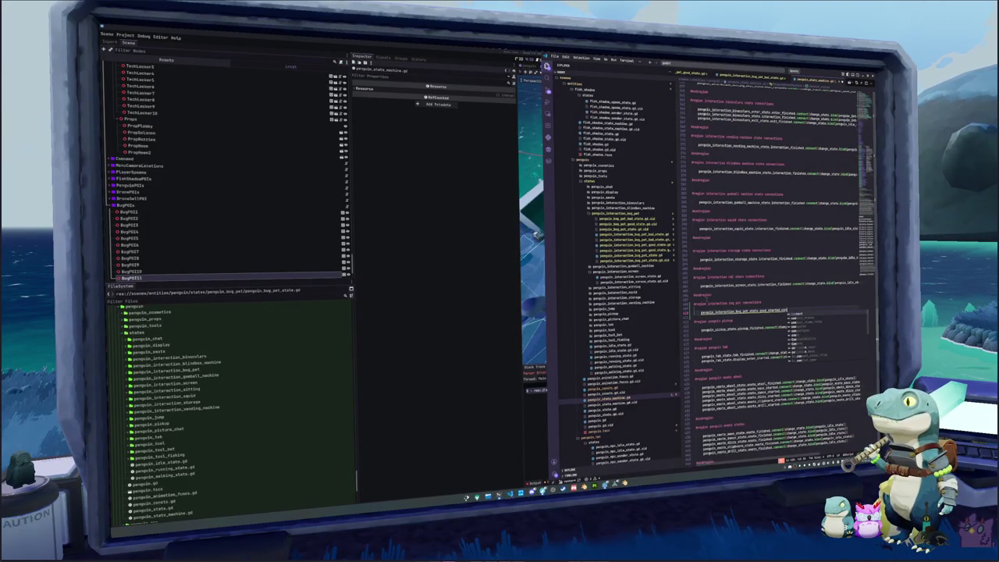
type("change_s")
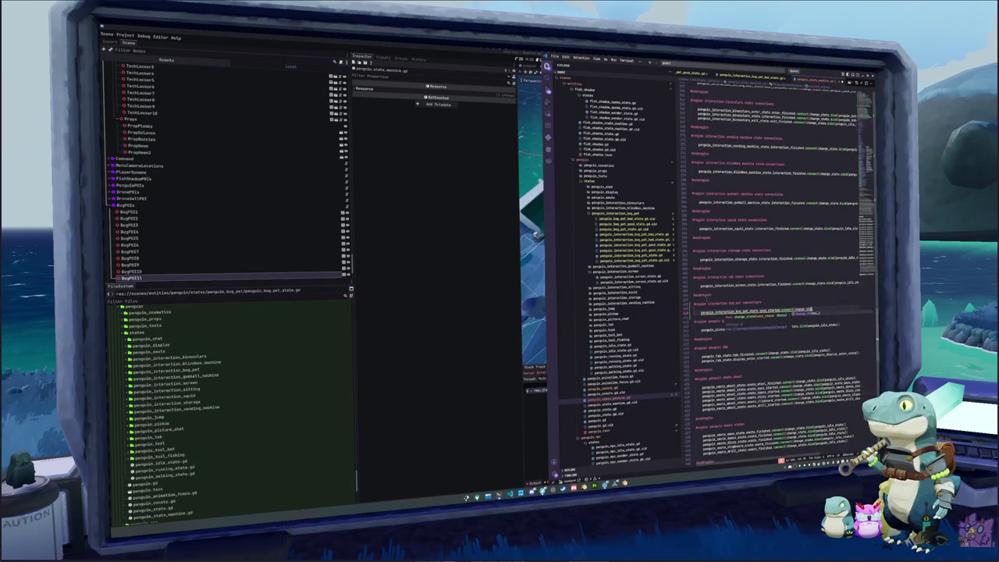
type("tate.bind(penguin_interaction_bug_pet_good_state")
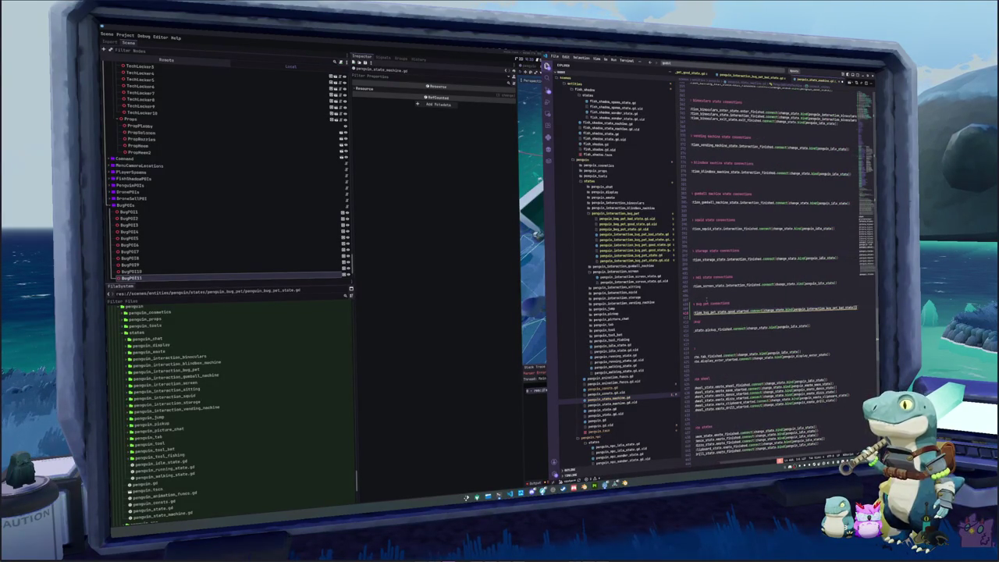
key("Return")
type(")")
Duplicate the connect line and change good to bad in the copy
key("shift+alt+Down")
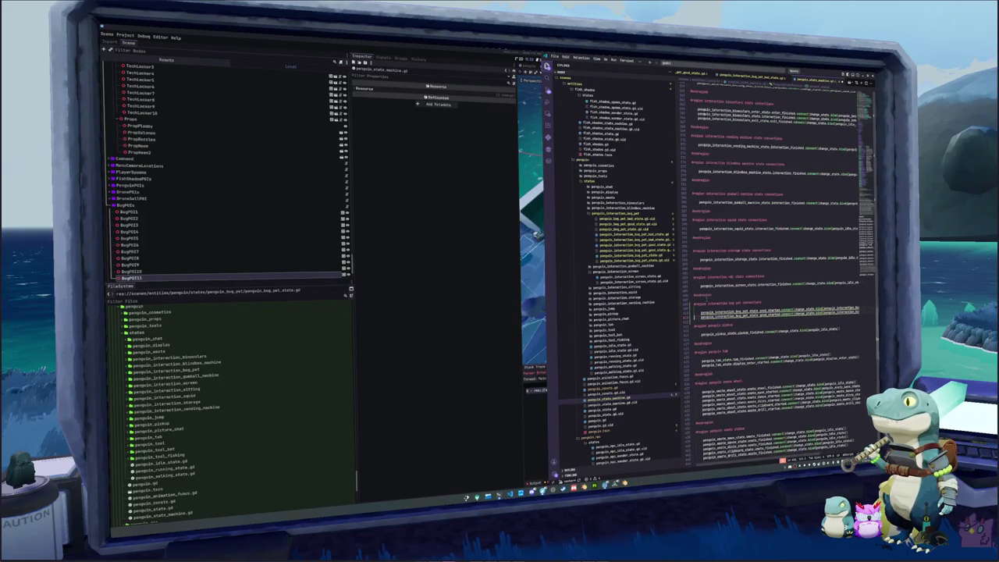
double_click(763, 314)
type("bad")
scroll(776, 296, "down", 10)
Open a fishing catch state script from penguin_tool_fishing for reference
scroll(776, 266, "down", 3)
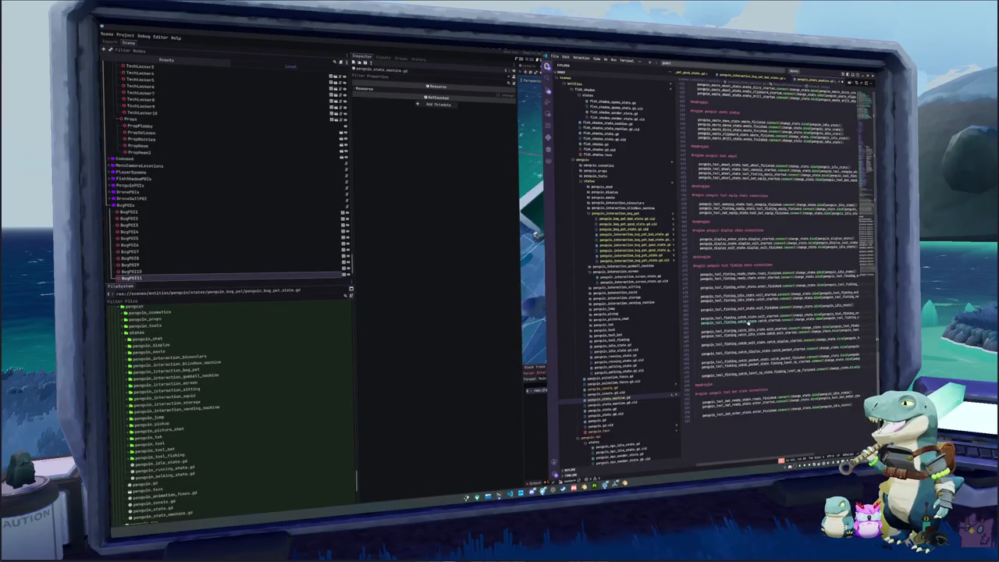
left_click(747, 322, "ctrl")
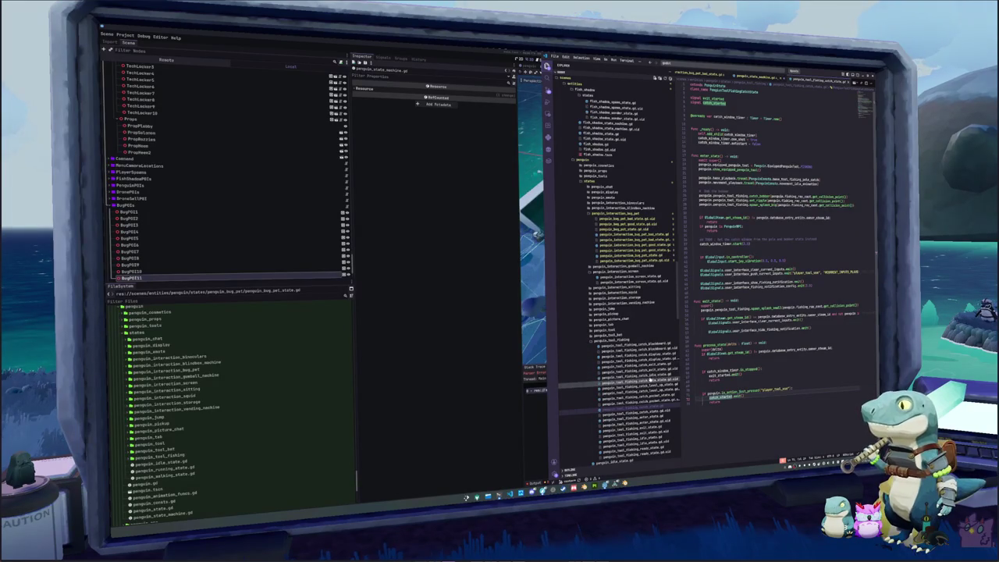
Review game_finished usage in the fishing minigame state script, then return to penguin_state_machine.gd
left_click(641, 376)
scroll(772, 273, "down", 10)
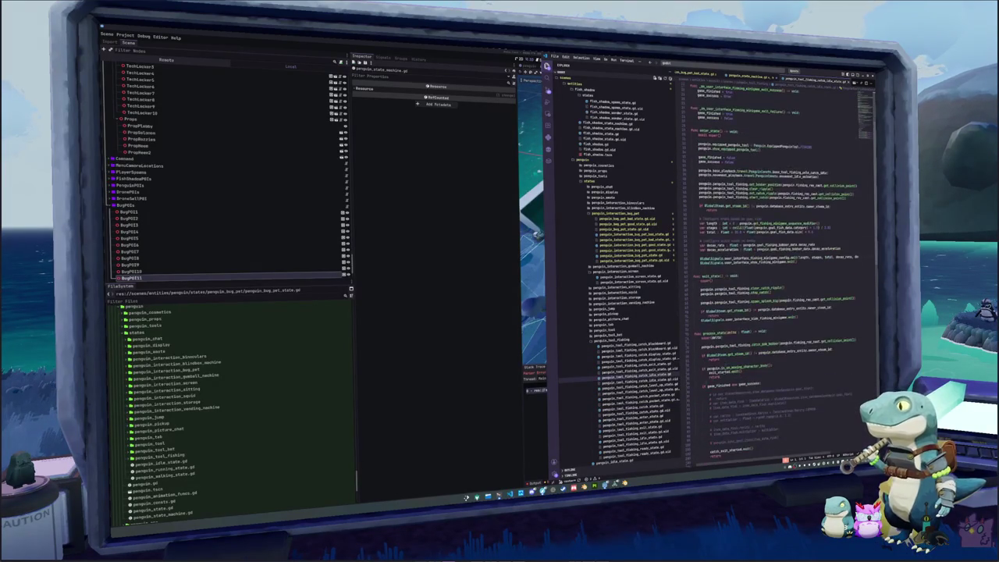
double_click(716, 259)
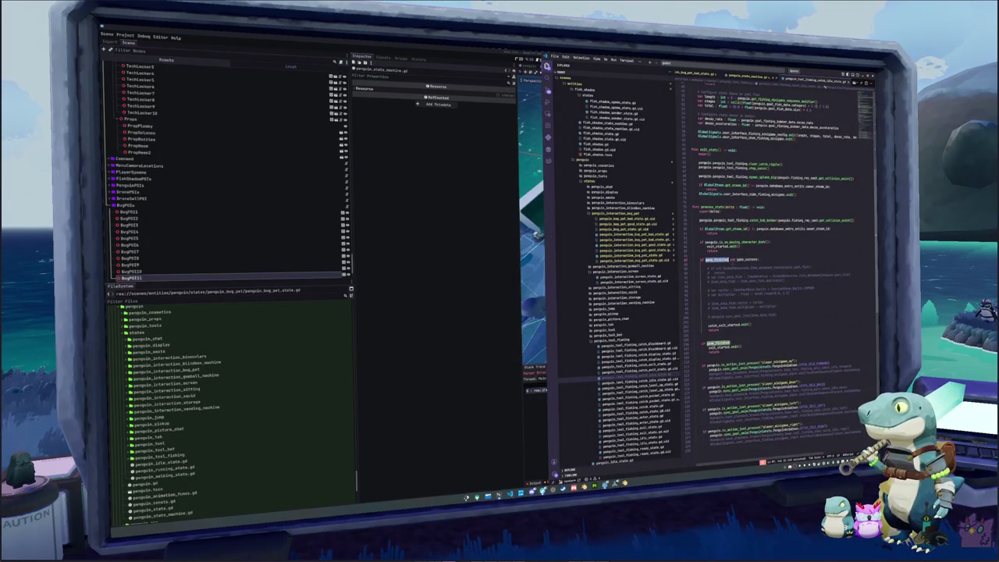
scroll(767, 328, "up", 10)
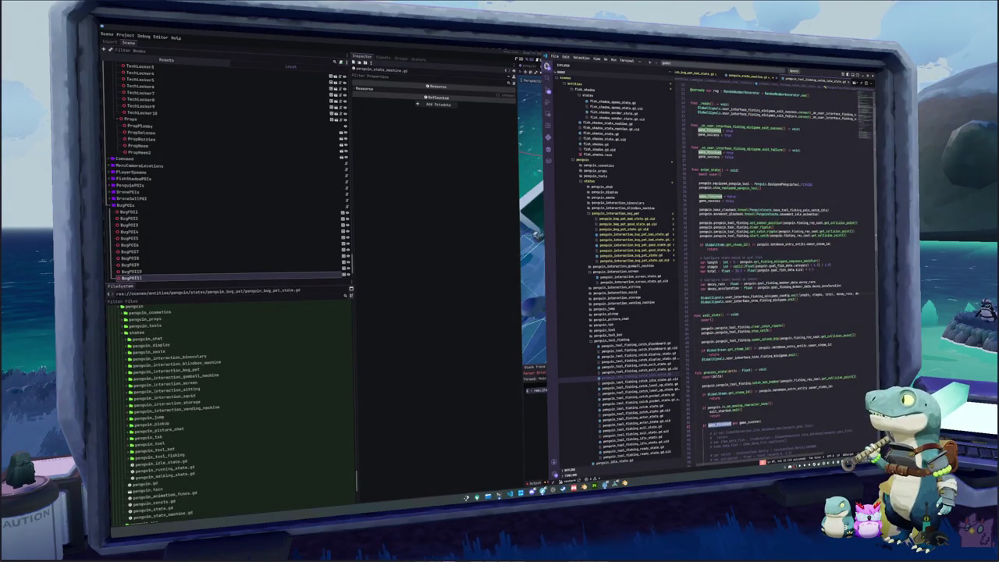
scroll(773, 265, "up", 2)
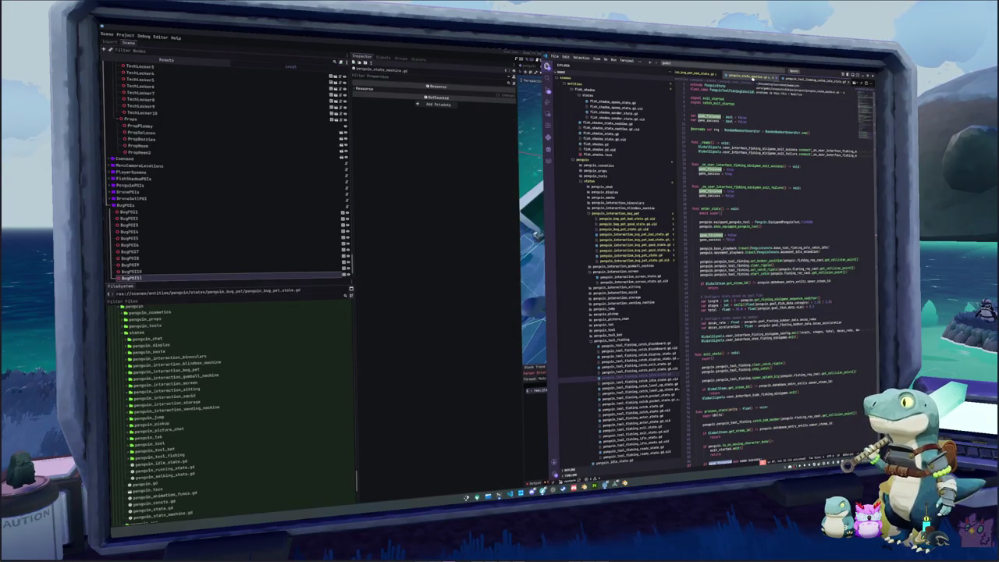
left_click(749, 75)
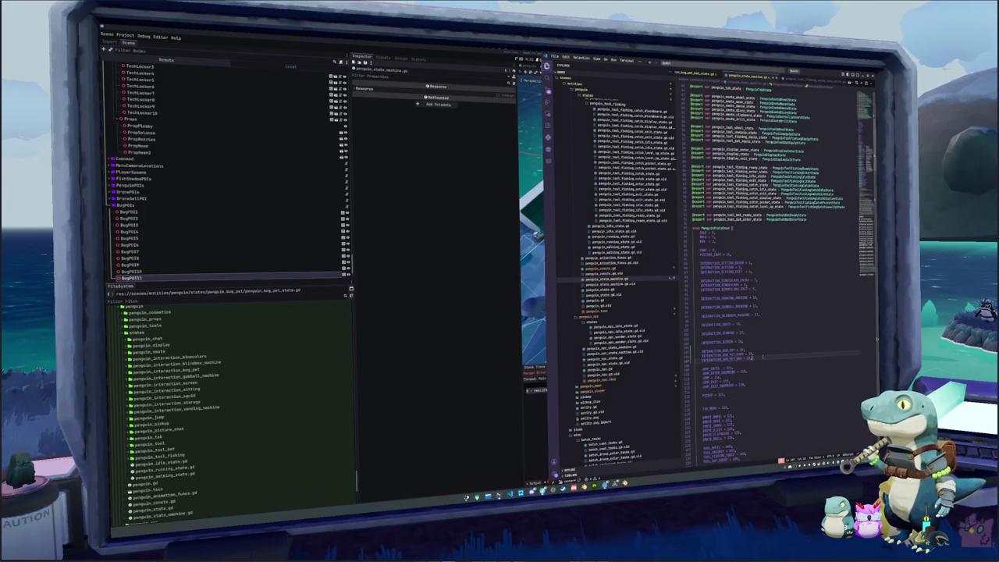
Type the value '1,' for the INTERACTION_BUG_PET enum entry and find the bug pet state in the dictionary
scroll(762, 357, "down", 2)
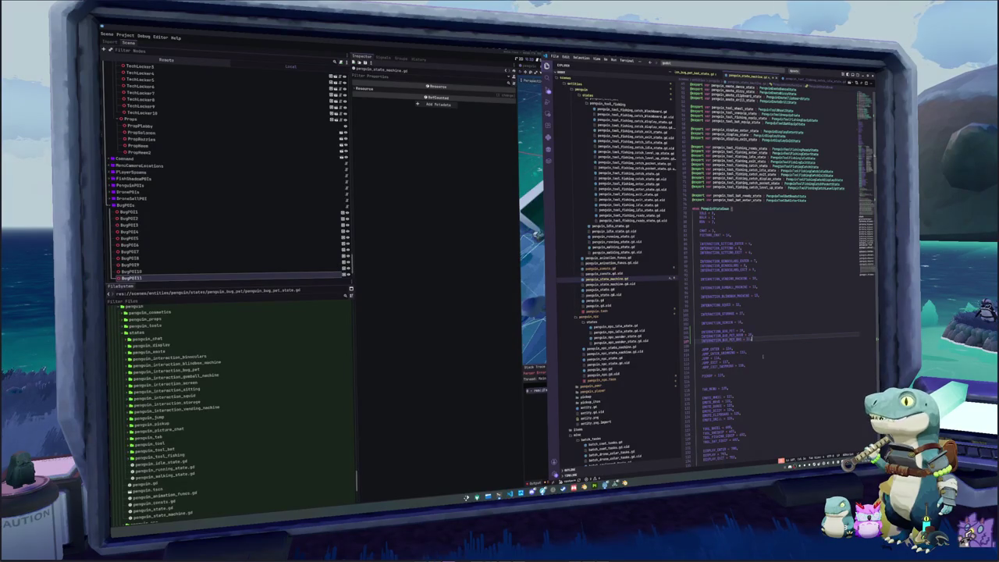
type("1,")
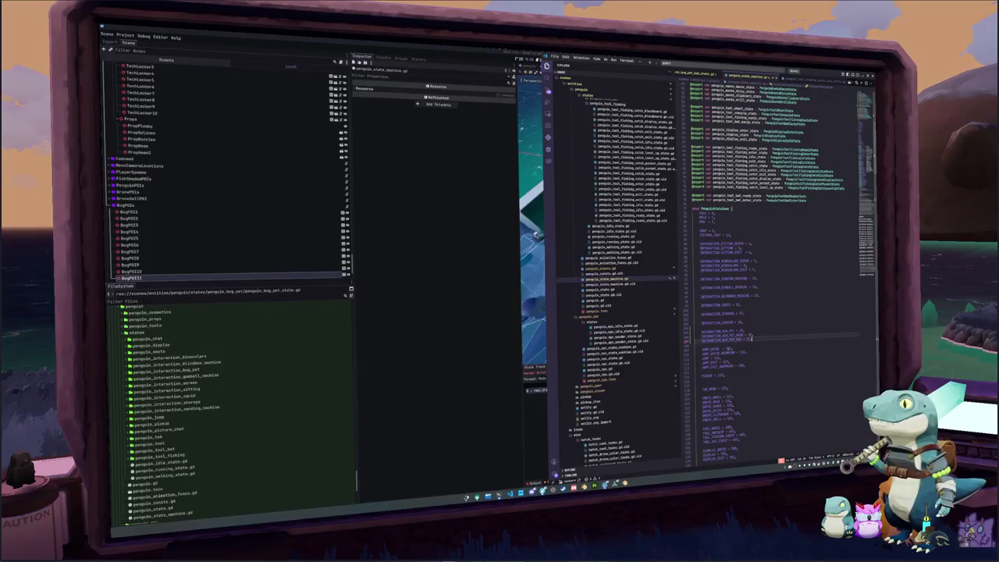
scroll(772, 273, "down", 10)
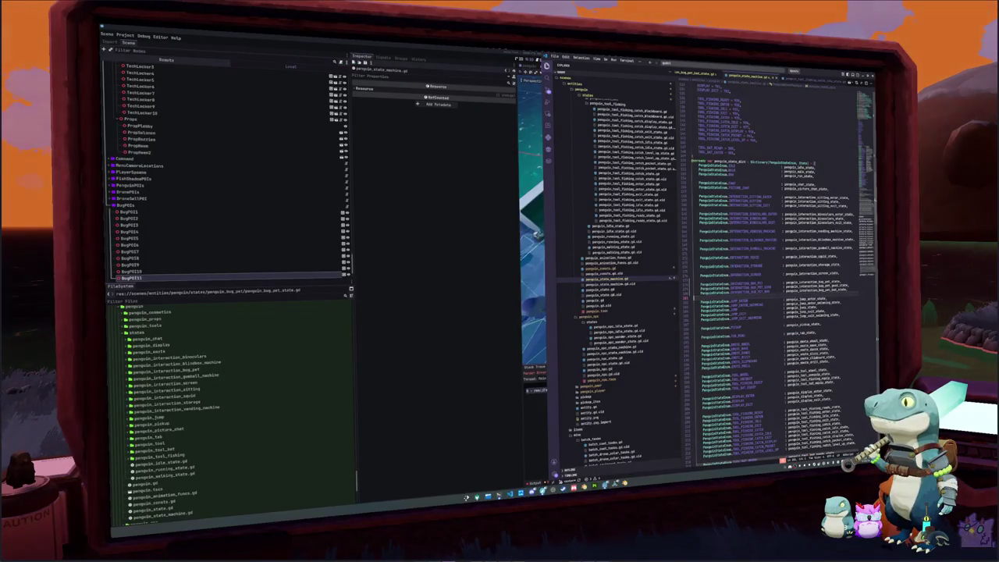
double_click(819, 290)
Connect the good bug-pet state's signal to change_state bound to penguin_idle_state
scroll(781, 290, "down", 3)
scroll(776, 296, "down", 15)
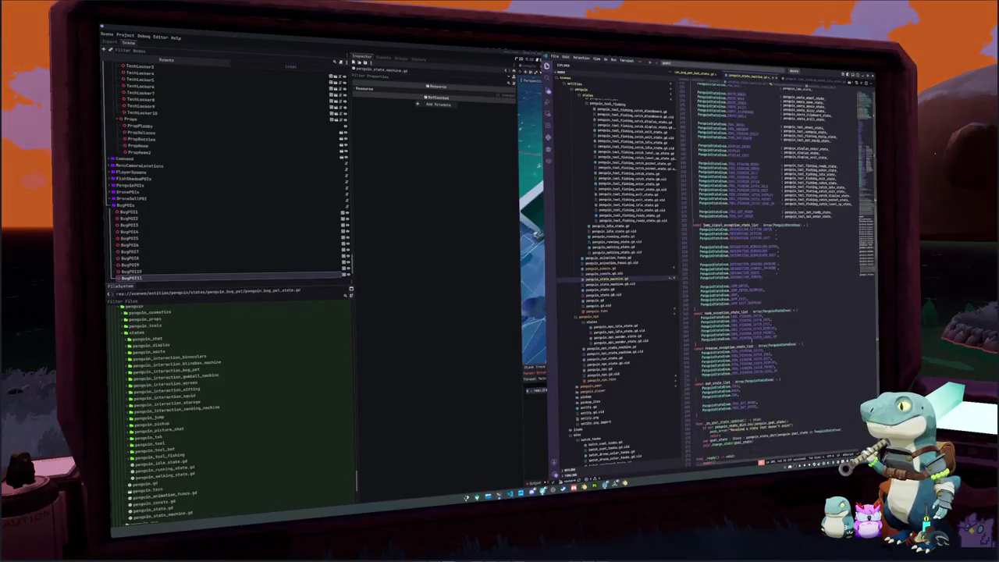
scroll(777, 273, "down", 10)
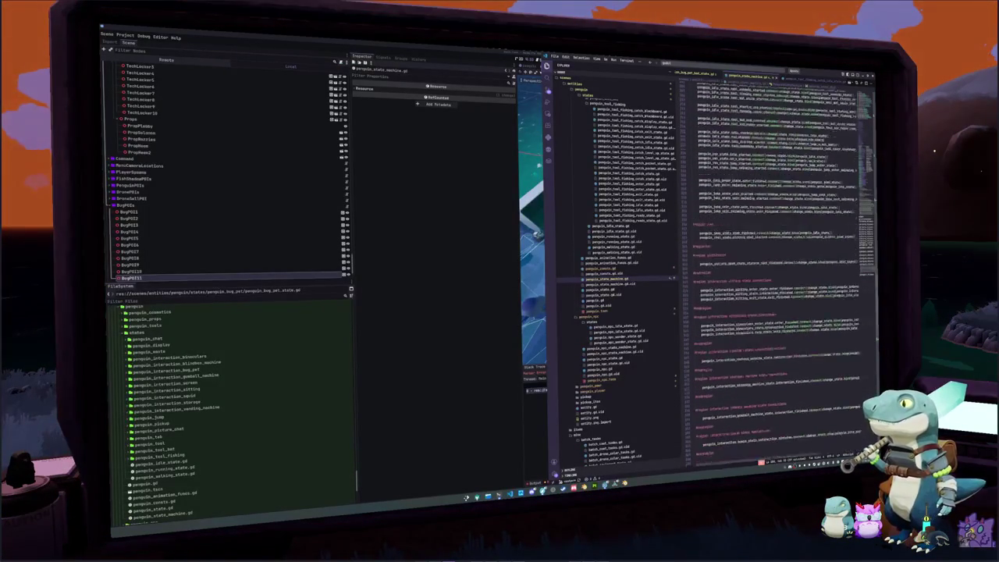
type("penguin")
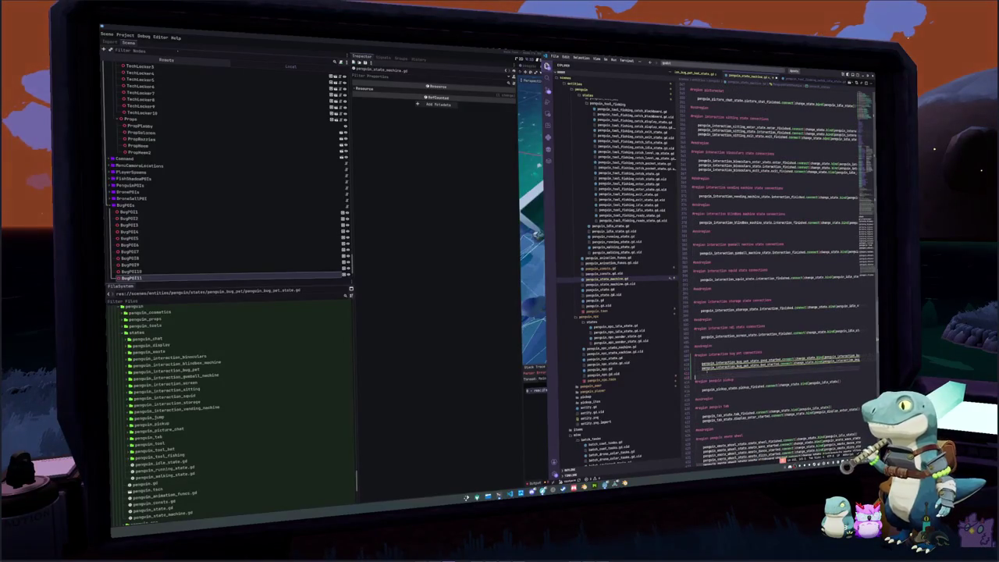
type("_interac")
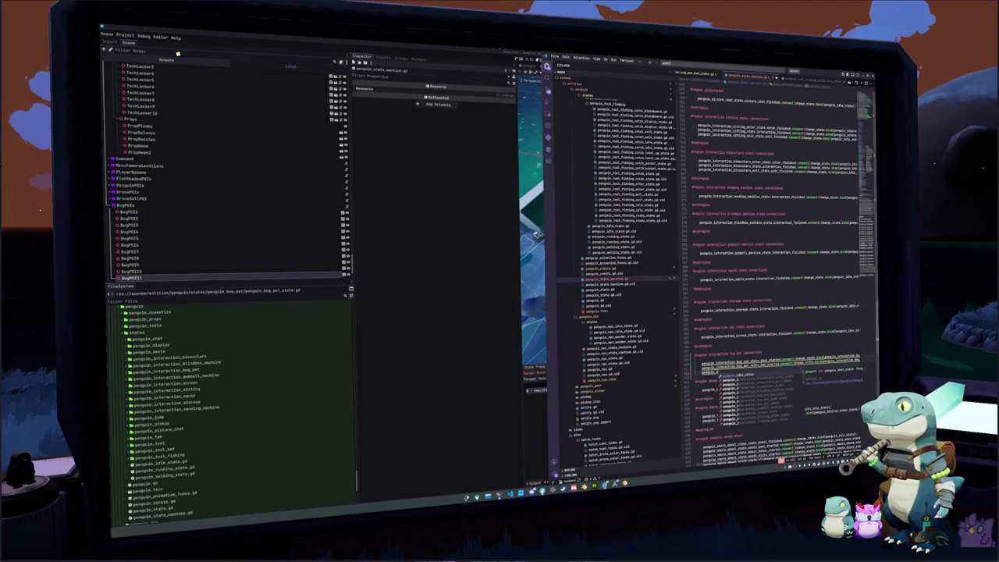
type("ion_bug")
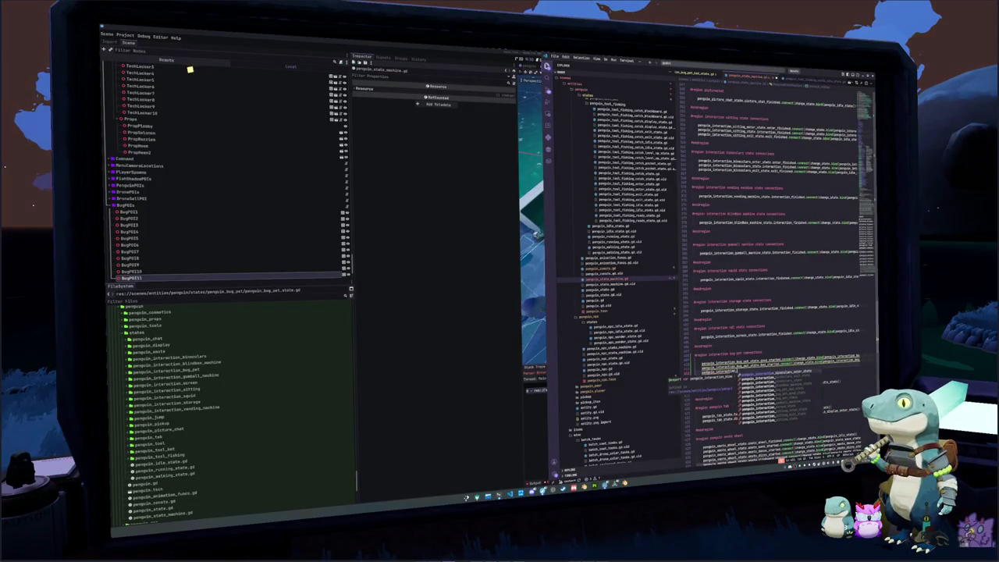
type("_pet_i")
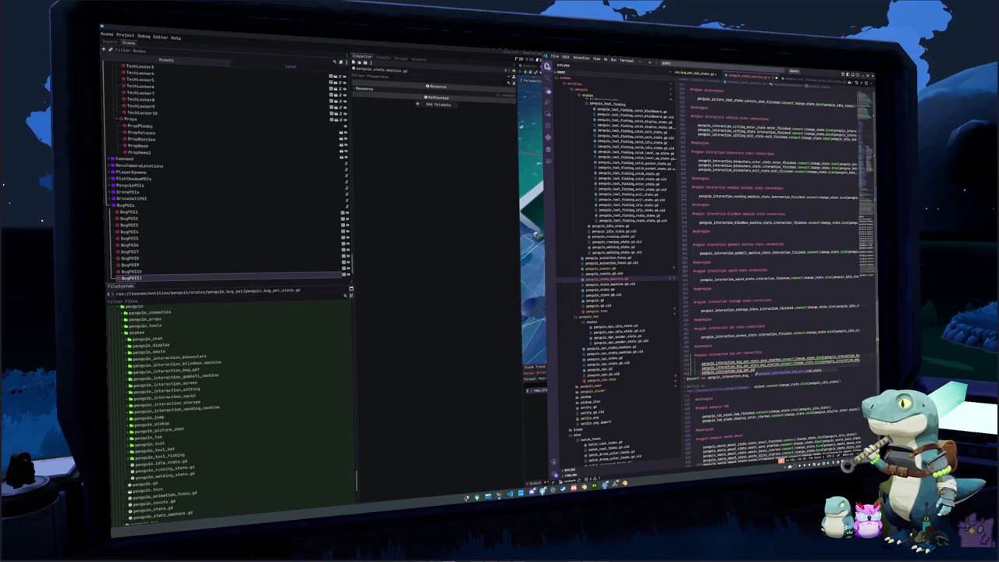
key("Return")
type(".good_fi")
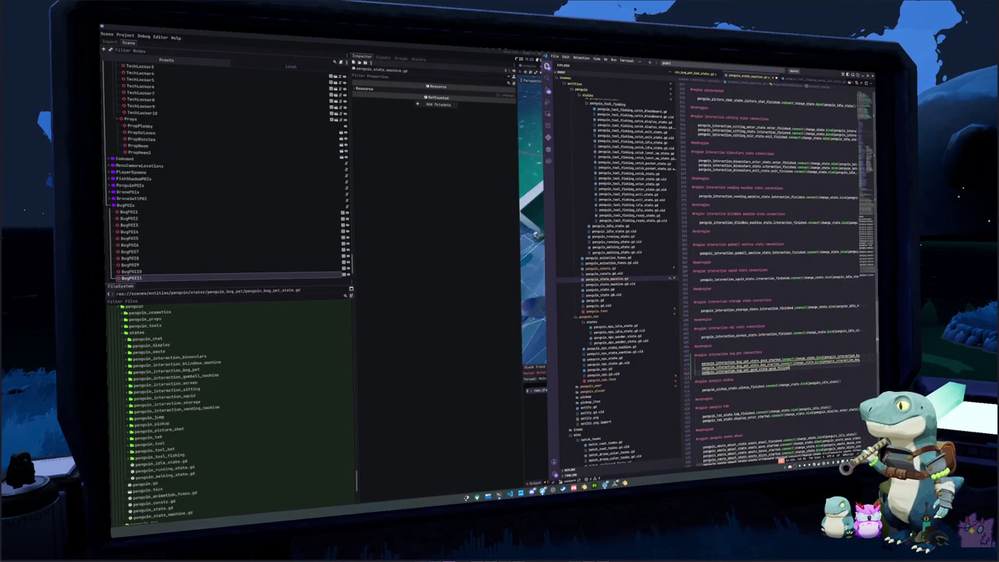
type(".in")
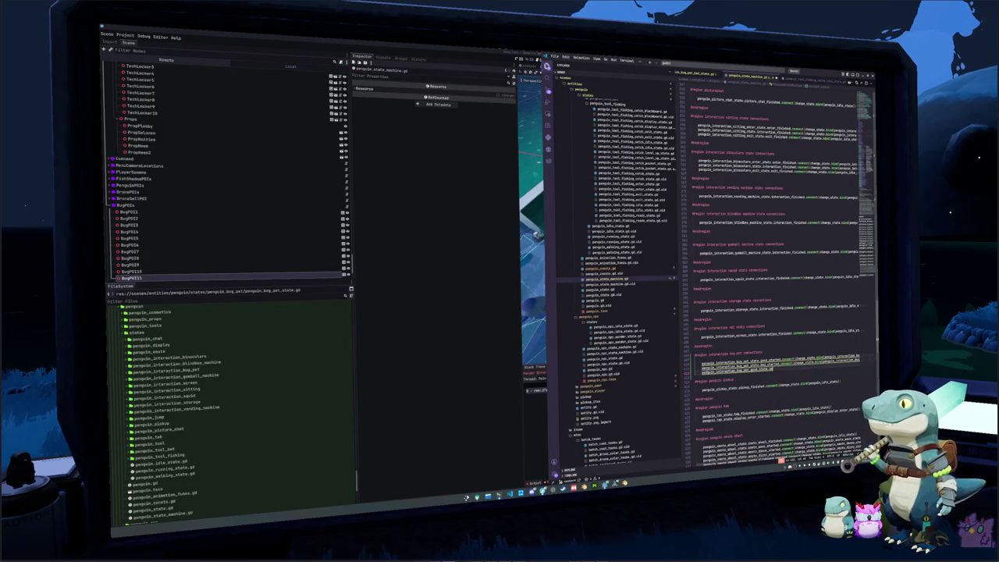
type("fi.connect(change_state.bind(penguin_idle_state")
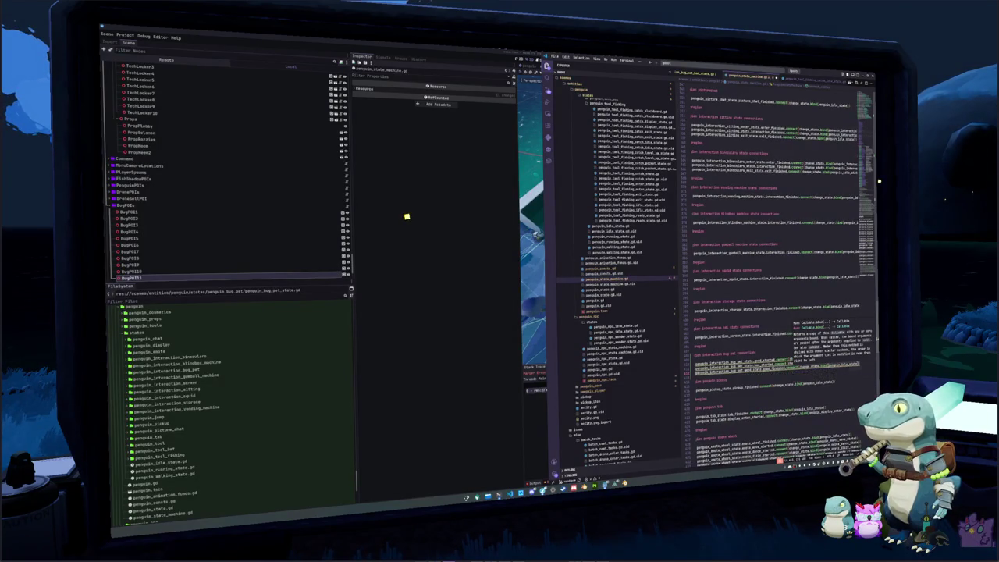
type("))")
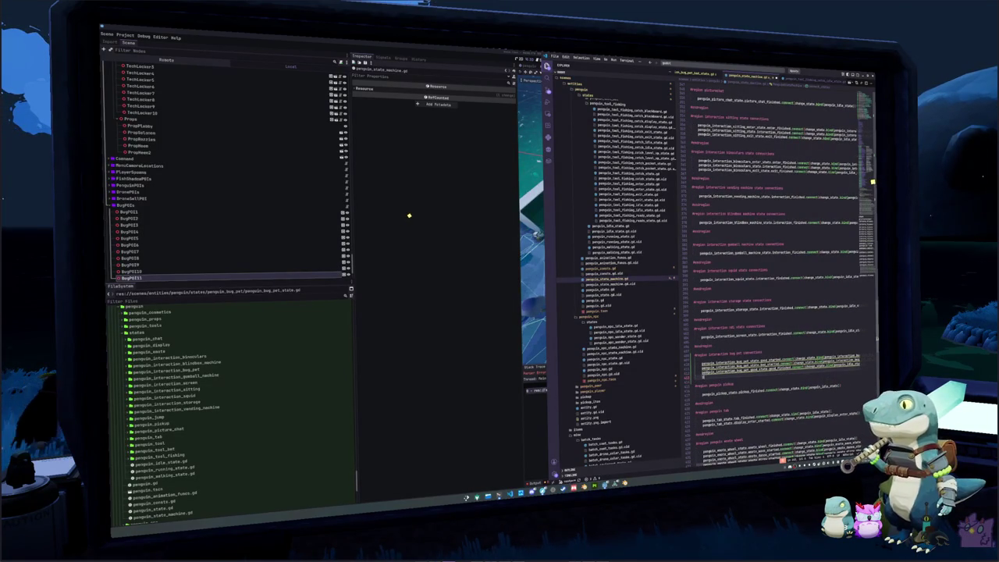
Add another connect line routing a bug-pet state's signal to change_state with penguin_idle_state
key("Return")
type("penguin_interaction_bin")
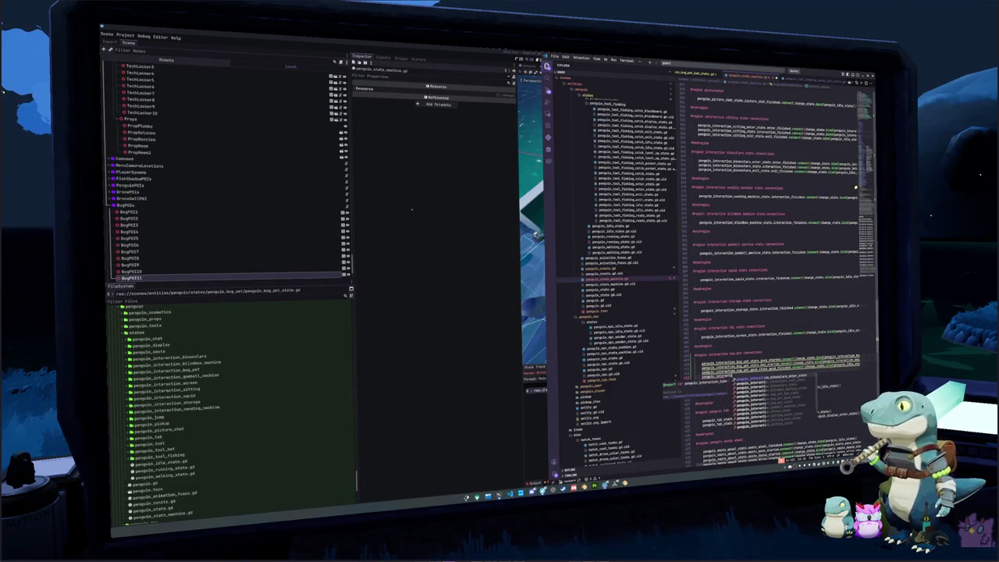
key("Return")
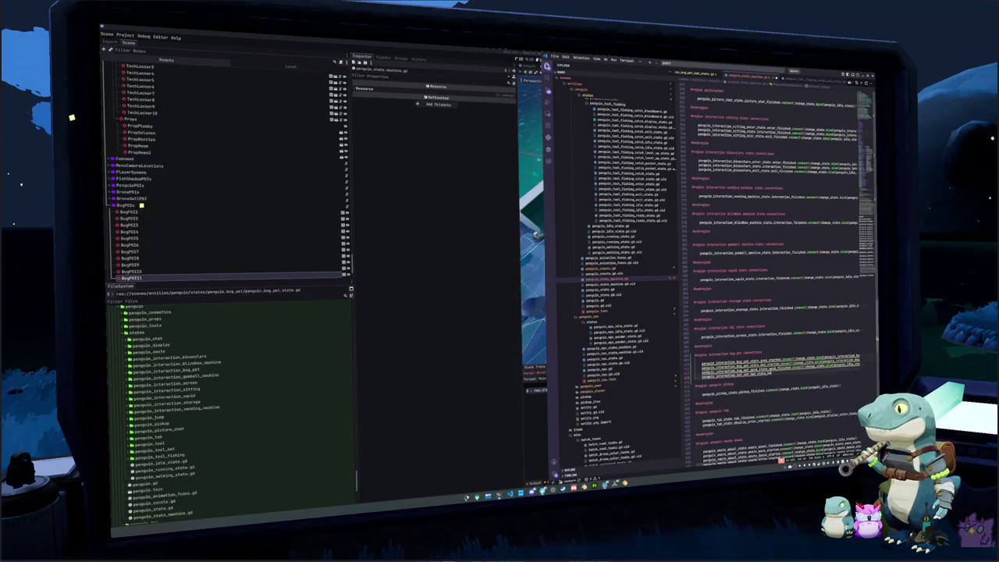
type(".st")
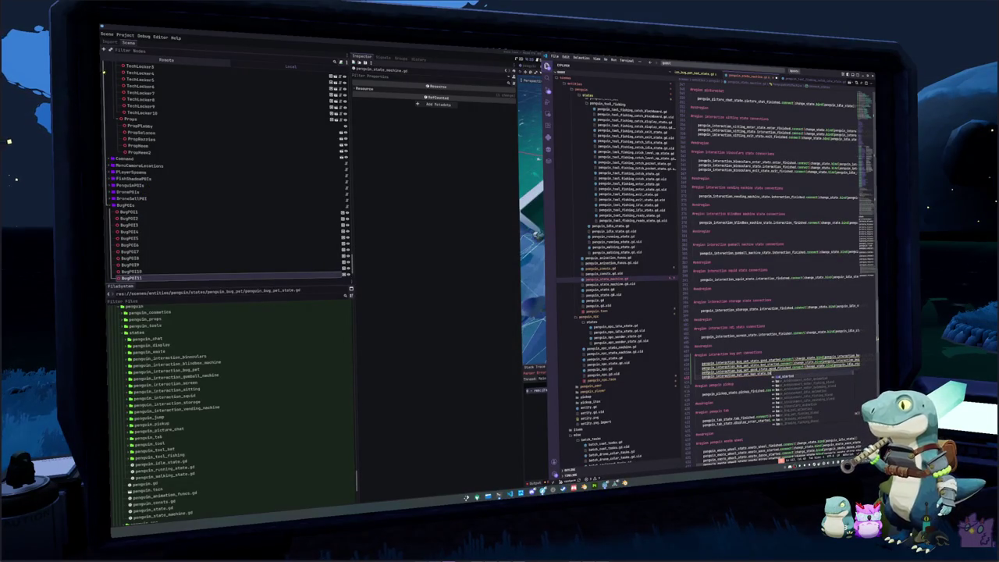
key("Return")
type(".connect(ch")
key("Return")
type(".bind(penguin_idle_state)")
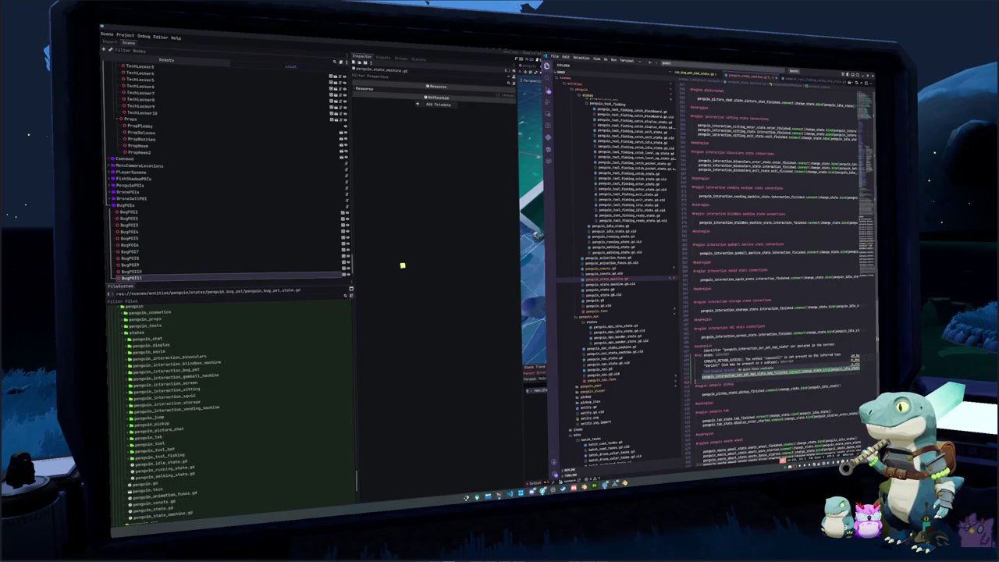
key("Escape")
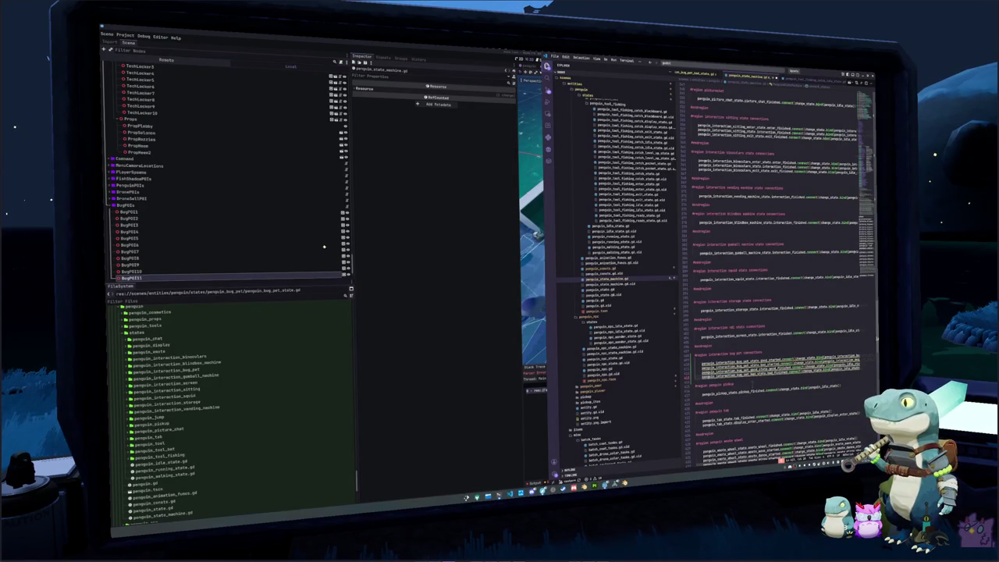
scroll(619, 274, "up", 5)
scroll(619, 275, "up", 5)
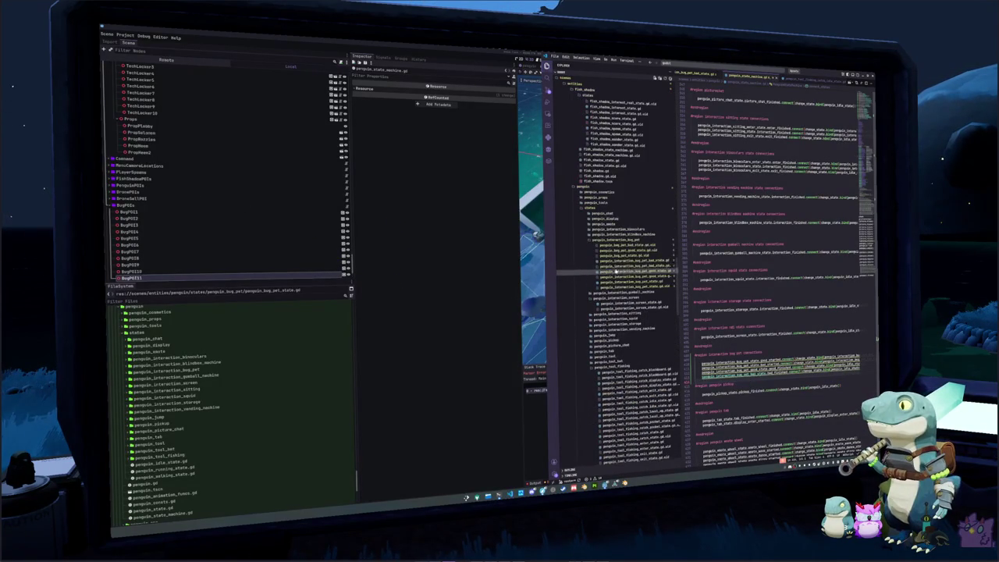
Look over the bug pet bad-state script, then the sitting exit and sitting state scripts
left_click(614, 262)
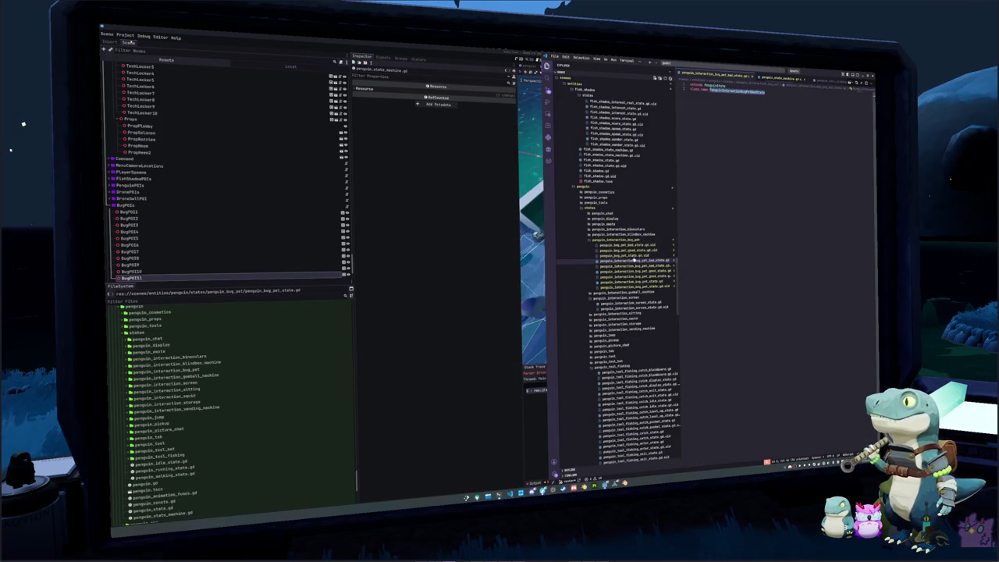
left_click(634, 247)
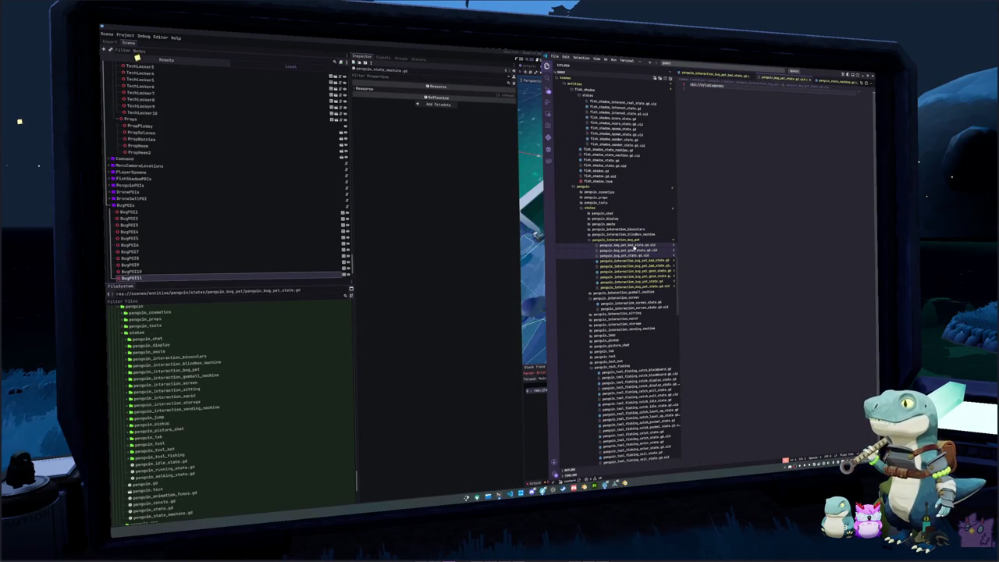
left_click(634, 246)
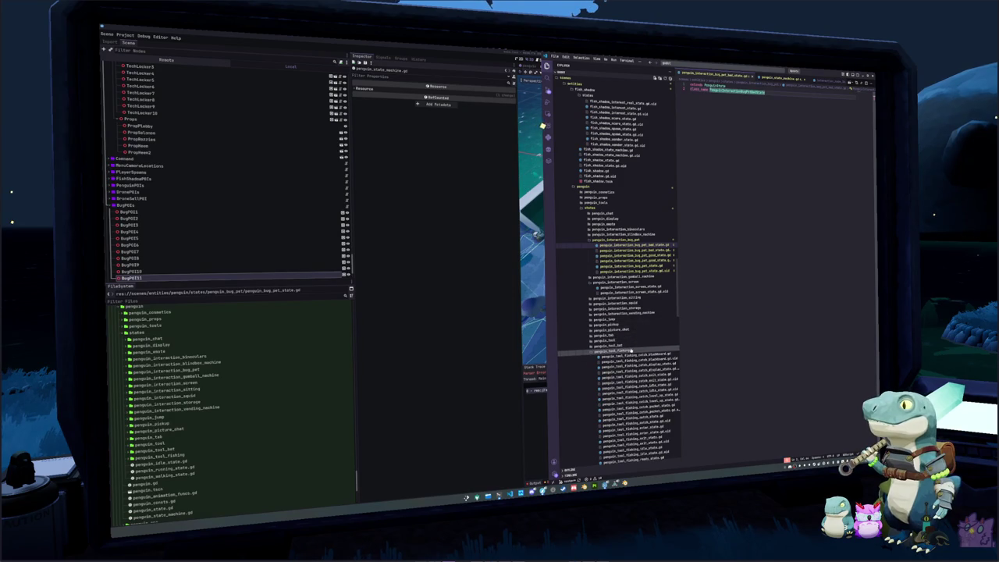
left_click(632, 298)
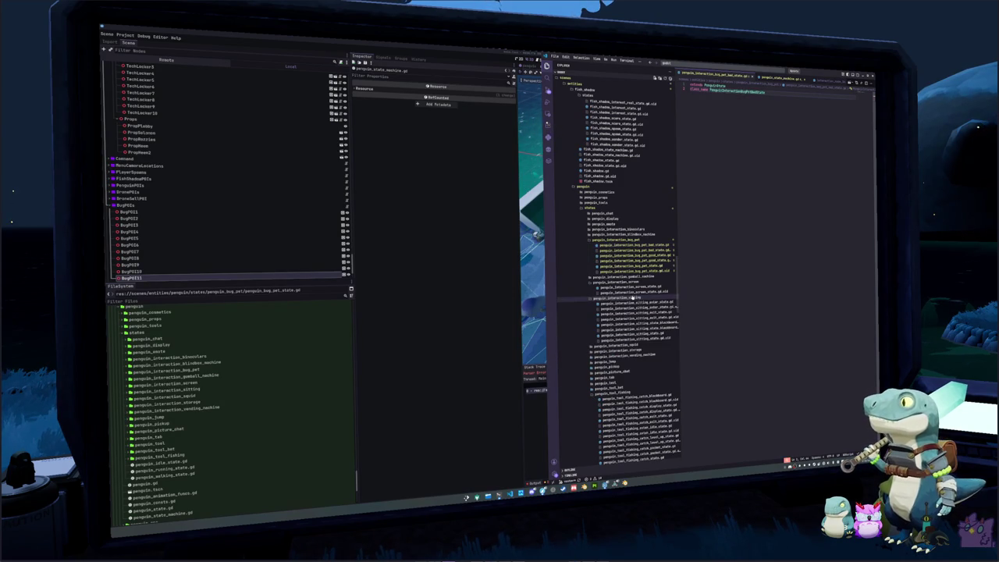
left_click(631, 320)
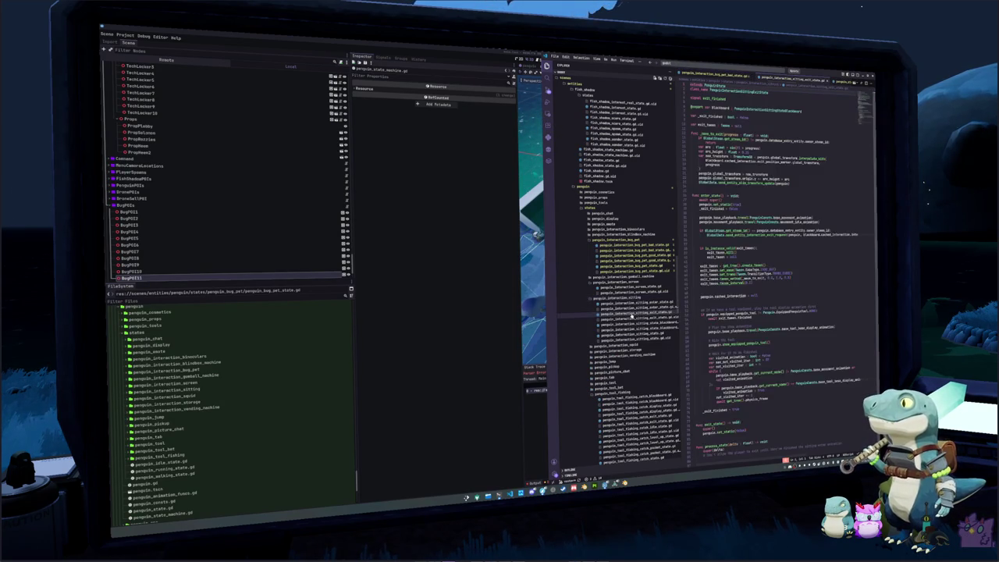
left_click(634, 334)
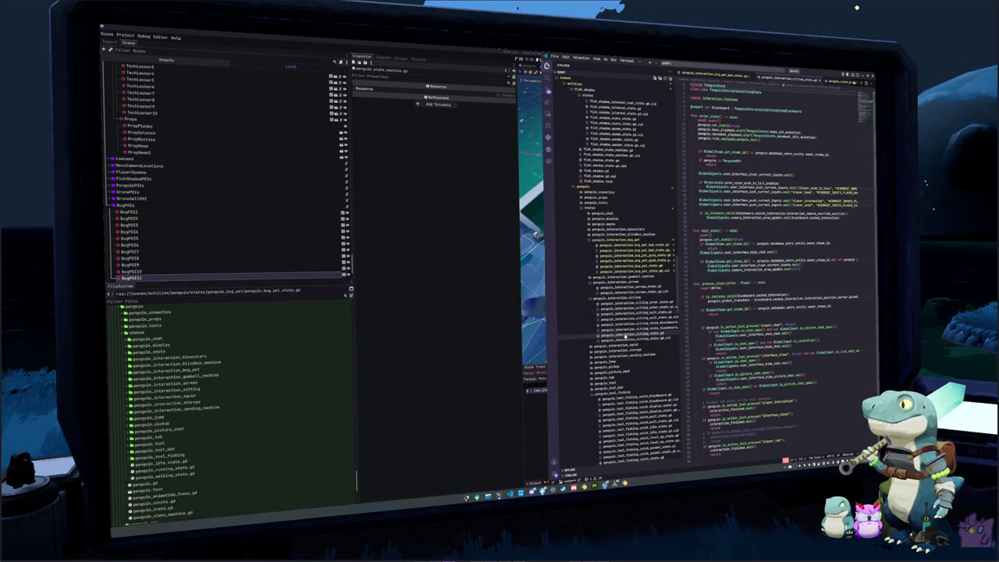
Read the sitting exit_state and the sitting enter state script, then bring up penguin_interaction_screen_state.gd
left_click(692, 227)
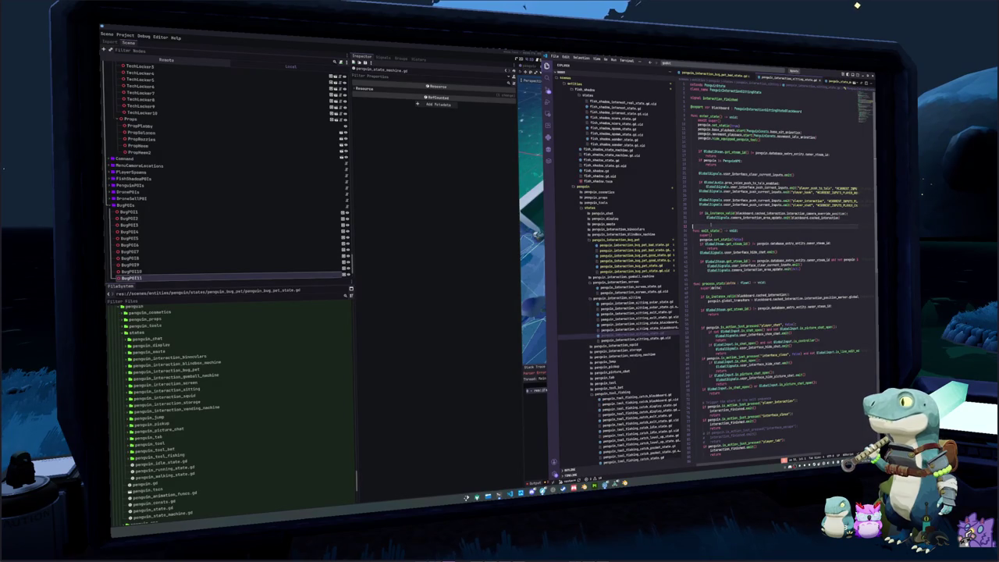
scroll(773, 273, "down", 3)
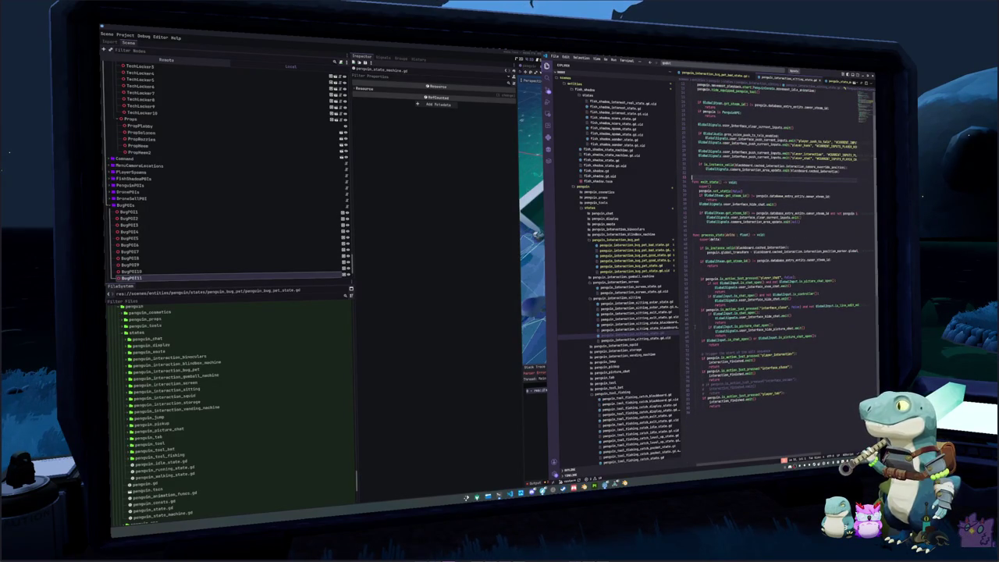
left_click(624, 303)
scroll(772, 273, "down", 1)
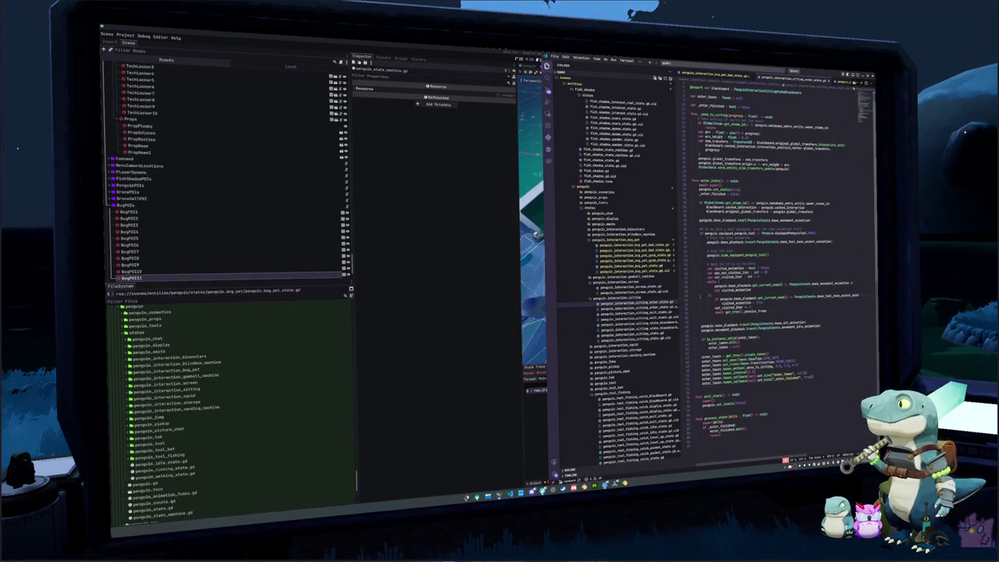
scroll(772, 265, "down", 4)
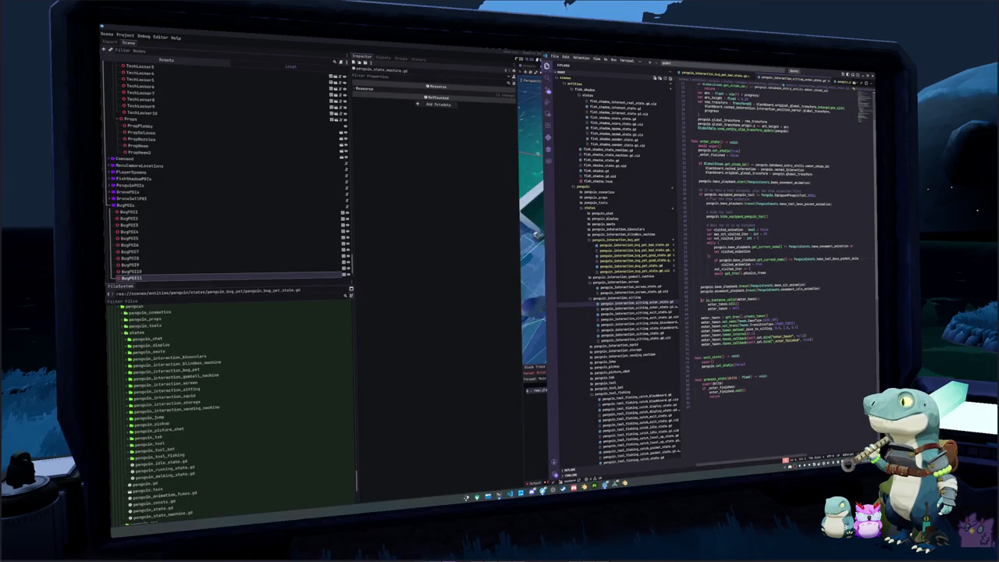
scroll(773, 265, "up", 5)
scroll(600, 388, "down", 2)
scroll(599, 337, "up", 3)
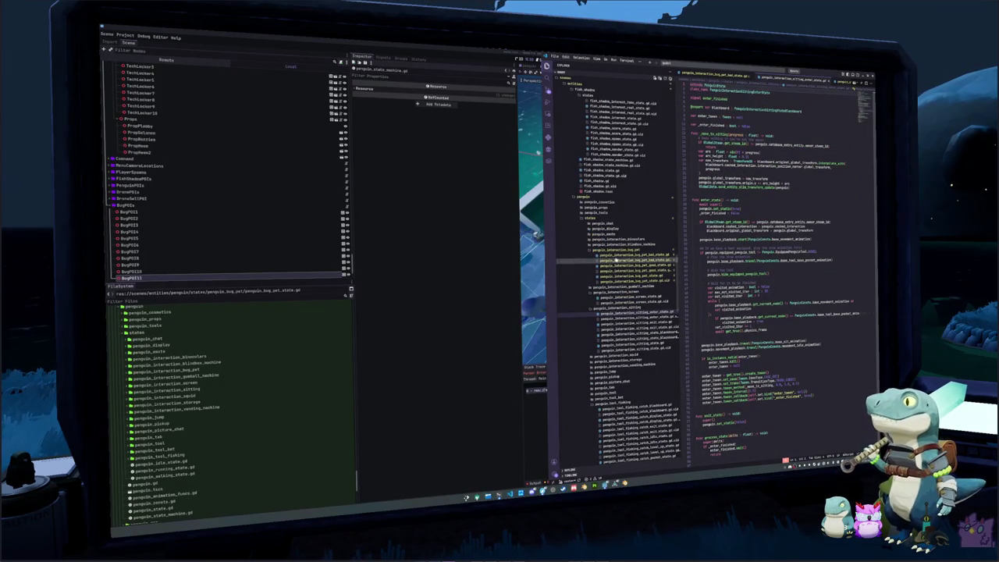
left_click(624, 297)
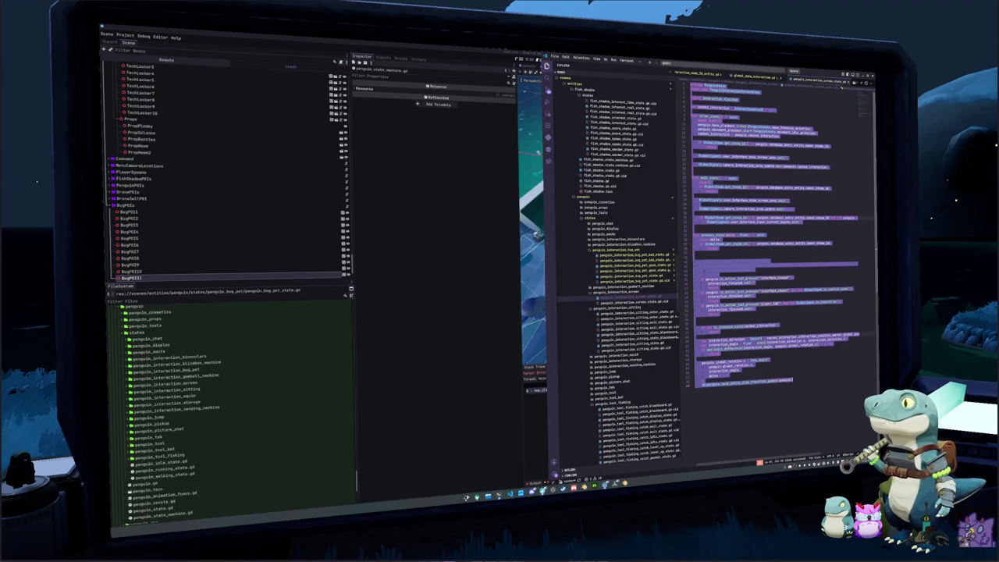
Paste the screen state's code into the bug pet state script and declare good_started and bad_started signals
left_click(647, 276)
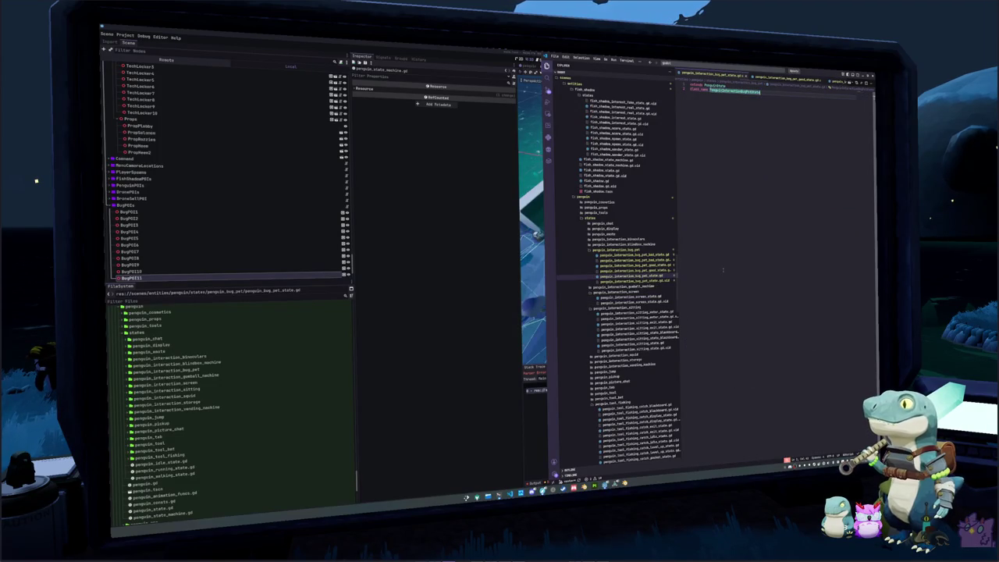
key("ctrl+v")
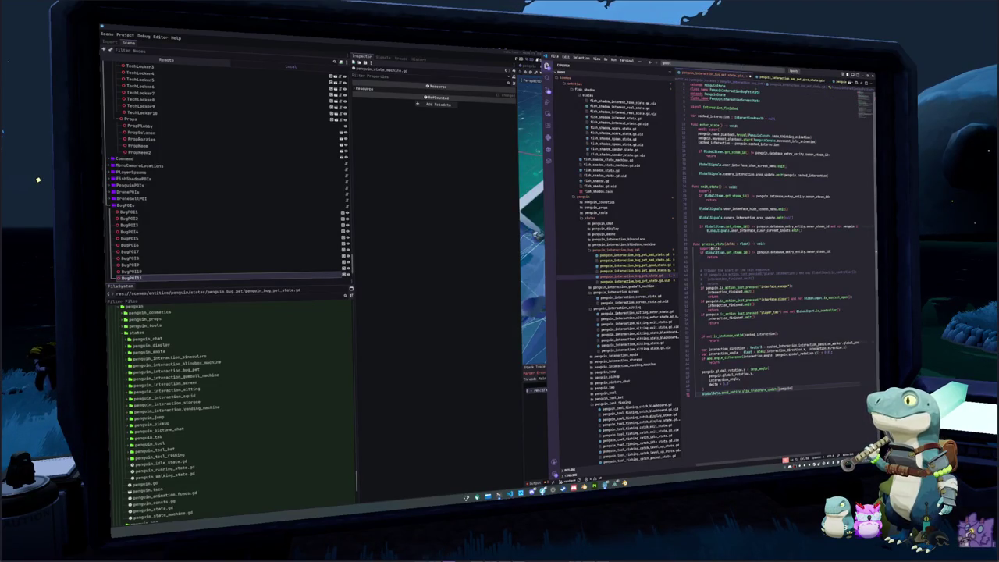
left_click_drag(690, 94, 766, 102)
key("BackSpace")
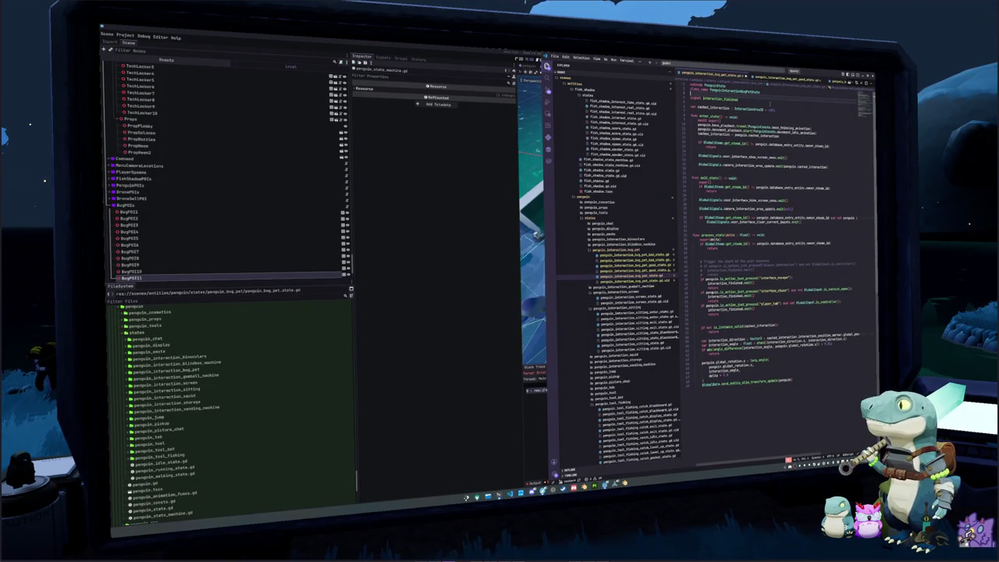
double_click(719, 99)
type("good_state")
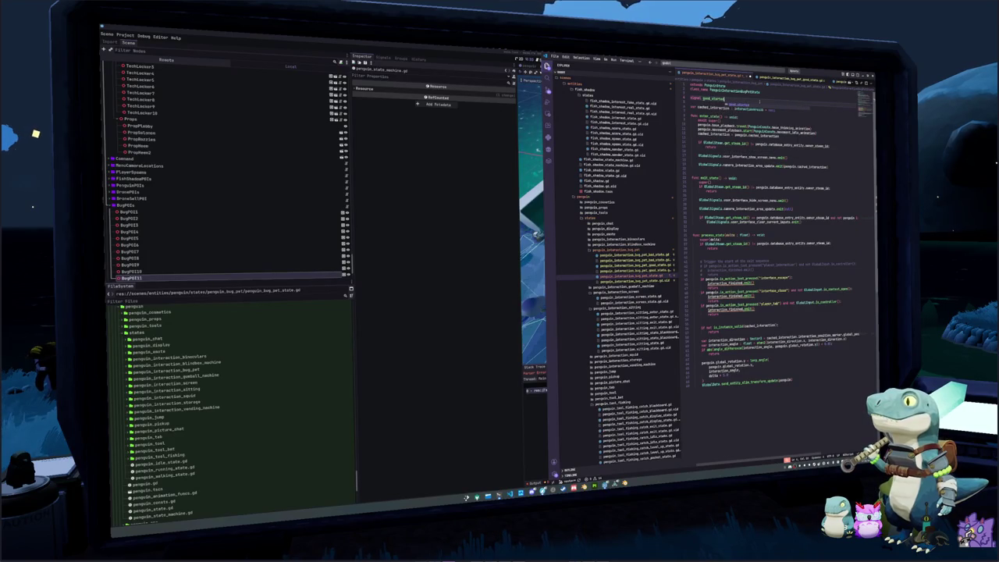
key("Return")
type("signal bad_started")
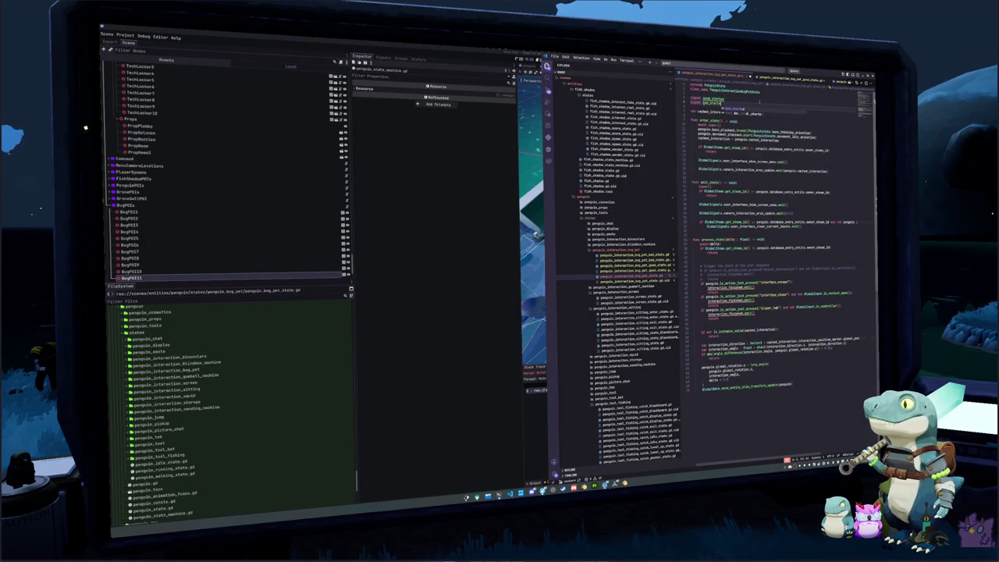
Replace base_thinking_animation with base_bug_pet_animation in the script
left_click(694, 111)
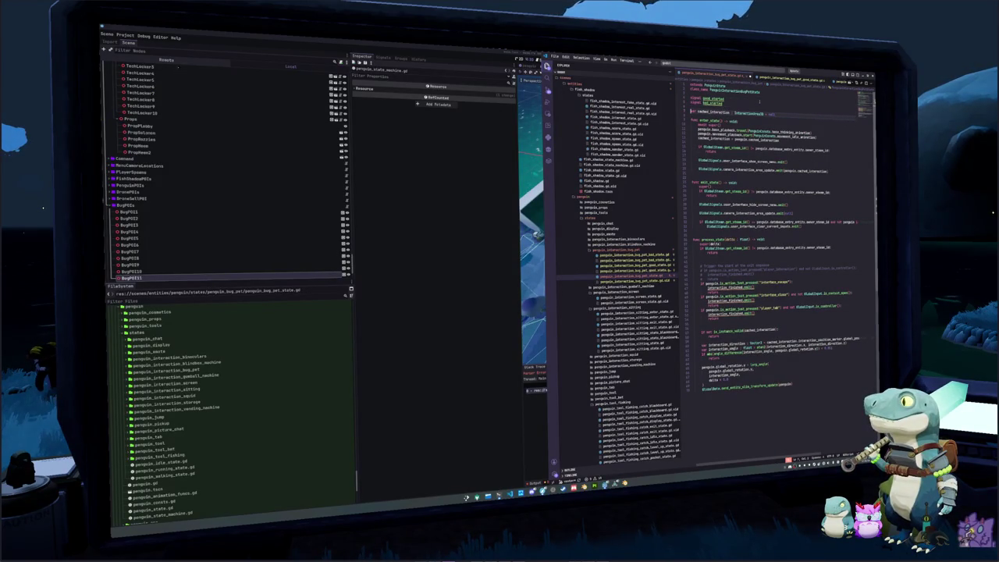
key("Down")
key("Down")
key("Down")
key("ctrl+shift+Left")
type("base_bug_pet")
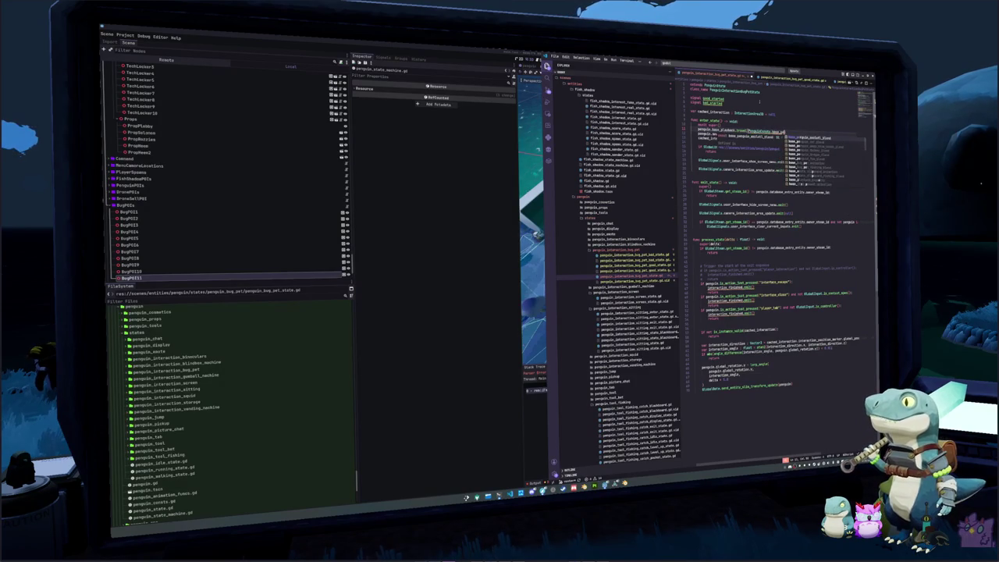
key("Return")
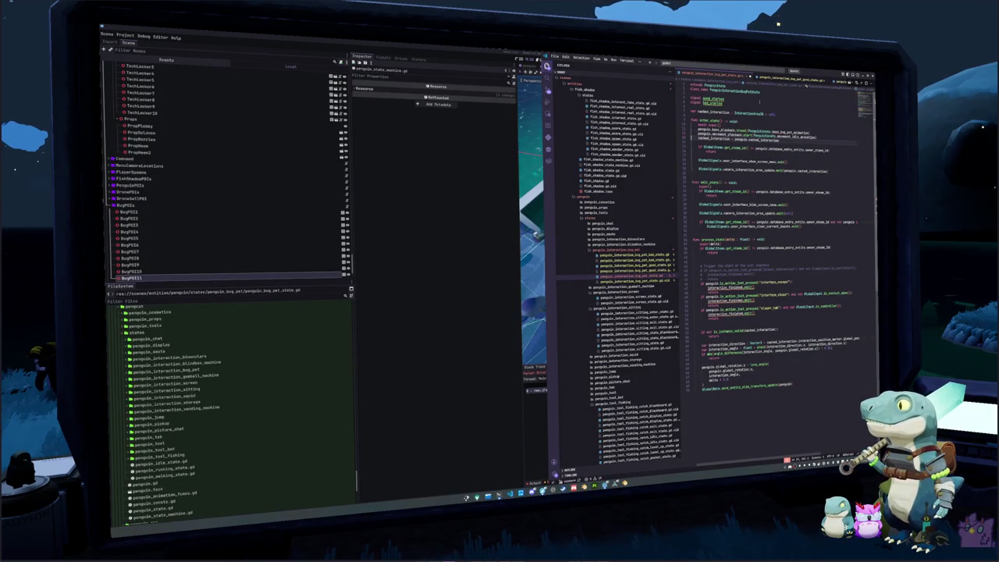
Step through enter_state and exit_state and select the three exit checks around interaction_finished.emit()
left_click(691, 156)
left_click(698, 169)
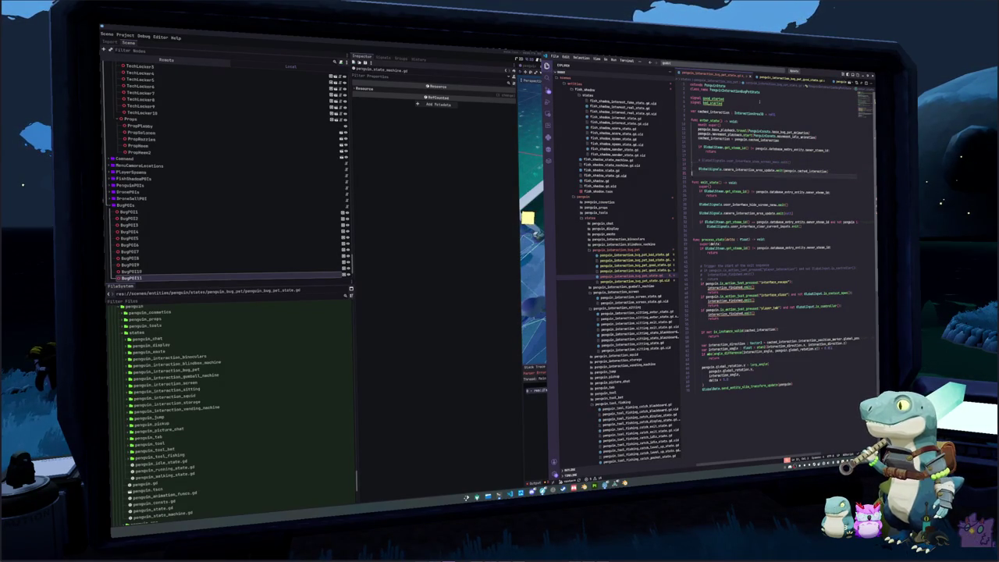
left_click(701, 203)
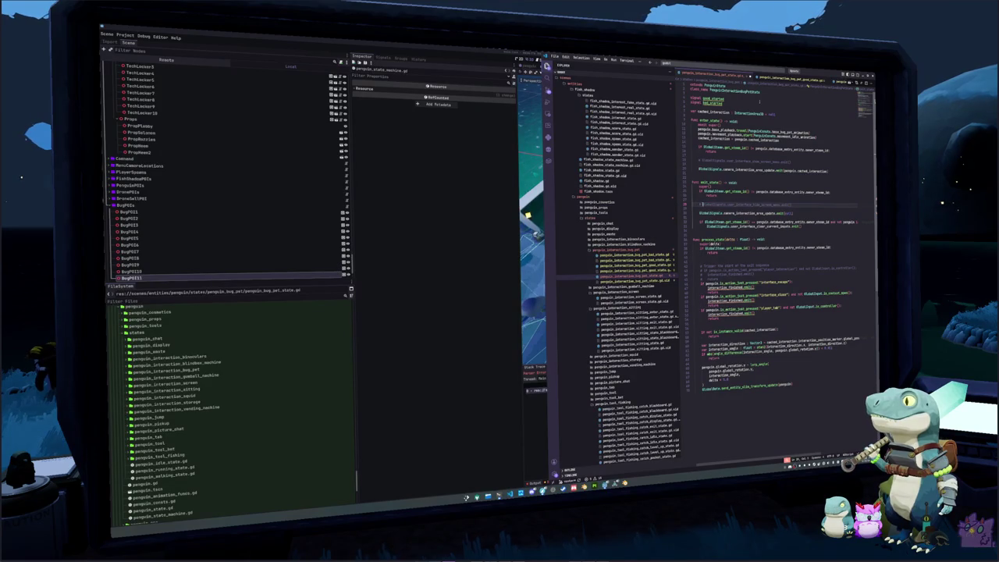
key("Down")
key("Down")
key("Down")
key("Down")
key("Down")
left_click(722, 287)
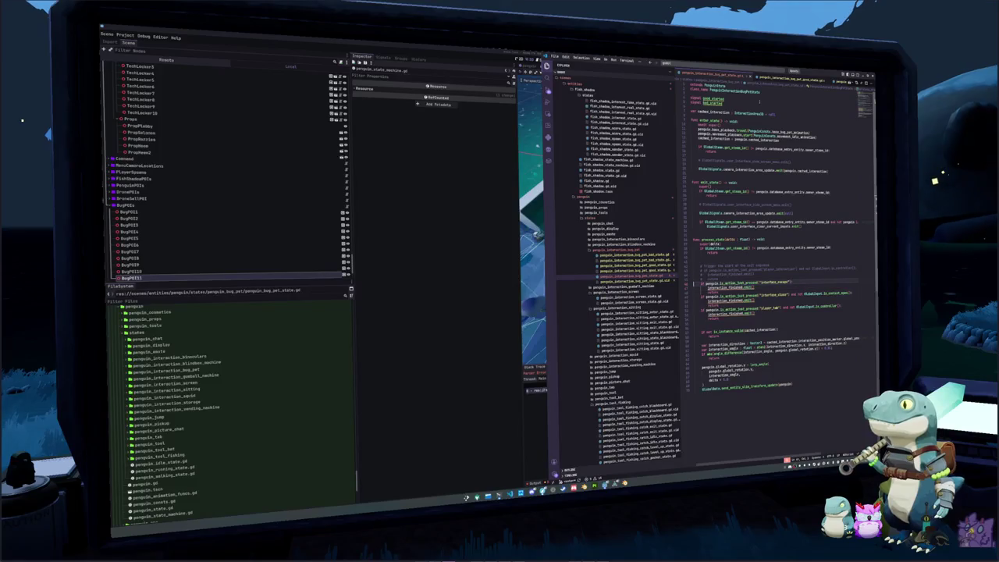
key("shift+Up")
key("shift+Down")
key("shift+Down")
key("shift+Down")
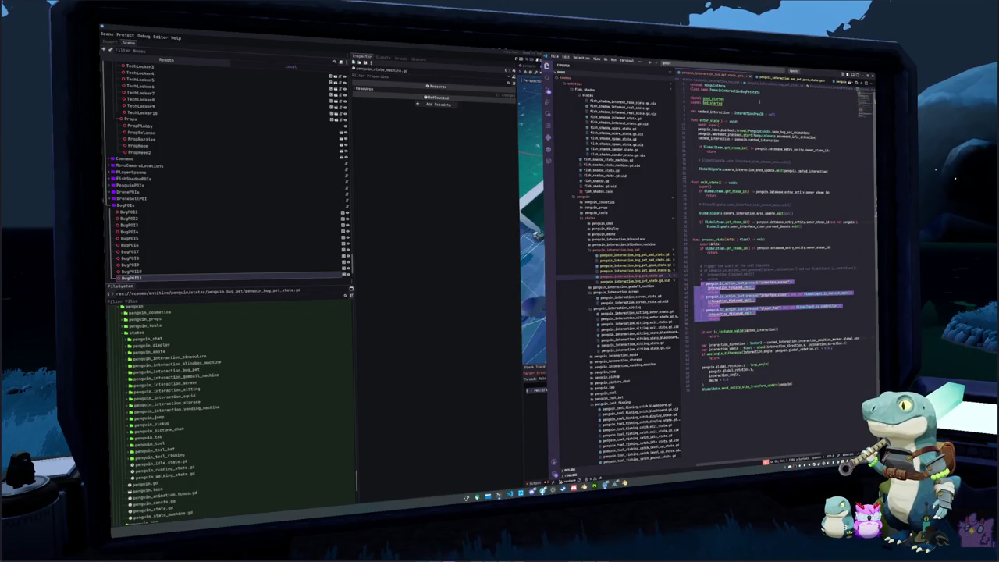
Edit every interaction_finished.emit() call at once with multi-cursor, undoing and redoing the replacement
key("Escape")
key("ctrl+d")
key("ctrl+d")
key("ctrl+d")
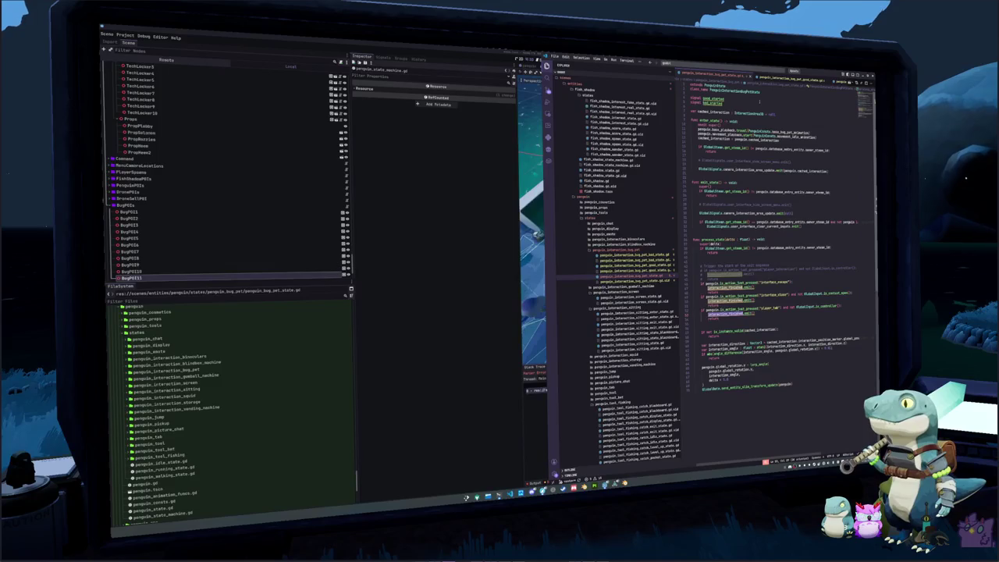
type("interaction_")
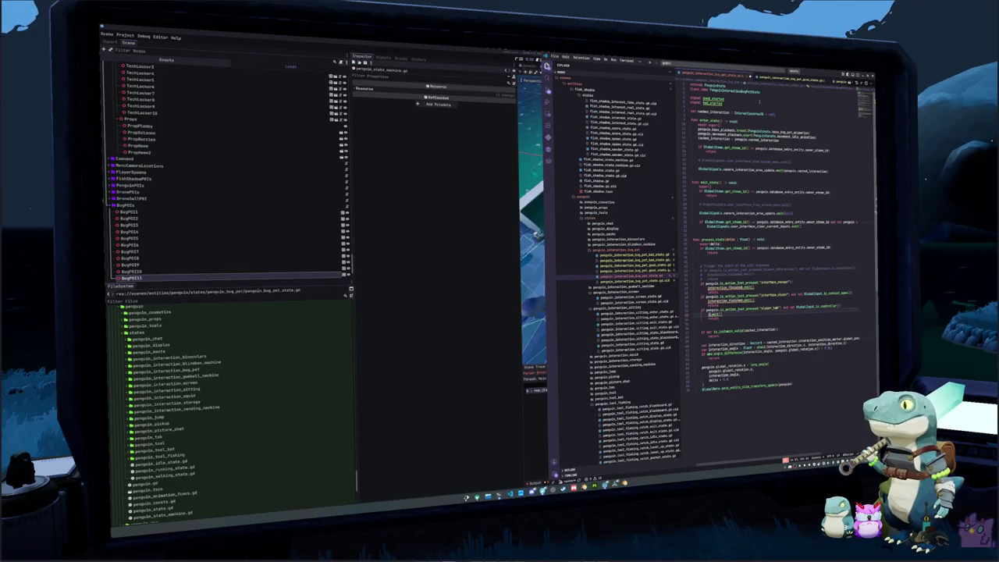
key("ctrl+z")
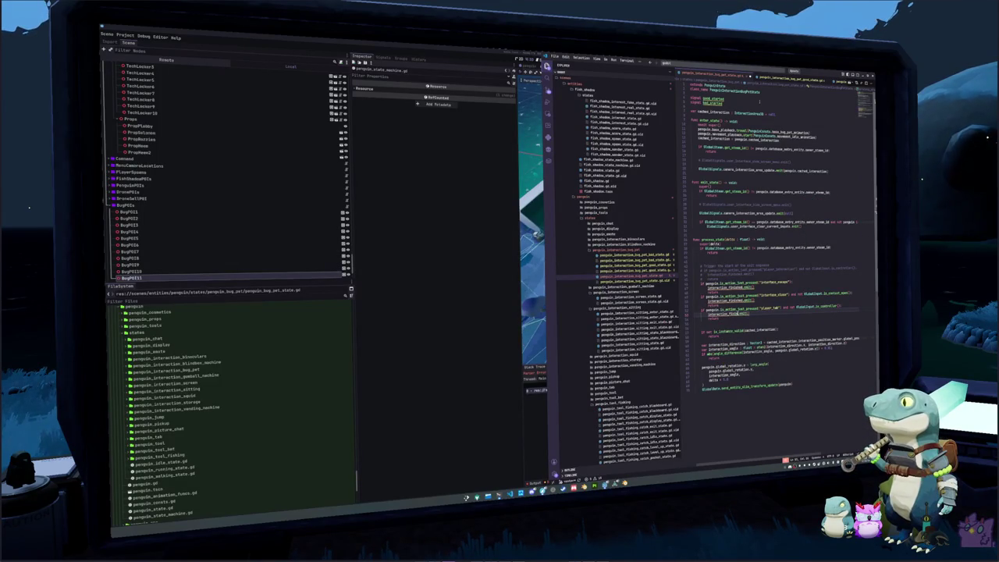
type("tool_")
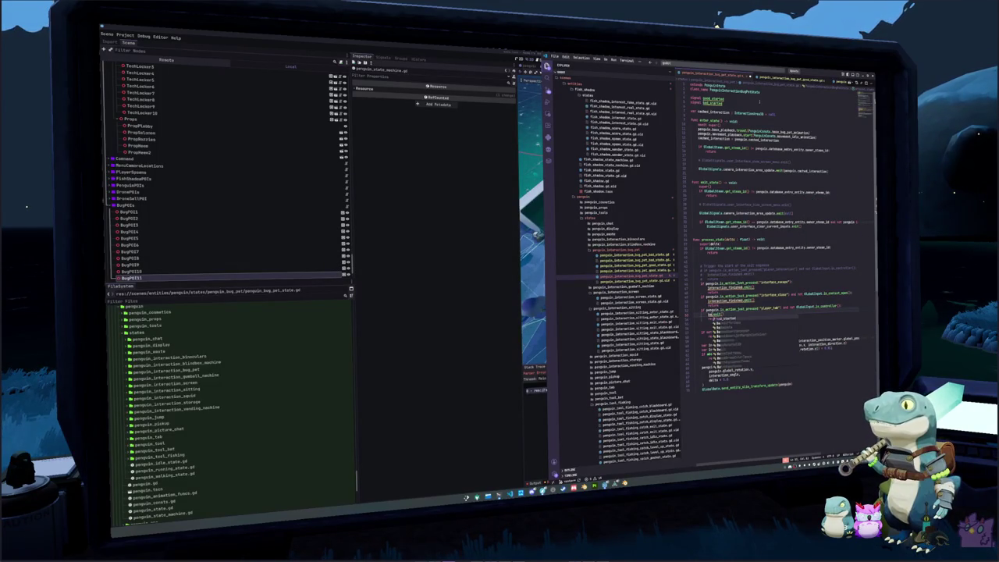
key("ctrl+z")
key("ctrl+z")
key("ctrl+z")
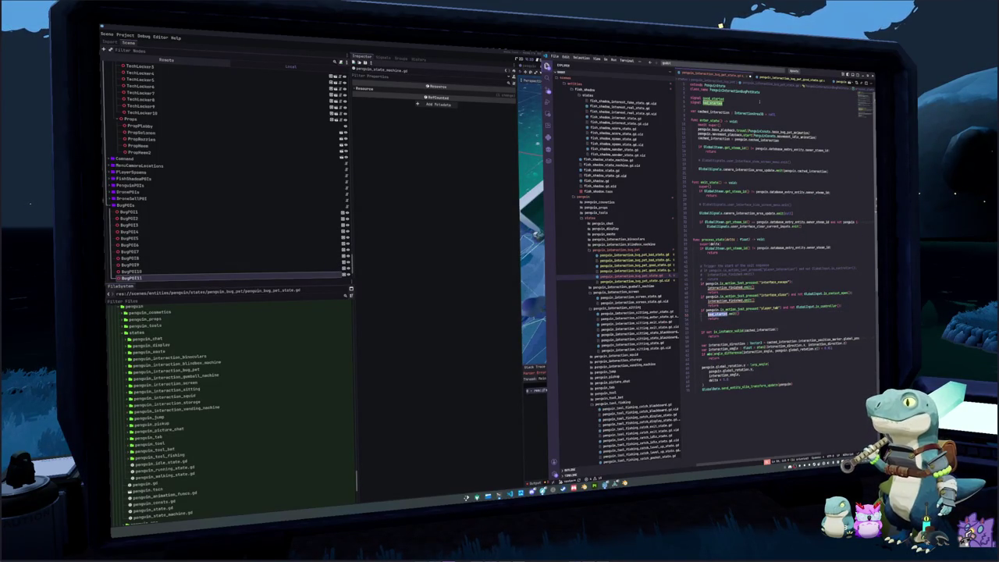
key("ctrl+y")
key("ctrl+y")
key("ctrl+y")
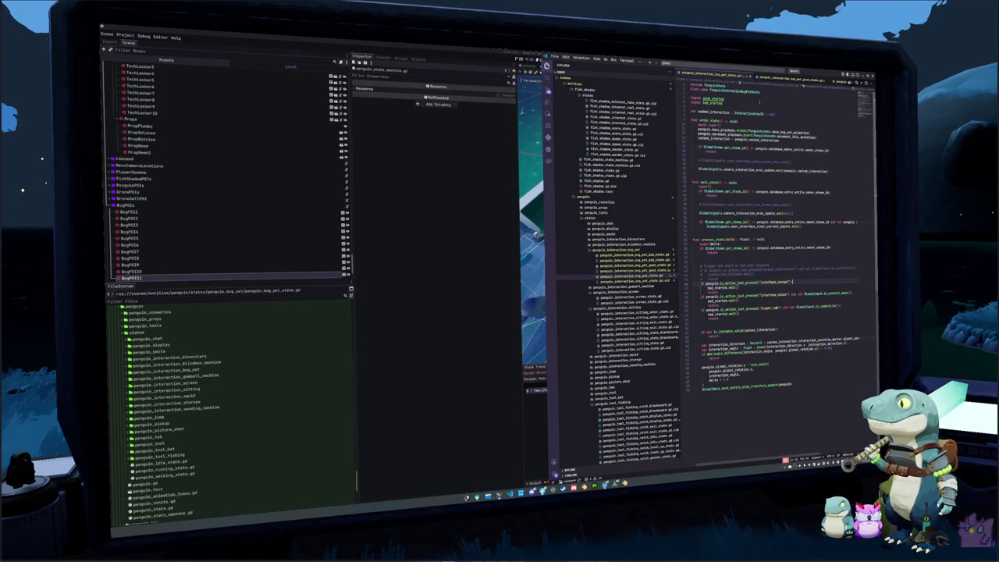
Remove the blank line above the validity check and delete the three comment lines
left_click(695, 319)
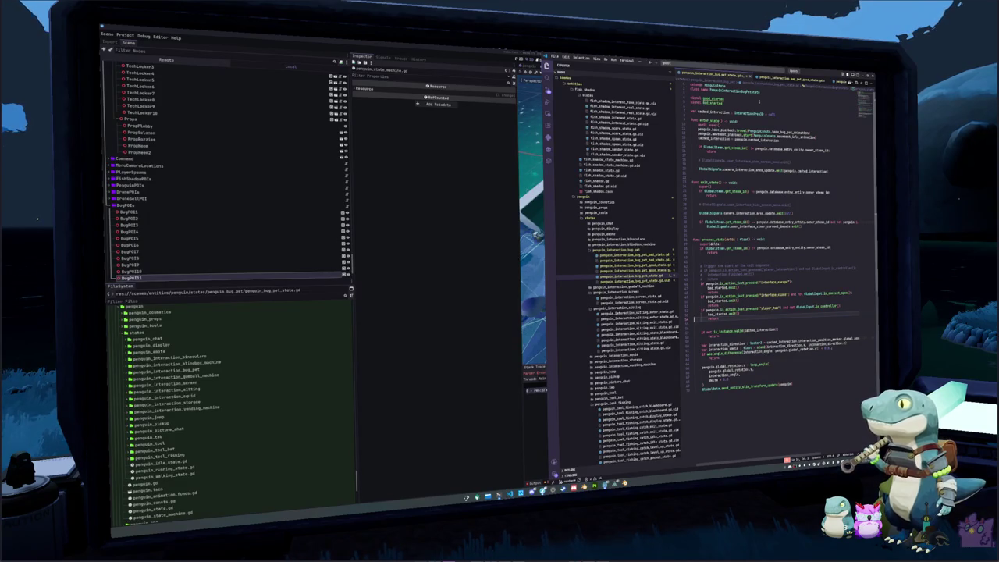
key("Delete")
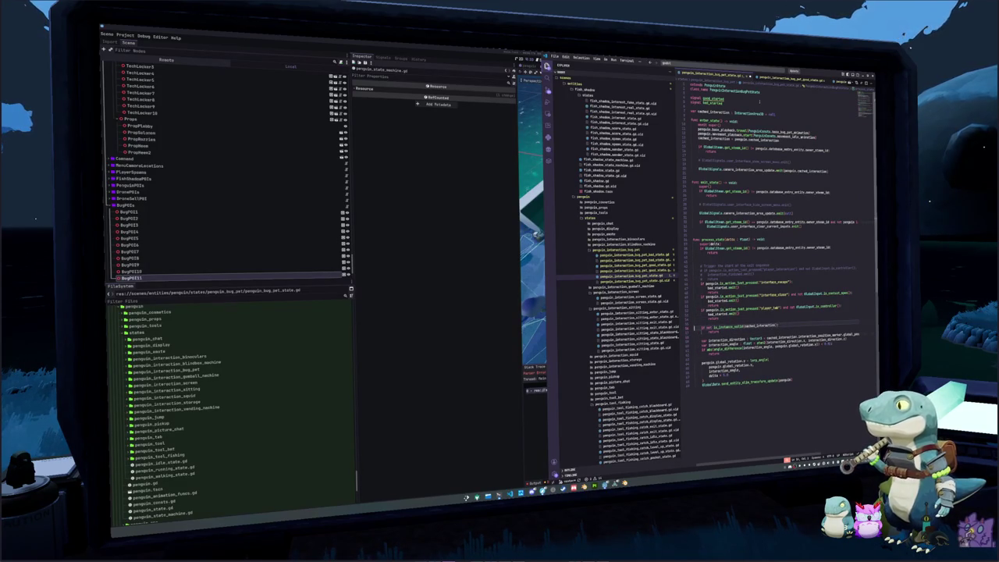
left_click(694, 349)
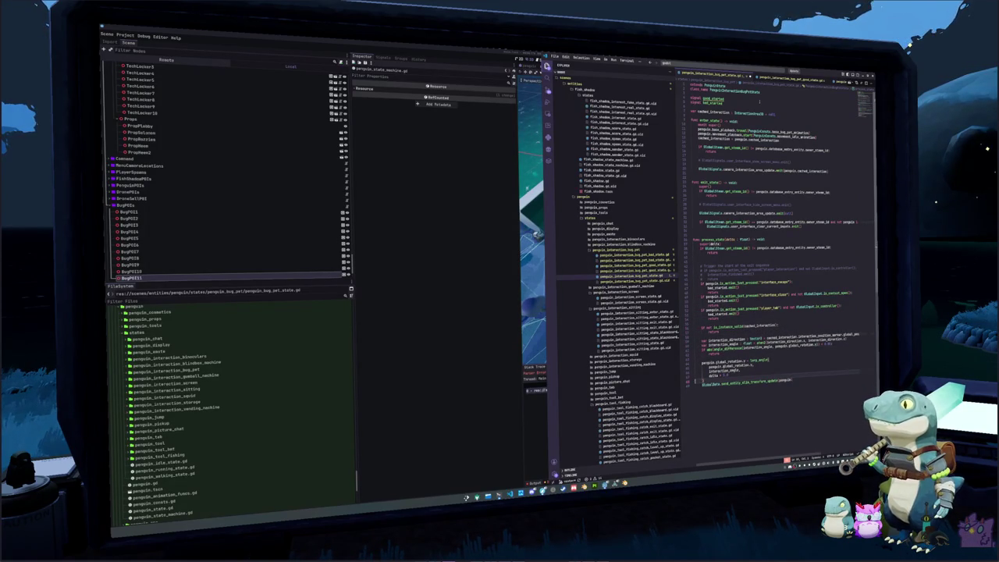
left_click_drag(694, 281, 695, 264)
key("Delete")
key("Up")
key("Up")
key("Up")
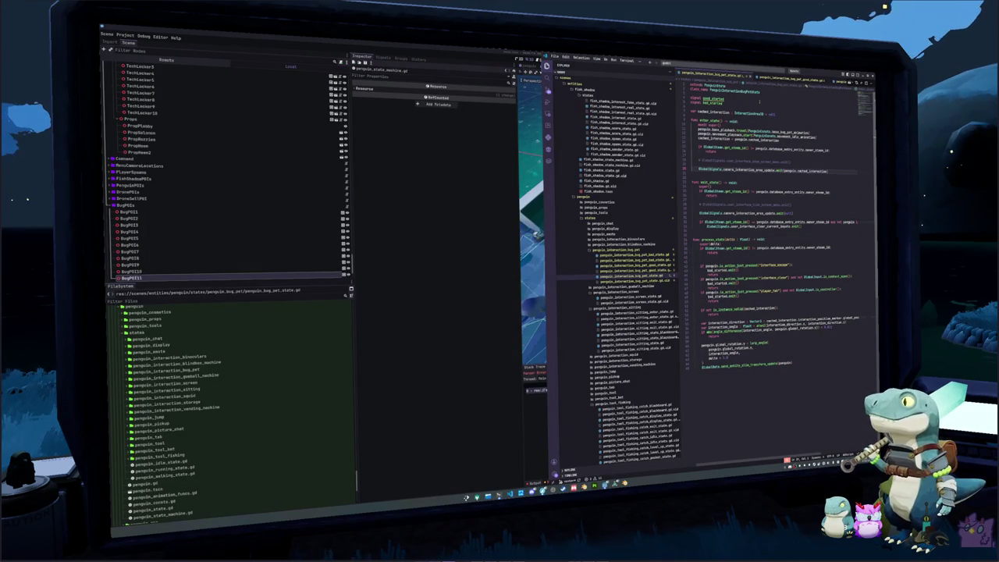
key("Down")
key("Down")
key("Down")
key("Down")
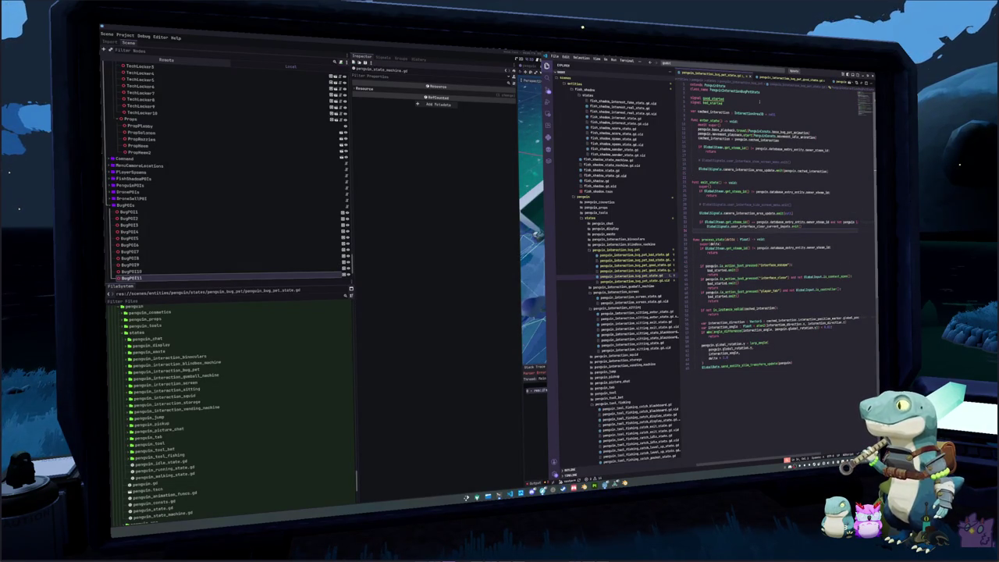
Insert two blank lines below the return in exit_state
key("Up")
key("Up")
key("Up")
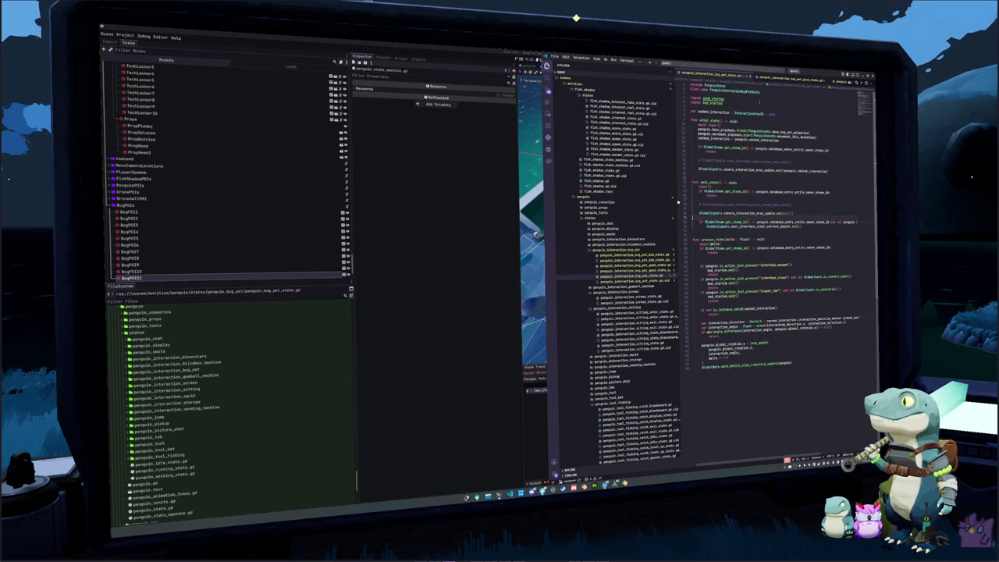
key("Up")
key("Up")
key("Up")
key("Return")
key("Return")
key("Up")
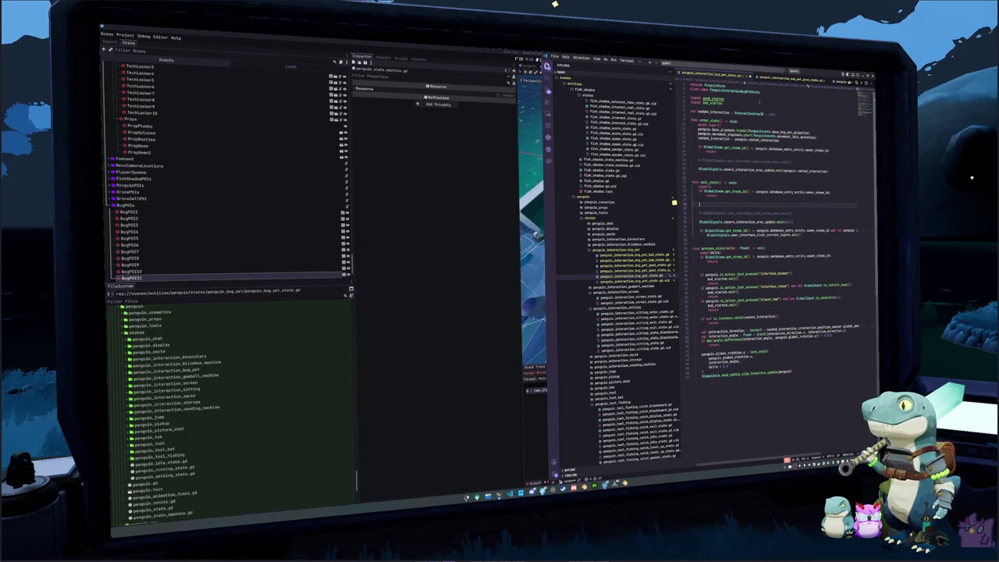
key("Return")
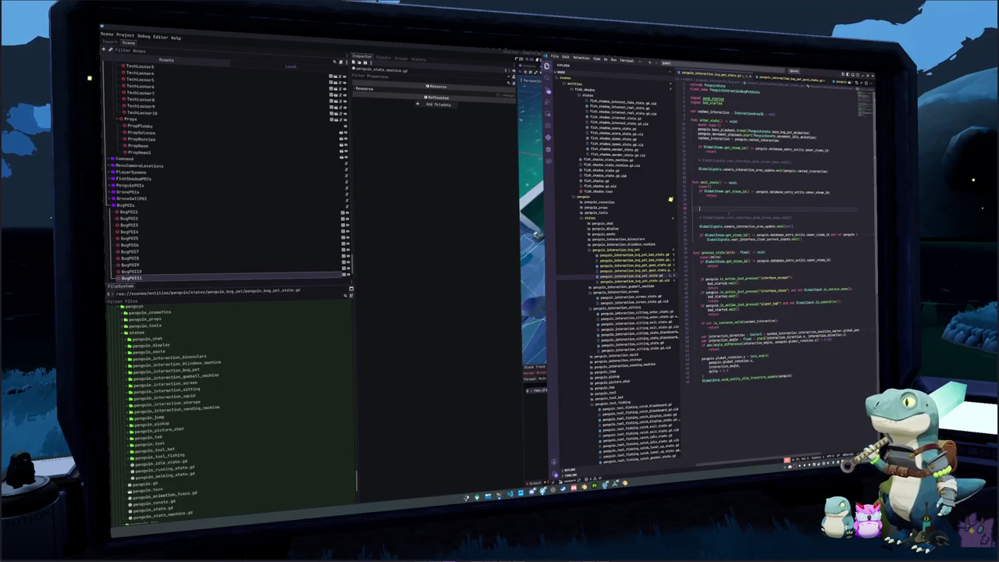
scroll(617, 338, "down", 3)
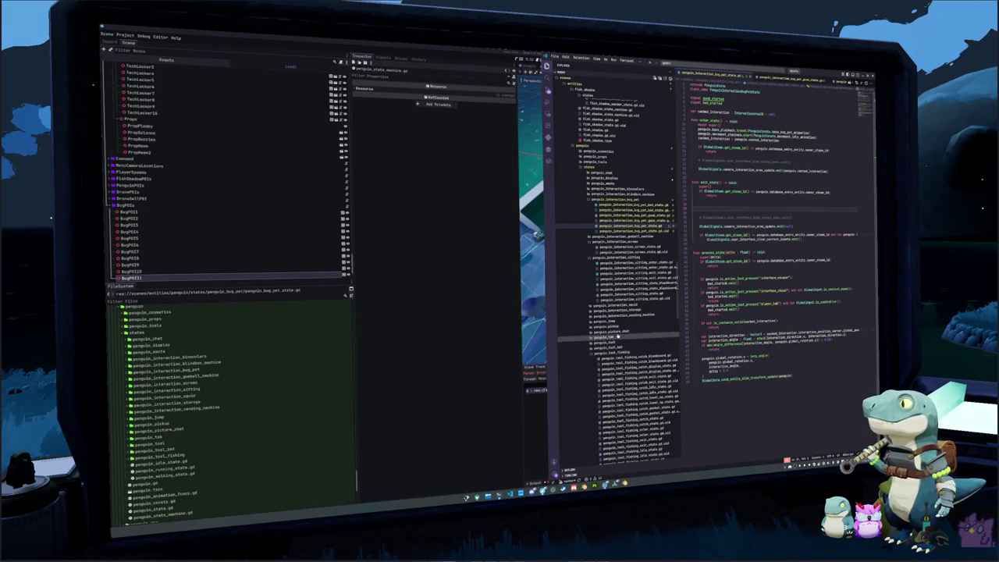
Copy the exit request line from the sitting exit state script into the bug pet exit_state
left_click(630, 275)
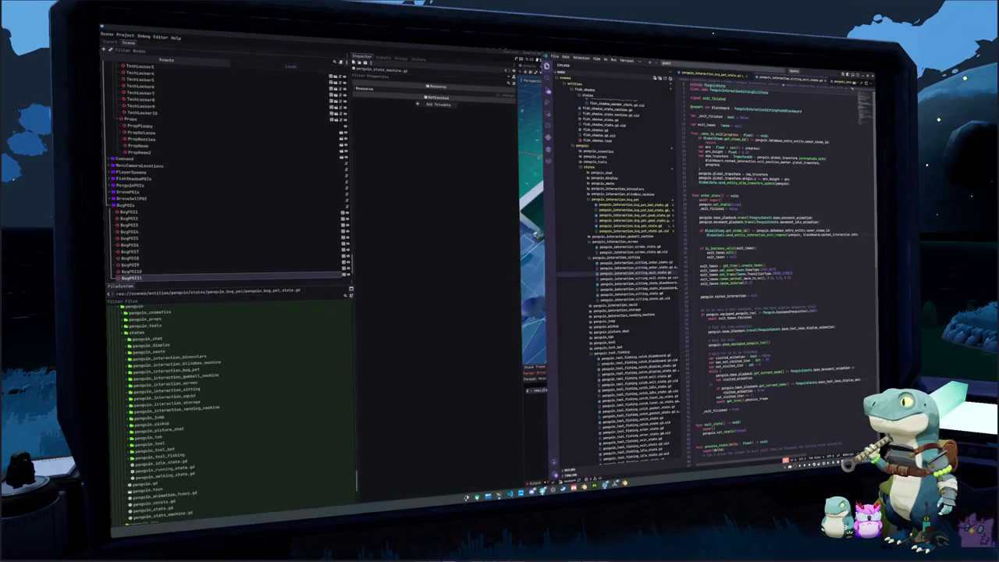
left_click_drag(706, 234, 858, 234)
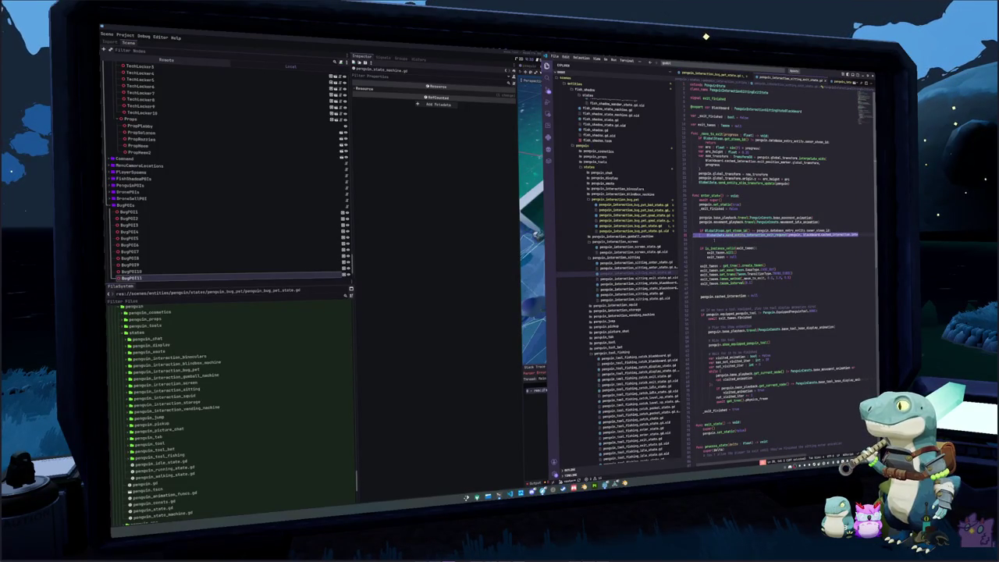
left_click(634, 225)
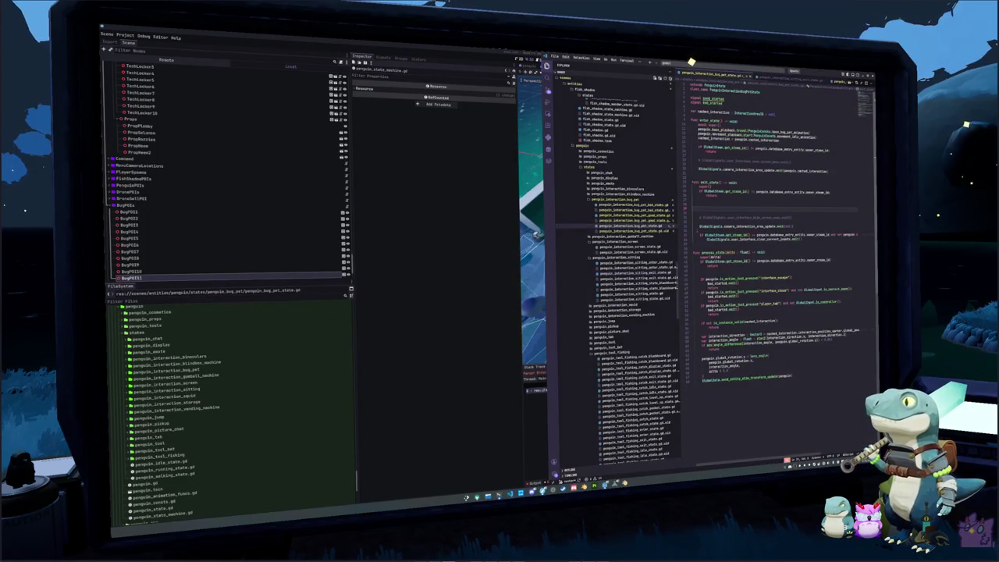
key("ctrl+v")
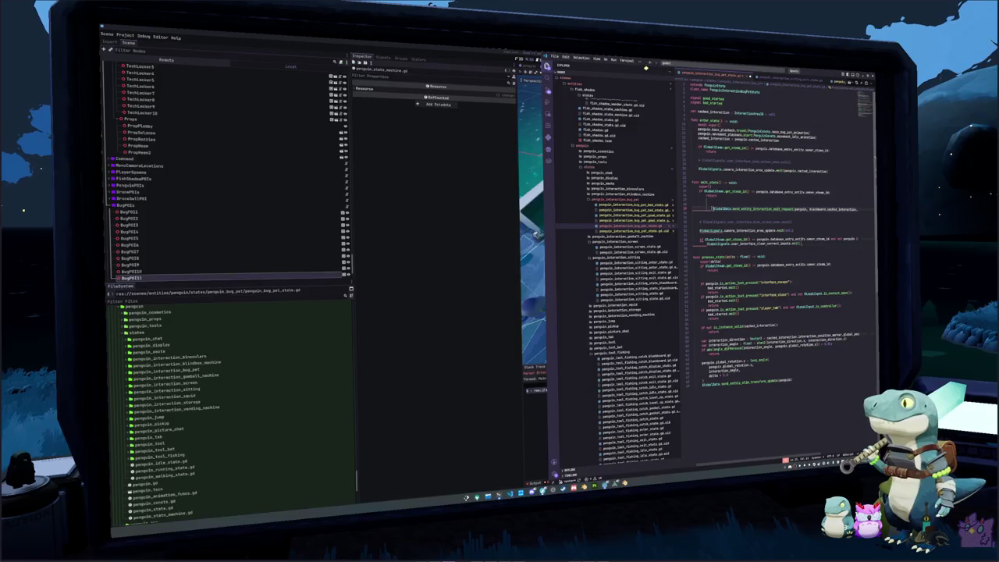
key("Down")
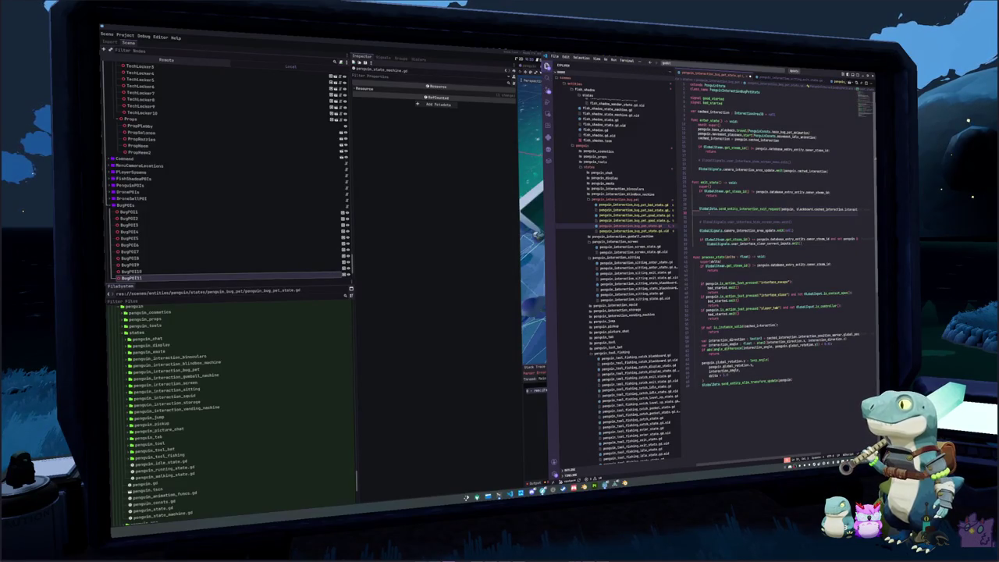
Convert the script's indentation to tabs and pass cached_interaction to the exit request
key("ctrl+shift+p")
type("indent")
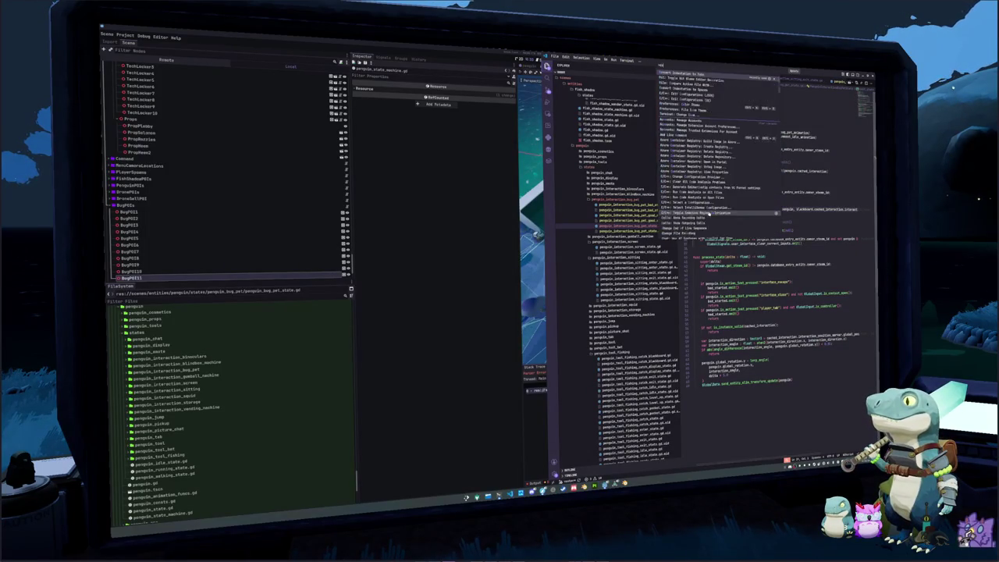
key("Return")
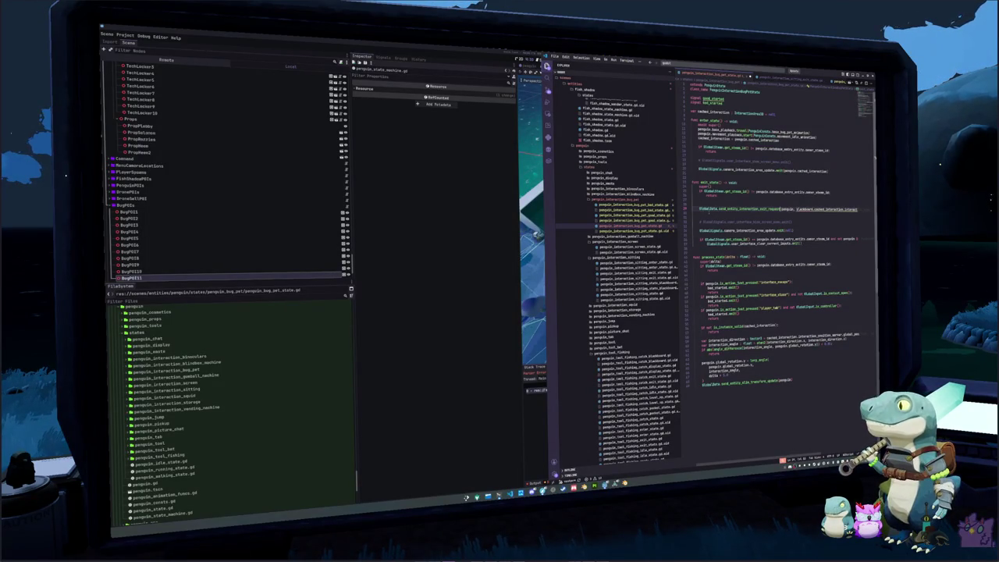
type("cached_interaction")
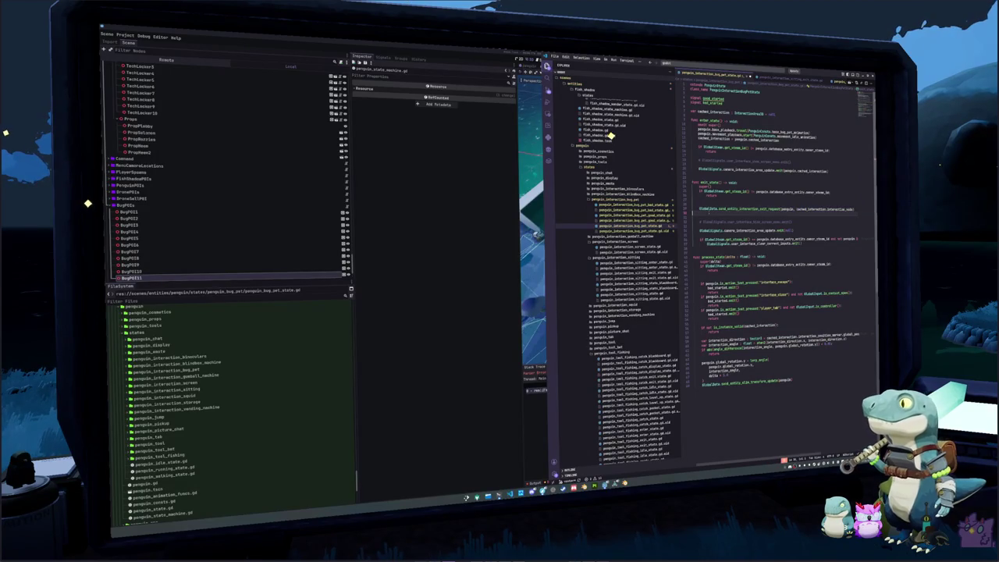
Remove the stray blank lines and move the exit request line below the comment
key("Up")
key("ctrl+shift+k")
key("ctrl+shift+k")
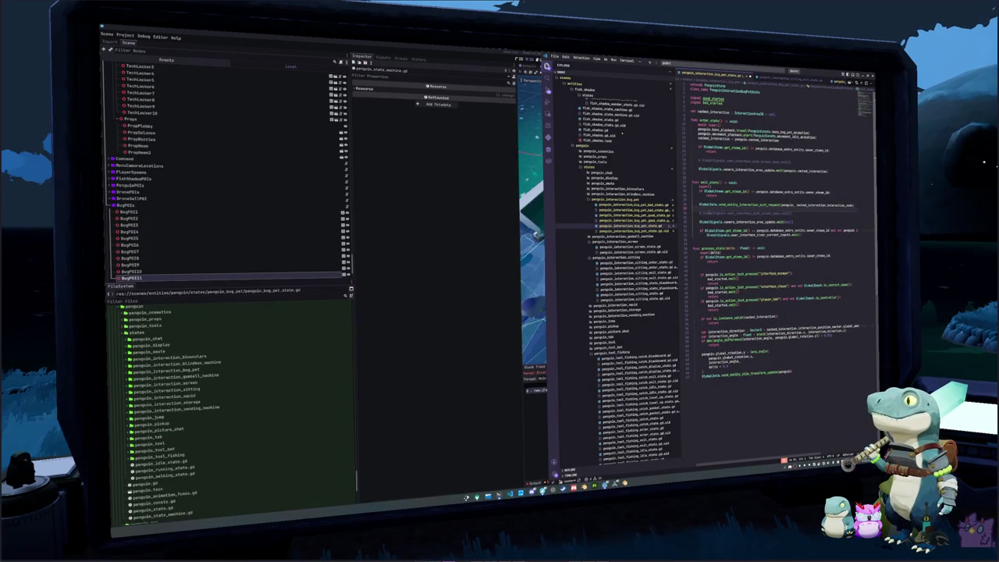
key("ctrl+l")
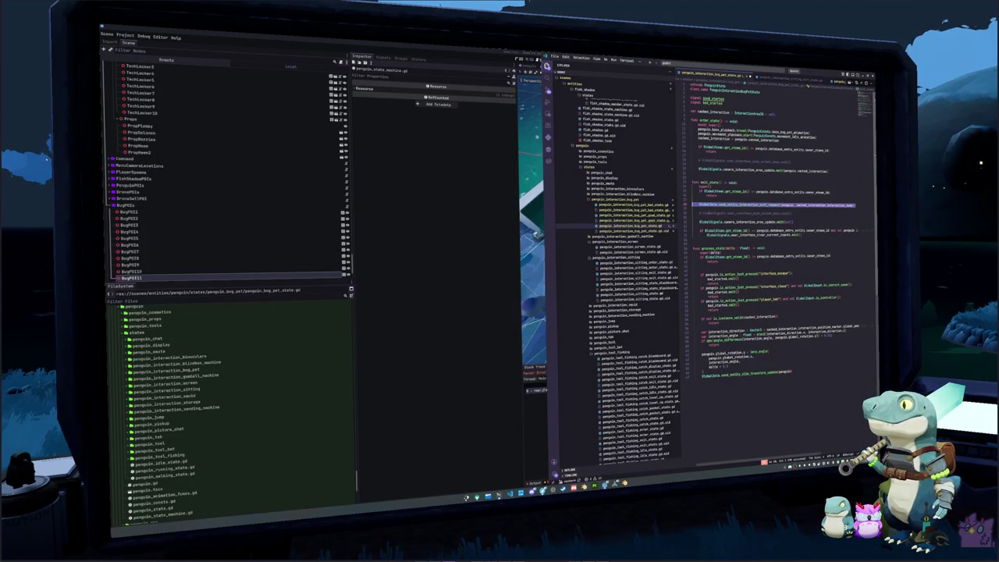
key("alt+Down")
key("BackSpace")
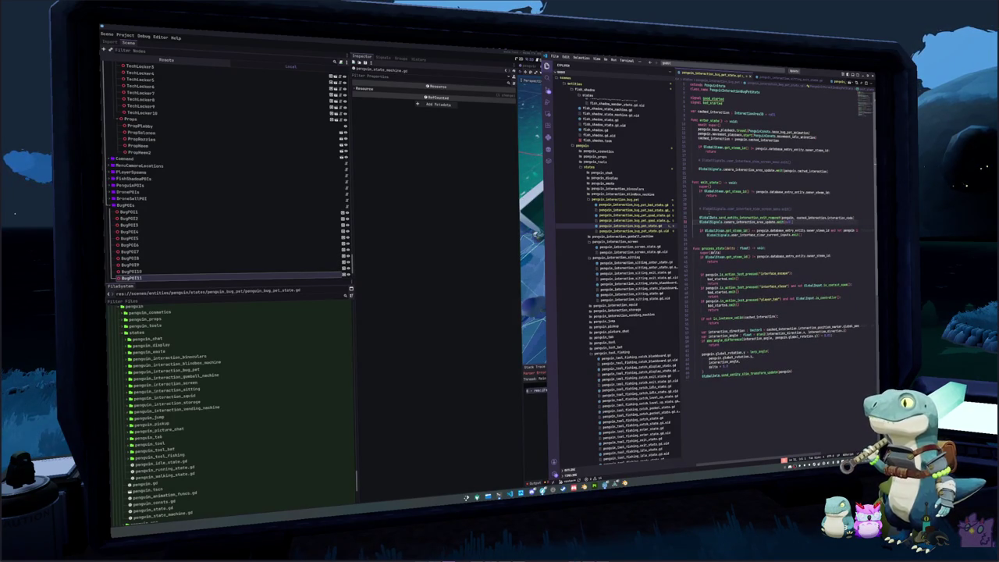
Review the script from the top, then open the bug pet good-state script
left_click(694, 329)
left_click(699, 115)
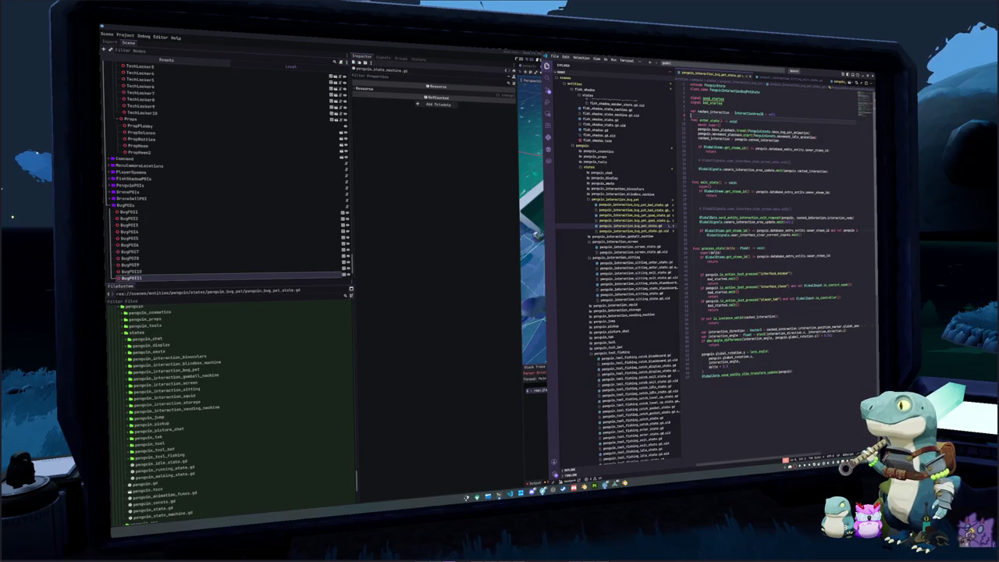
scroll(714, 395, "down", 2)
scroll(714, 394, "up", 2)
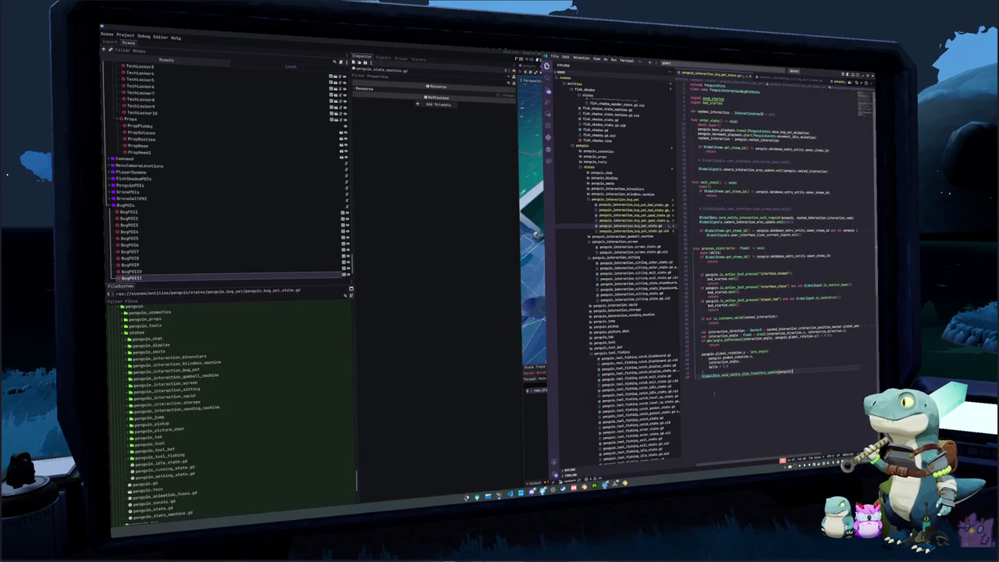
left_click(634, 216)
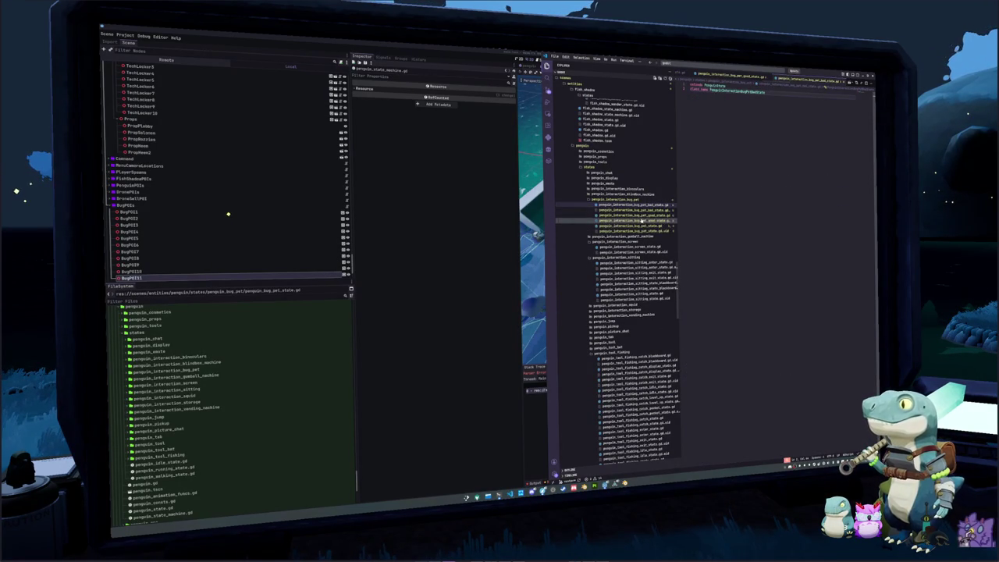
Find an emote state script as a template and select all of its code
left_click(643, 216)
left_click(697, 64)
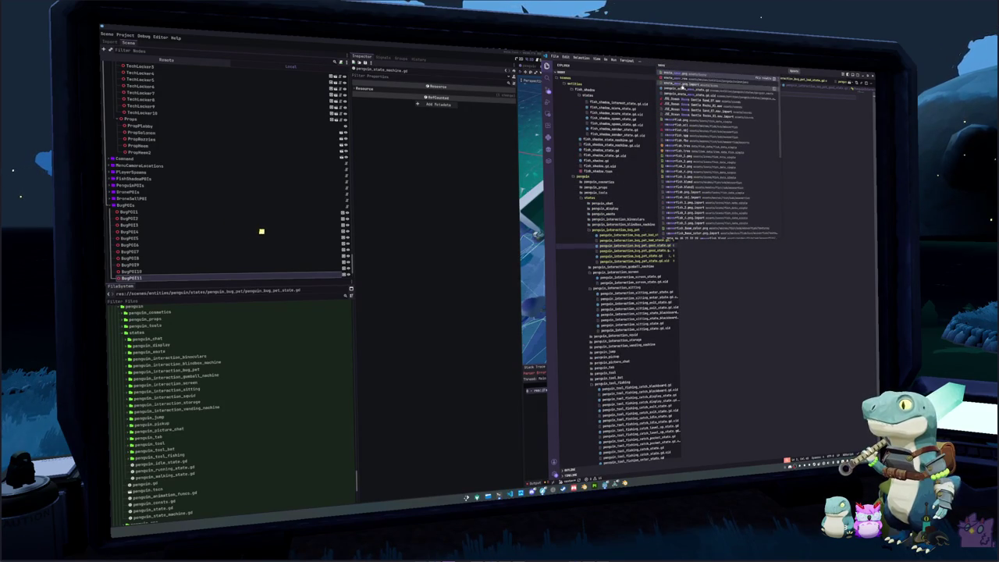
left_click(687, 87)
left_click(718, 245)
key("ctrl+a")
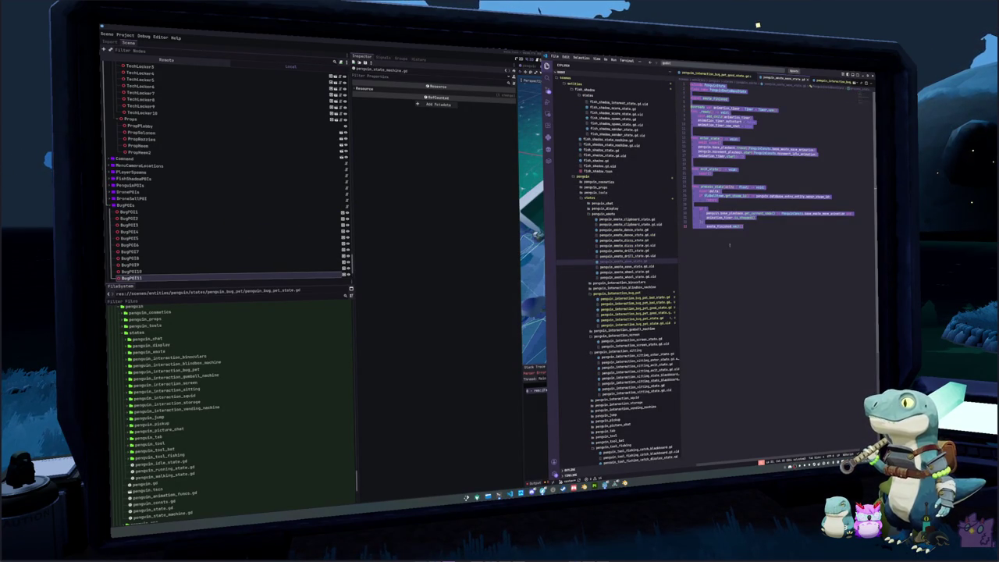
Paste the emote timer code into the bad-state script, renaming its finish signal to bad_finished, and copy the result
left_click(632, 298)
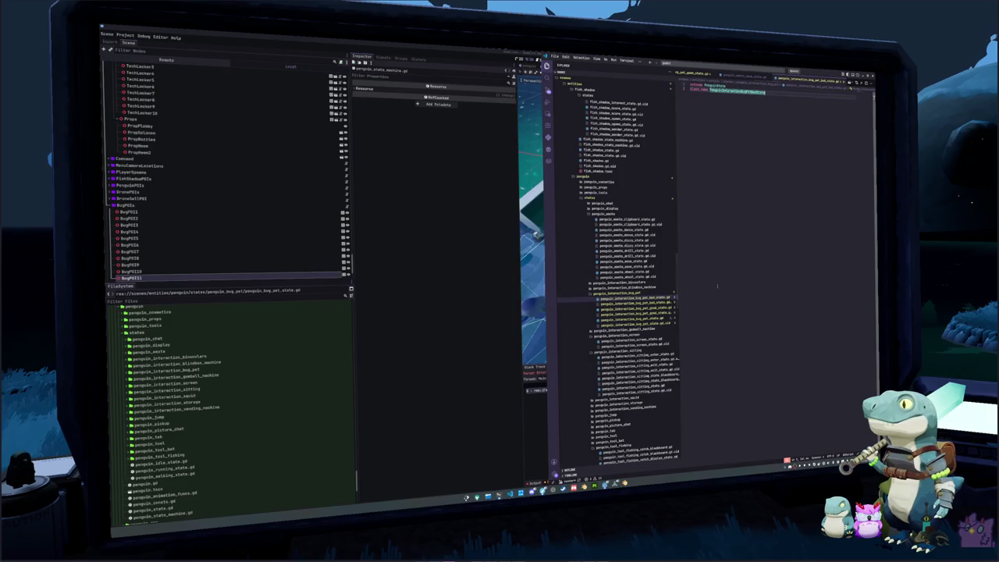
key("ctrl+v")
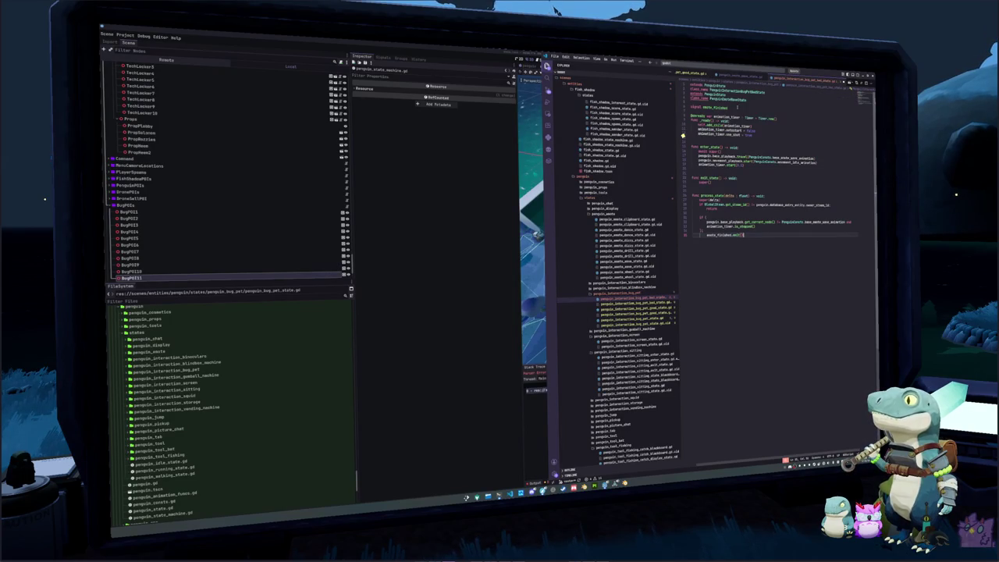
key("ctrl+shift+k")
key("ctrl+shift+k")
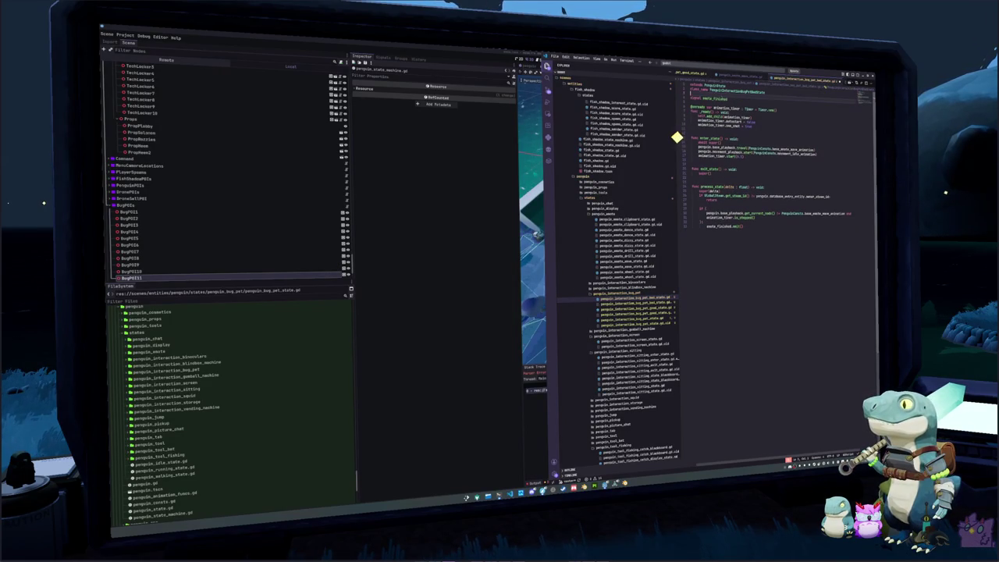
type("bad_finished")
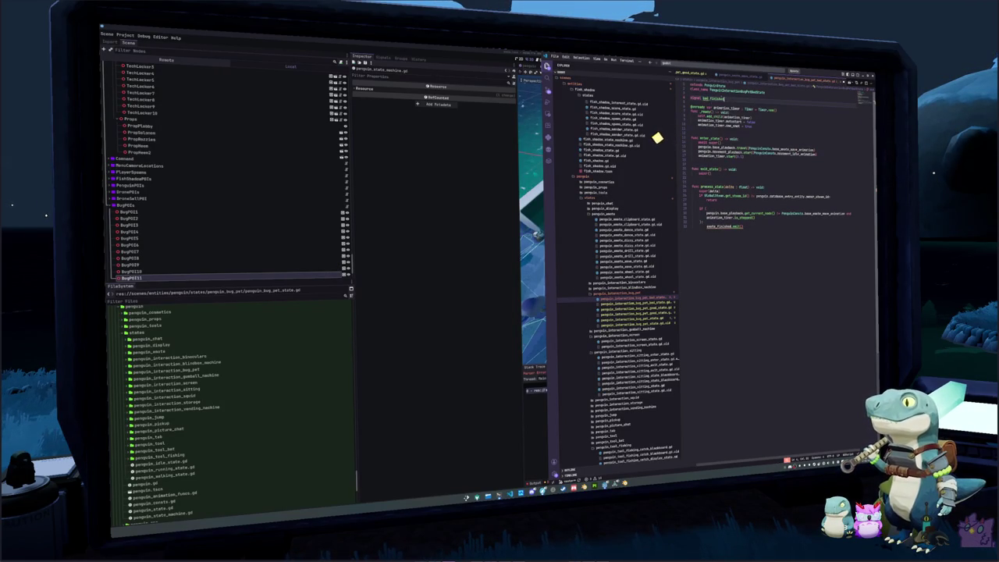
key("Escape")
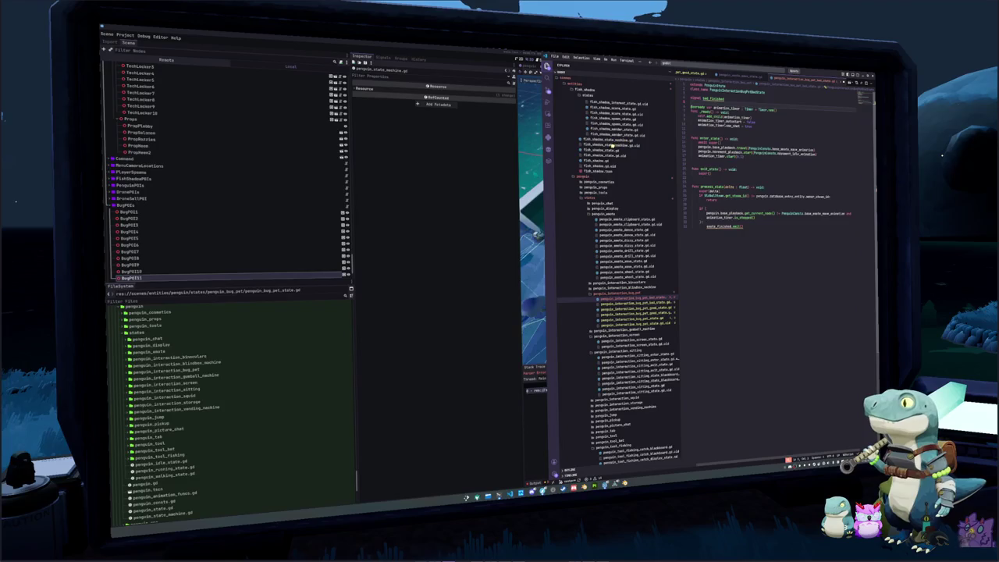
key("ctrl+d")
left_click(714, 232)
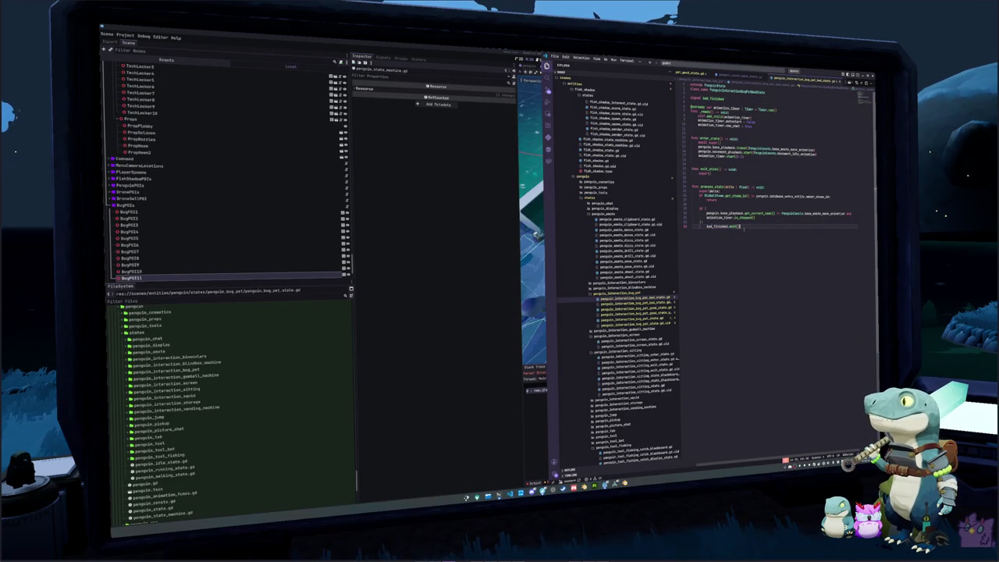
mouse_move(740, 227)
left_mouse_down()
mouse_move(695, 167)
mouse_move(692, 86)
left_mouse_up()
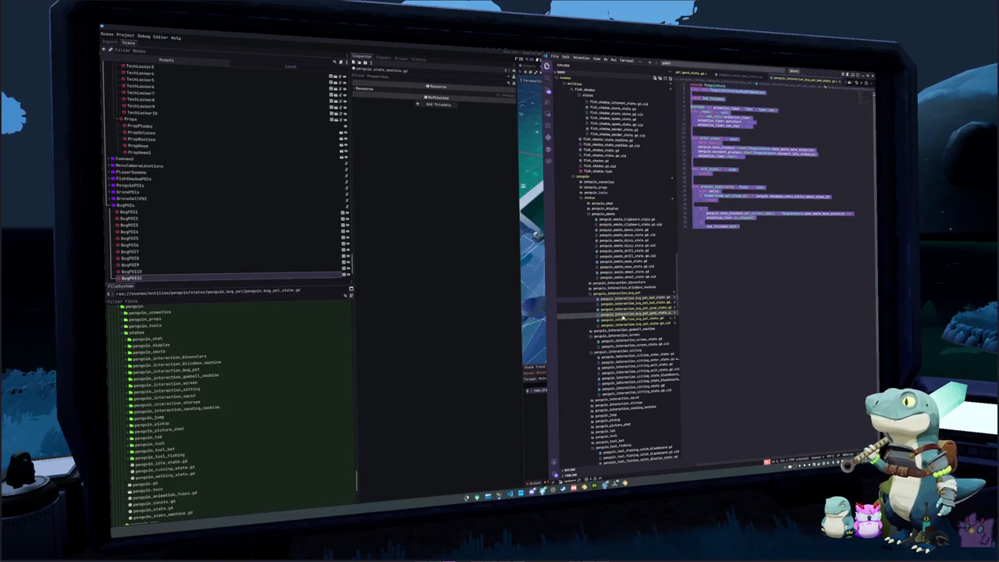
left_click(636, 309)
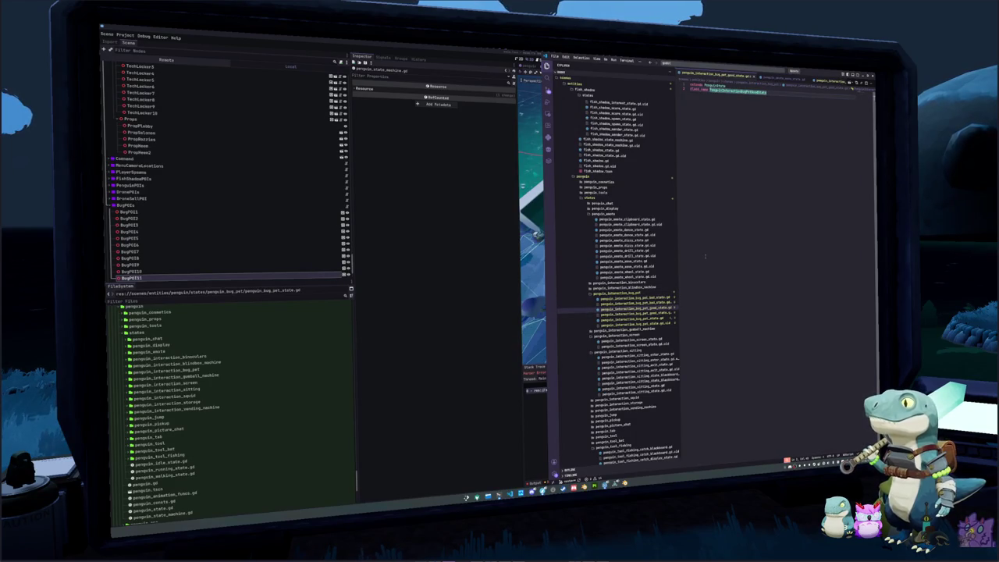
Paste the bad-state code into the good-state script and rename every bad_finished to good_finished
key("ctrl+v")
key("Up")
key("Up")
key("Up")
key("ctrl+shift+k")
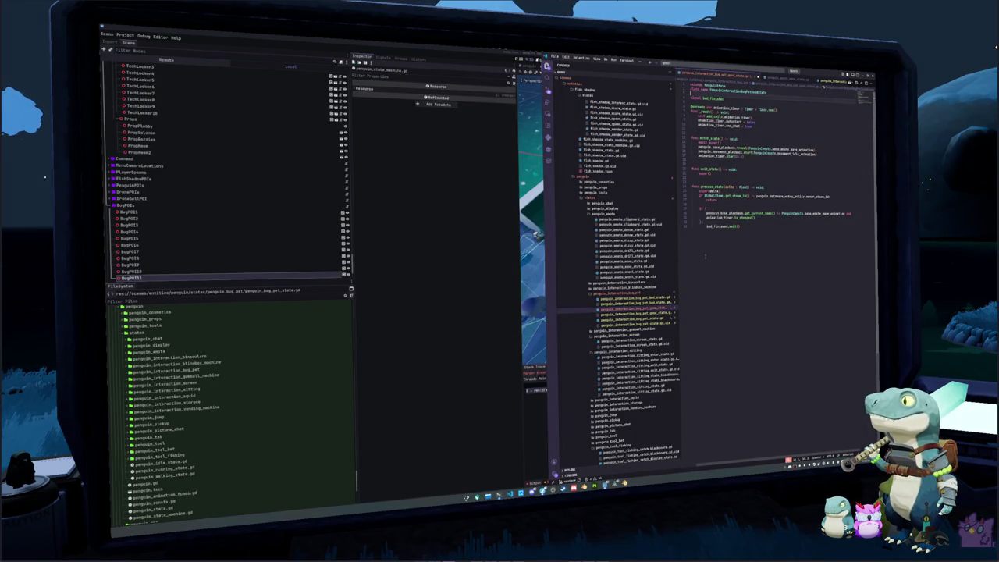
key("Down")
key("ctrl+d")
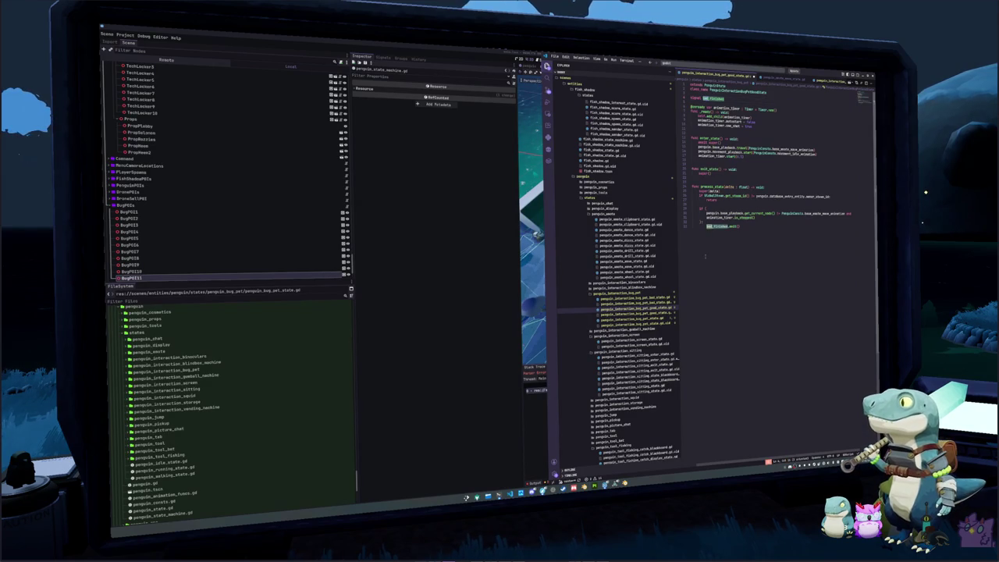
type("good_finished")
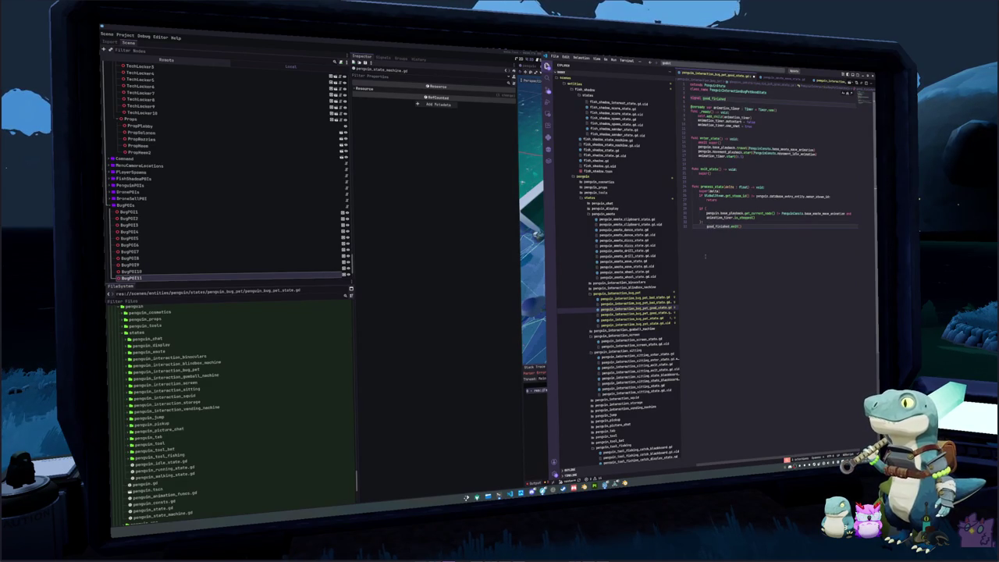
key("Escape")
key("End")
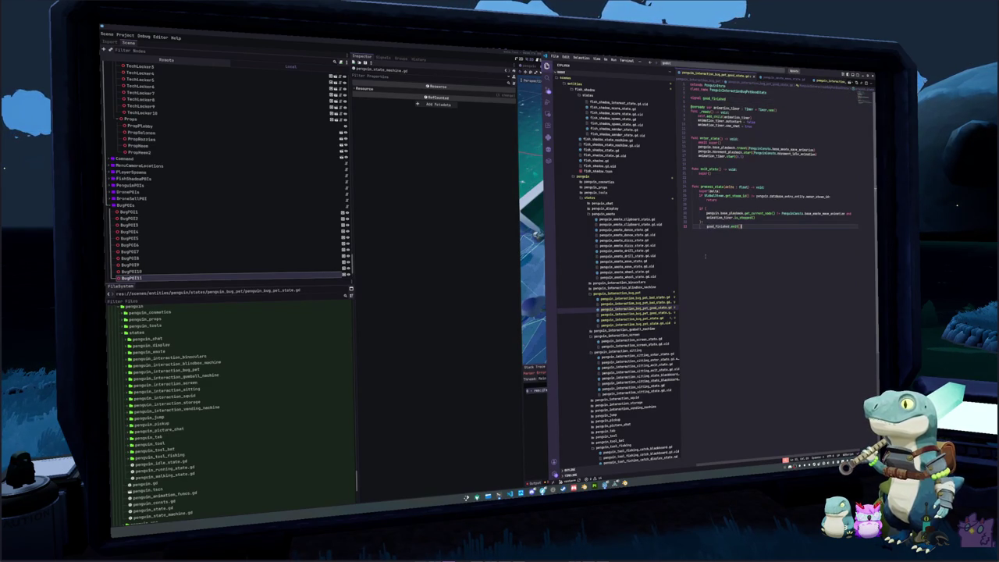
Add blank lines after animation_timer.start(), trying and then undoing a pasted steam-id ownership check
left_click(706, 160)
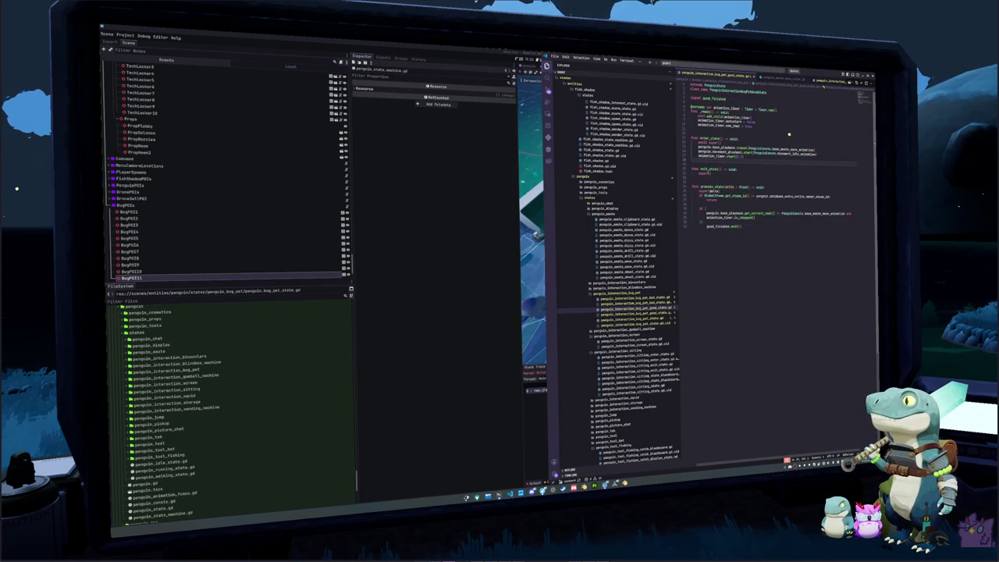
key("Return")
key("Return")
key("Down")
key("Down")
key("Down")
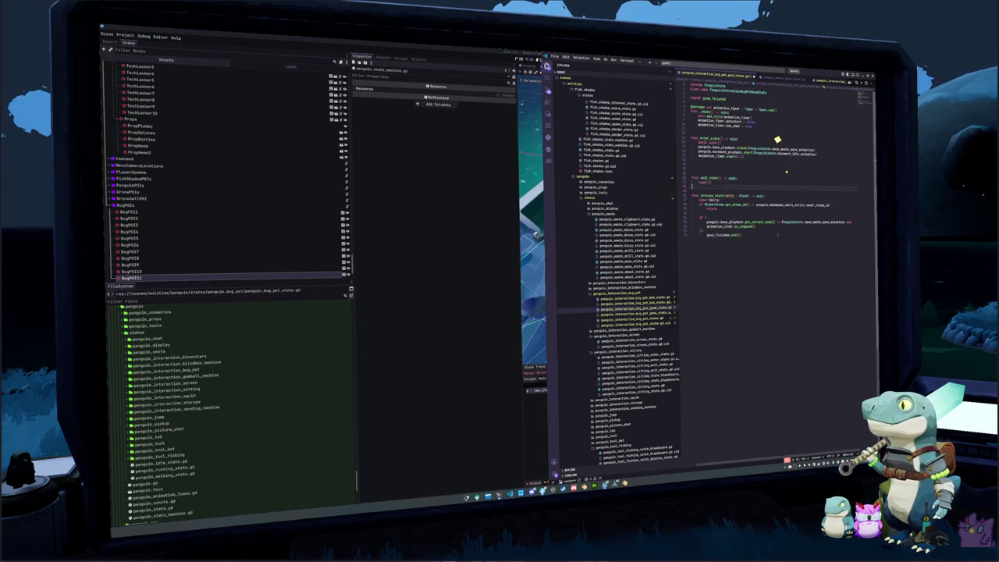
key("Up")
key("Up")
key("Up")
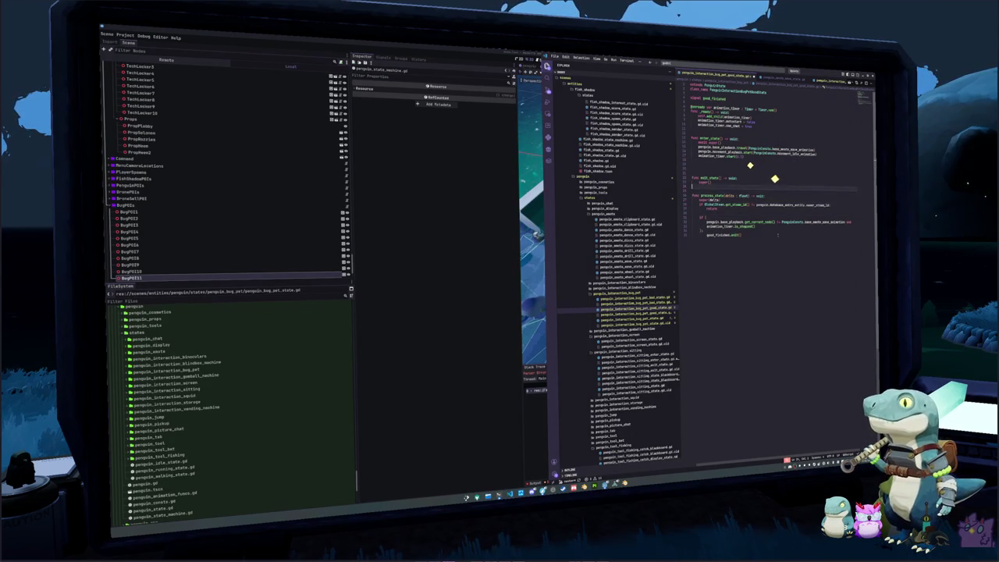
key("ctrl+v")
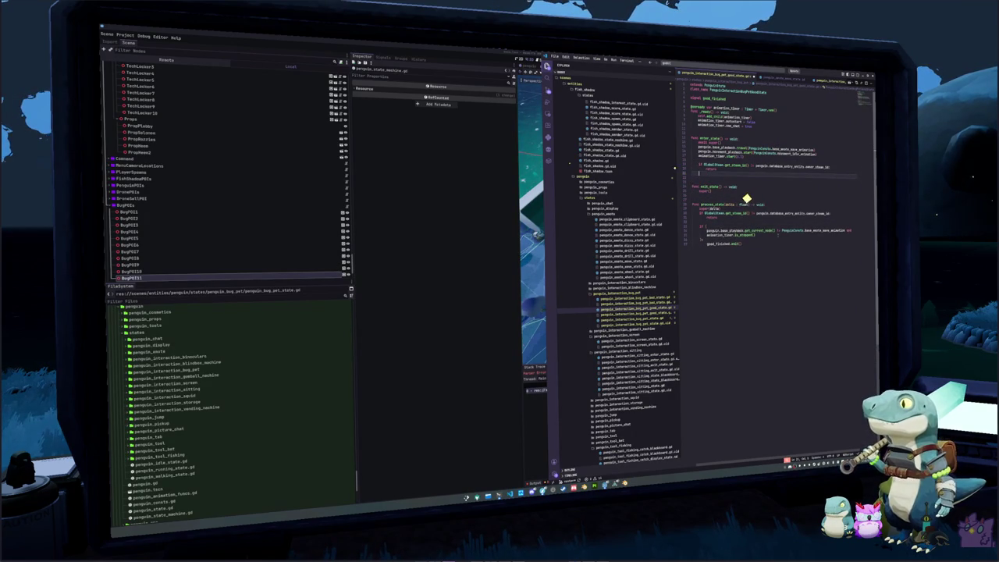
key("Return")
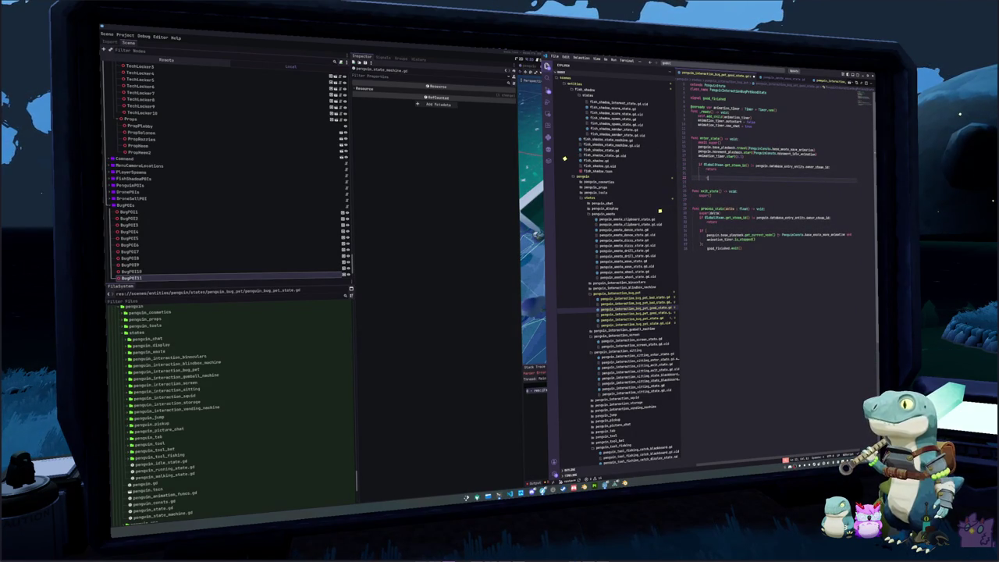
key("ctrl+z")
key("ctrl+z")
key("ctrl+z")
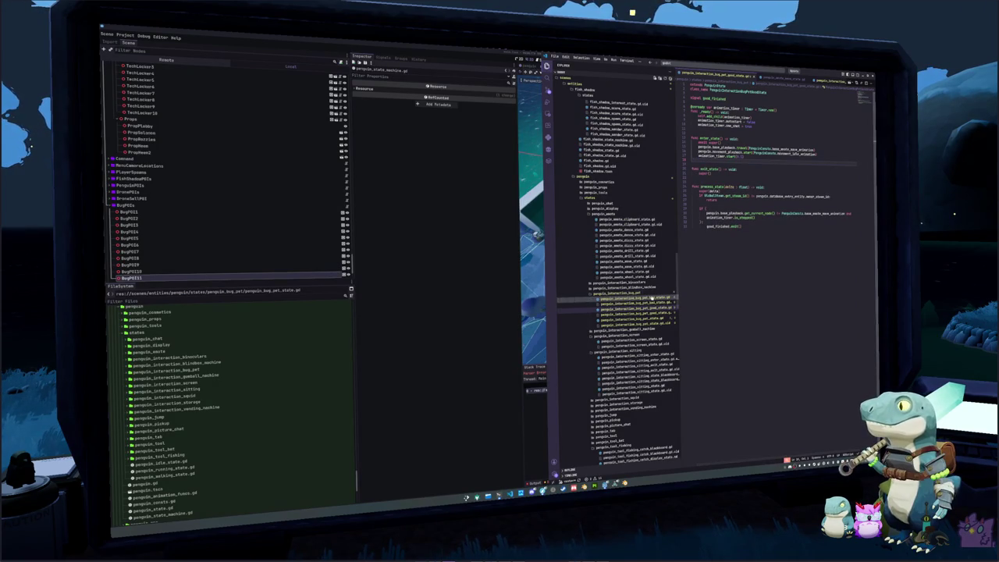
Glance at the bad-state script, then switch to penguin_interaction_bug_pet_state.gd
left_click(628, 297)
key("ctrl+a")
left_click(634, 318)
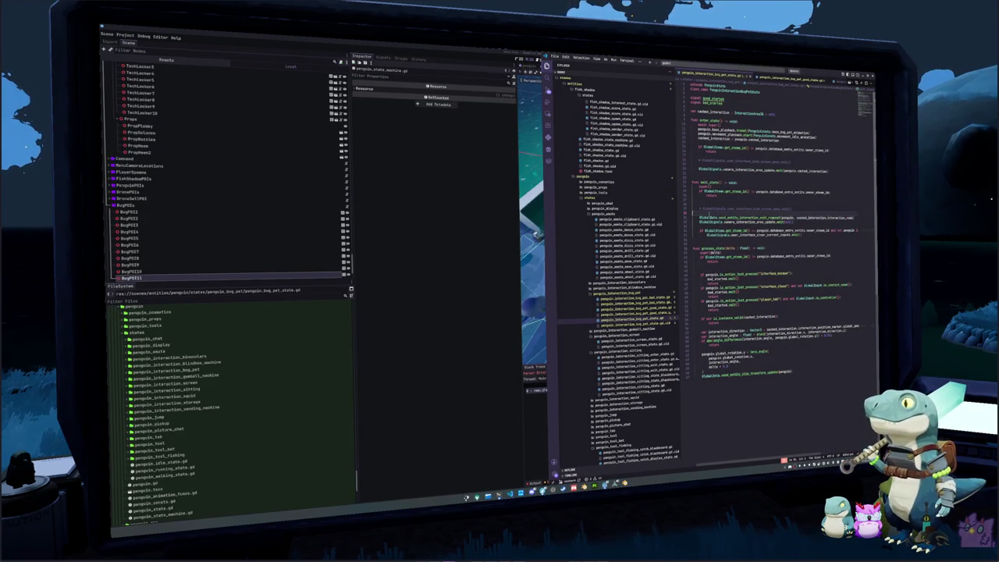
Delete the comment lines and blank lines after super() so the steam-id check follows immediately
left_click(700, 204)
key("Return")
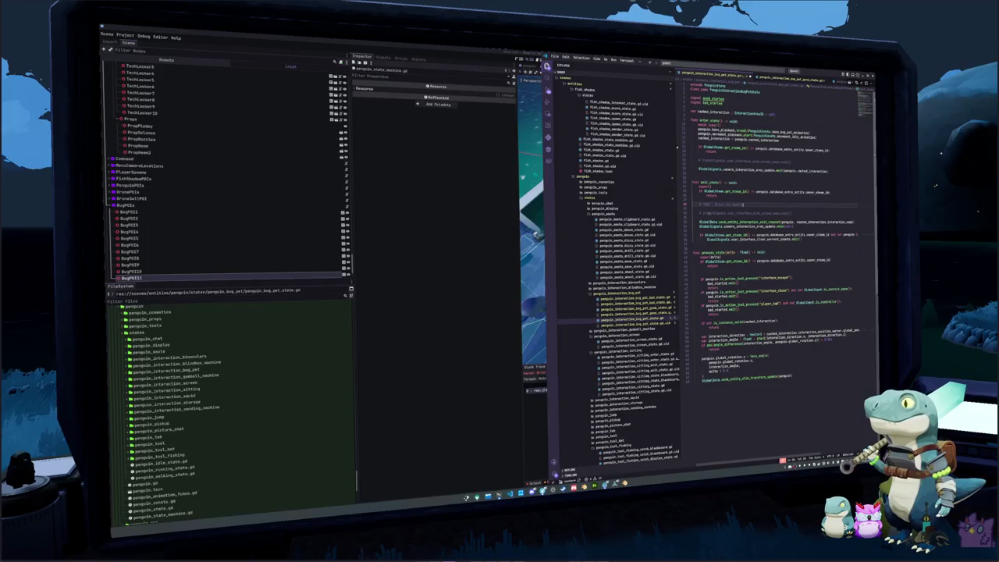
left_click_drag(745, 204, 702, 205)
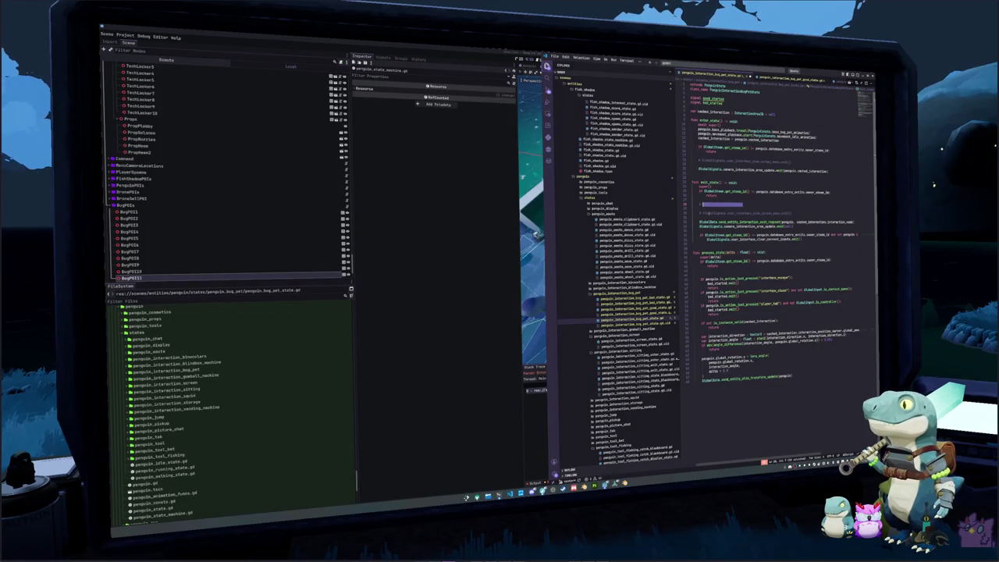
key("BackSpace")
key("Up")
key("Up")
key("Up")
key("Return")
key("Return")
key("Up")
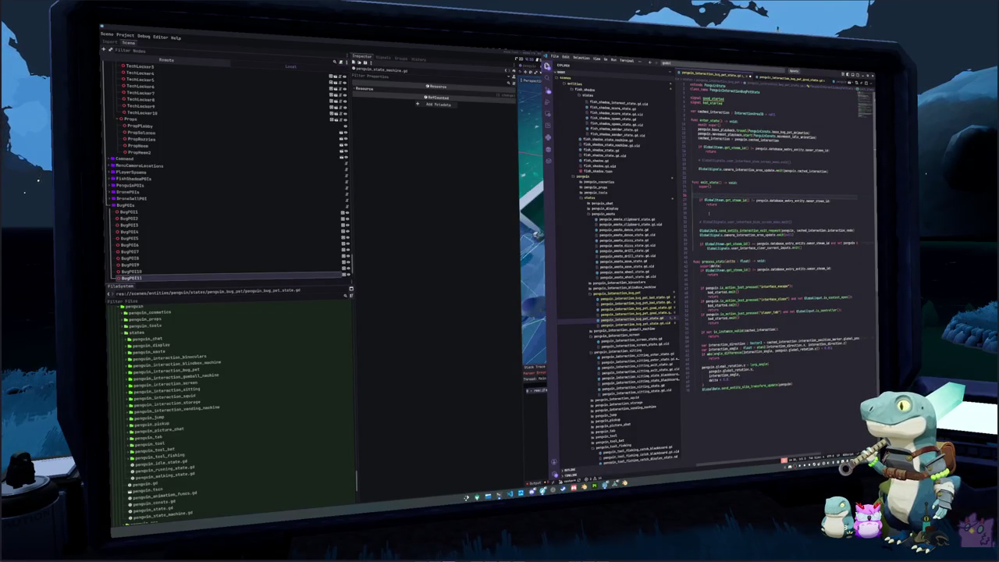
key("Return")
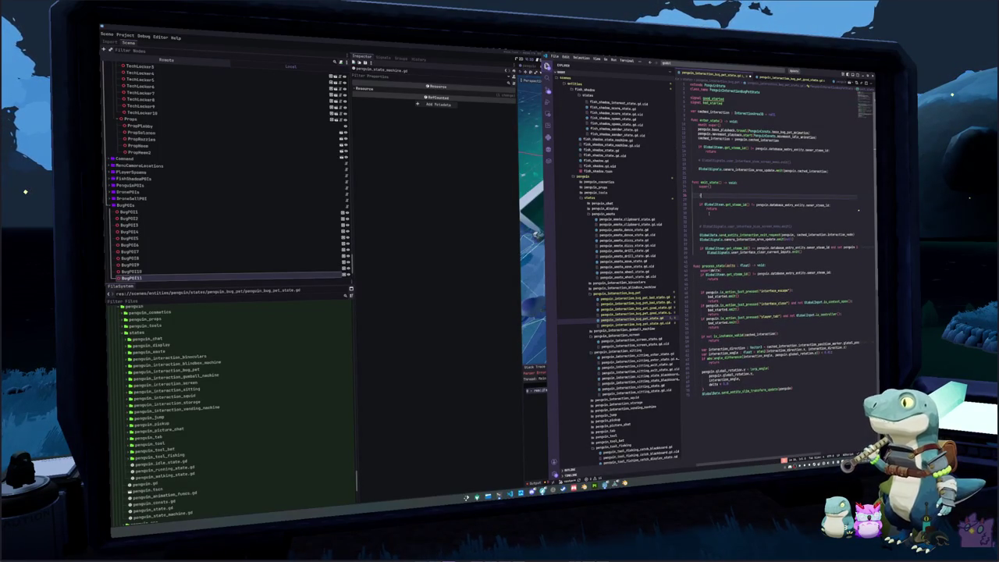
type("# if has_interaction_mode")
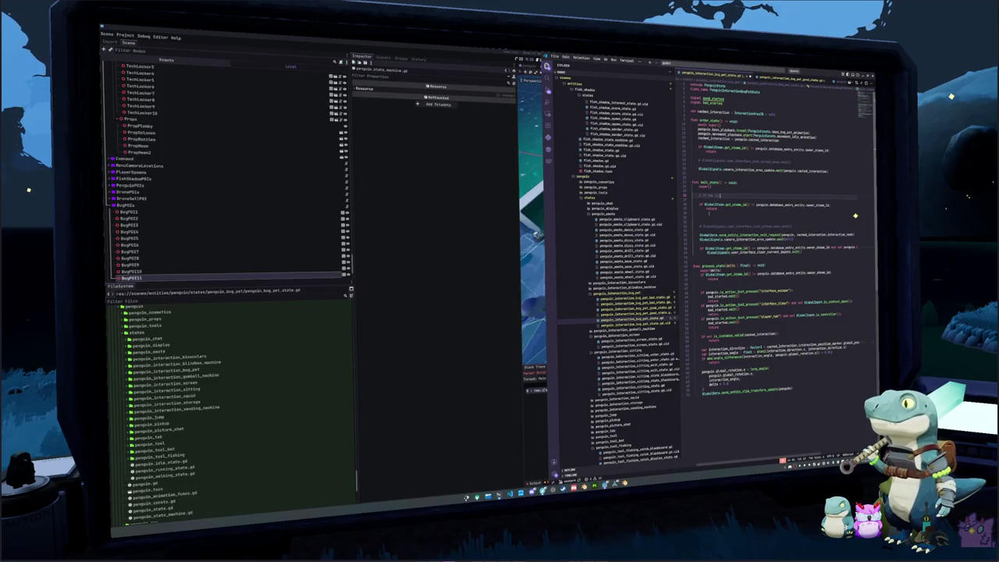
type(" owner is running this")
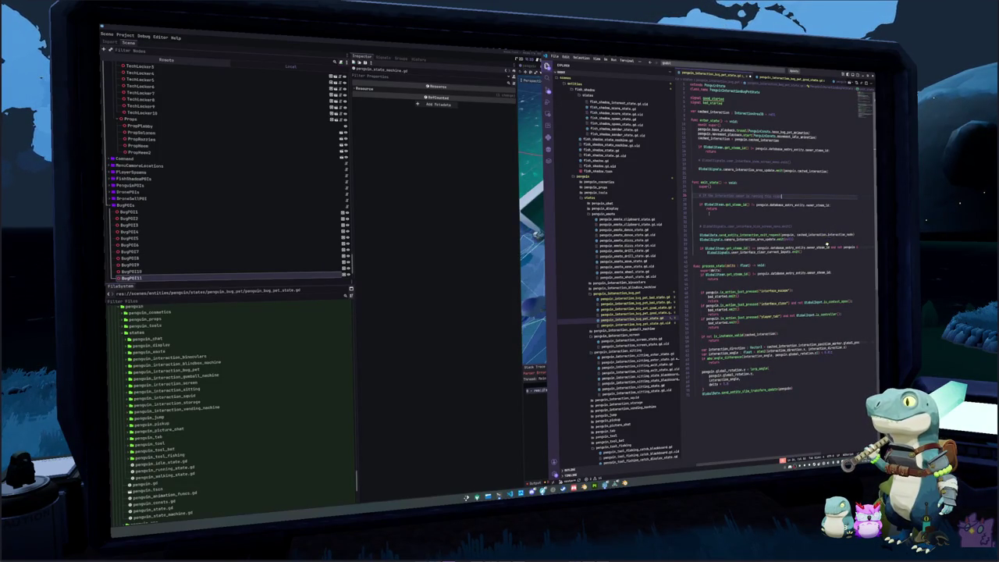
key("shift+Home")
key("BackSpace")
key("ctrl+shift+k")
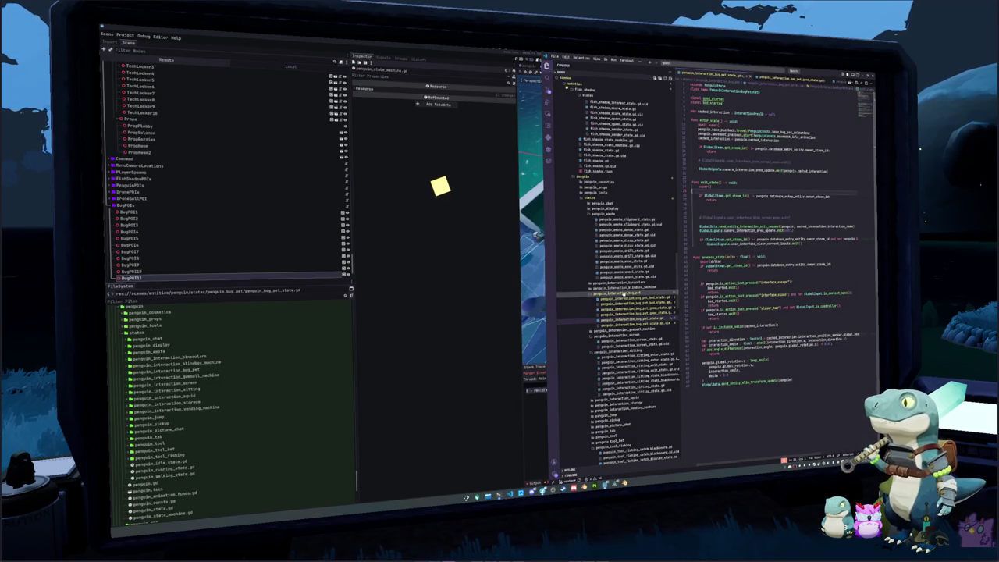
Create an empty penguin_interaction_bug_pet_blackboard.gd script inside the penguin_interaction_bug_pet folder
right_click(631, 293)
left_click(638, 300)
type("penguin_inter")
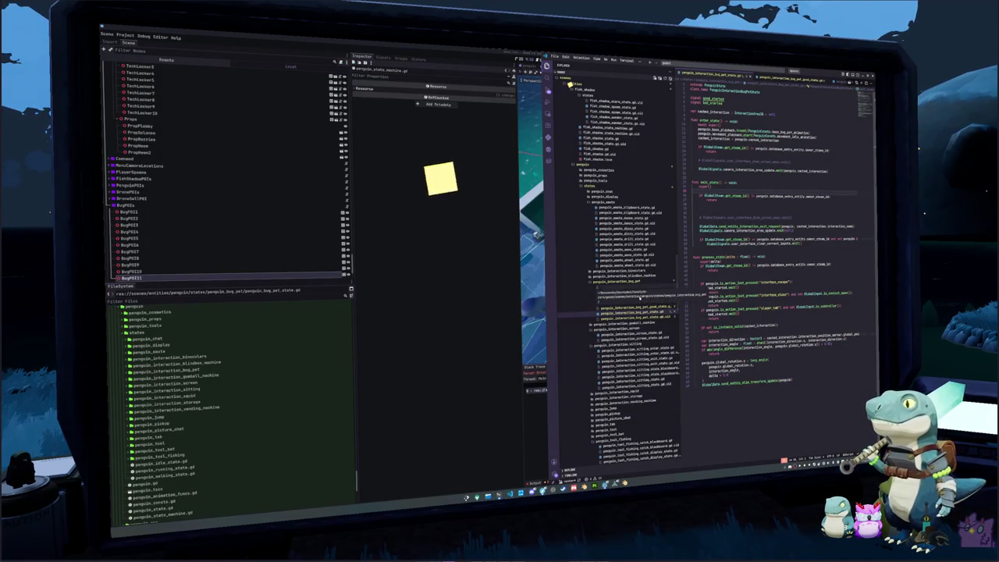
type("action_bug_p")
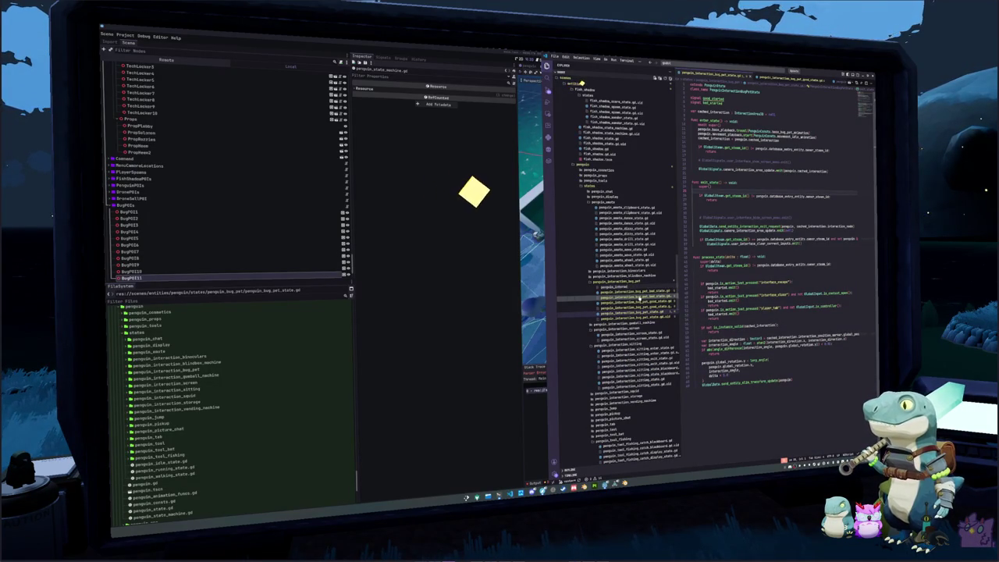
type("et_bla")
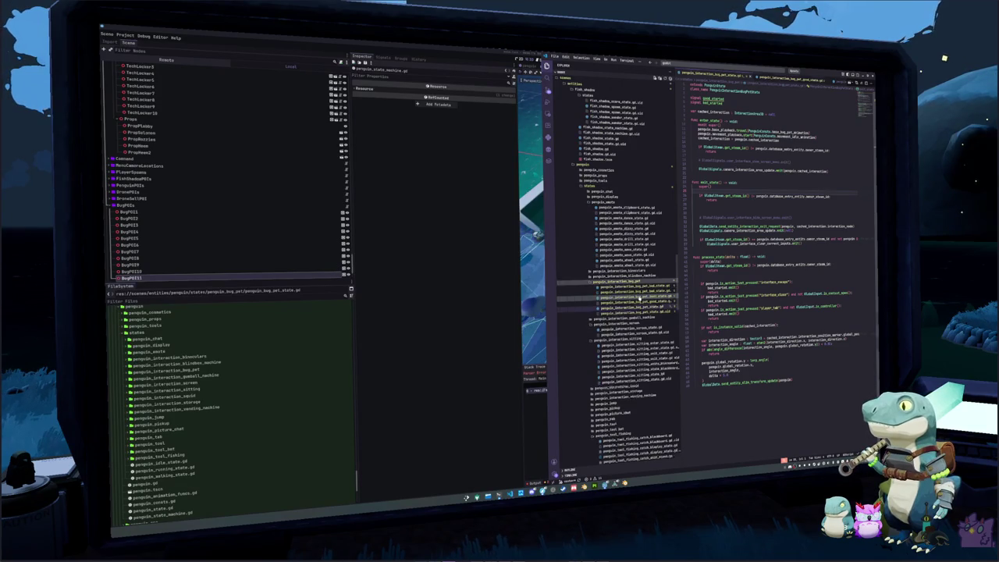
key("Return")
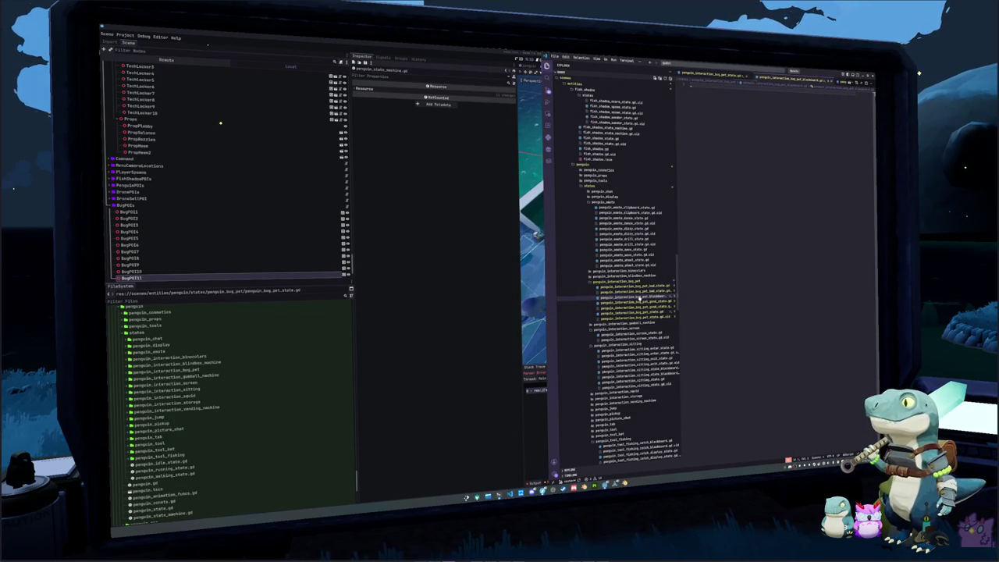
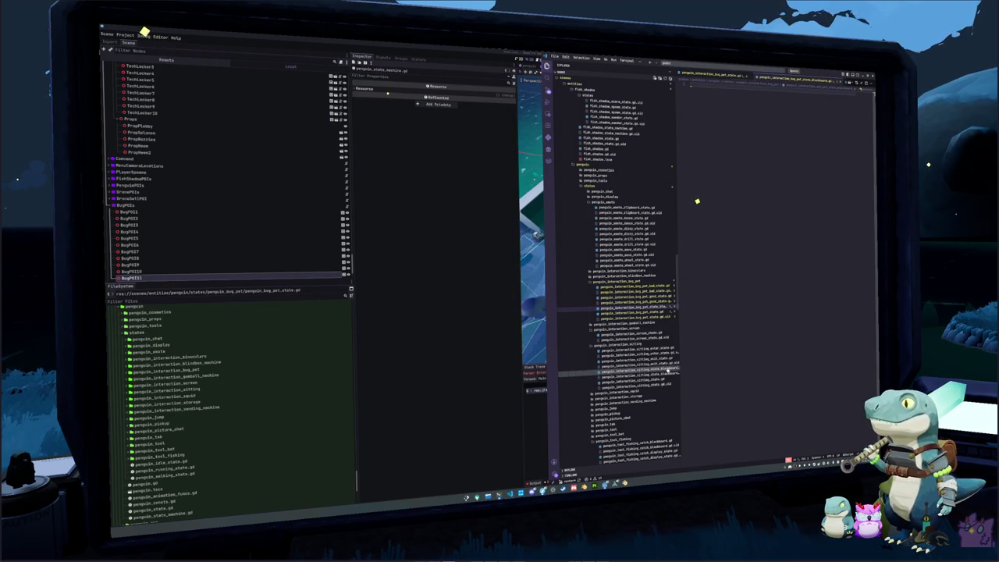
Paste the sitting blackboard's code into the bug pet blackboard script and rename its class to BugPet
left_click(665, 372)
key("ctrl+a")
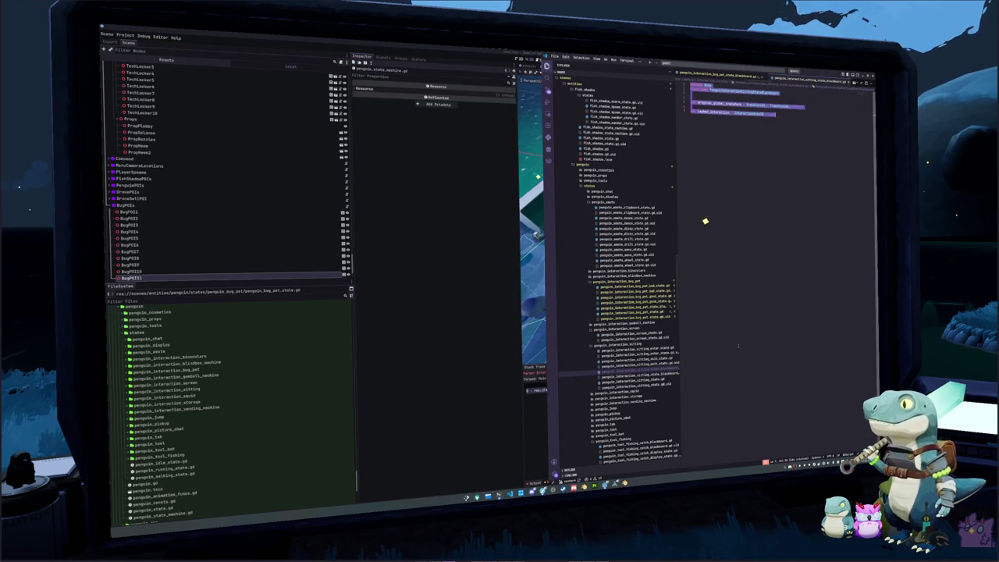
key("ctrl+Tab")
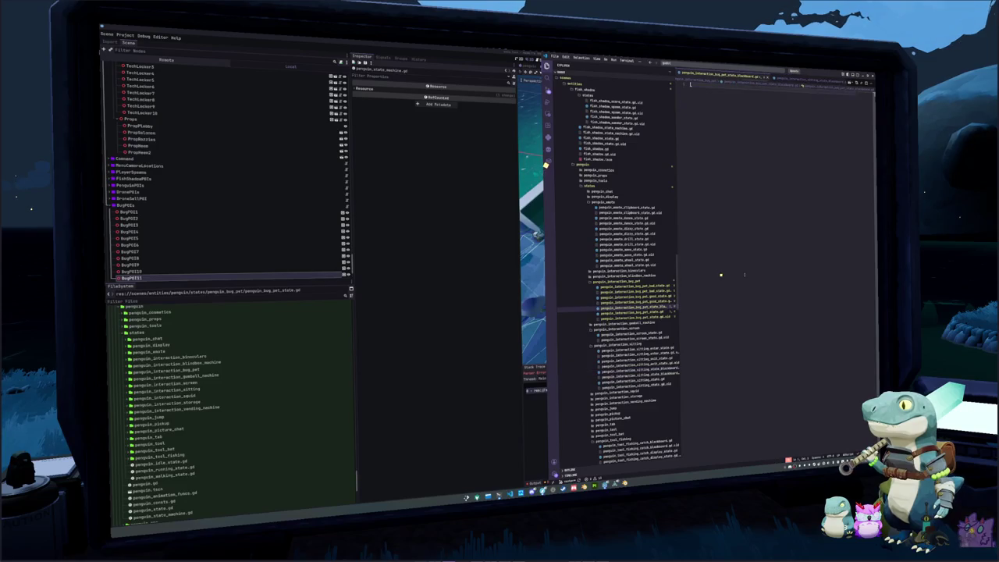
key("ctrl+v")
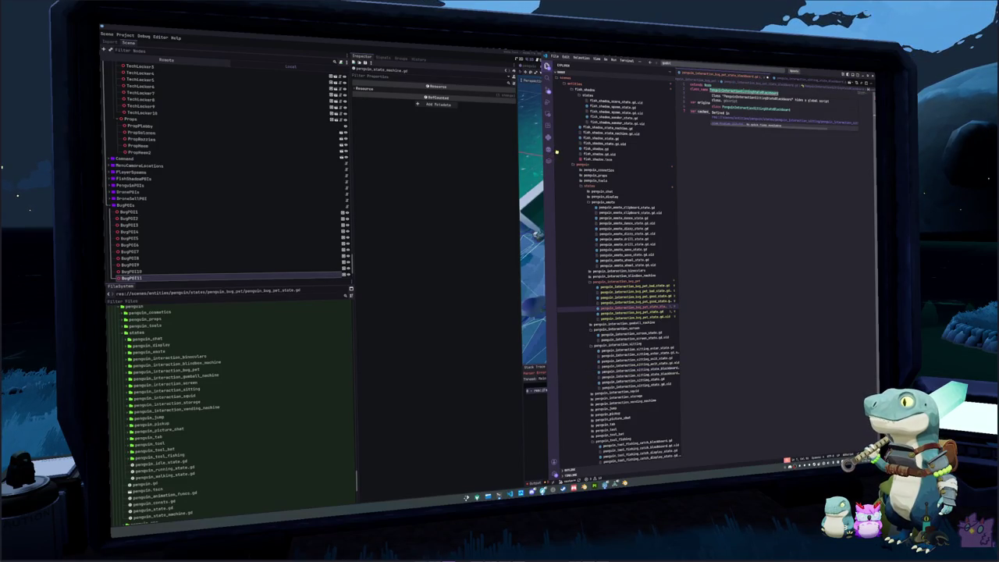
double_click(744, 92)
type("BugPet")
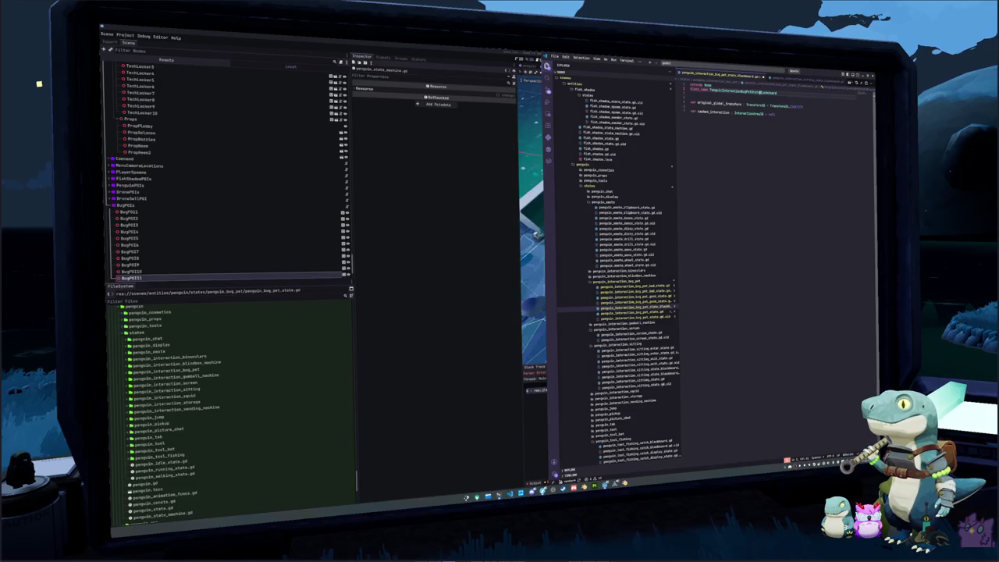
Delete the original_global_transform line and its leftover blank line, leaving only cached_interaction
key("ctrl+s")
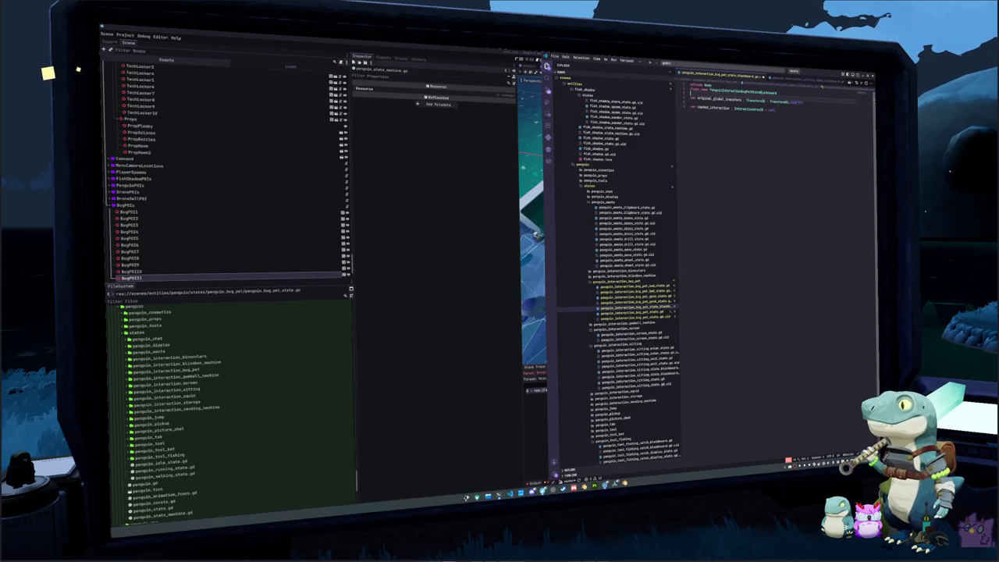
key("shift+Down")
key("Delete")
key("shift+Down")
key("Delete")
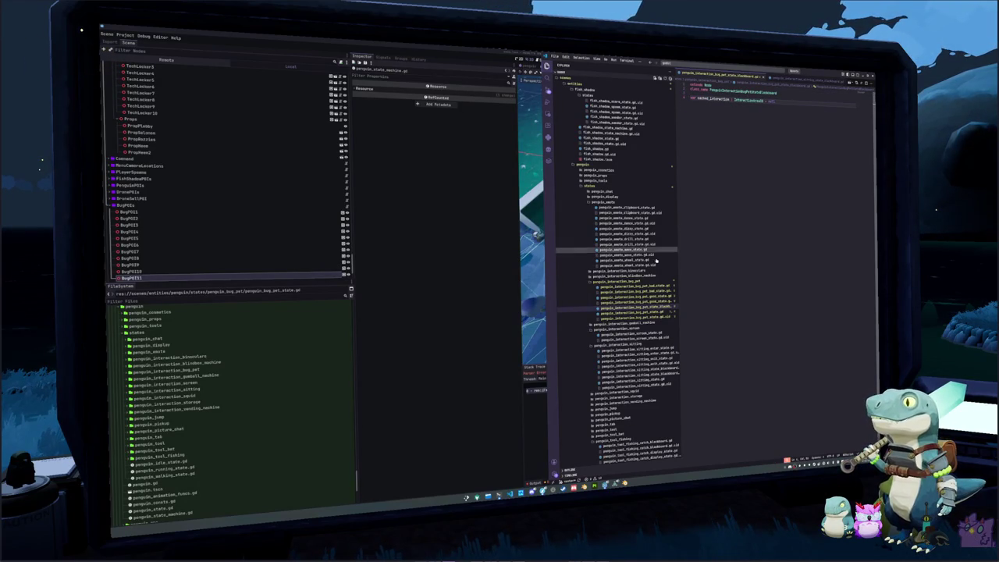
left_click(644, 290)
left_click(636, 313)
left_click(741, 173)
left_click(780, 112)
key("Return")
key("Return")
type("@export var blackboard : PenguinInteractionState")
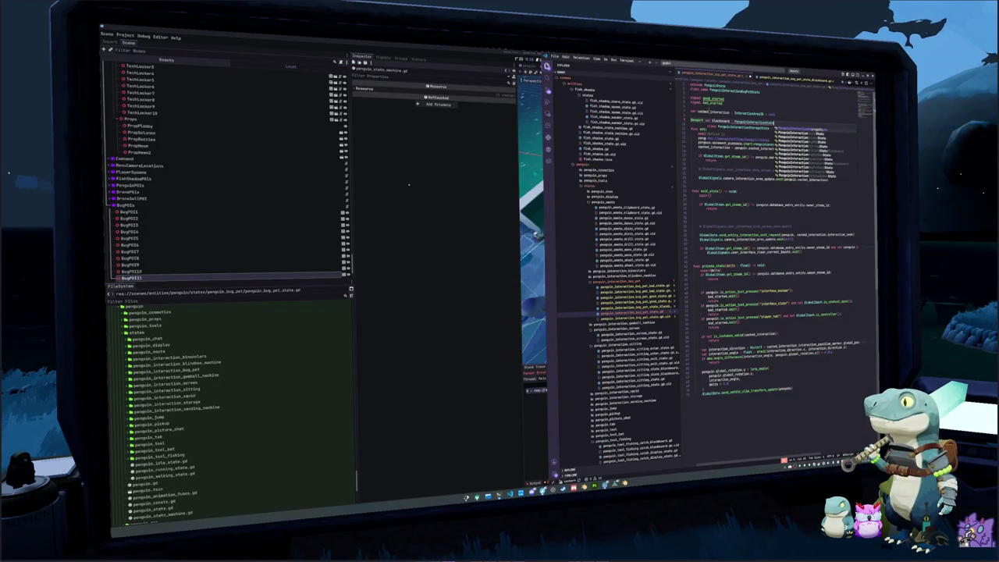
type("Bla")
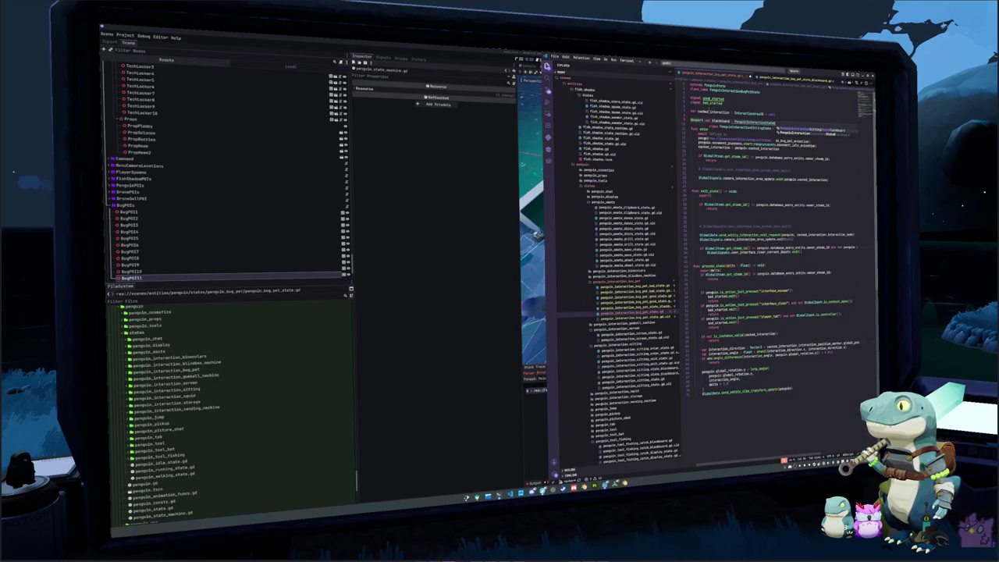
type("ckboard")
key("Return")
key("ctrl+s")
Set the blackboard variable's type to PenguinInteractionBugPetStateBlackboard
key("alt+Tab")
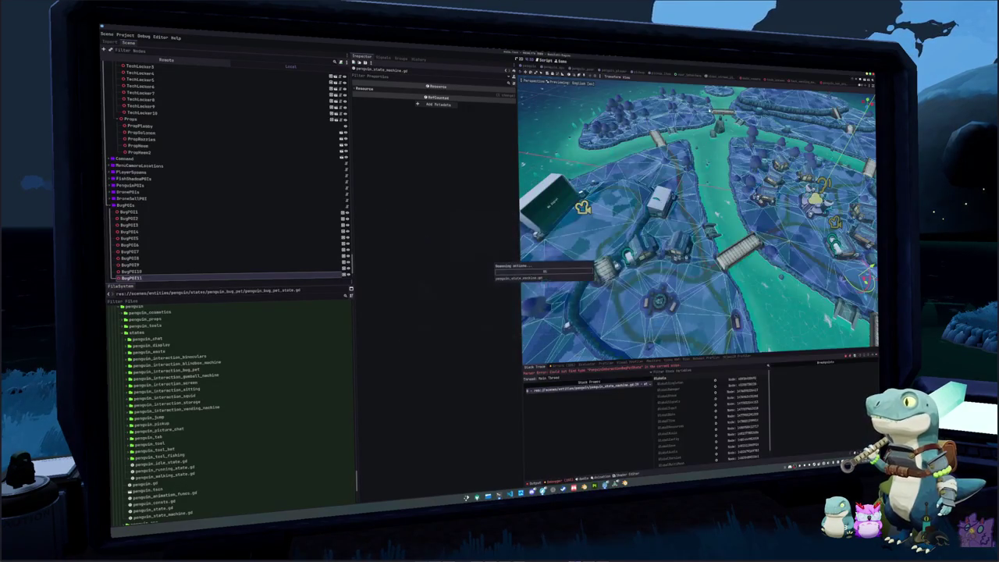
key("alt+Tab")
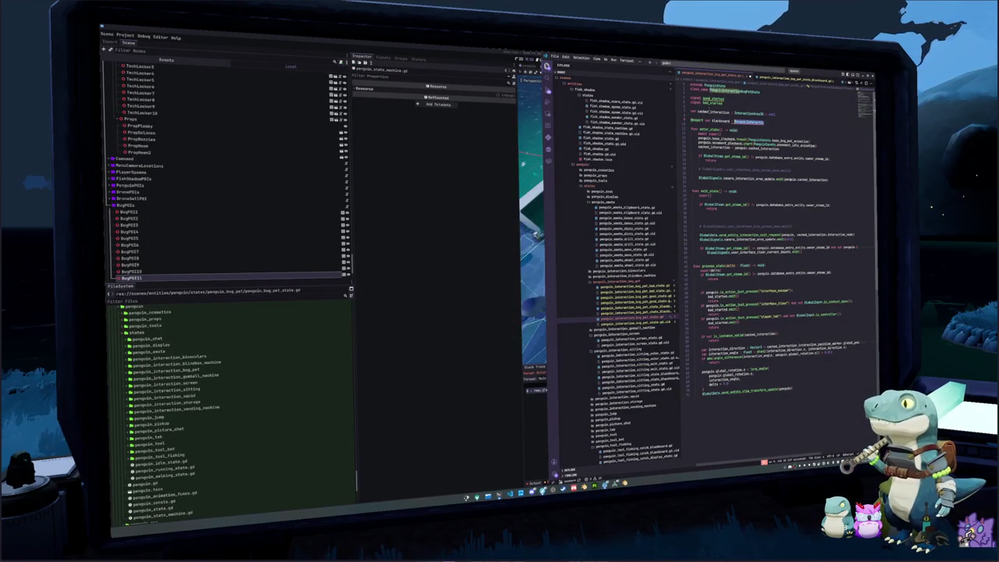
type("Blackboard")
key("Down")
key("Down")
key("Down")
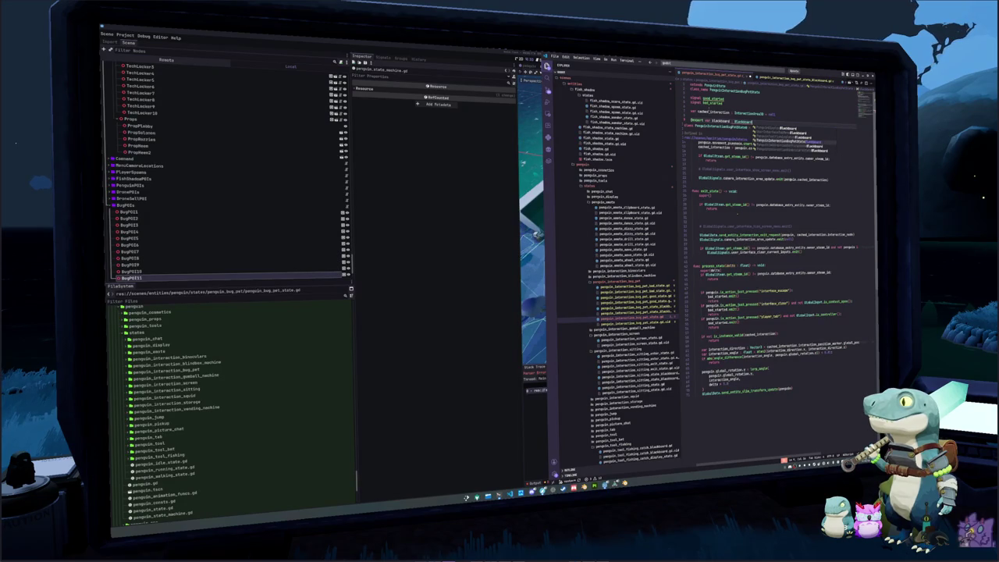
key("Return")
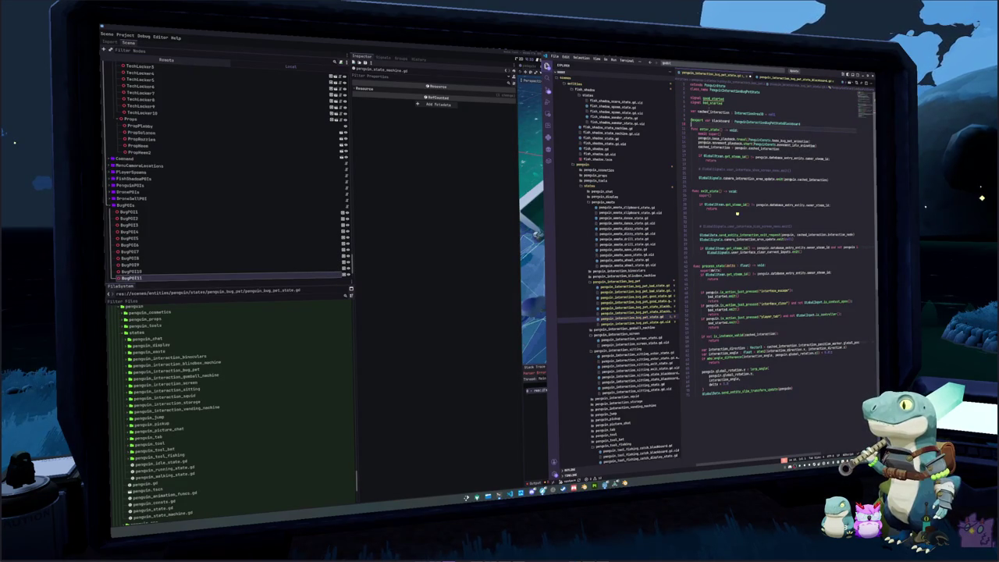
key("Return")
In enter_state, replace the old assignment with blackboard.cached_interaction = penguin.cached_interaction
key("Down")
key("Down")
key("Down")
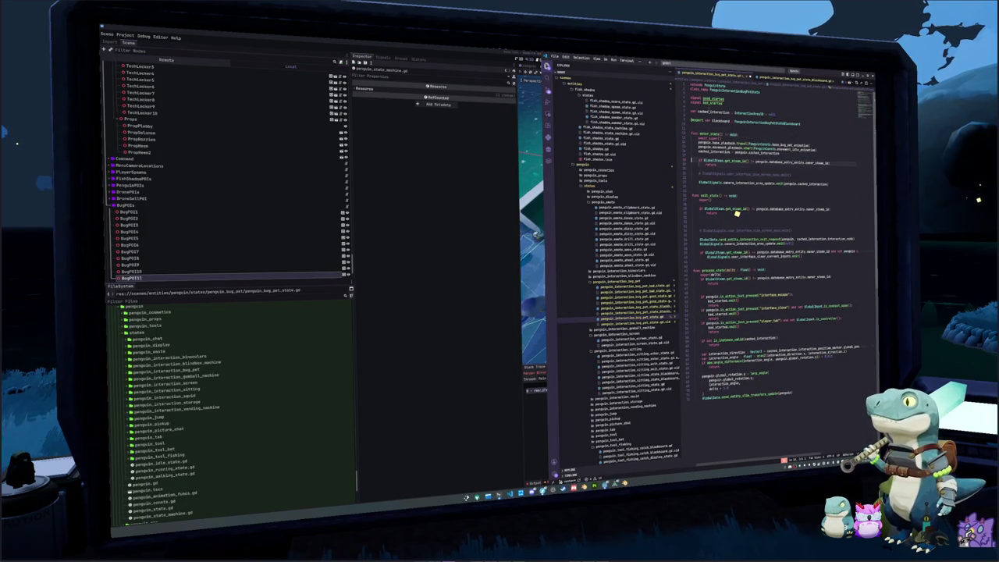
key("Up")
key("Up")
key("Up")
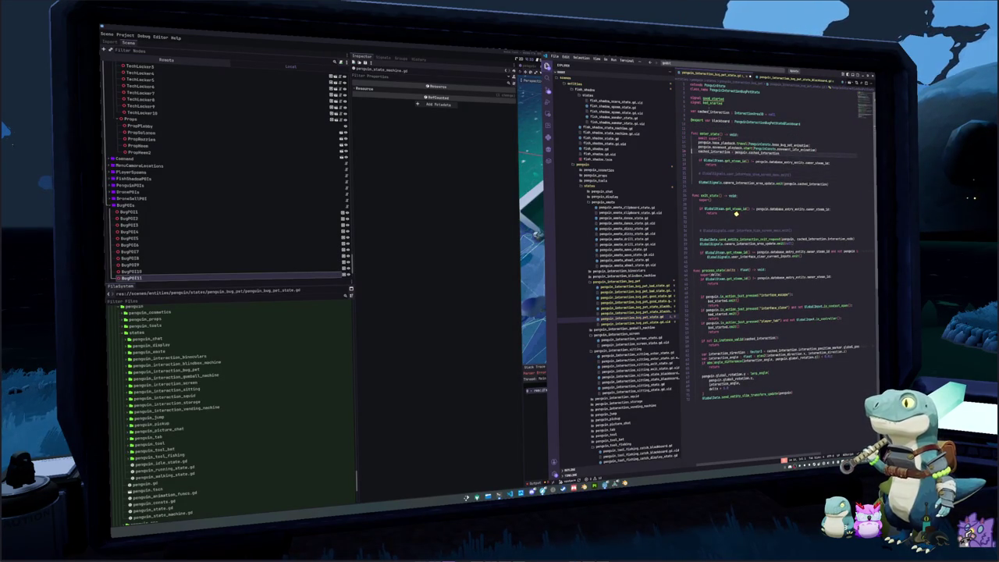
key("Return")
key("Return")
type("blackboard.cached_interaction = penguin.cached_interaction")
key("Up")
key("ctrl+shift+k")
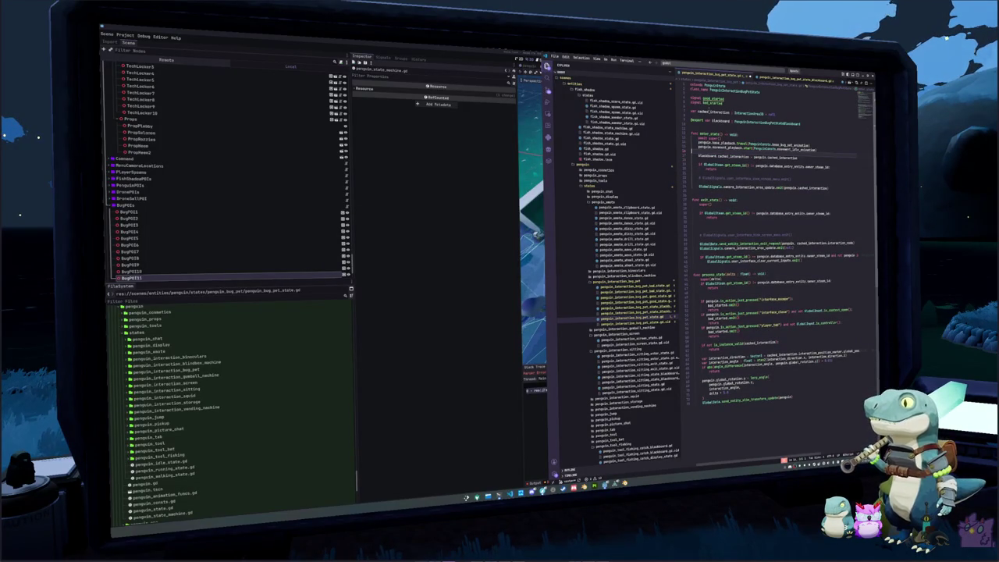
key("ctrl+z")
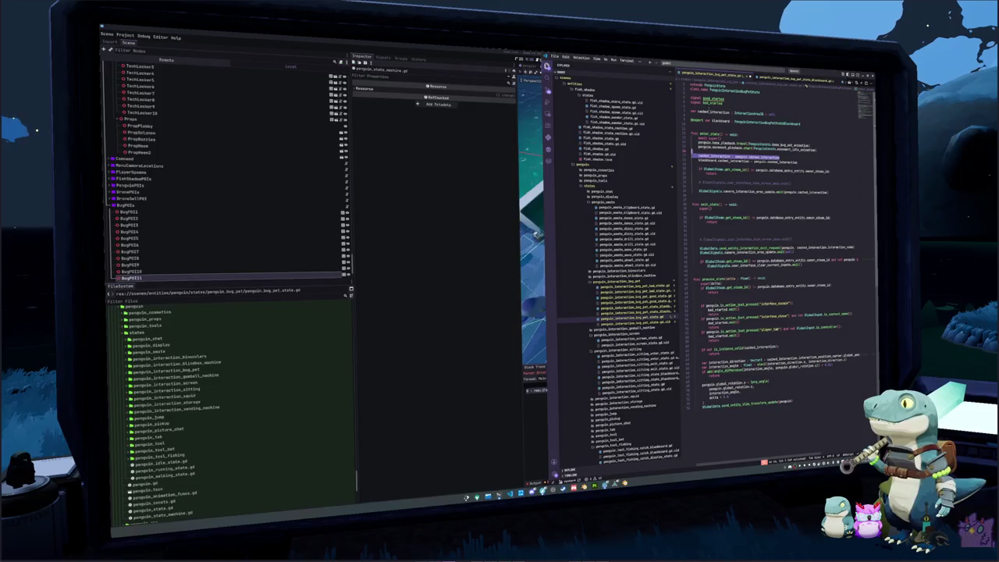
key("ctrl+shift+k")
key("Down")
key("Down")
key("Down")
key("Down")
key("Down")
key("Down")
Remove the blank lines in exit_state and select the blackboard declaration line for copying
key("ctrl+shift+k")
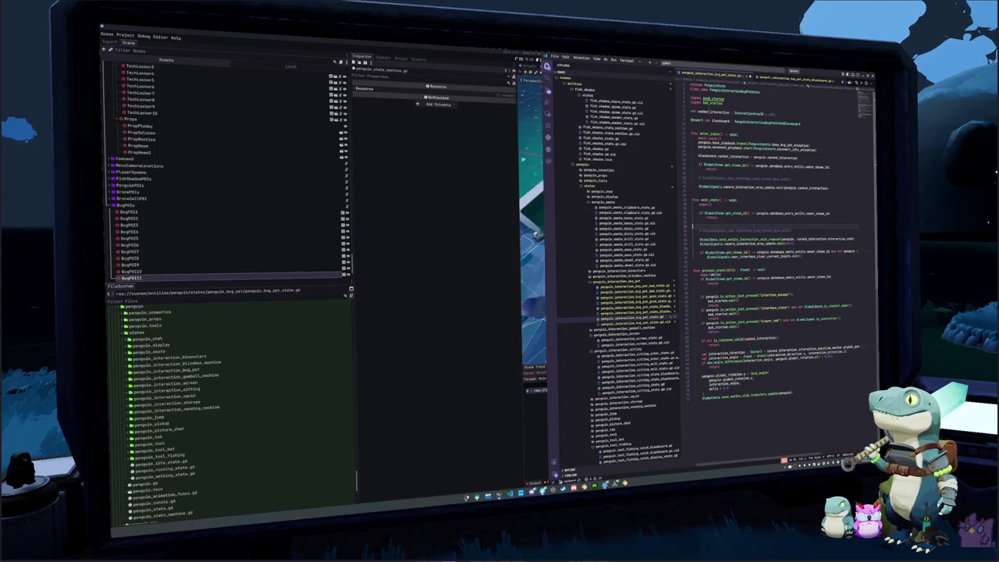
key("ctrl+shift+k")
key("Down")
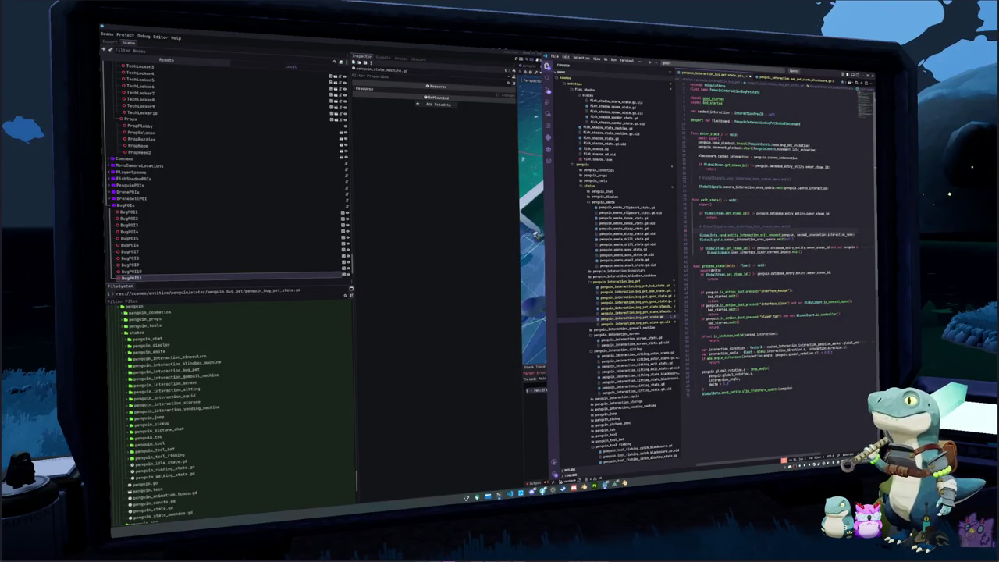
left_click_drag(711, 122, 800, 122)
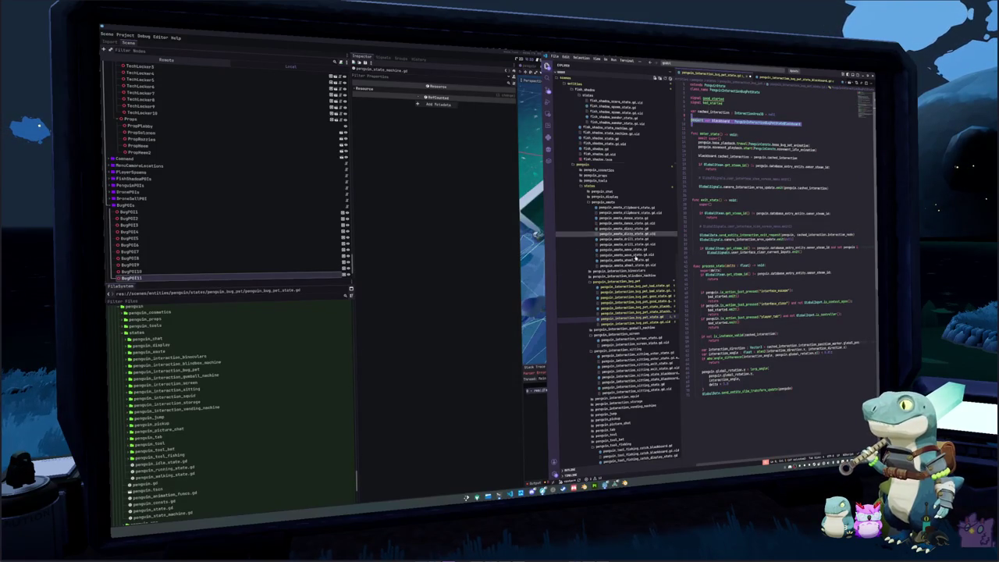
left_click(691, 106)
key("Return")
type("@export var blackboard : PenguinInteractionBugPetStateBlackboard")
key("Return")
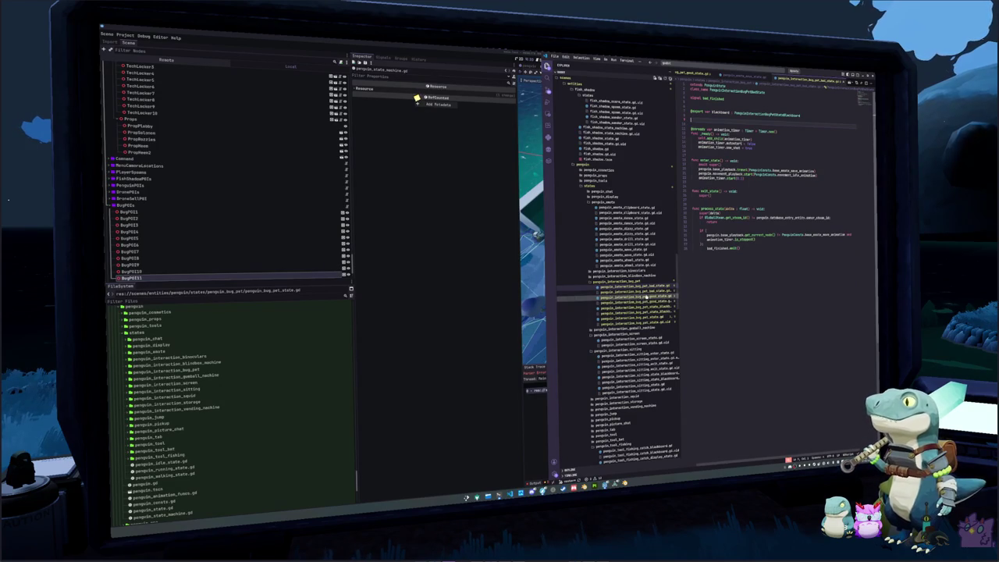
Paste the same blackboard export line under the good_finished signal in the good state script
left_click(636, 296)
left_click(692, 103)
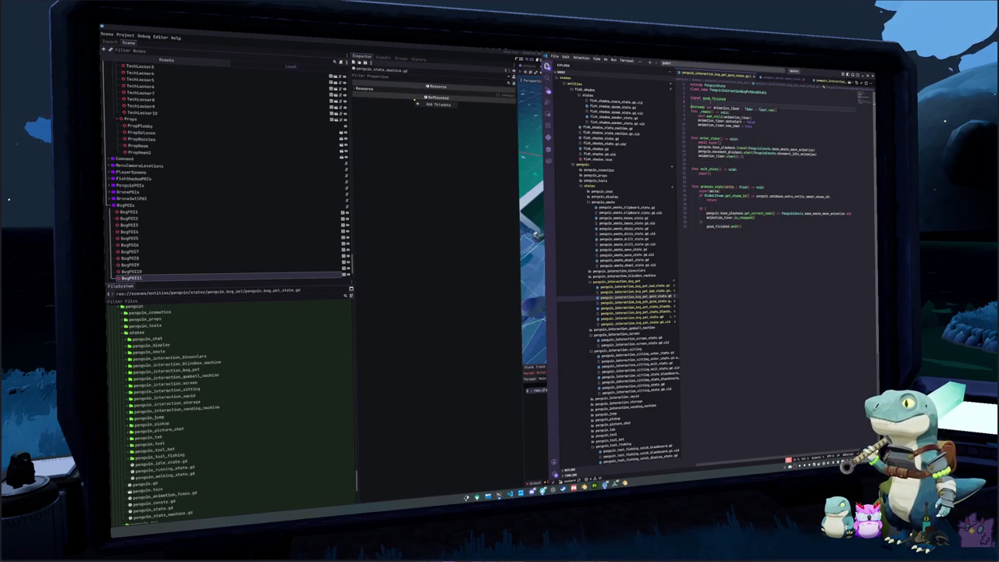
key("ctrl+v")
key("Return")
left_click(690, 107)
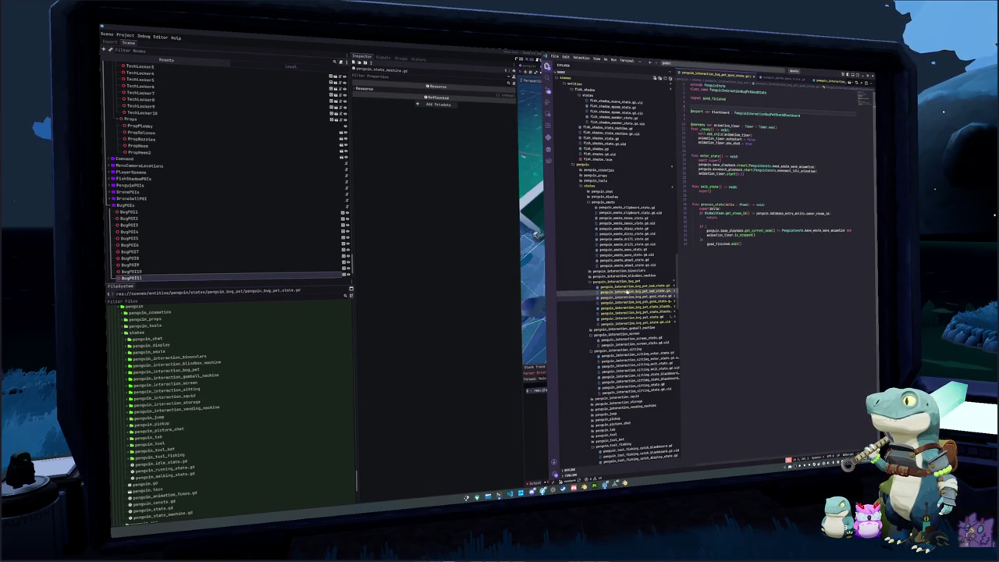
Tidy the bad state script's blank lines around await super in enter_state
left_click(633, 286)
left_click(738, 278)
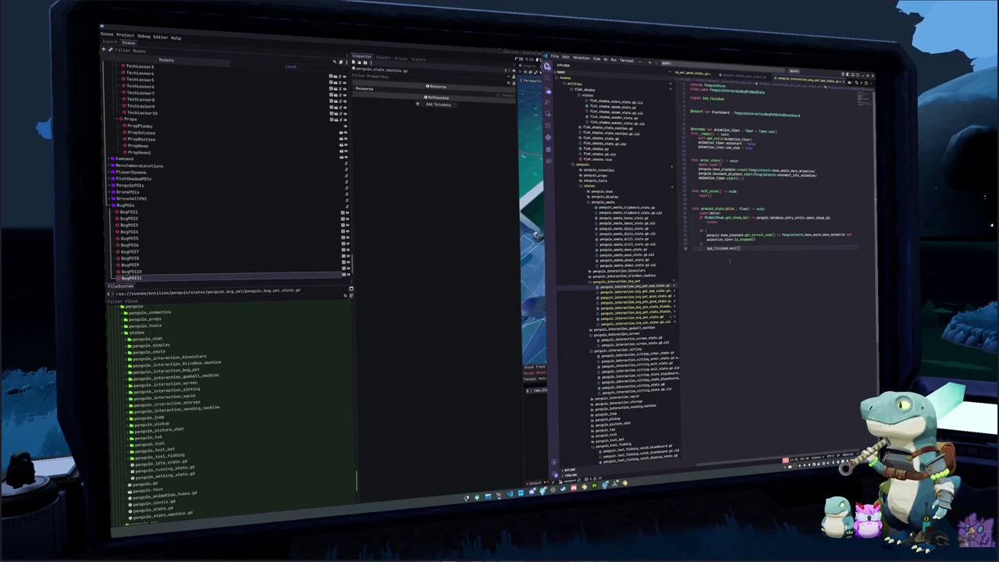
key("ctrl+z")
key("ctrl+z")
key("ctrl+z")
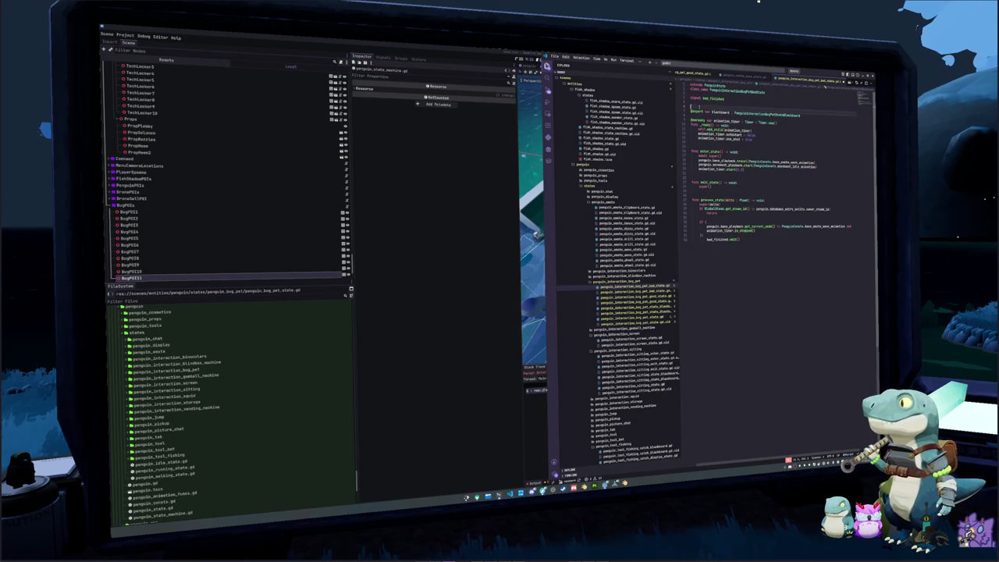
key("ctrl+z")
key("ctrl+z")
key("ctrl+z")
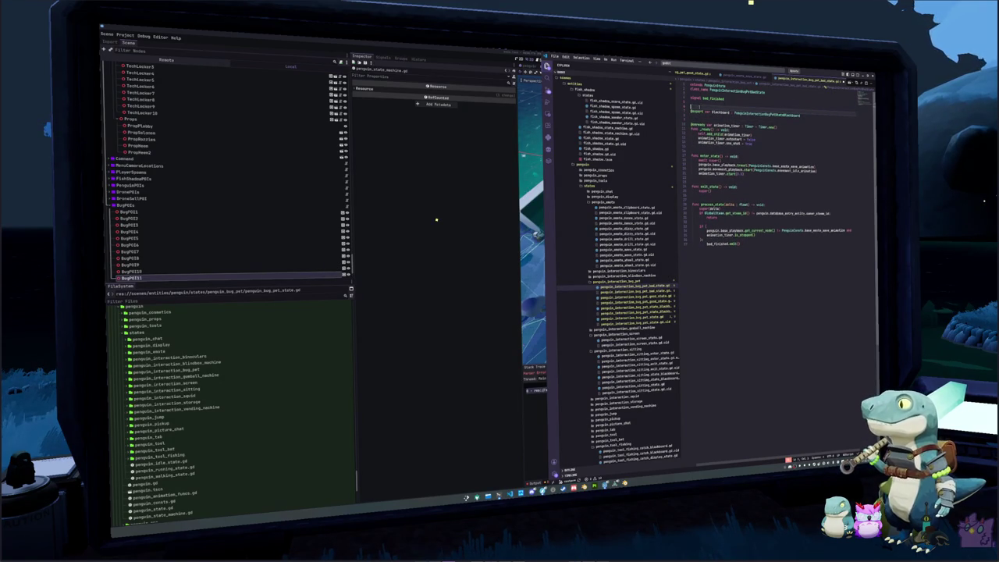
key("Down")
key("Down")
key("Down")
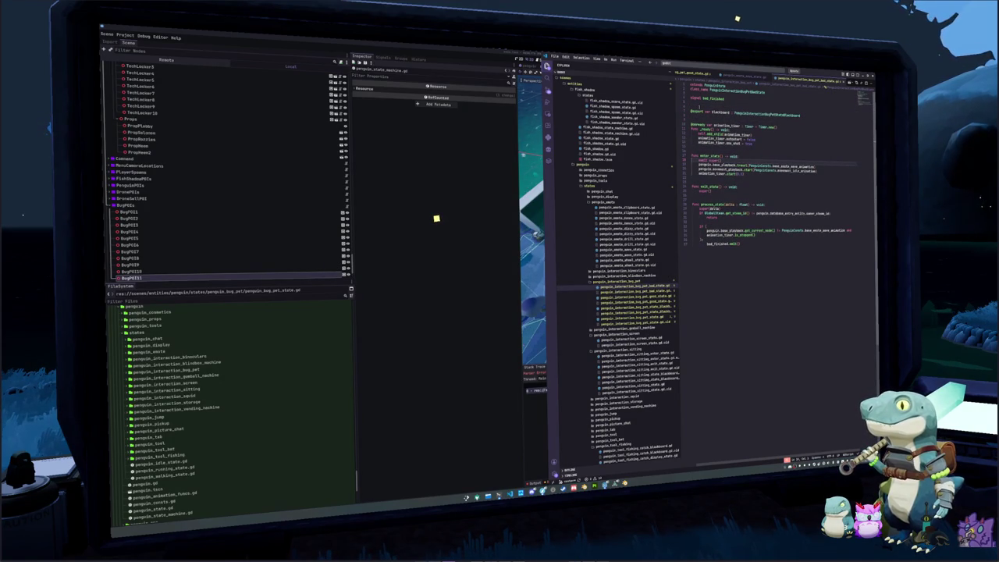
key("Return")
key("Return")
key("alt+Down")
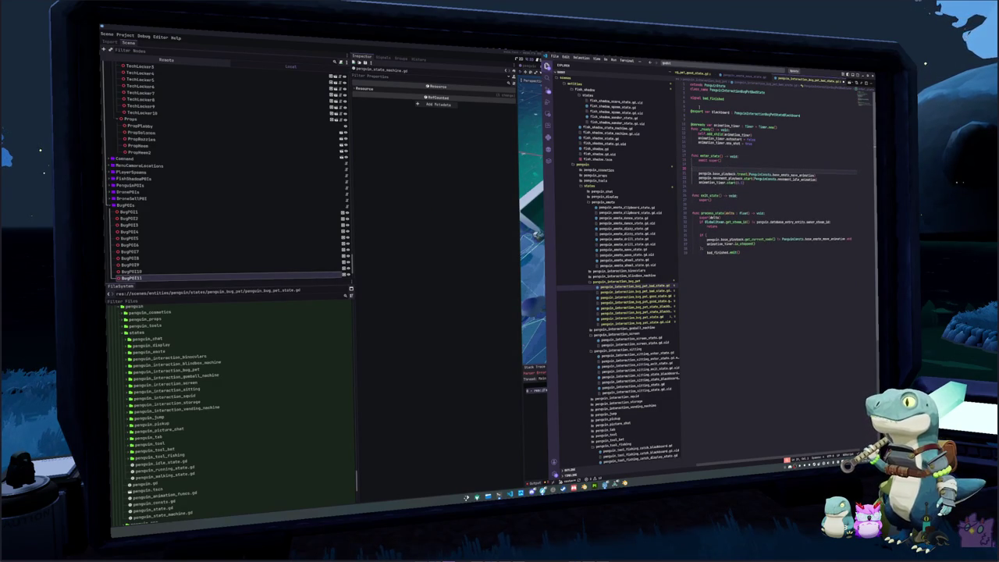
key("ctrl+shift+k")
key("ctrl+shift+k")
After animation_timer.start(), begin an if comparing GlobalStream.get_stream_id() against blackboard.cached_interaction
left_click(745, 173)
key("Return")
key("Return")
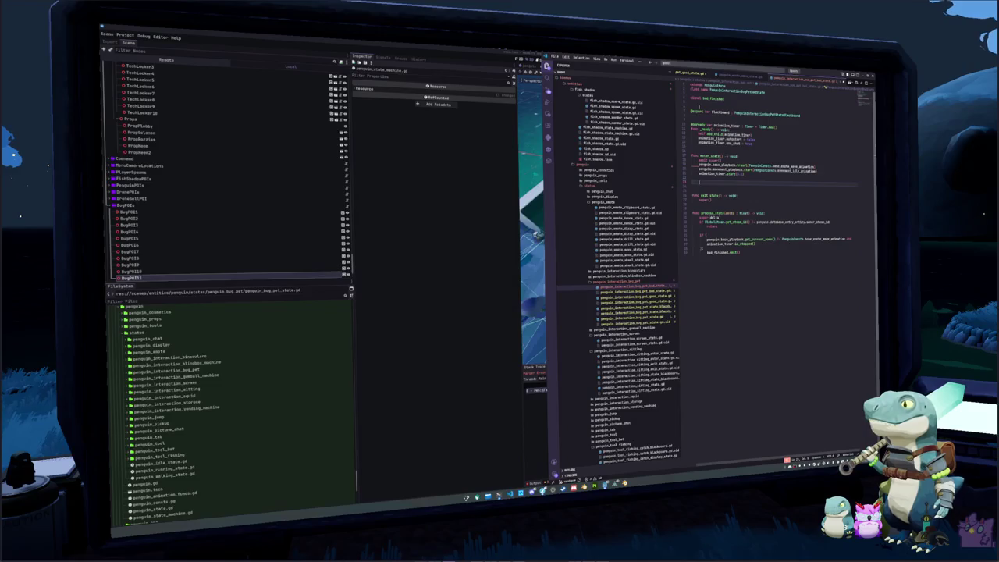
key("ctrl+shift+p")
type("indent")
key("Return")
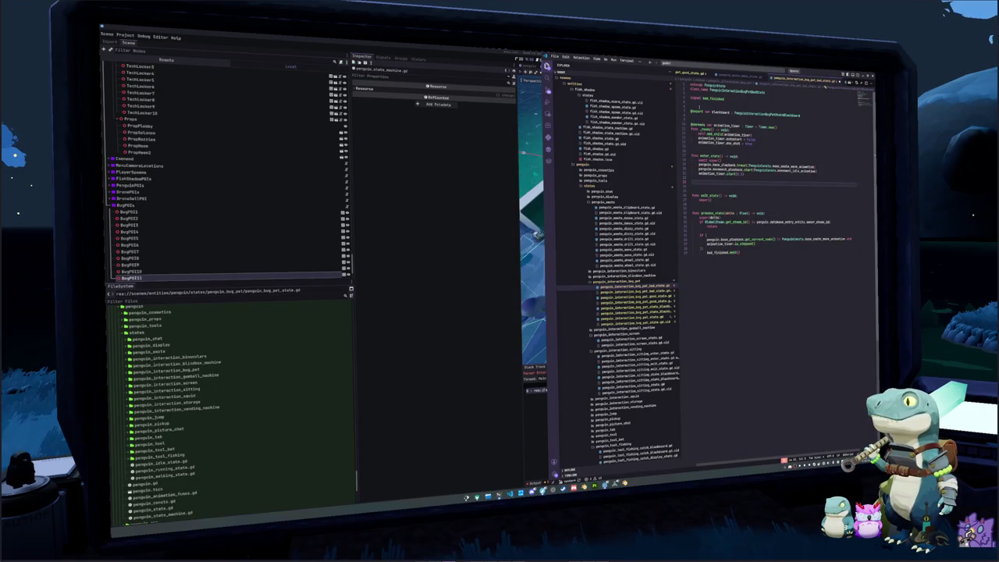
type("if Gl")
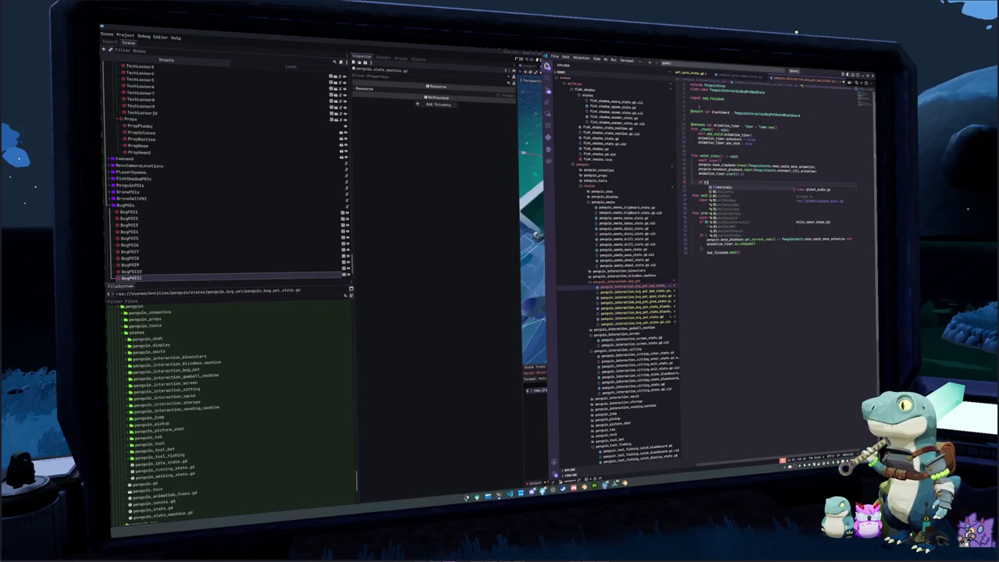
type("obalStream.")
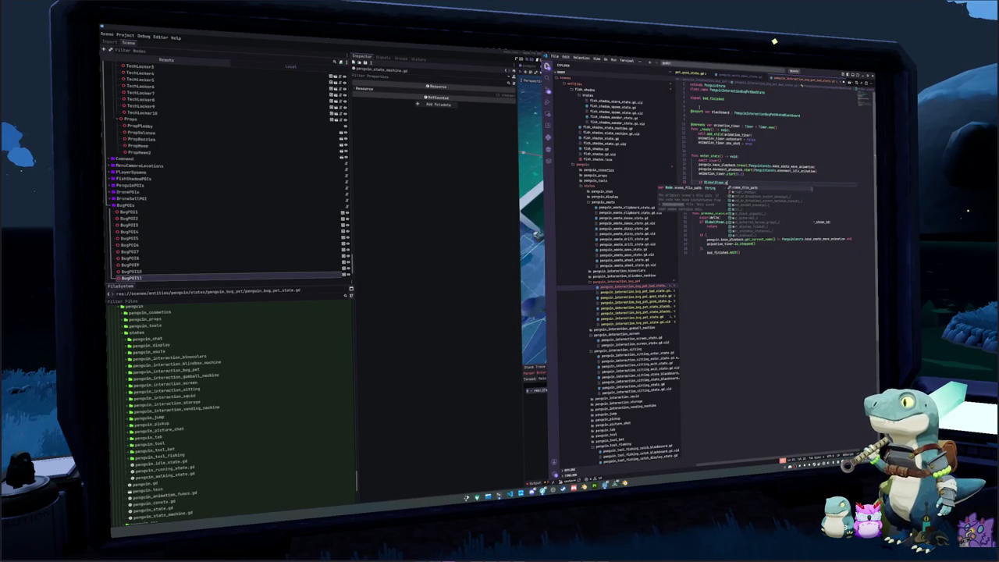
type("get_")
key("Return")
type(":")
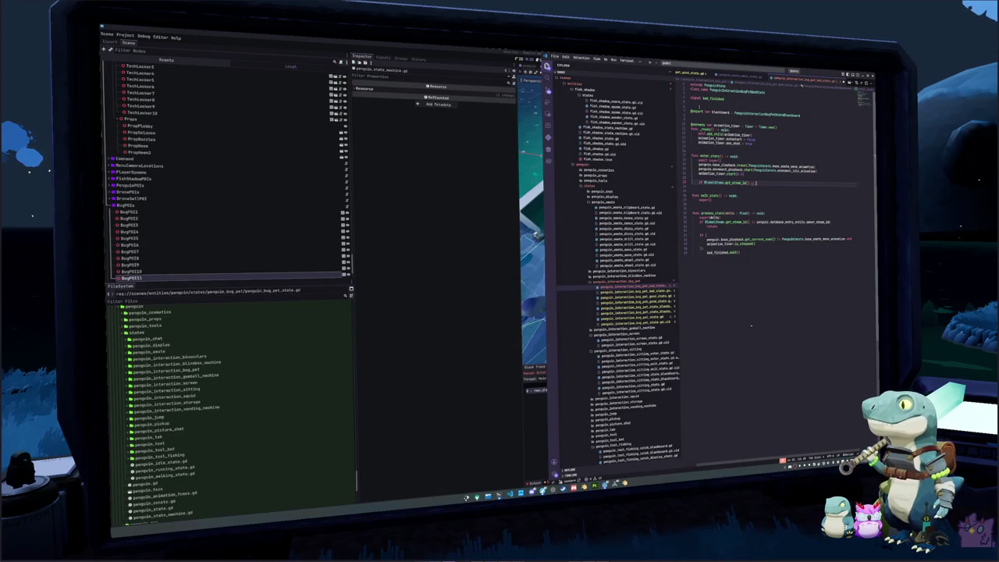
type(" != blackboard.")
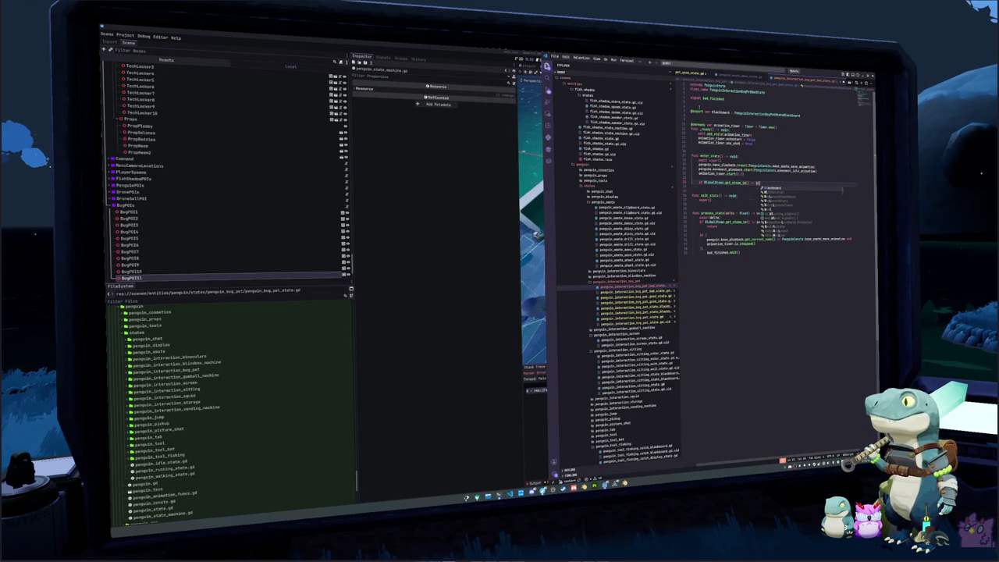
key("Return")
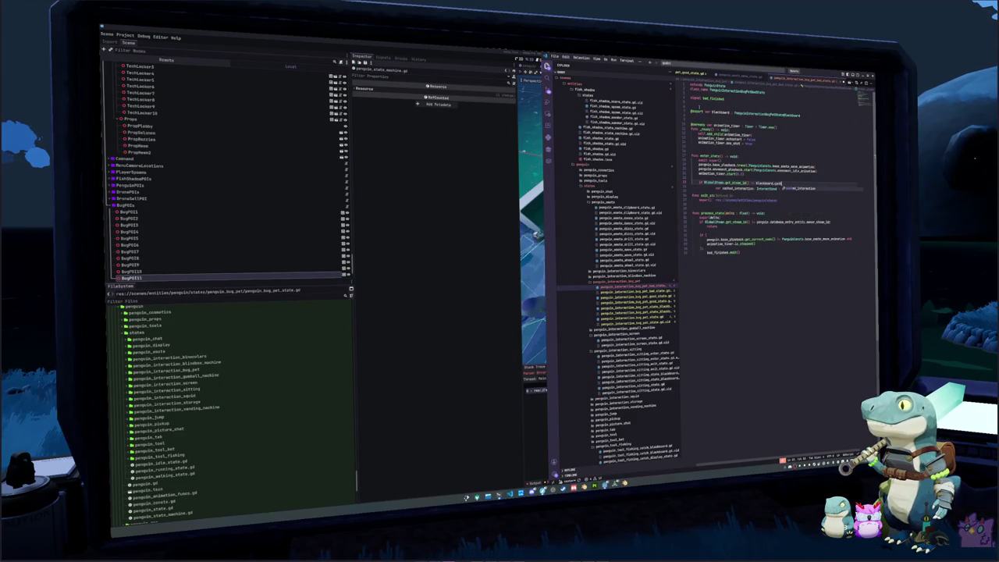
Complete the comparison chain through interaction_node and database_entry to owner_steam_id
type("i")
key("BackSpace")
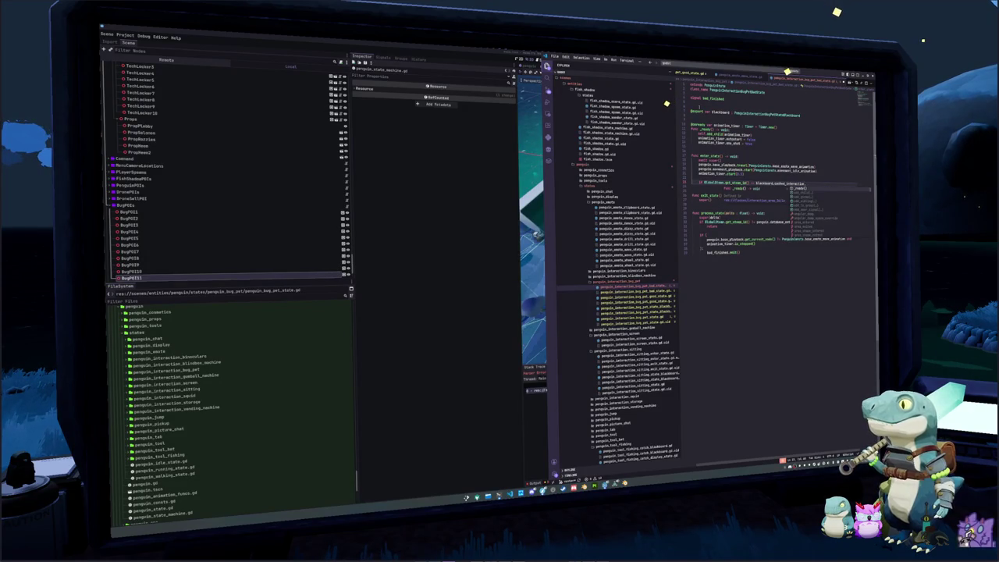
type("o")
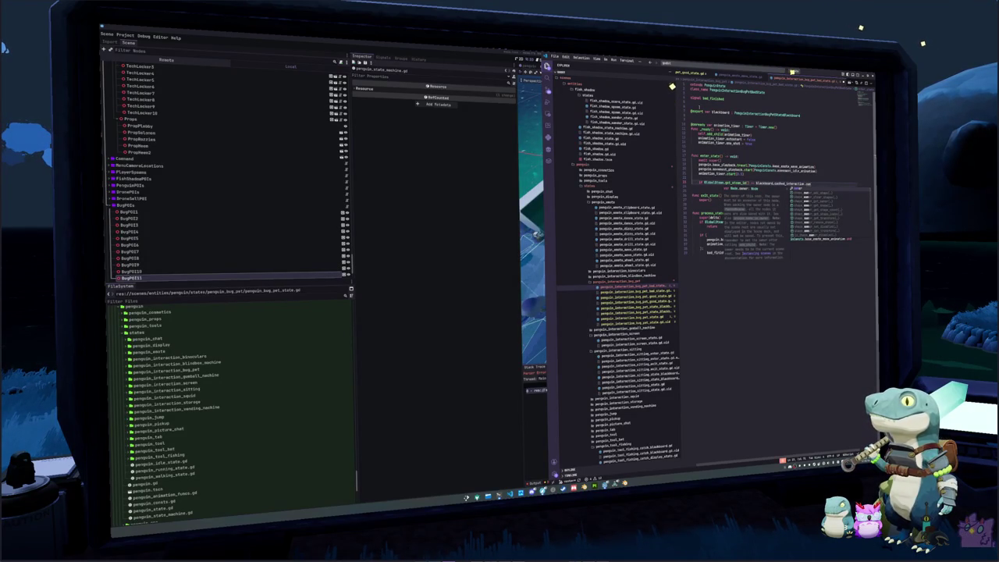
key("Return")
type("cache")
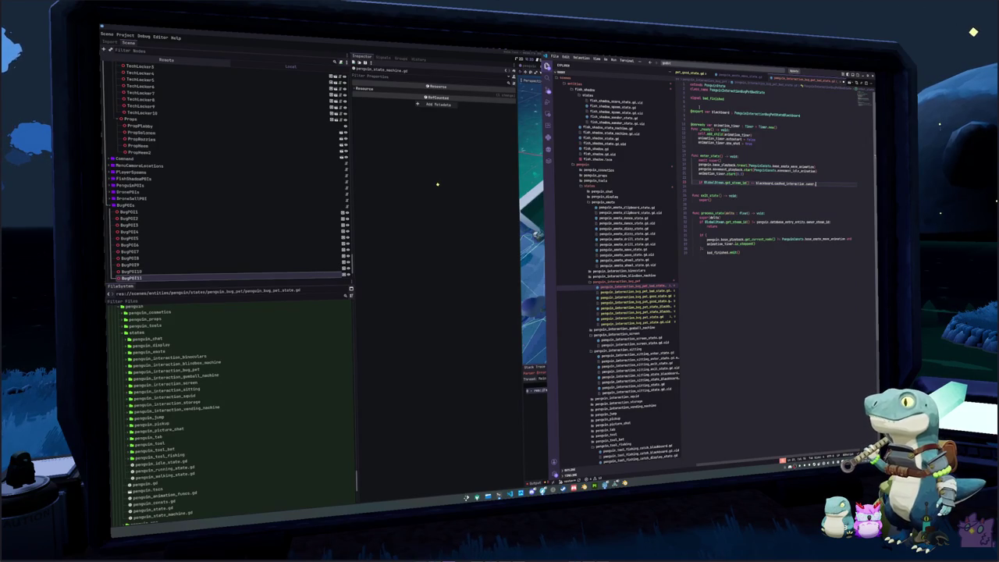
type("blo")
key("BackSpace")
key("BackSpace")
key("BackSpace")
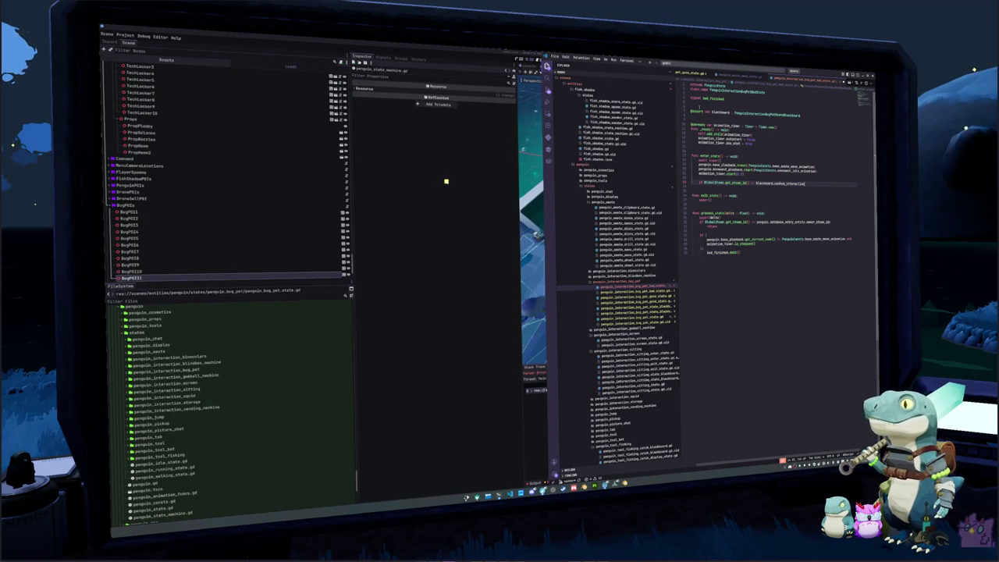
type(".")
type("interaction_no")
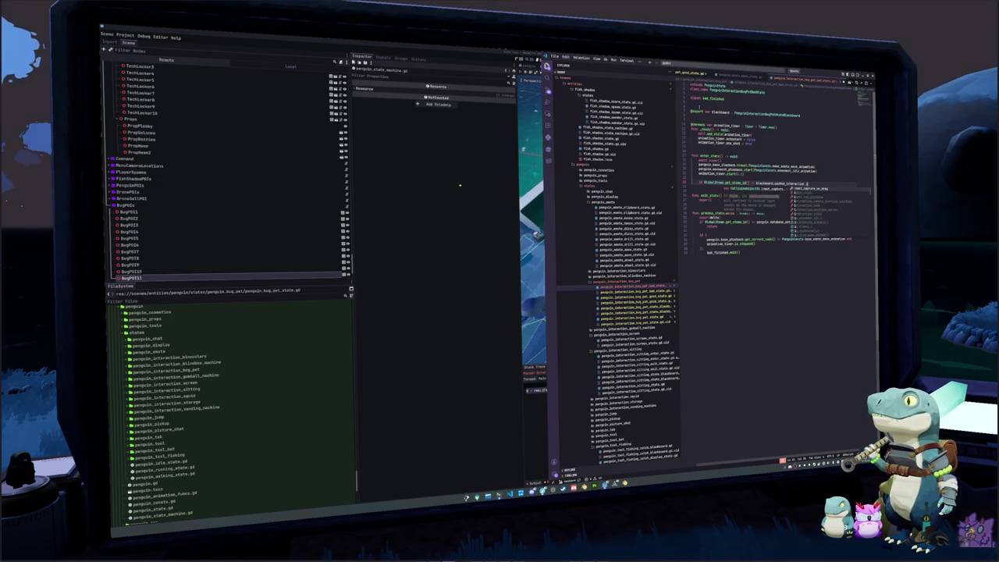
key("Return")
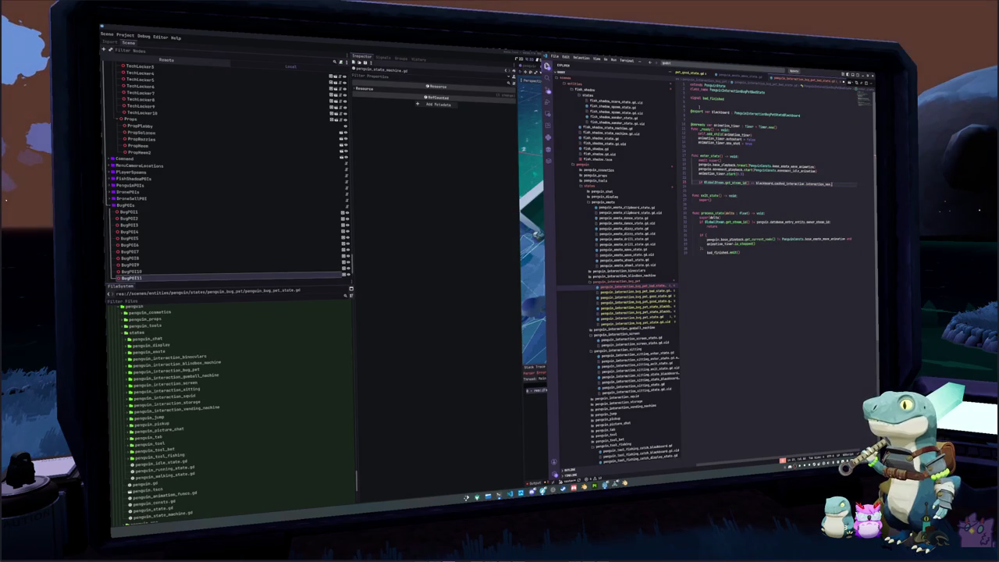
type("de.")
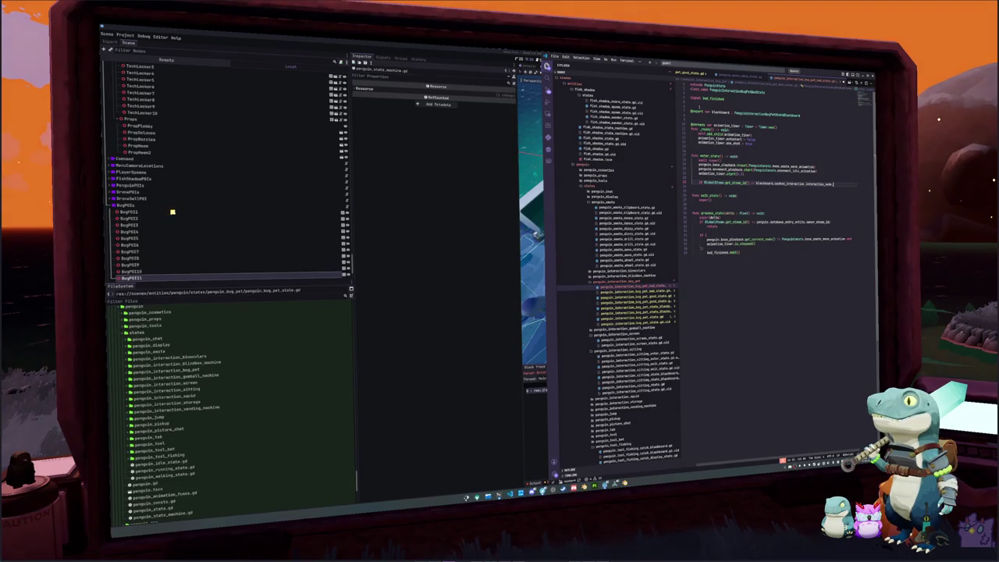
key("ctrl+space")
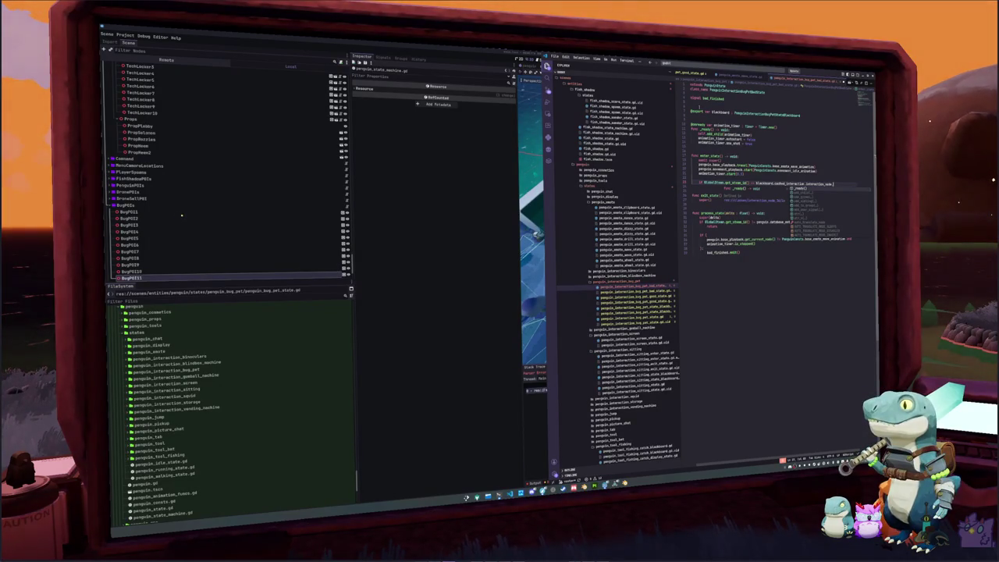
type(".database_entry.interaction_node")
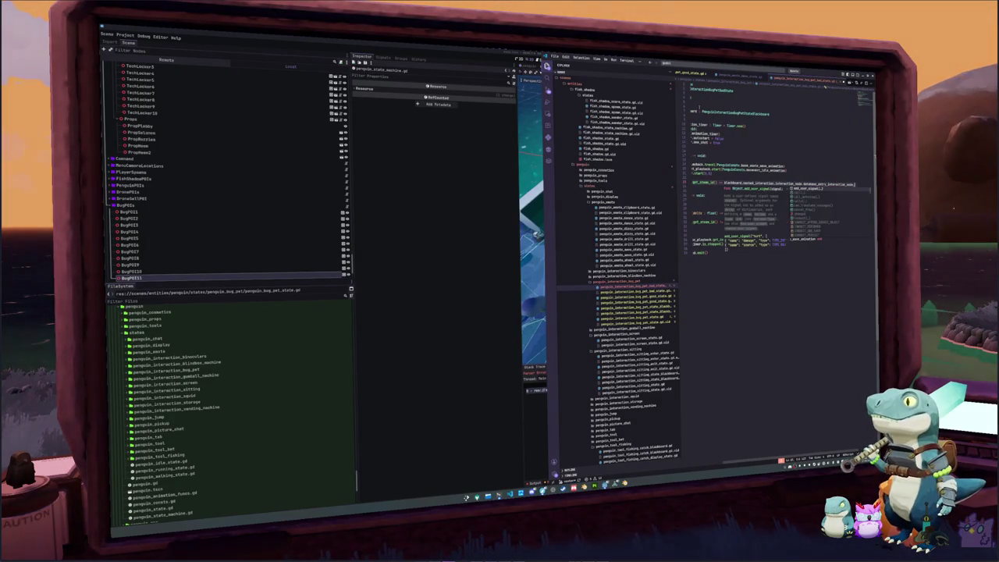
type("owner_steam_id")
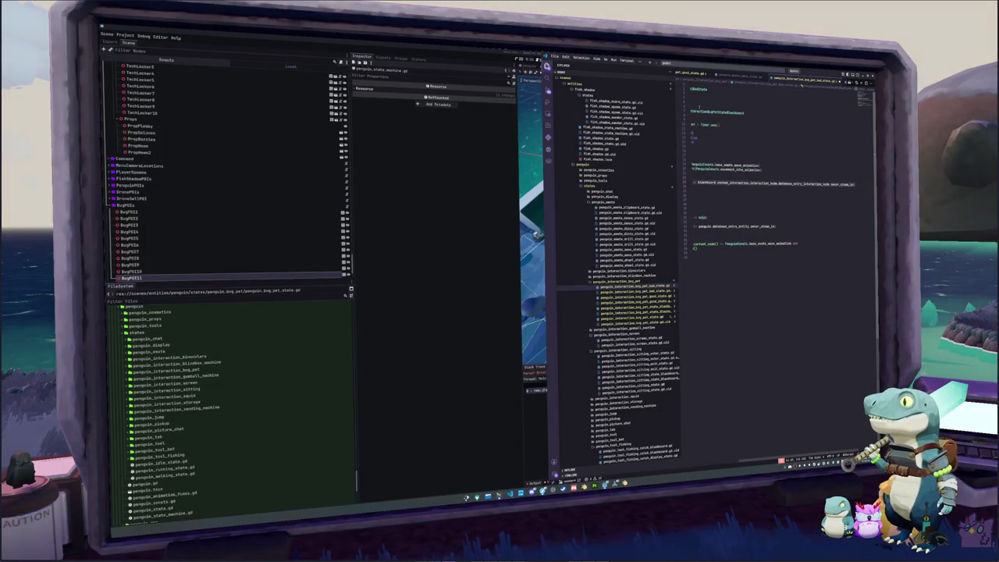
Copy the stream-id check into the good state script's enter_state
left_click(706, 188)
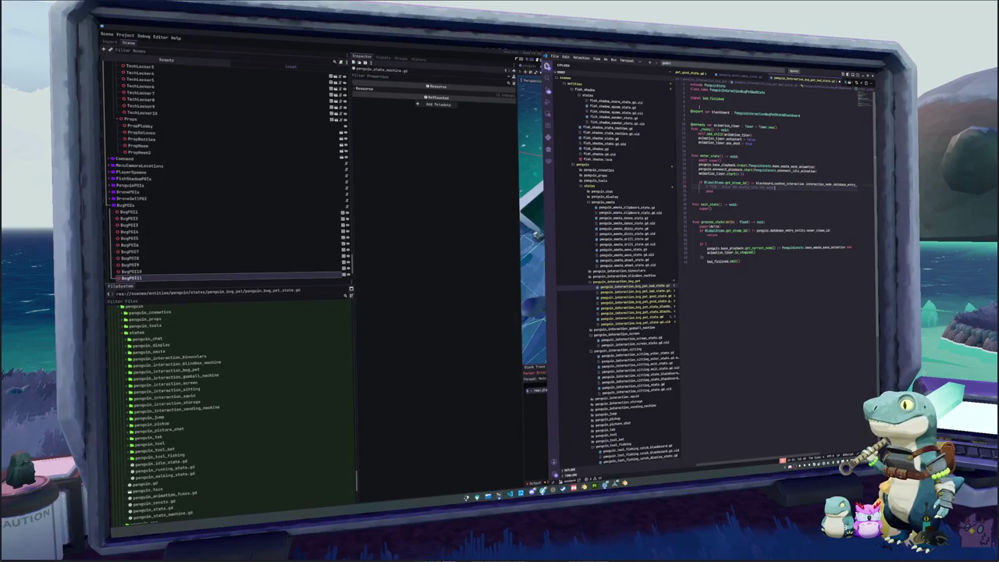
left_click(691, 179)
key("Return")
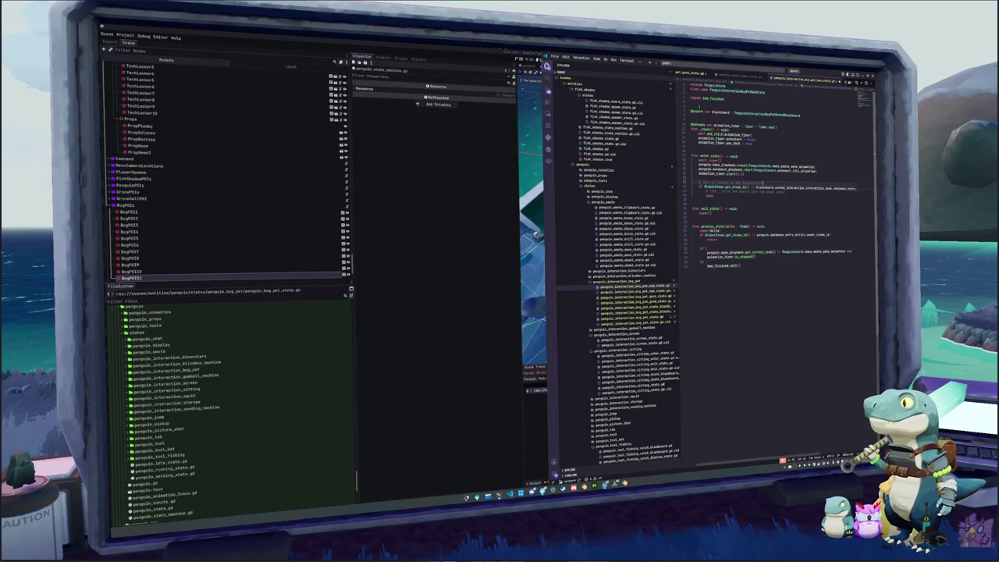
key("shift+Down")
key("shift+Down")
key("shift+Down")
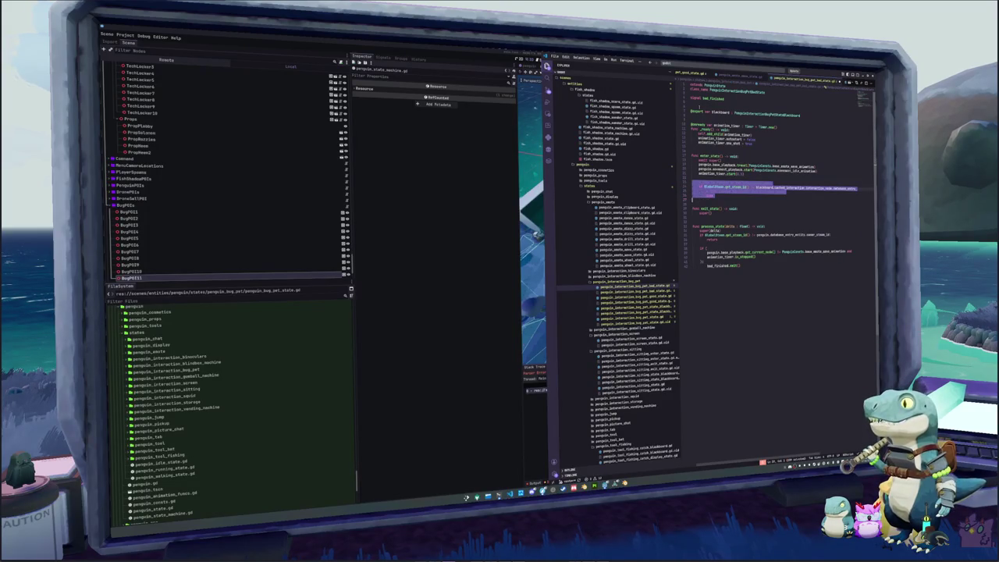
left_click(634, 297)
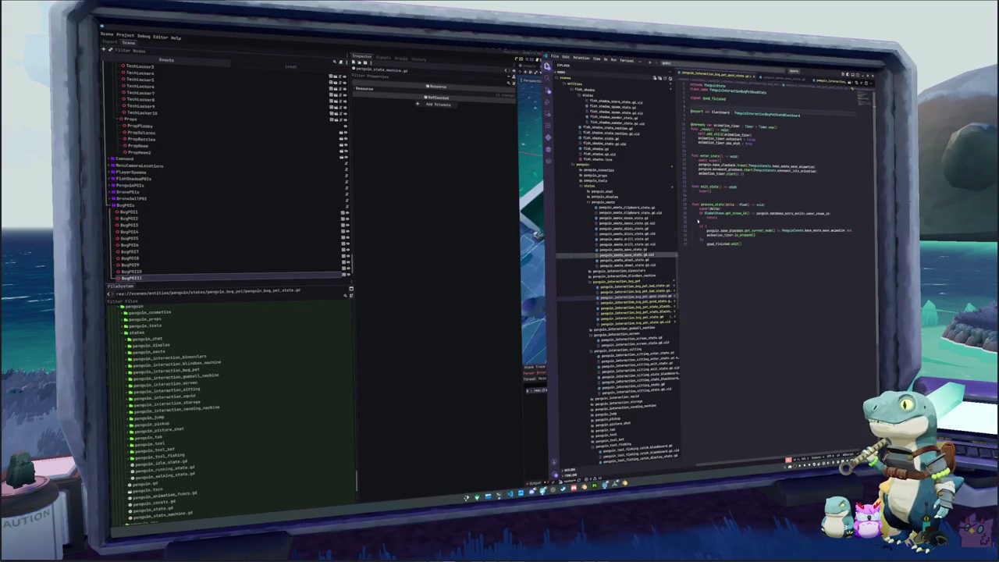
key("ctrl+v")
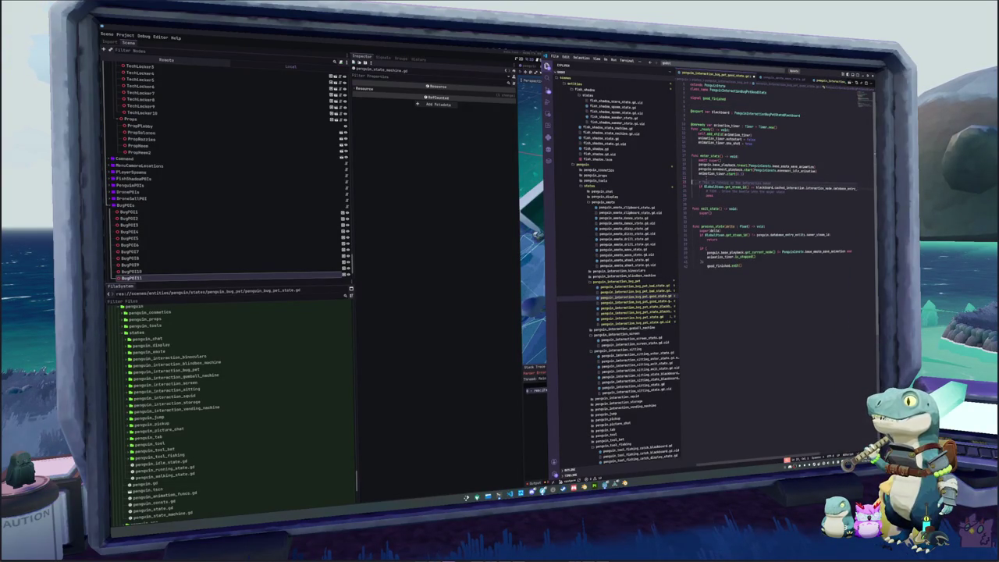
left_click(693, 200)
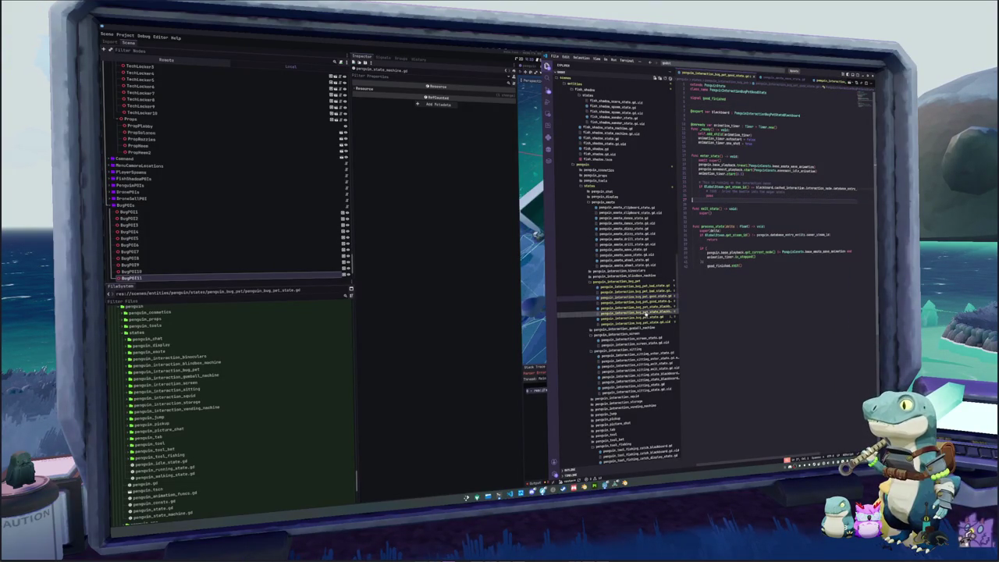
Look over the other bug pet state scripts, then return to the Godot editor
left_click(643, 318)
left_click(695, 286)
left_click(703, 193)
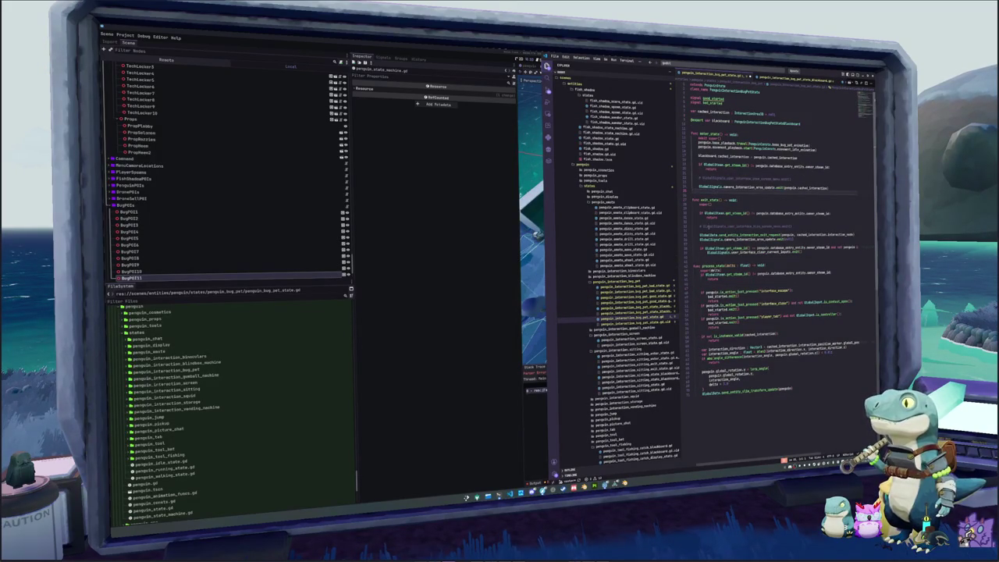
left_click(702, 228)
key("ctrl+Tab")
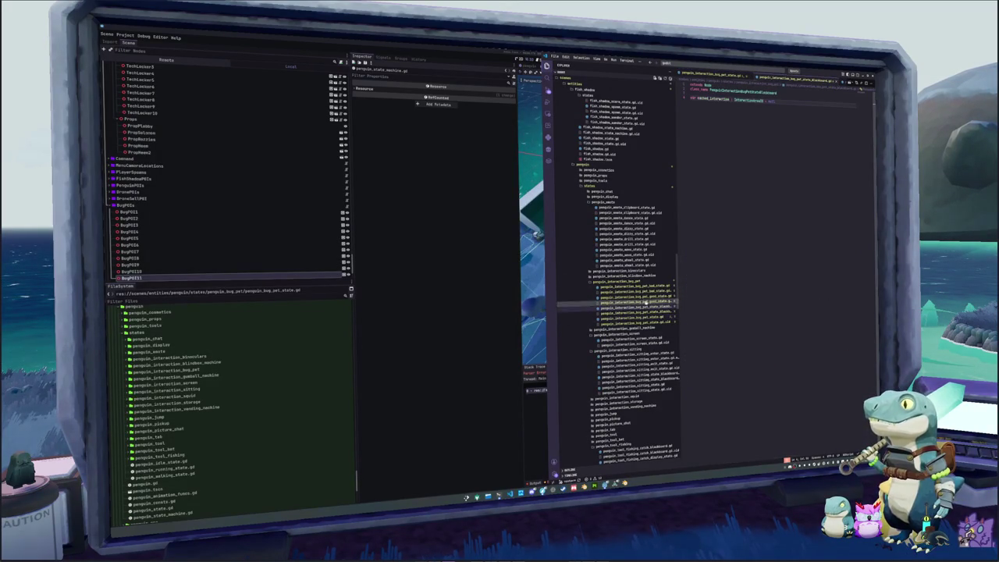
key("ctrl+Tab")
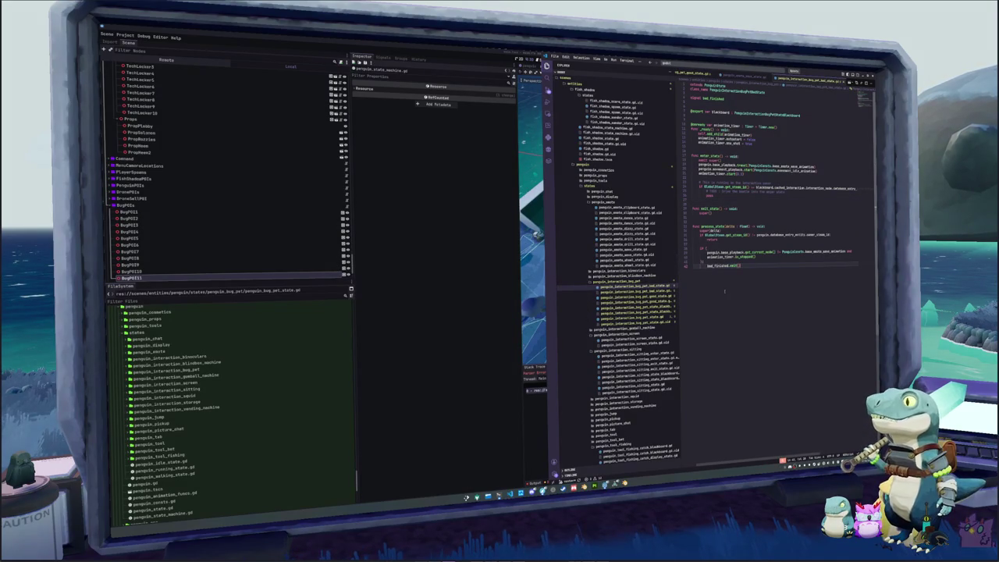
left_click(468, 293)
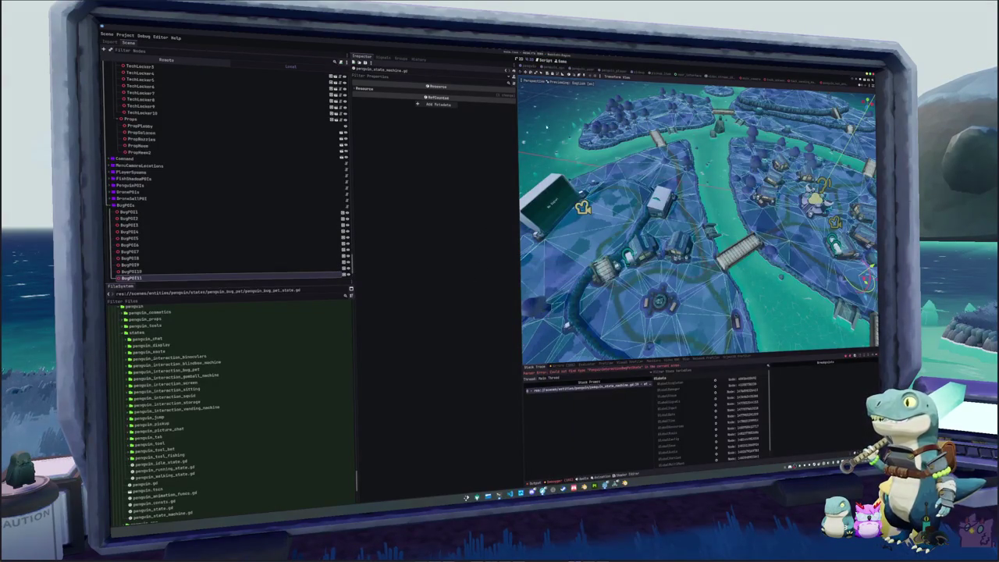
Add a NodeFolder named PenguinInteractionBugPet under PenguinStateMachine and move it up among the interaction groups
key("ctrl+Tab")
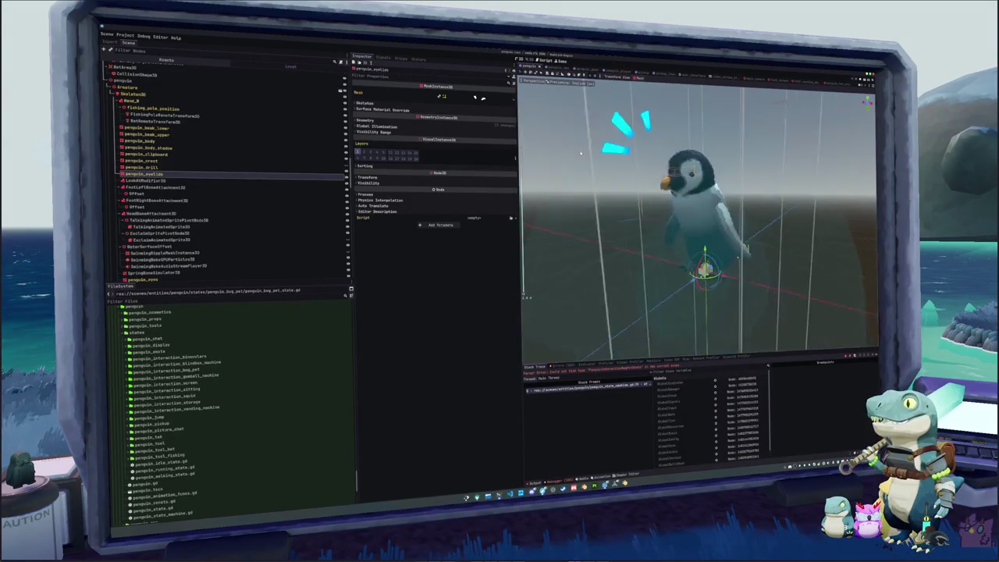
scroll(144, 180, "down", 10)
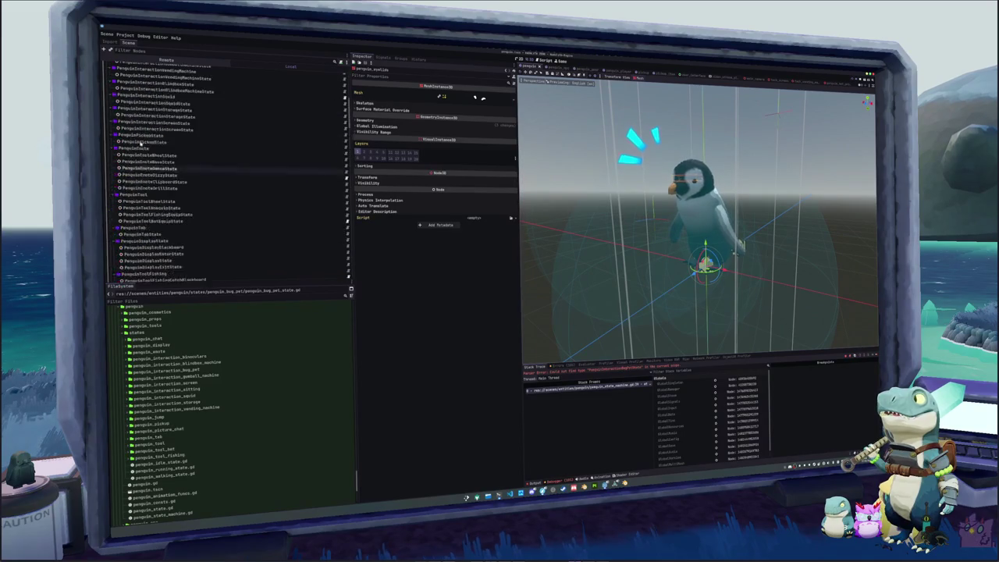
scroll(135, 193, "up", 10)
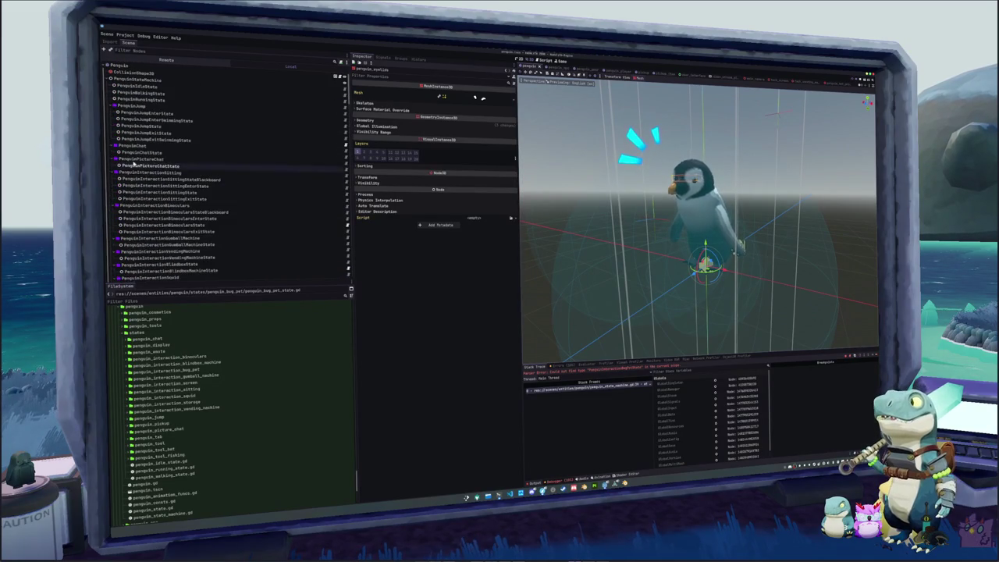
left_click(139, 79)
right_click(131, 80)
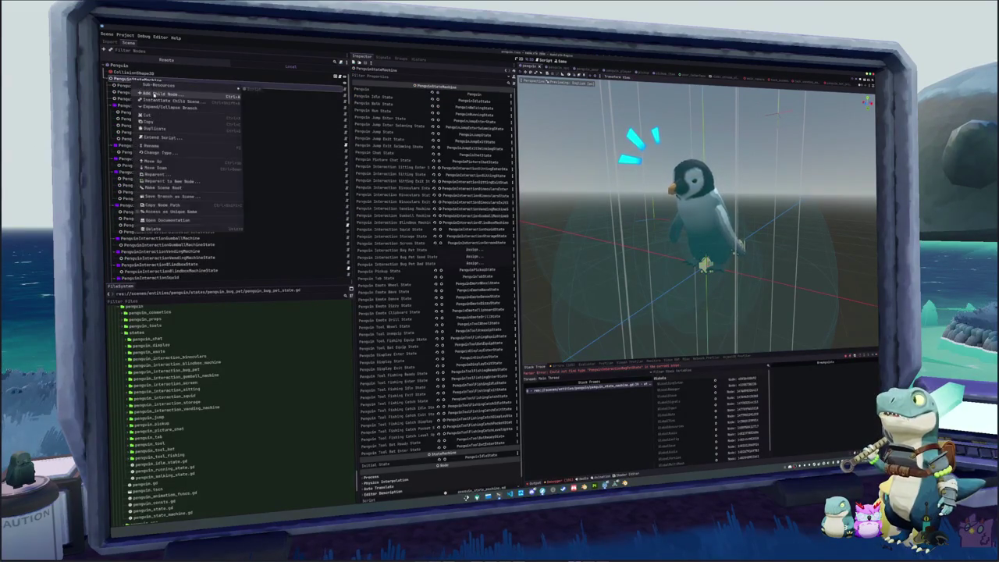
left_click(156, 88)
type("nodefolder")
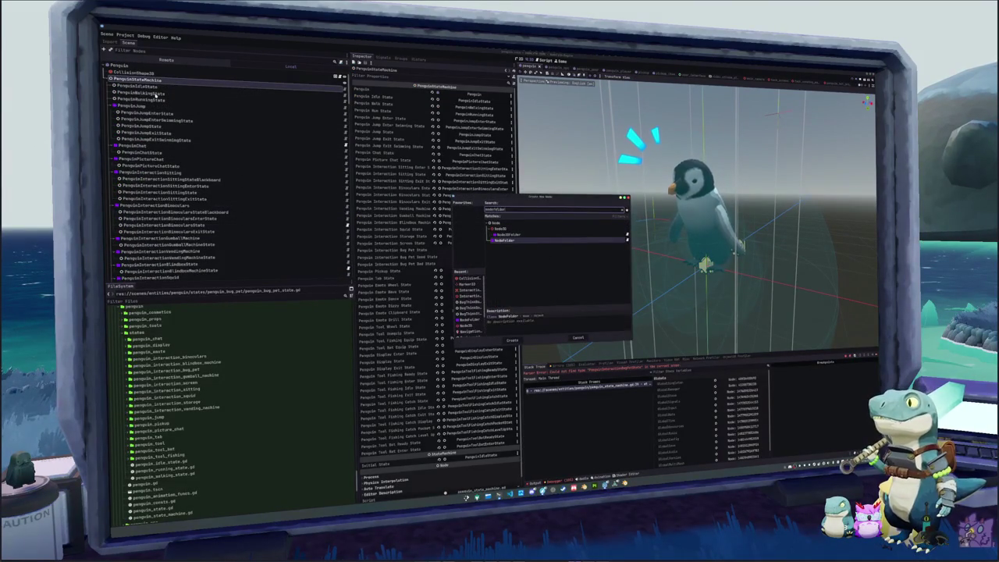
key("Return")
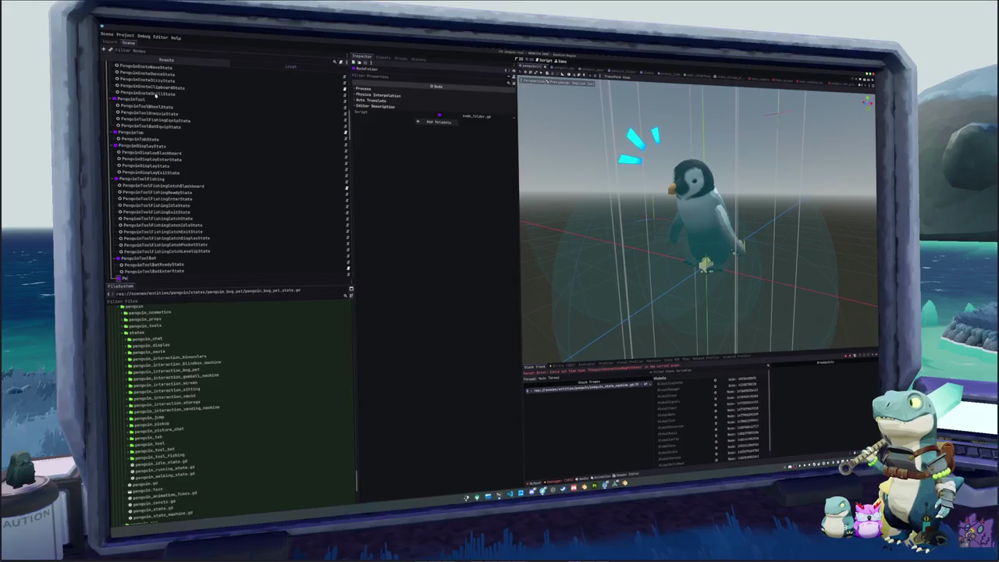
type("PenguinInteractionBugP")
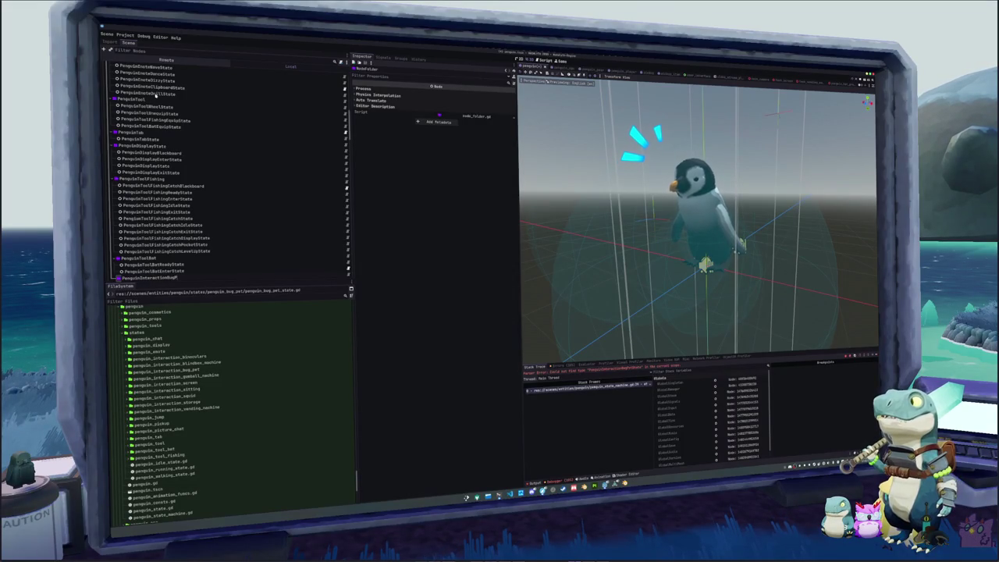
type("et")
key("Return")
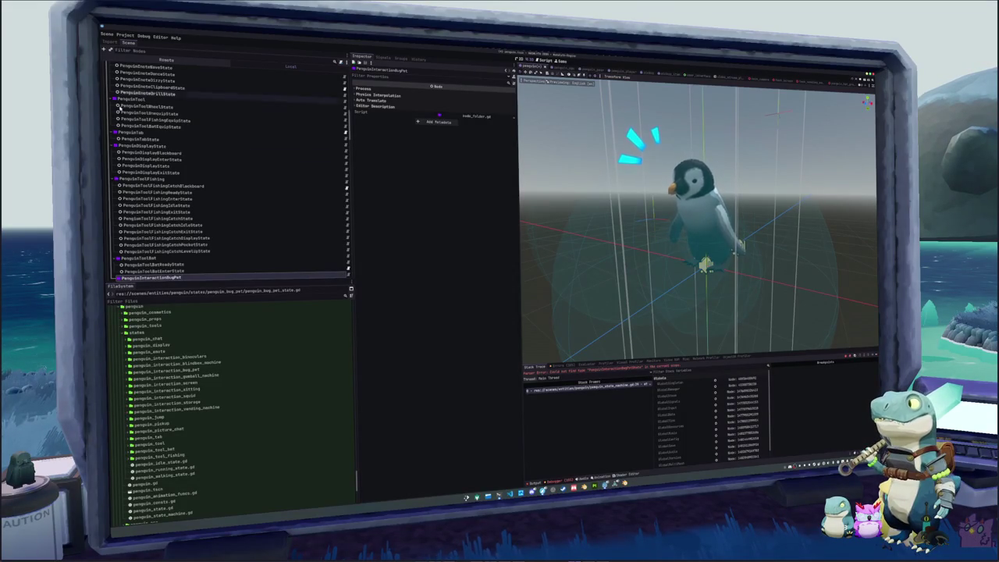
mouse_move(153, 277)
left_mouse_down()
mouse_move(170, 265)
mouse_move(166, 139)
mouse_move(160, 151)
left_mouse_up()
Add BugPet StateBlackboard, State, GoodState and BadState child nodes under PenguinInteractionBugPet
right_click(160, 148)
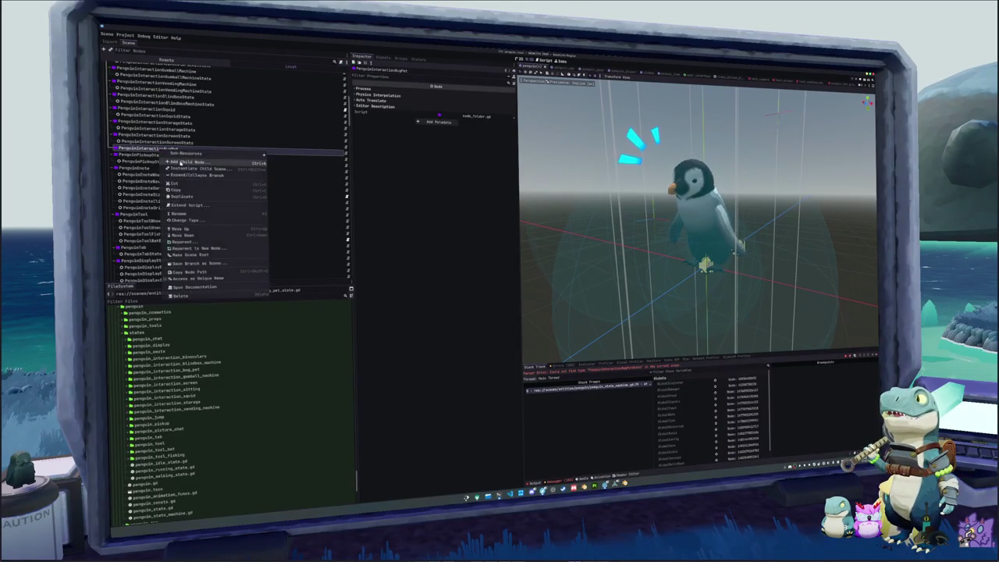
left_click(181, 163)
type("Bugpet")
key("Down")
key("Return")
key("ctrl+a")
key("Return")
key("ctrl+a")
key("Up")
key("Return")
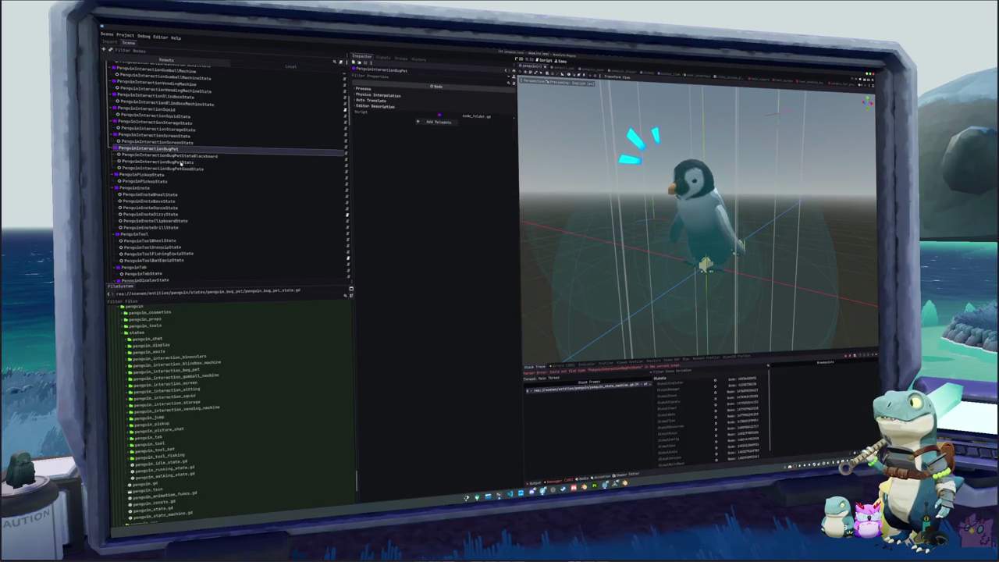
key("ctrl+a")
key("Up")
key("Return")
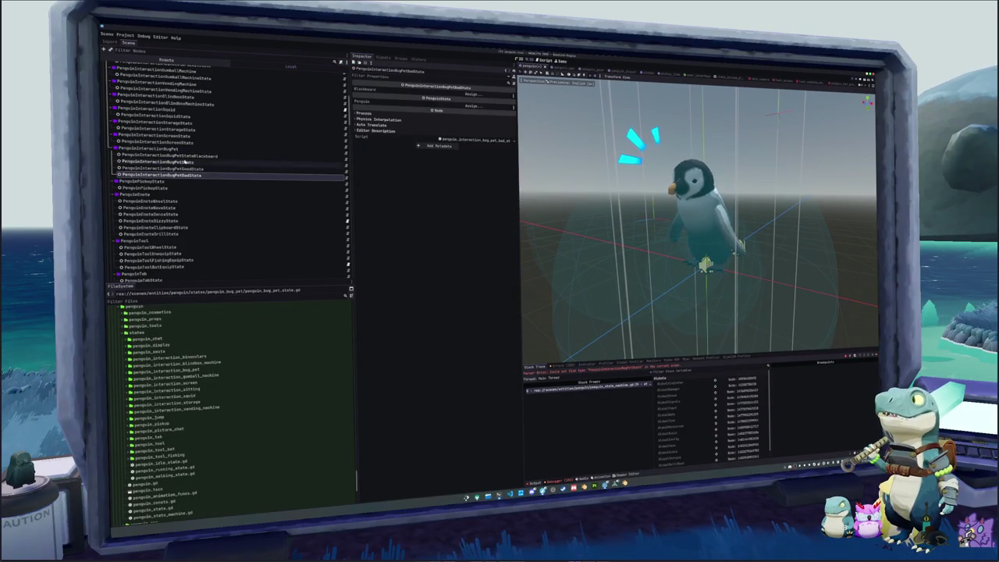
Assign PenguinInteractionBugPetStateBlackboard as the blackboard of the three bug pet states
left_click(177, 157, "shift")
left_click(232, 156, "ctrl")
left_click(466, 100)
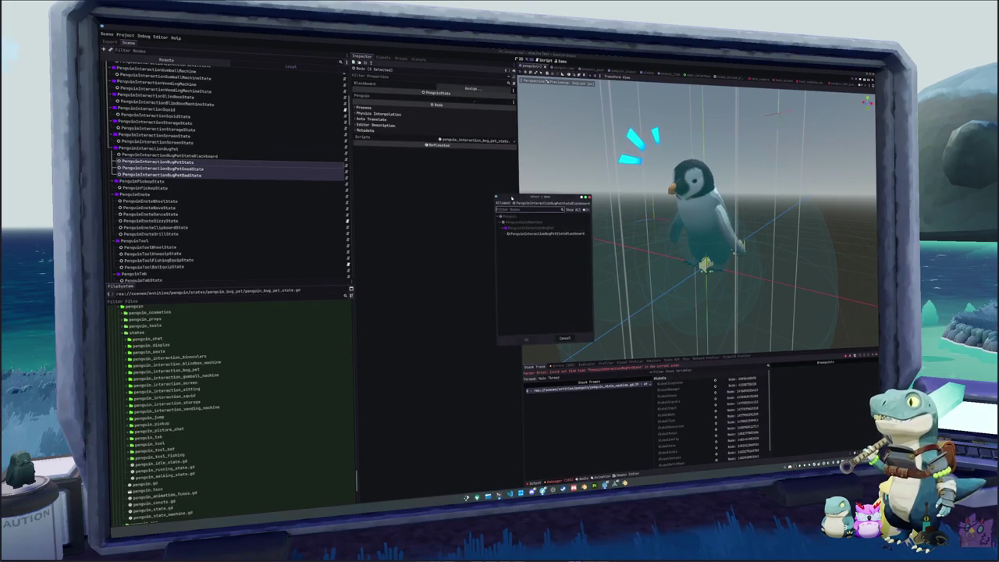
double_click(547, 234)
left_click(204, 168)
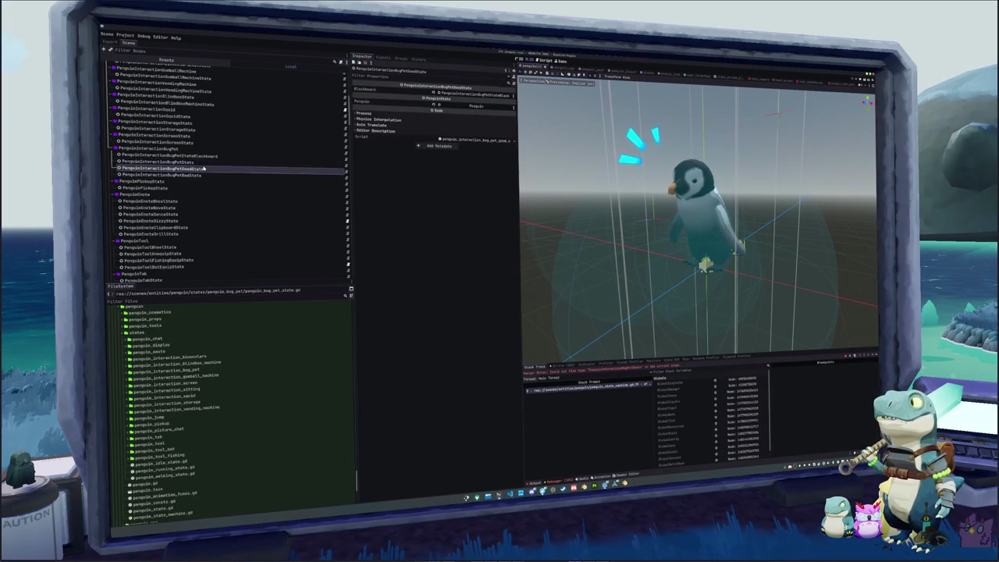
key("alt+Tab")
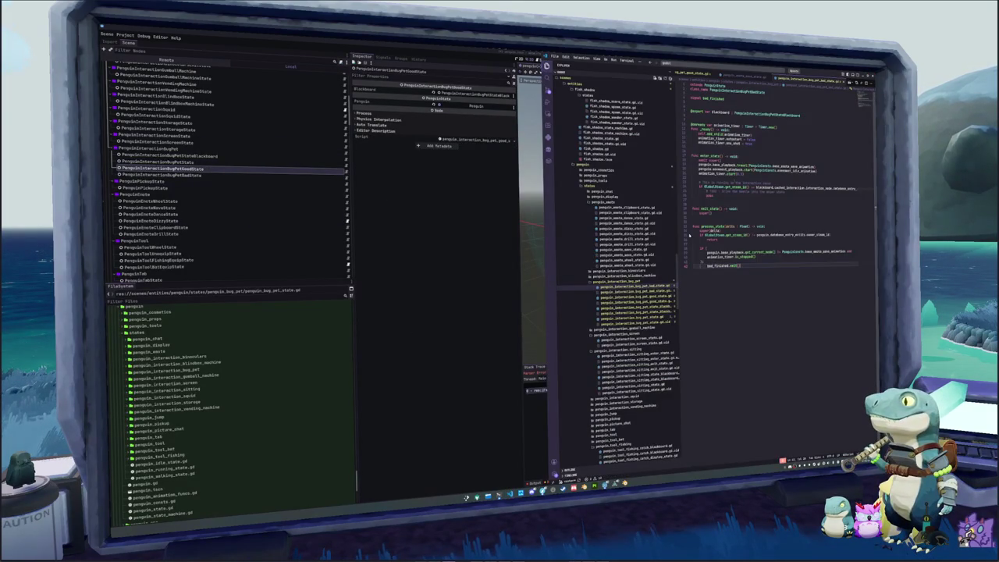
Delete the cached_interaction declaration from penguin_interaction_bug_pet_state.gd and check the blackboard.cached_interaction validity check
left_click(636, 317)
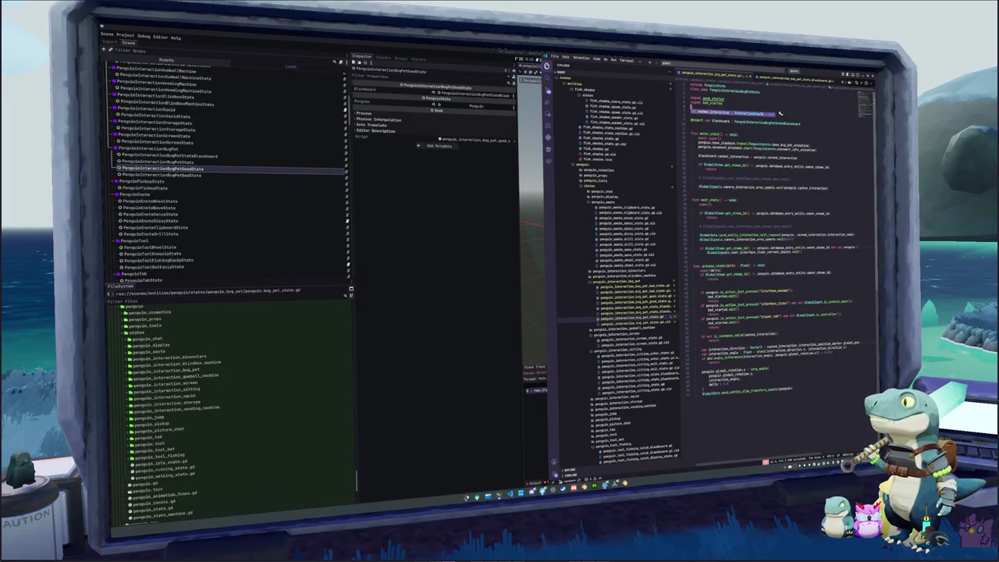
key("Delete")
left_click(780, 230)
left_click(800, 218)
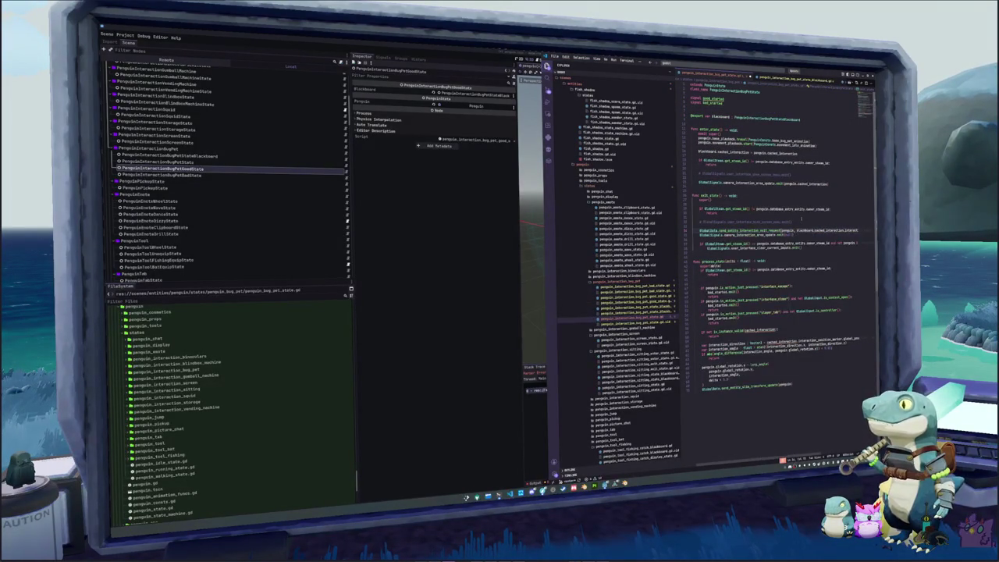
left_click(747, 330)
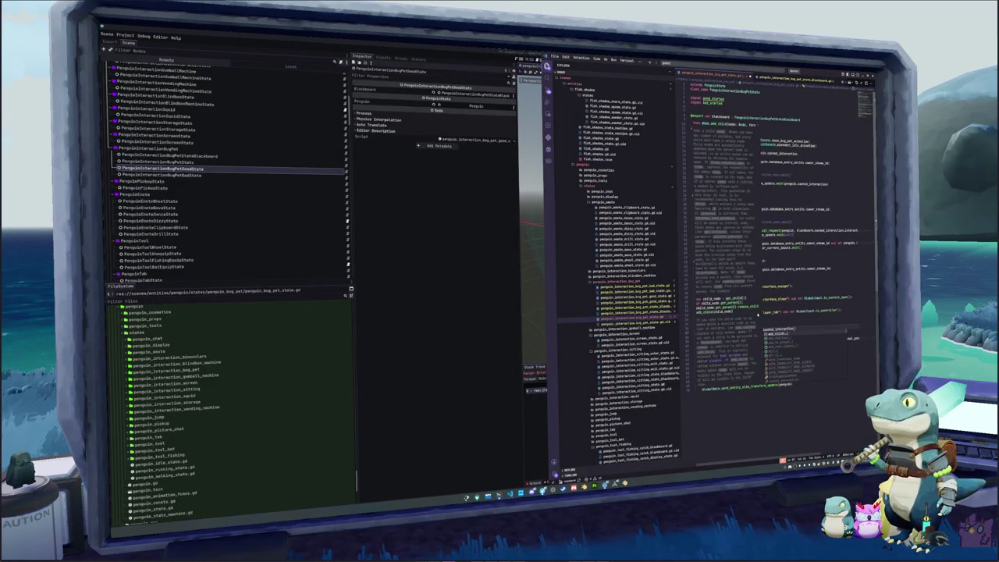
left_click(696, 342)
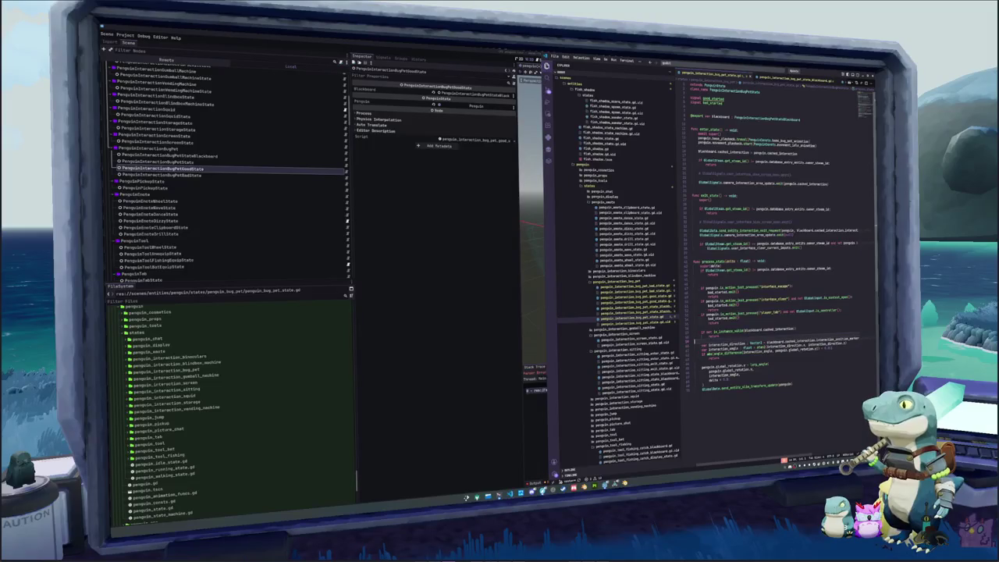
left_click(694, 329)
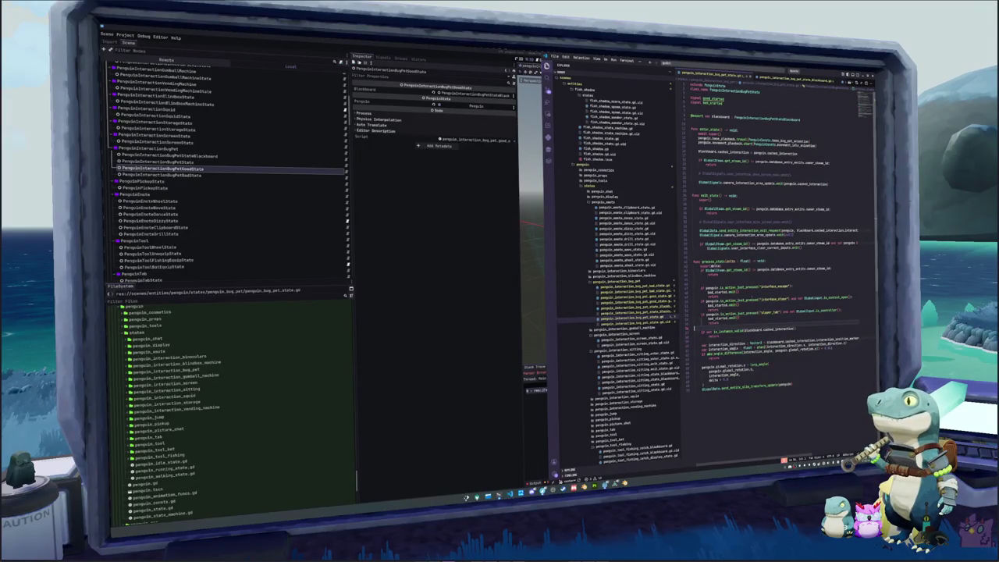
left_click(184, 163)
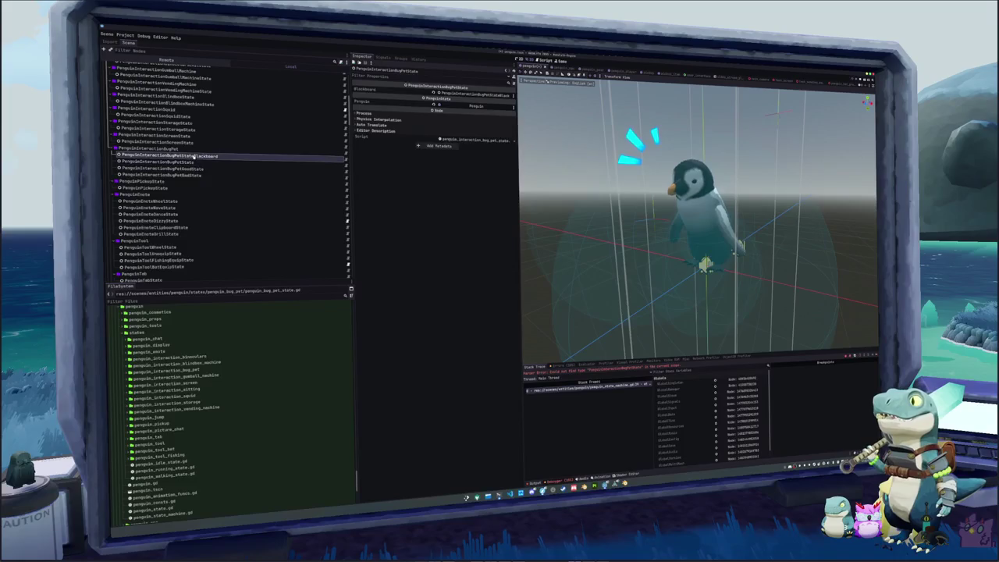
Save the penguin scene
left_click(168, 155)
left_click(220, 174)
key("ctrl+s")
scroll(223, 181, "up", 10)
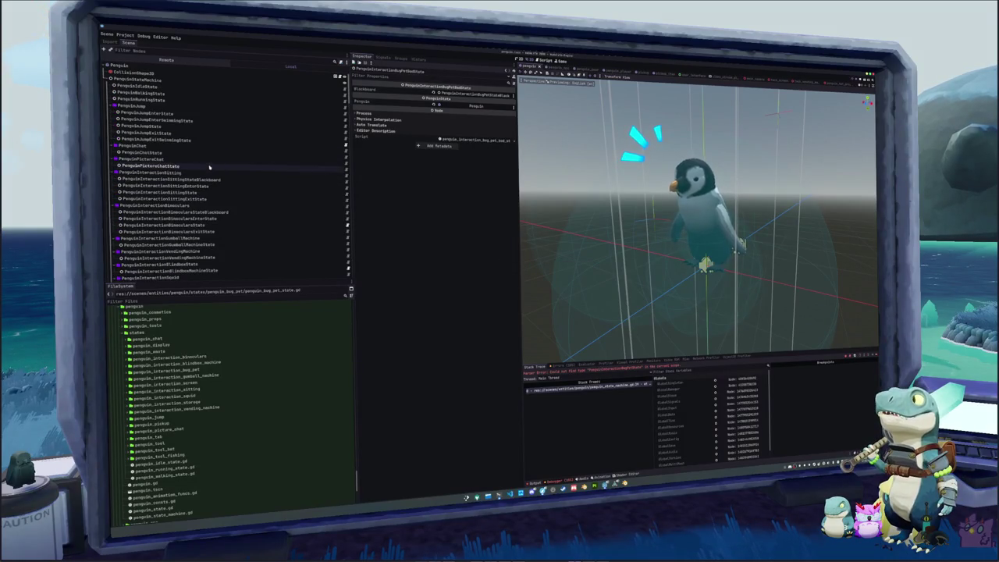
Assign PenguinInteractionBugPetState and the bug pet bad state to PenguinStateMachine's slots, then run the game
left_click(156, 79)
left_click(471, 250)
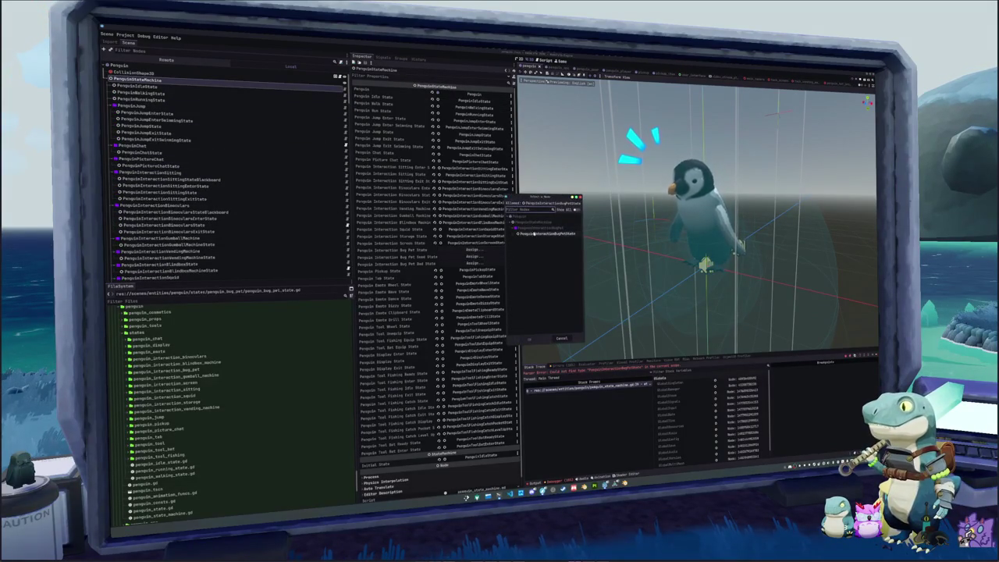
double_click(531, 236)
left_click(488, 263)
double_click(538, 235)
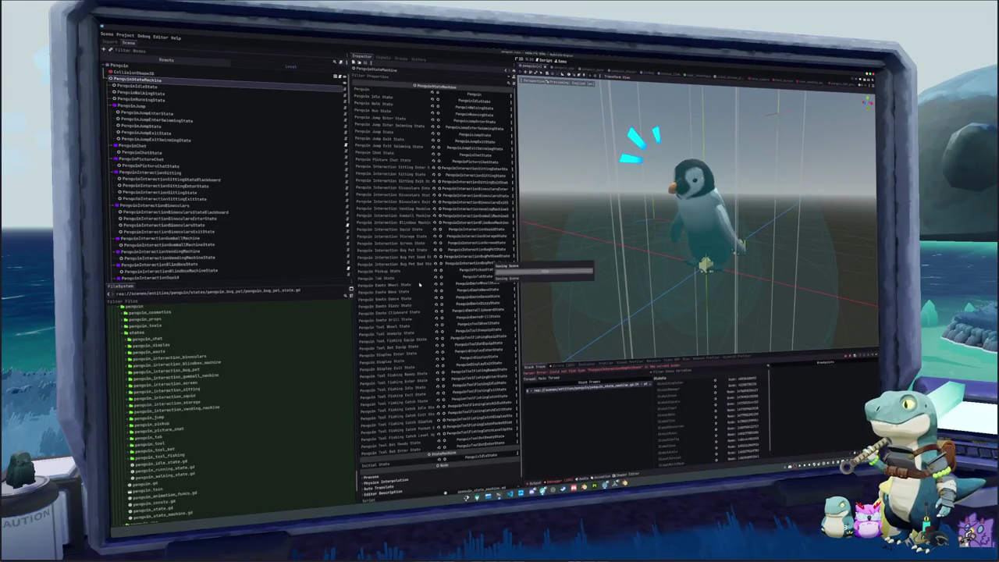
left_click(419, 285)
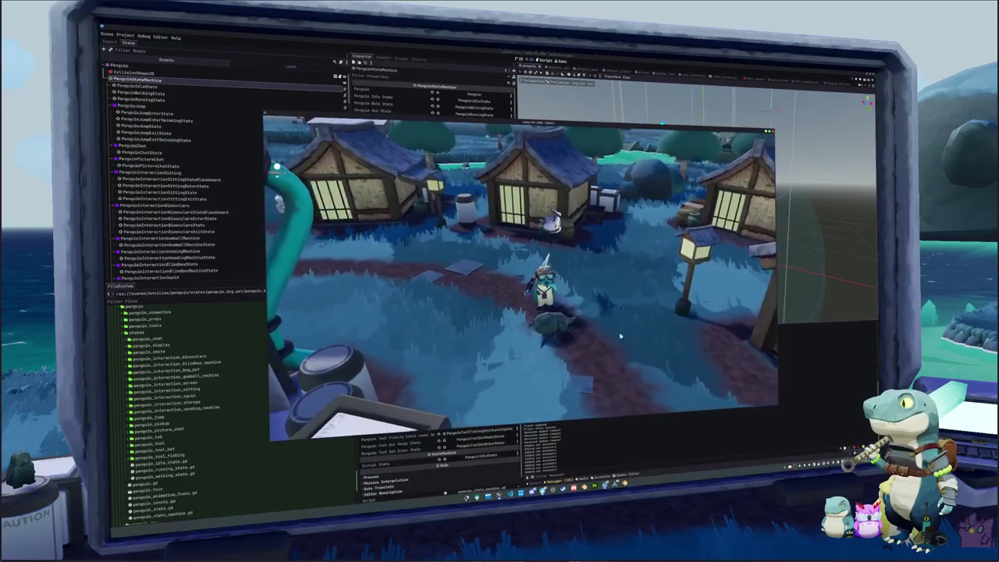
key("F8")
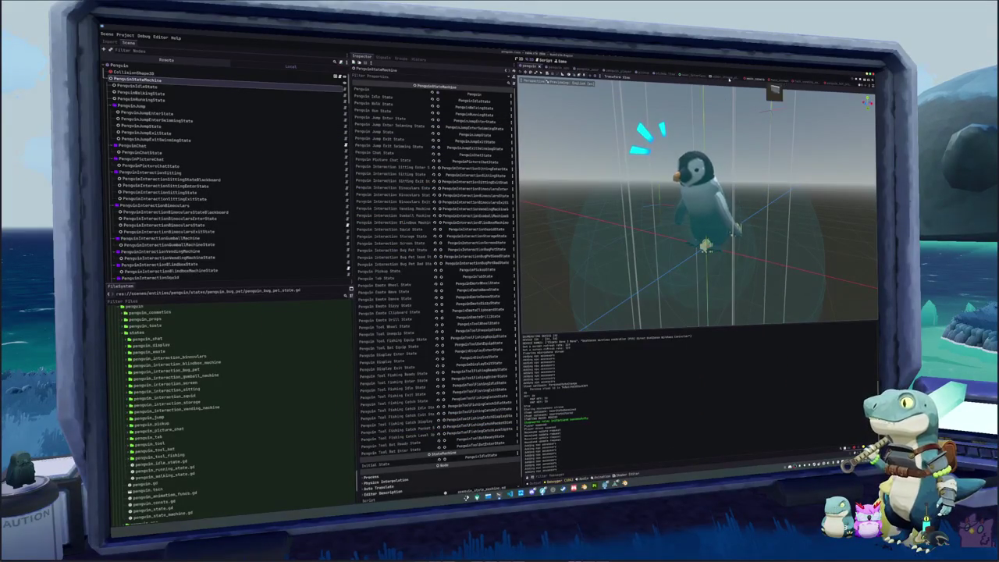
From the bug scene tab, reload the current project, stopping the running game
left_click(572, 68)
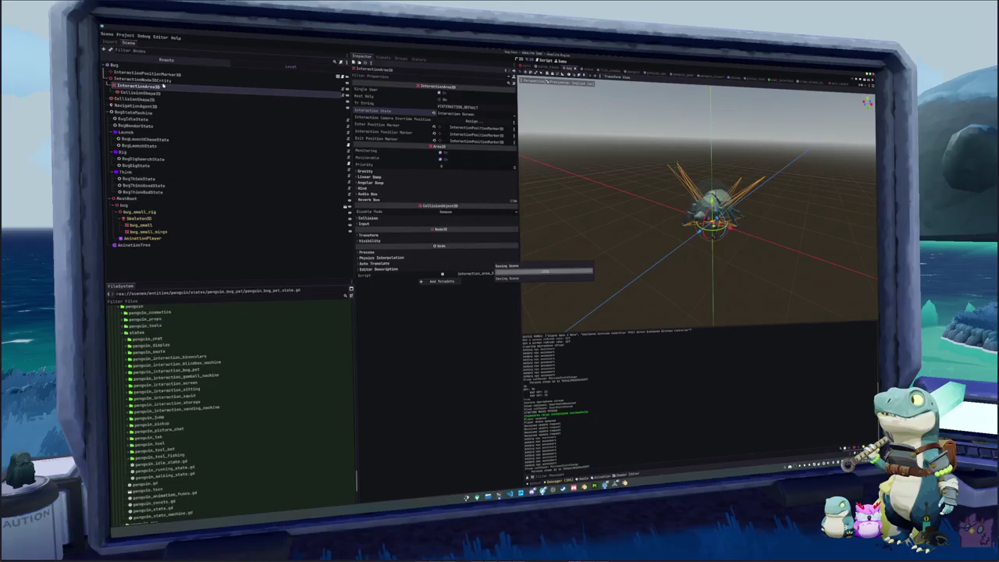
left_click(125, 36)
left_click(150, 106)
left_click(535, 276)
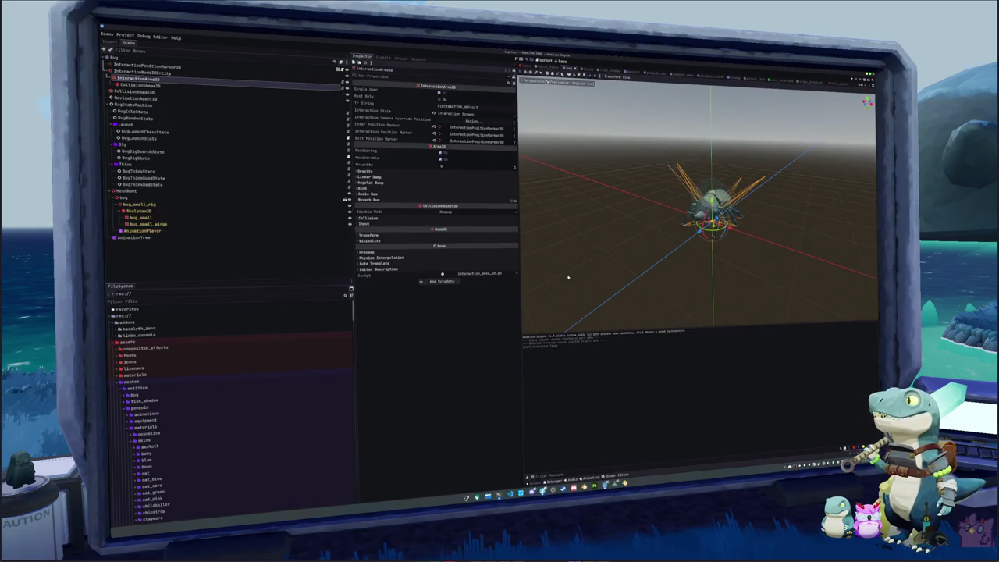
Set the bug's Interaction State to Interaction Bug Pet, save the scene and run the game
left_click(467, 114)
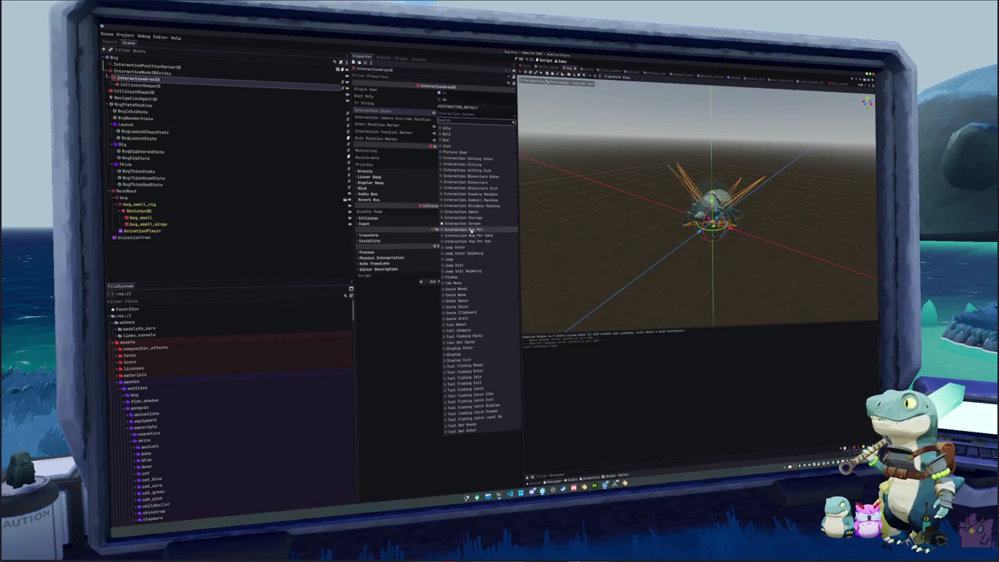
left_click(466, 230)
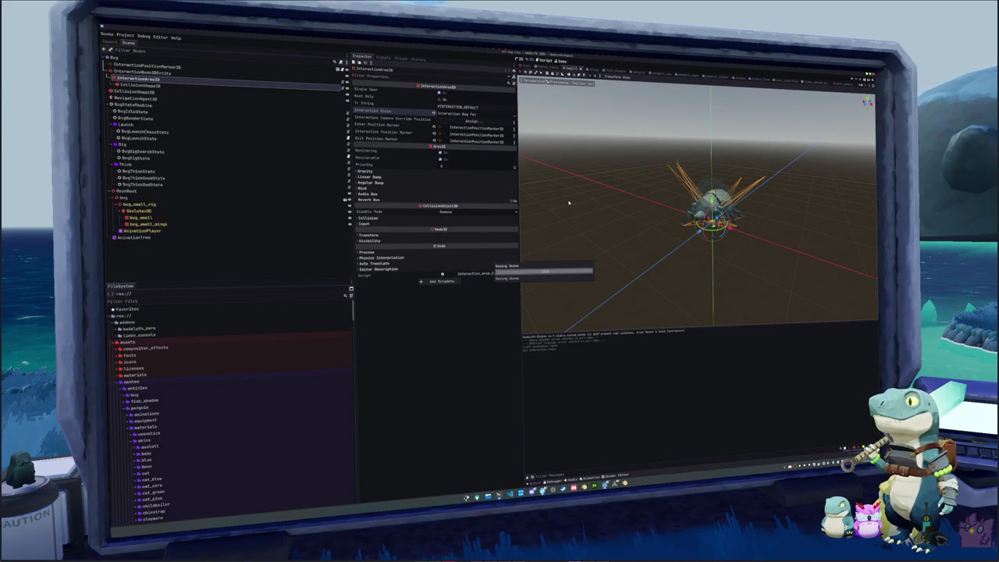
key("F5")
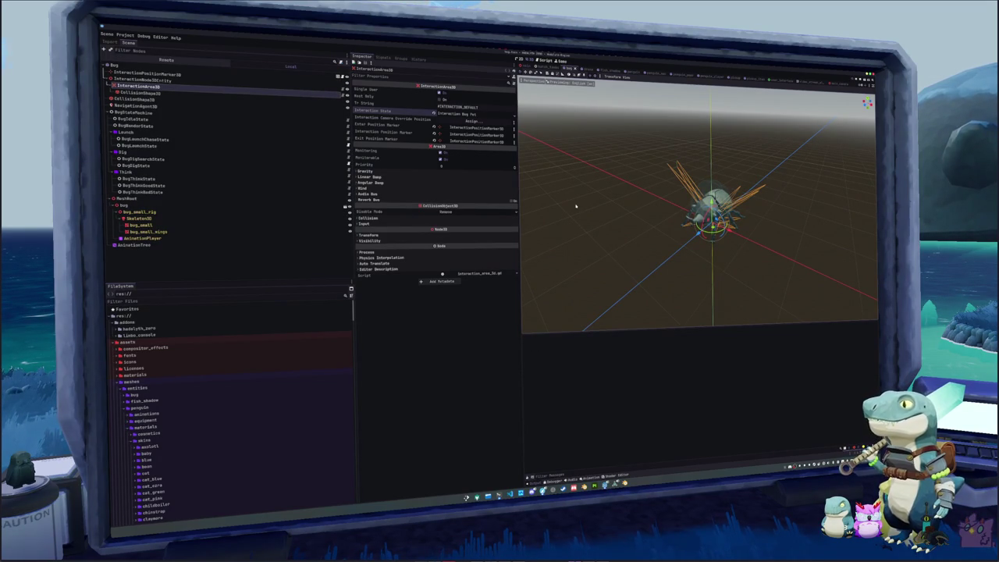
key("F6")
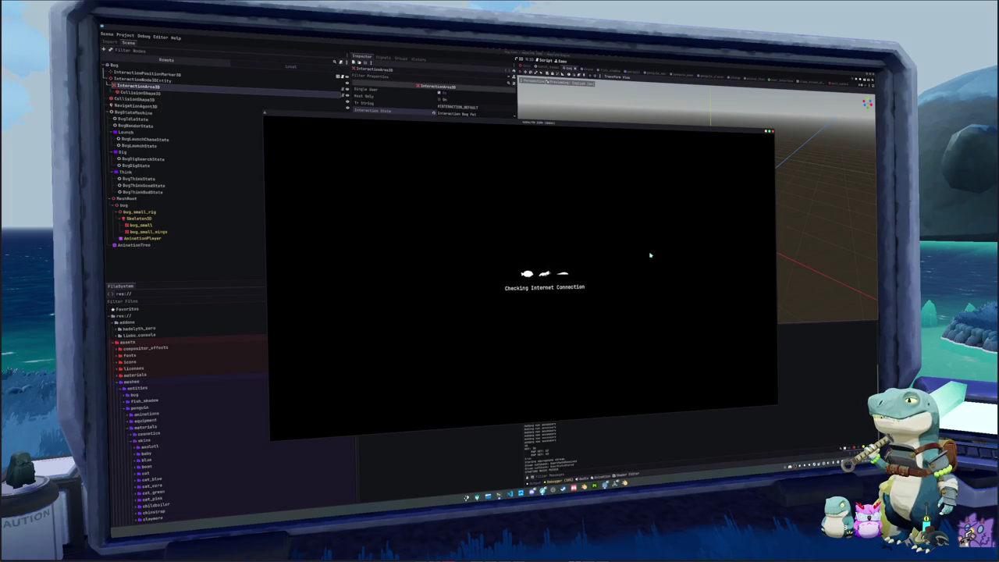
Start the game from the title screen and trigger the pet interaction on the bug
left_click(549, 306)
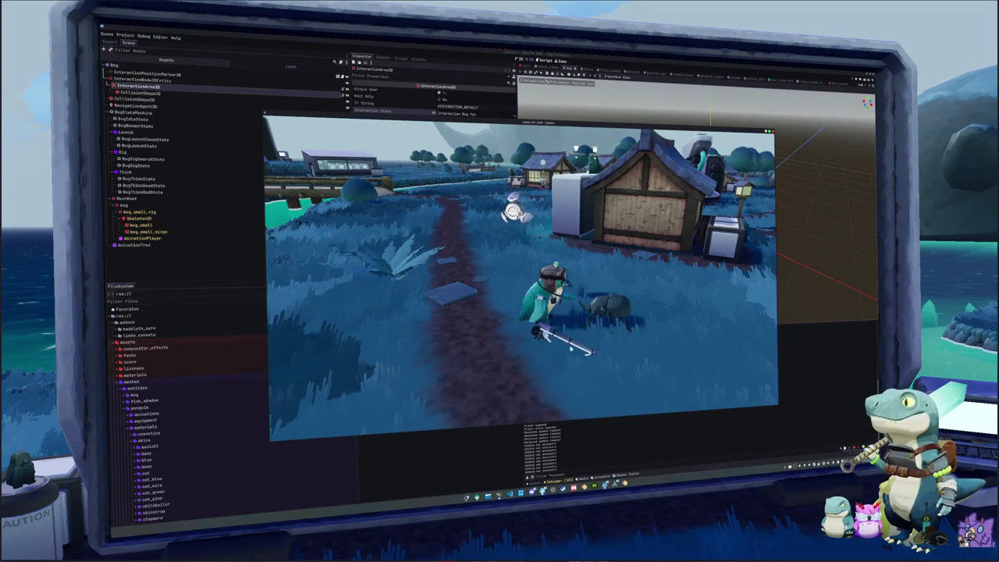
left_click(571, 348)
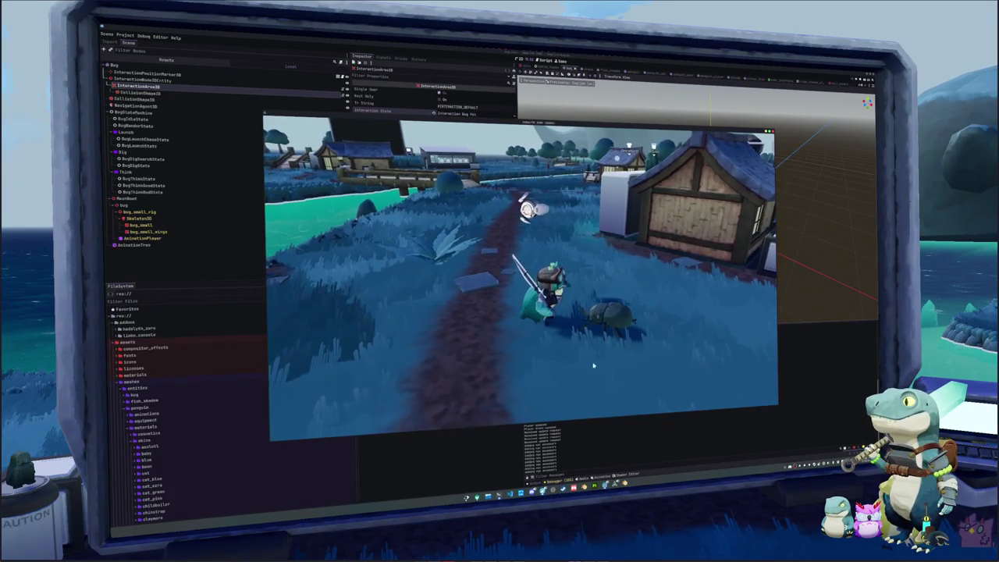
key("alt+Tab")
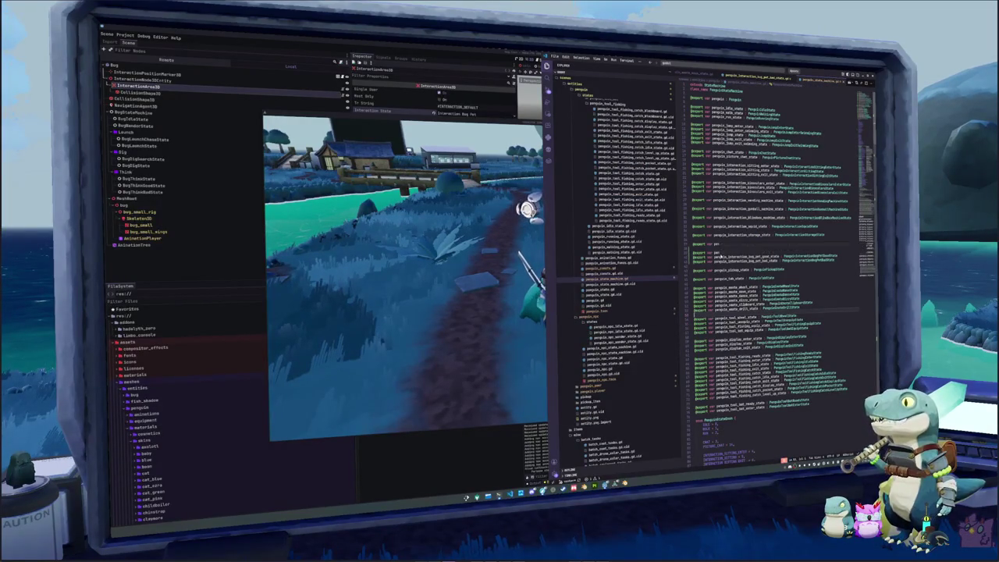
In penguin_consts.gd, add base_bug_pet_fishing_blend to fishing_blends after base_achievement_idle_fishing_blend
left_click(601, 268)
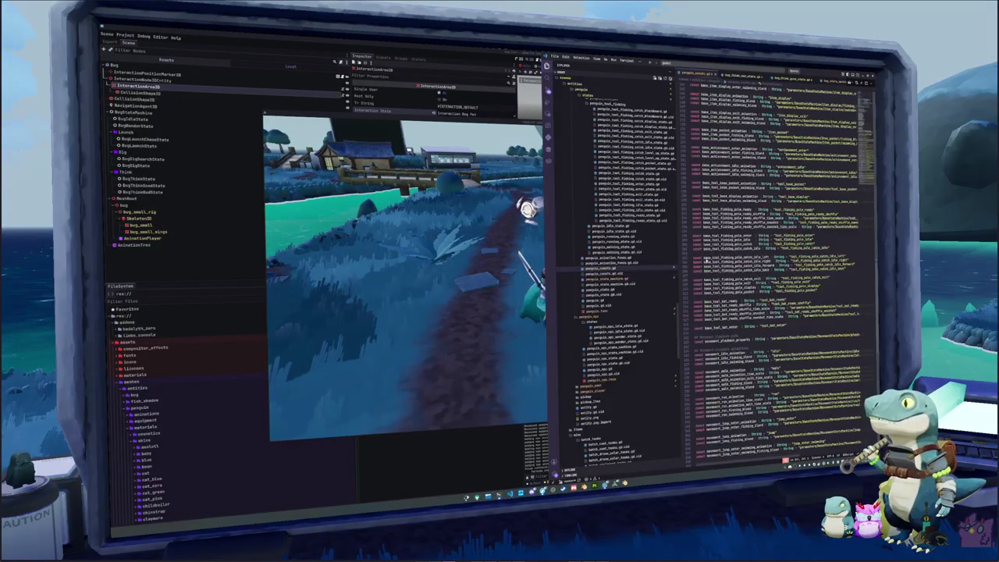
scroll(777, 265, "up", 10)
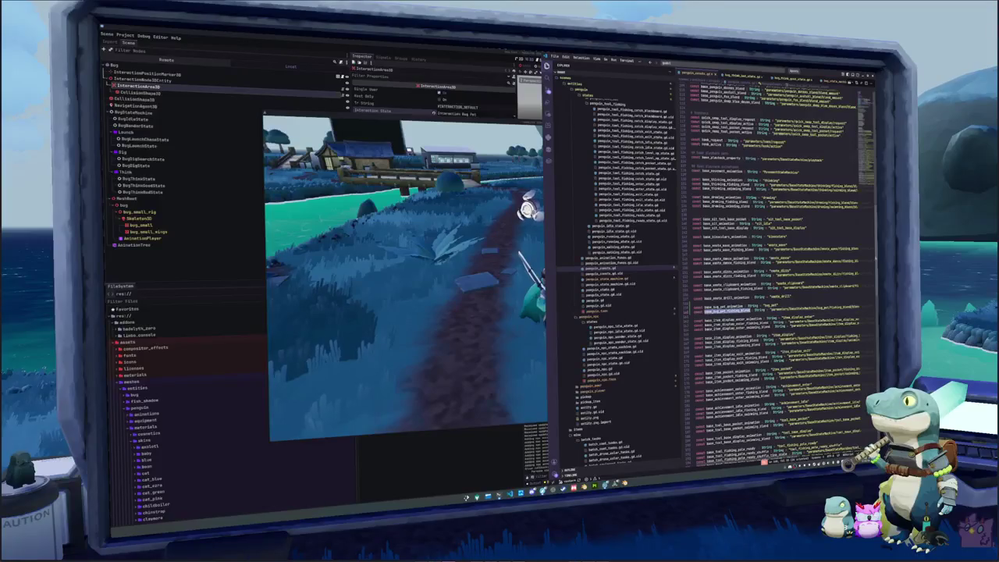
scroll(776, 265, "up", 5)
scroll(776, 265, "up", 7)
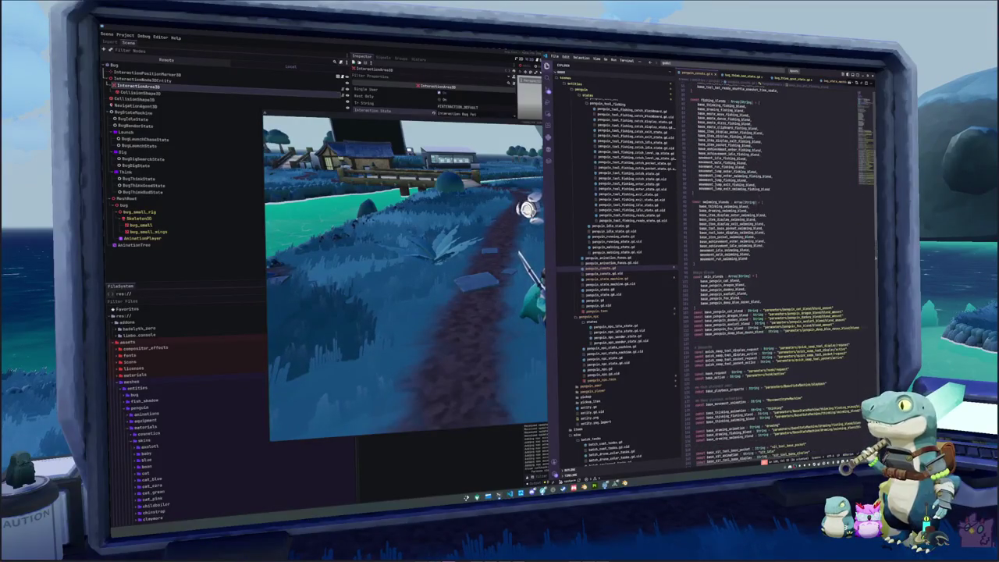
scroll(776, 265, "up", 1)
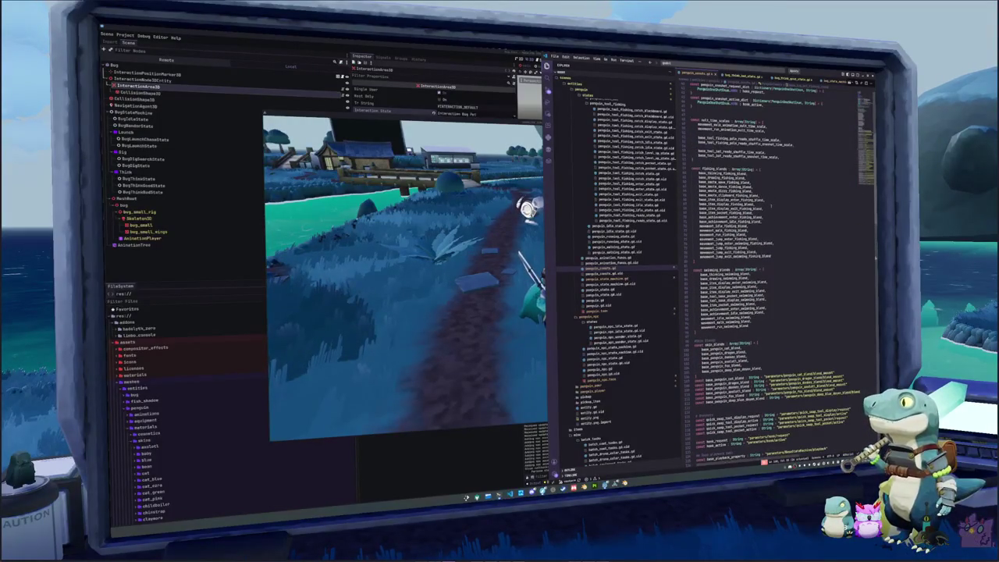
left_click(769, 218)
left_click(769, 209)
left_click(769, 222)
key("Return")
key("ctrl+v")
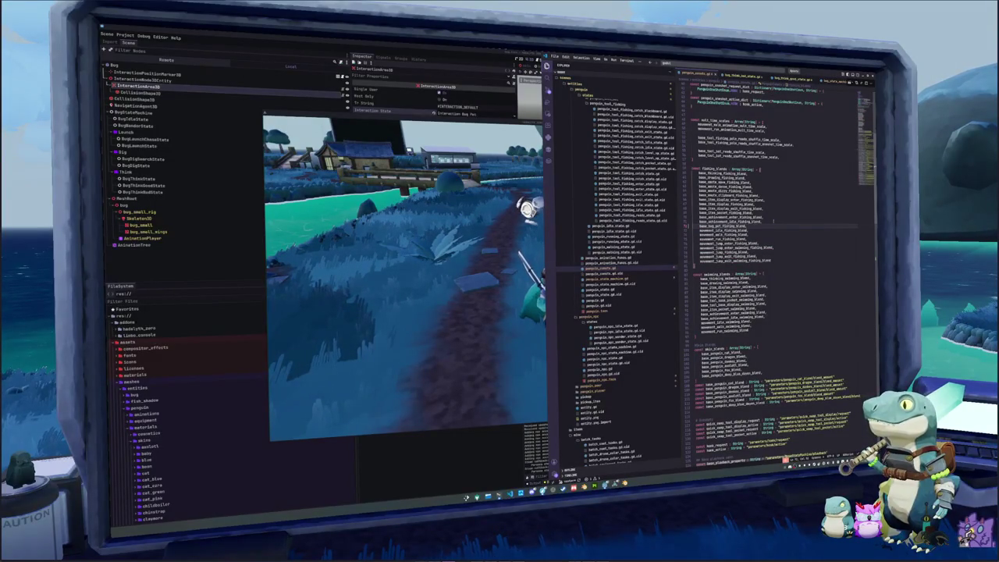
left_click(334, 287)
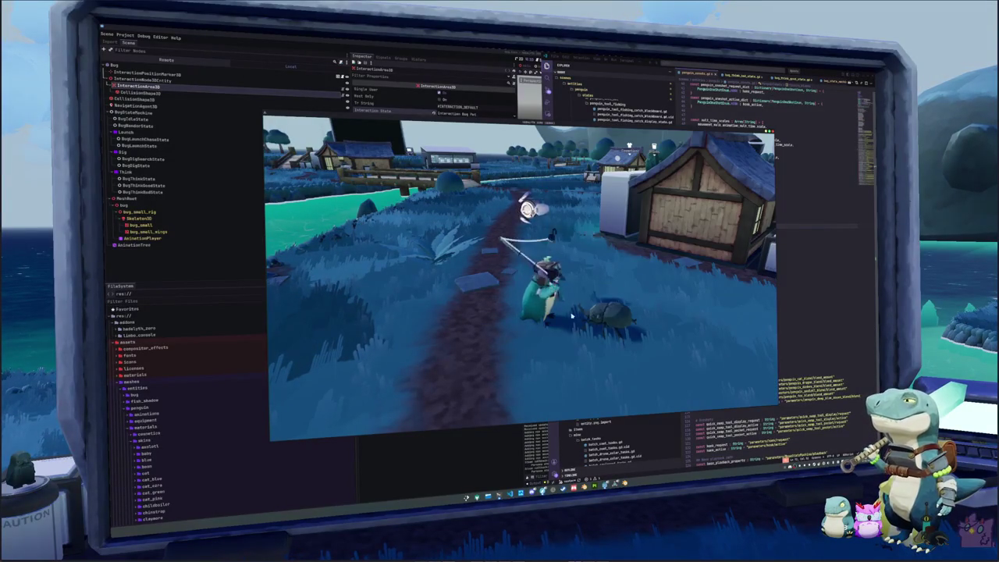
Close and relaunch the game, briefly test the penguin, restart, and start from the title screen
key("F8")
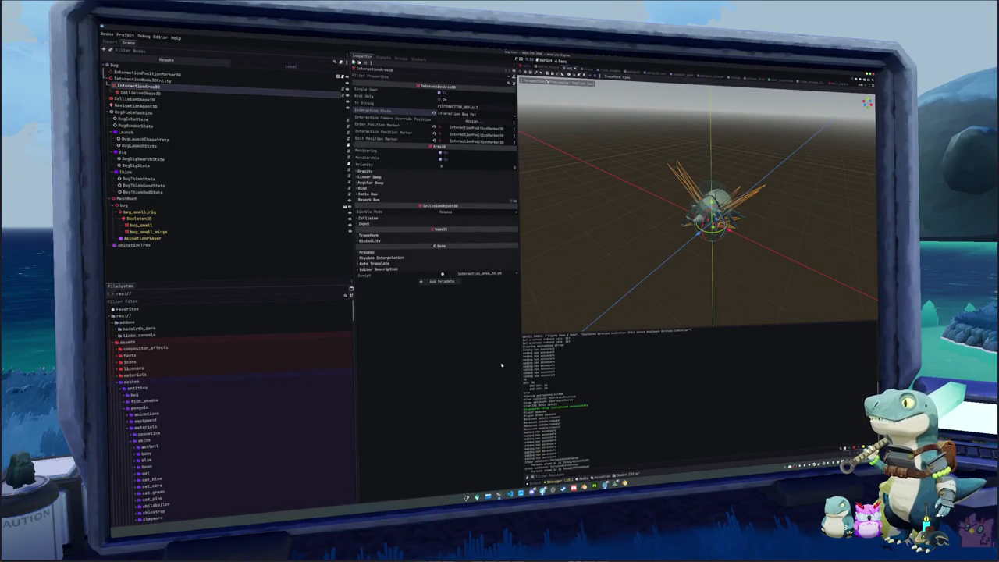
key("F5")
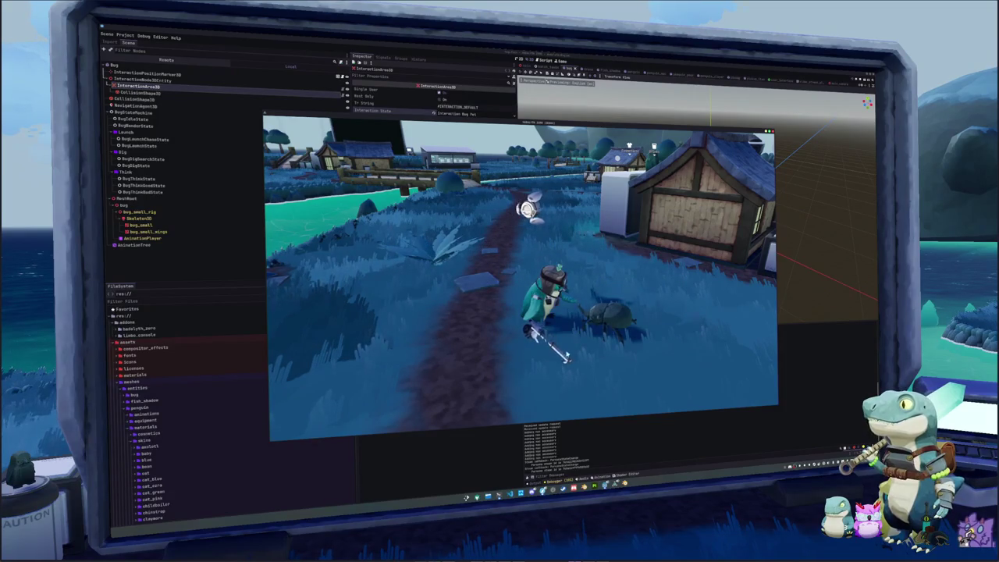
left_click(567, 357)
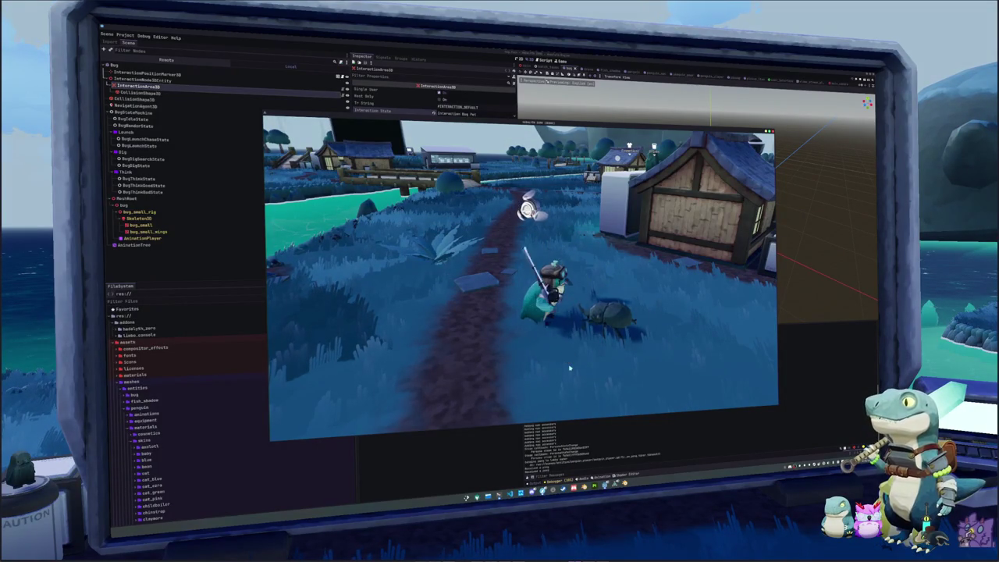
key("a")
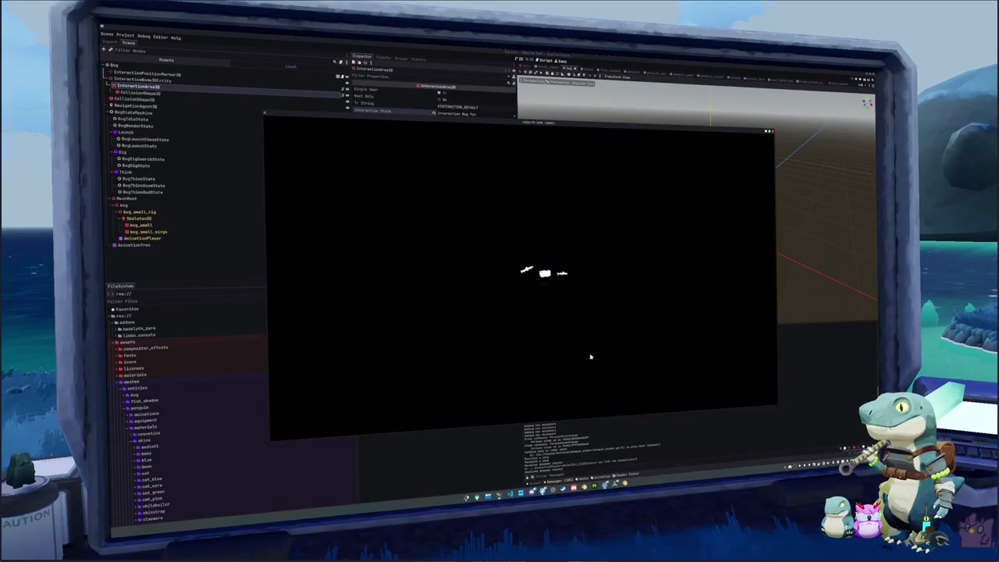
key("F5")
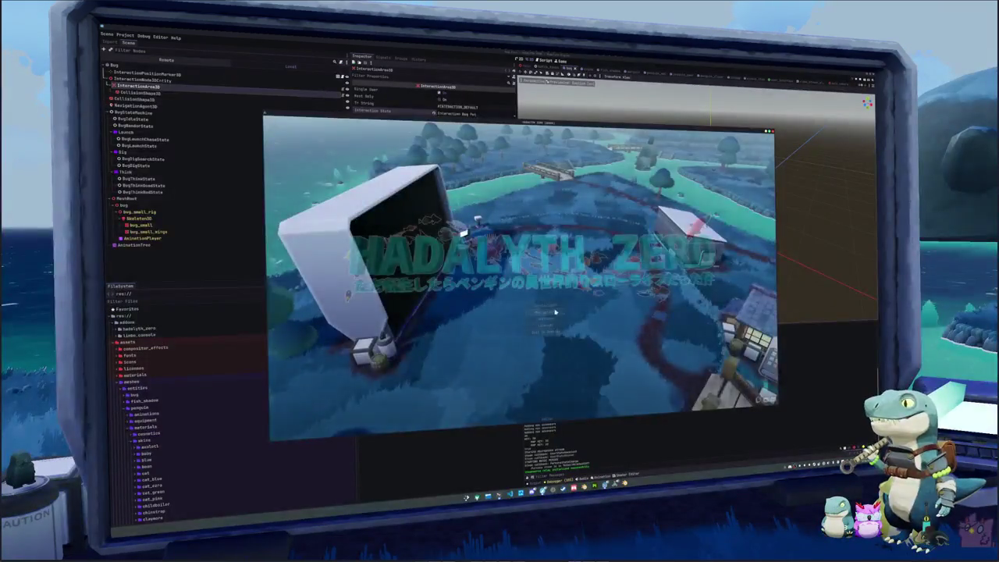
left_click(554, 313)
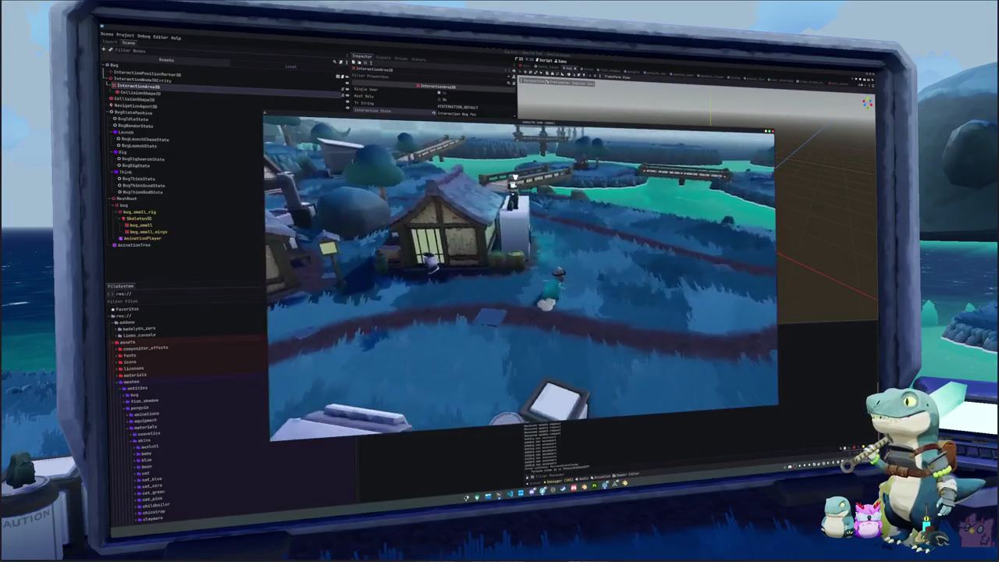
Walk the penguin forward along the village path toward the bug, then stop the game with F8
key("w")
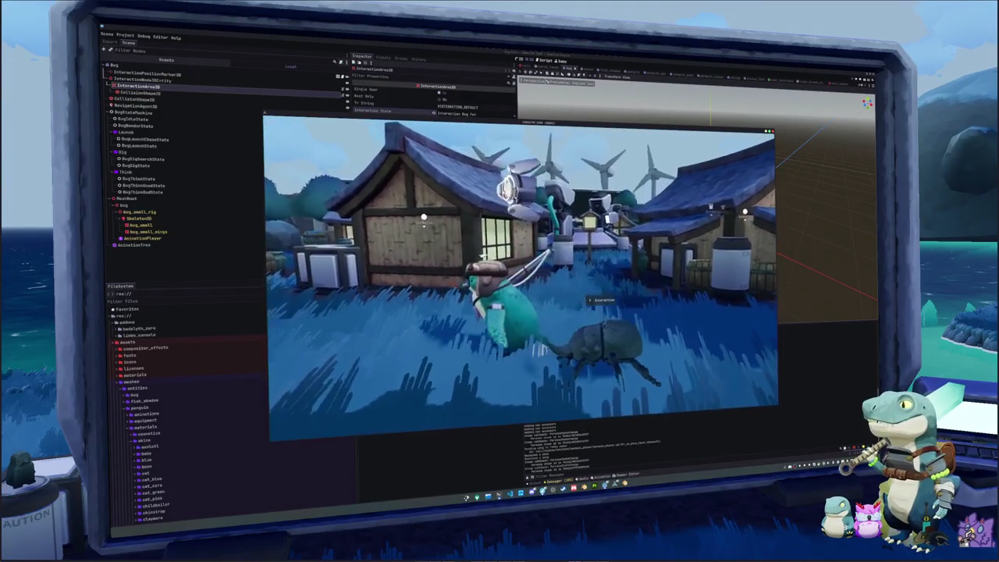
key("F8")
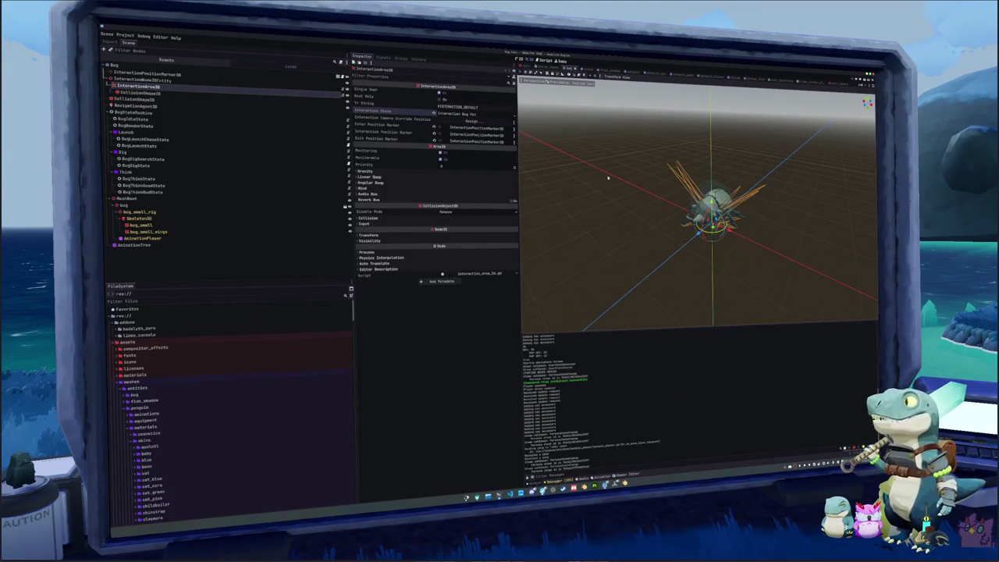
Open the bug's movement_state_machine in the AnimationTree and add a skipping animation node
left_click(134, 245)
scroll(564, 320, "left", 5)
left_click(715, 343)
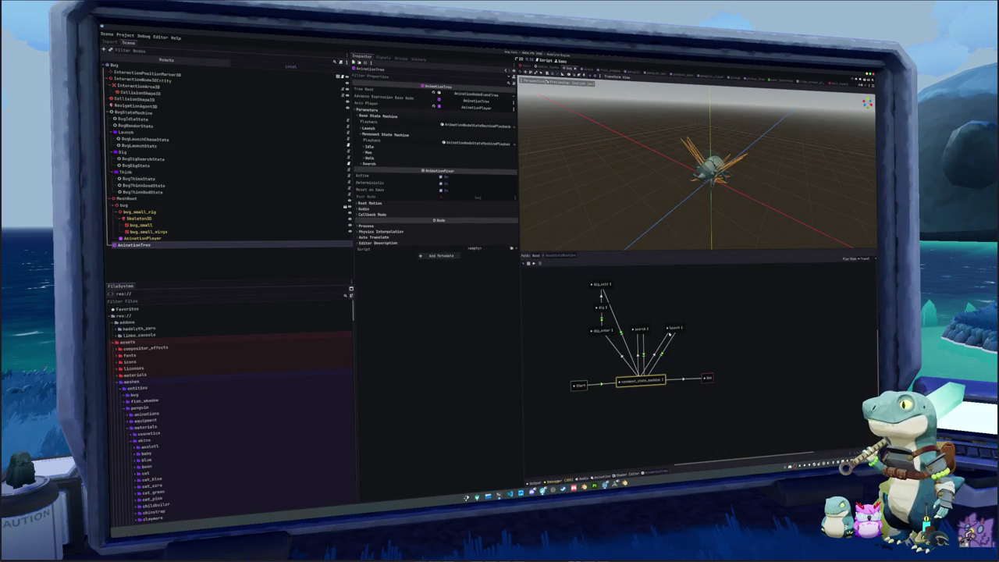
scroll(687, 352, "down", 2)
right_click(623, 398)
mouse_move(655, 400)
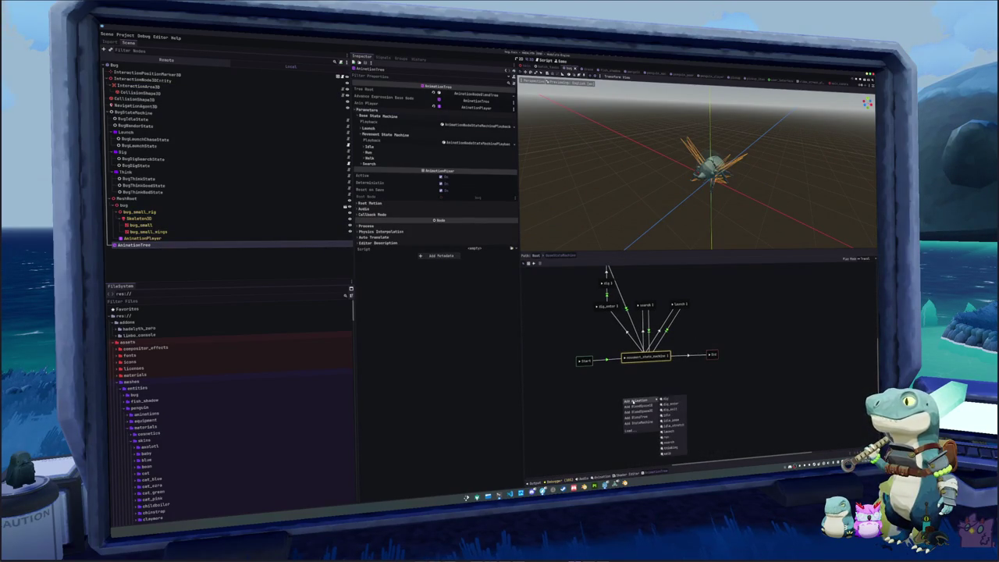
left_click(670, 448)
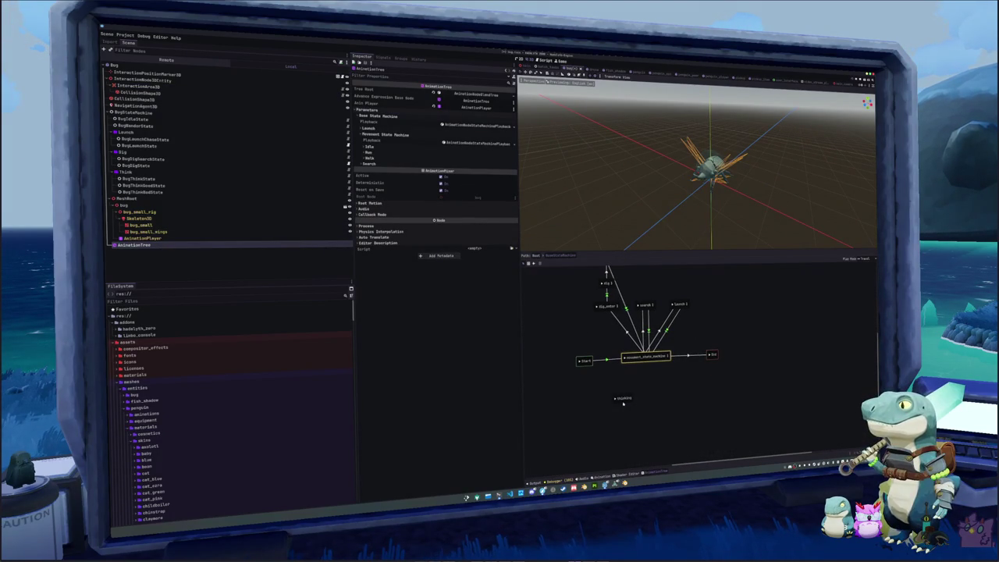
left_click_drag(623, 399, 646, 382)
left_click(640, 401)
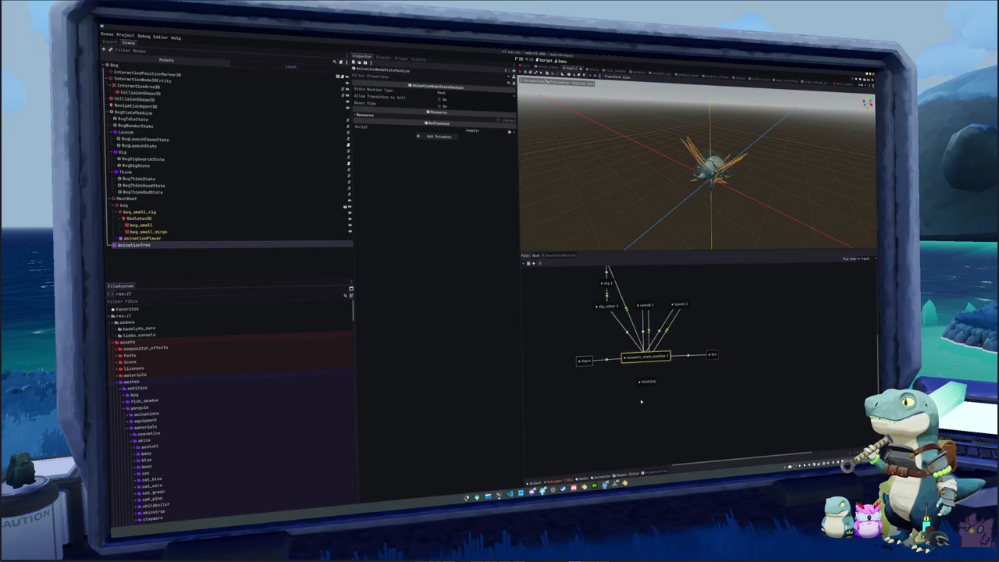
right_click(641, 402)
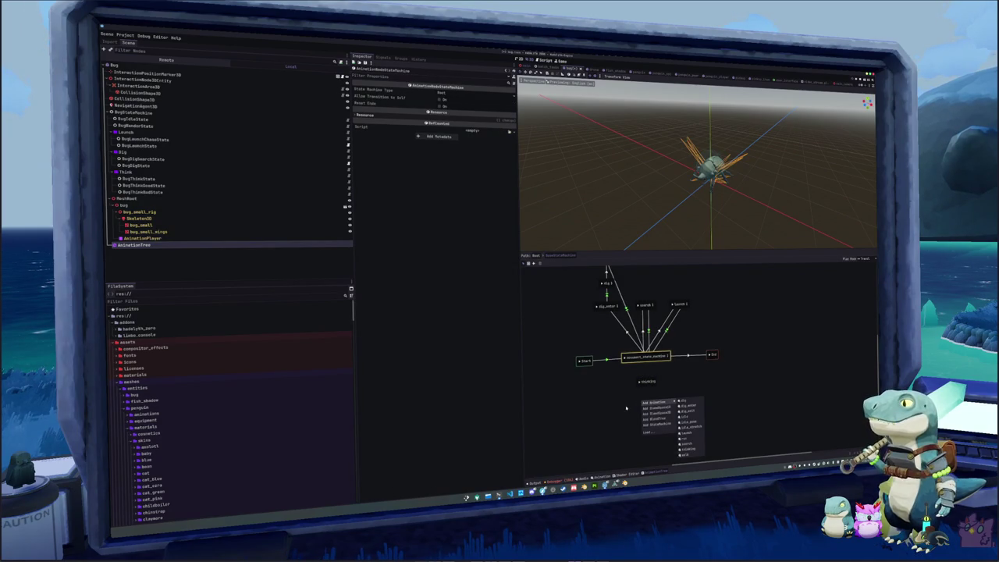
left_click(626, 408)
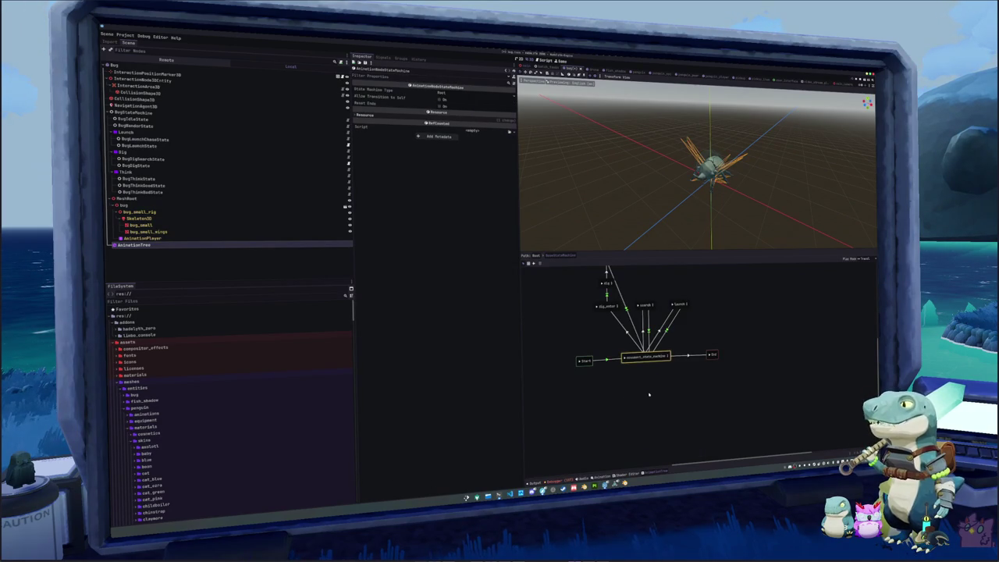
key("alt+Tab")
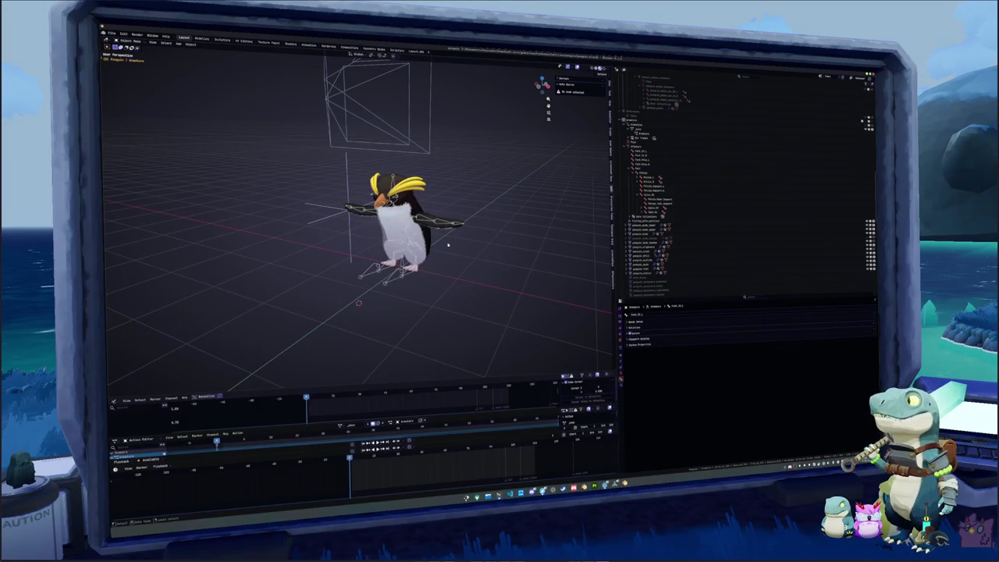
Open the bug rig from recent files in Blender, save it, and select all its bones
left_click(111, 34)
mouse_move(125, 56)
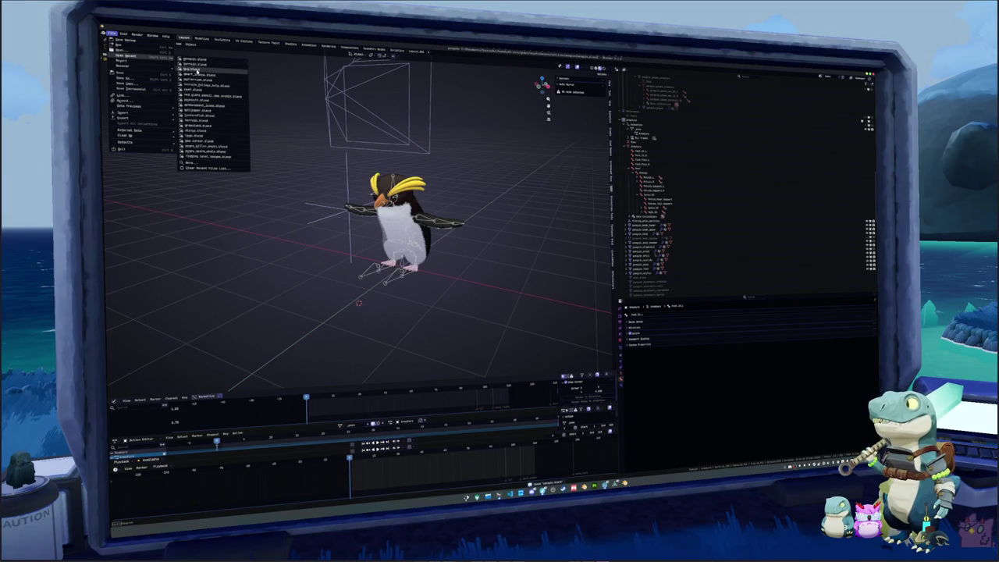
left_click(197, 70)
key("ctrl+s")
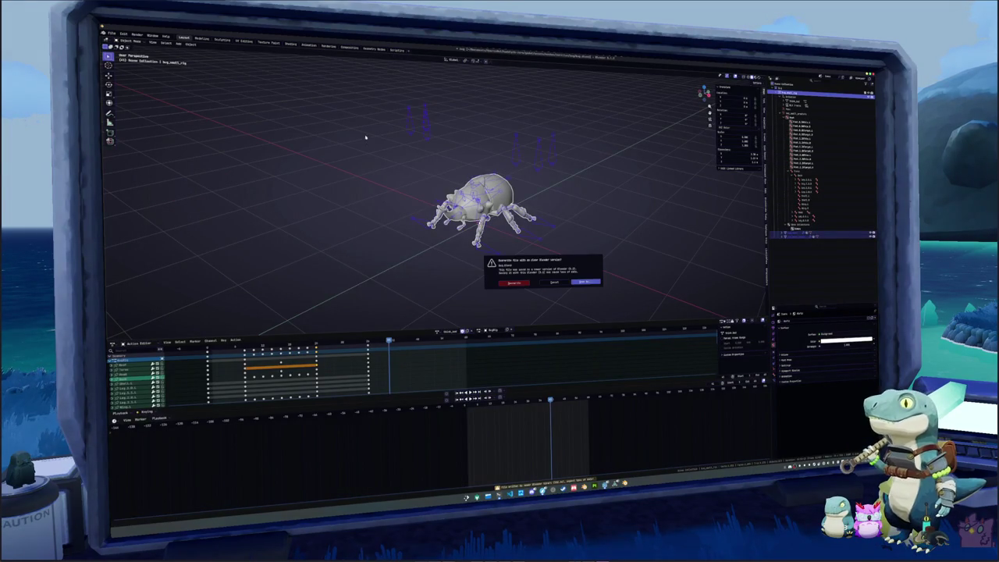
left_click(511, 283)
left_click(601, 306)
mouse_move(601, 306)
left_mouse_down()
mouse_move(377, 137)
mouse_move(334, 83)
left_mouse_up()
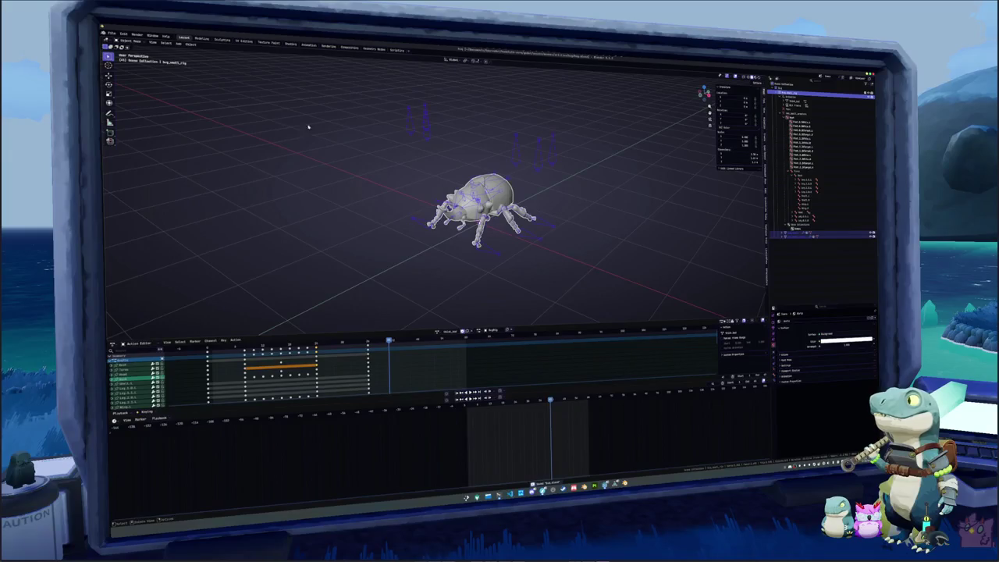
Export the bug rig as glTF over bug.glb, expanding the animation list in the export settings
left_click(111, 34)
mouse_move(140, 119)
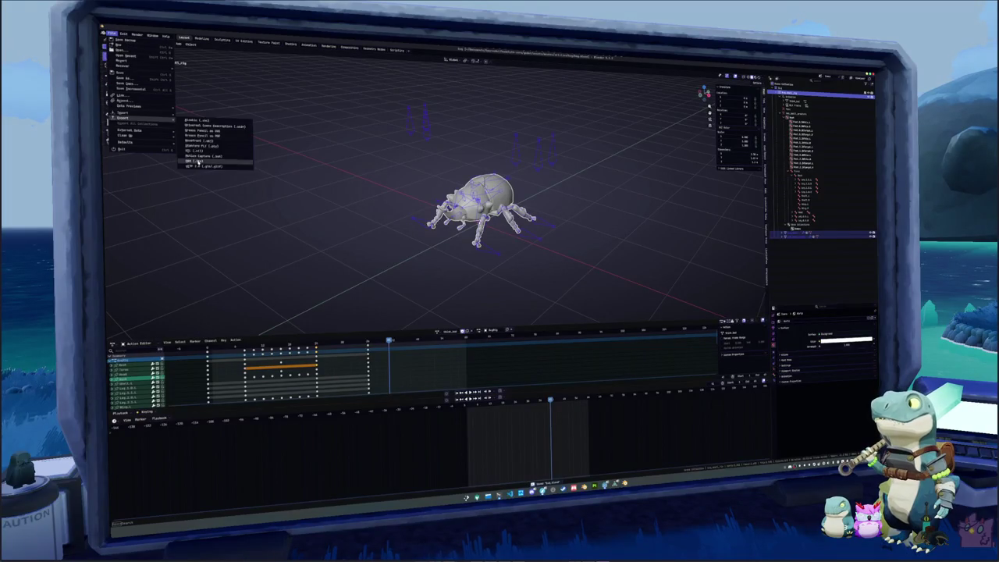
left_click(212, 162)
left_click(195, 95)
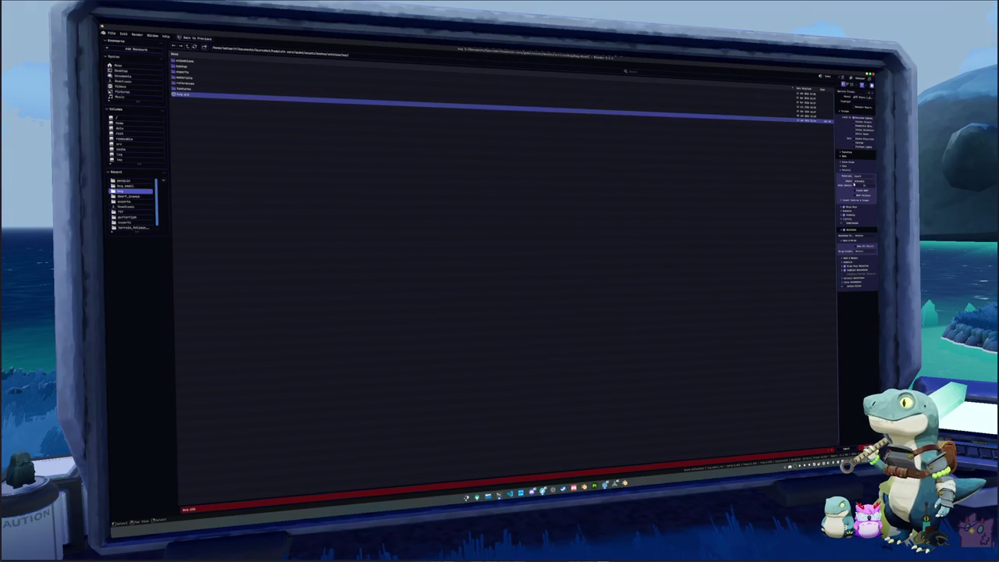
left_click(848, 272)
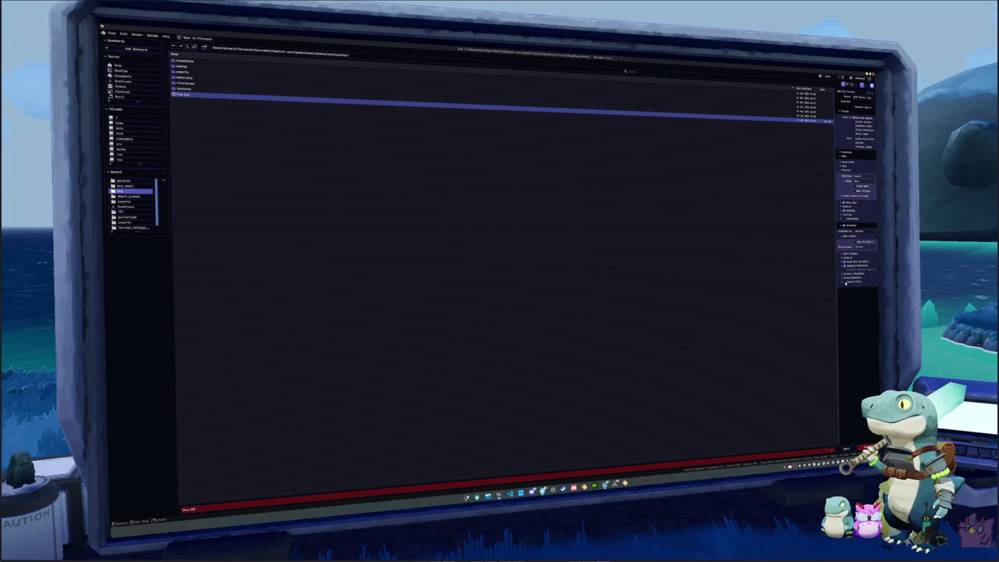
left_click(846, 282)
left_click_drag(857, 306, 857, 384)
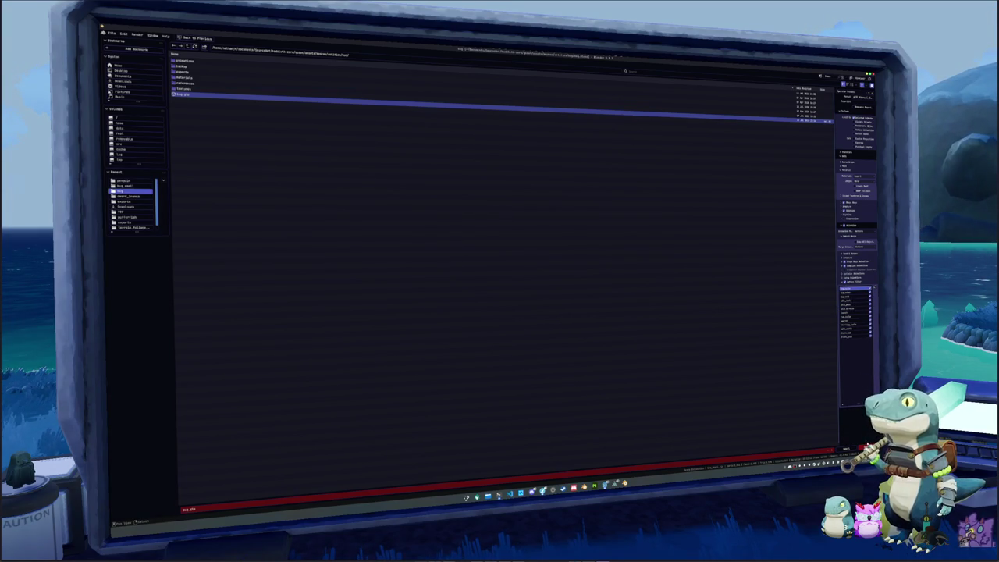
key("Return")
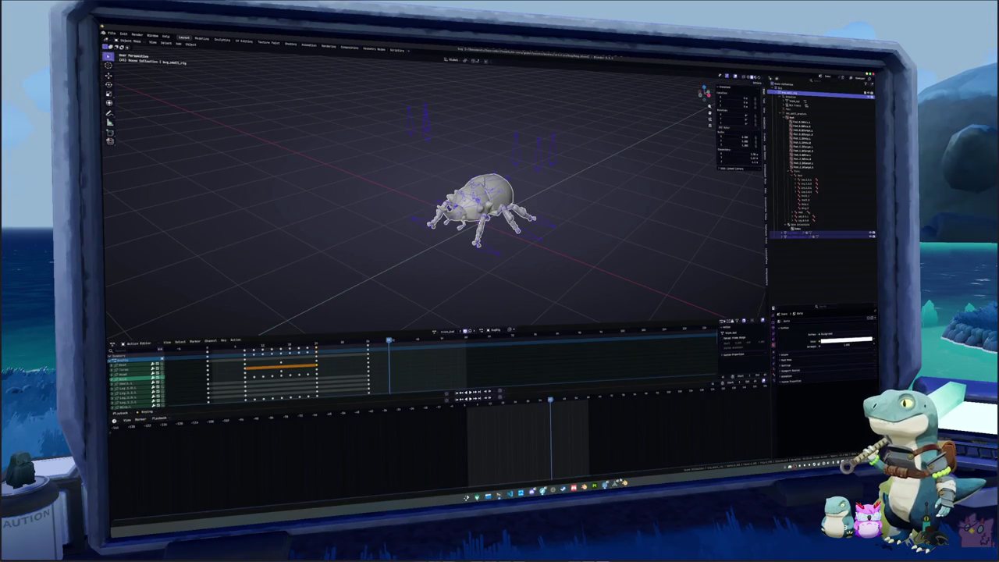
key("alt+Tab")
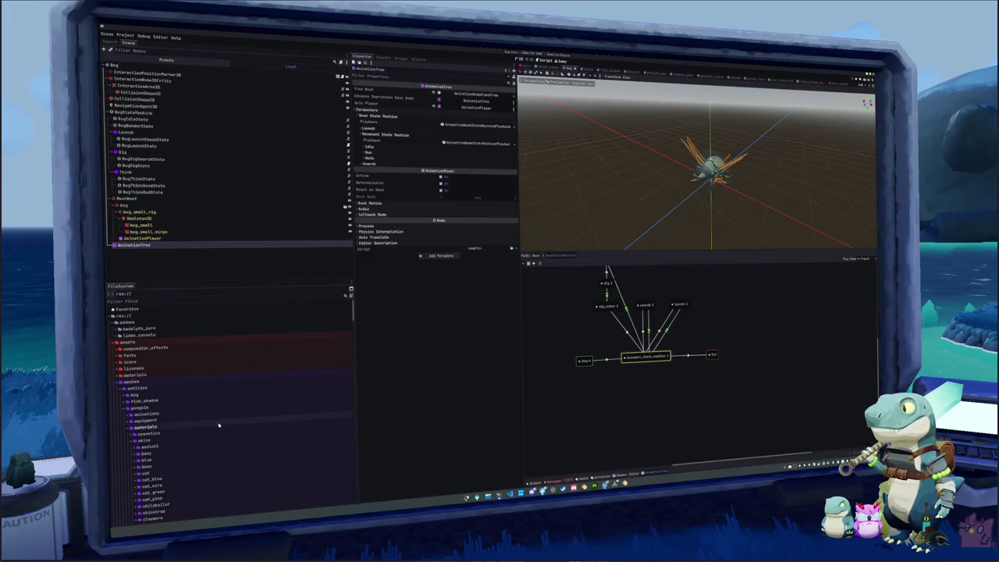
Open bug.glb's import settings and set its animation save paths to the bug animations folder
scroll(151, 420, "down", 5)
scroll(151, 420, "up", 10)
left_click(137, 368)
double_click(137, 368)
double_click(142, 407)
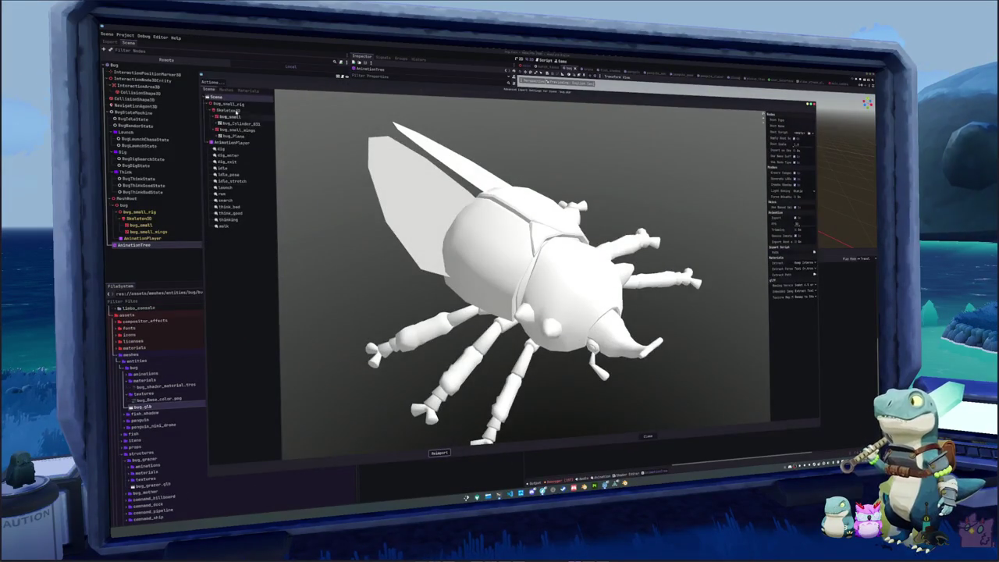
left_click(211, 82)
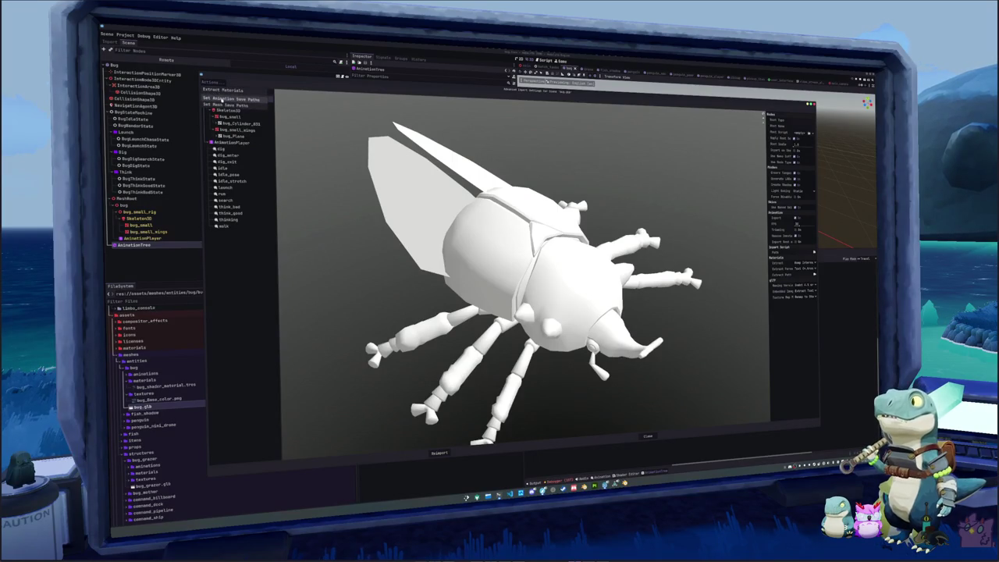
left_click(220, 100)
double_click(251, 109)
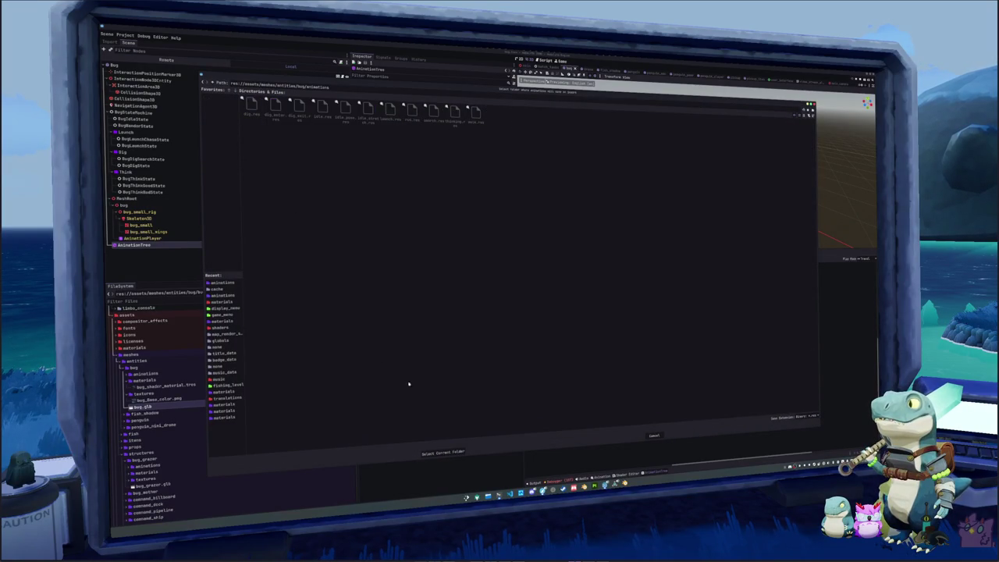
left_click(451, 452)
left_click(441, 452)
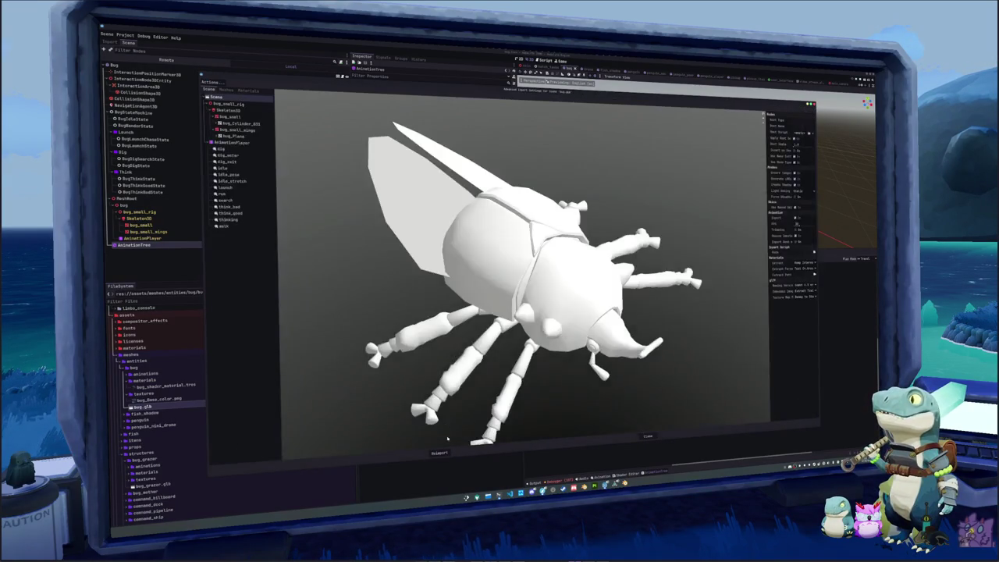
Enable Save to File for think_bad, think_good and thinking, then reimport bug.glb
left_click(228, 207)
left_click(799, 125)
left_click(255, 213)
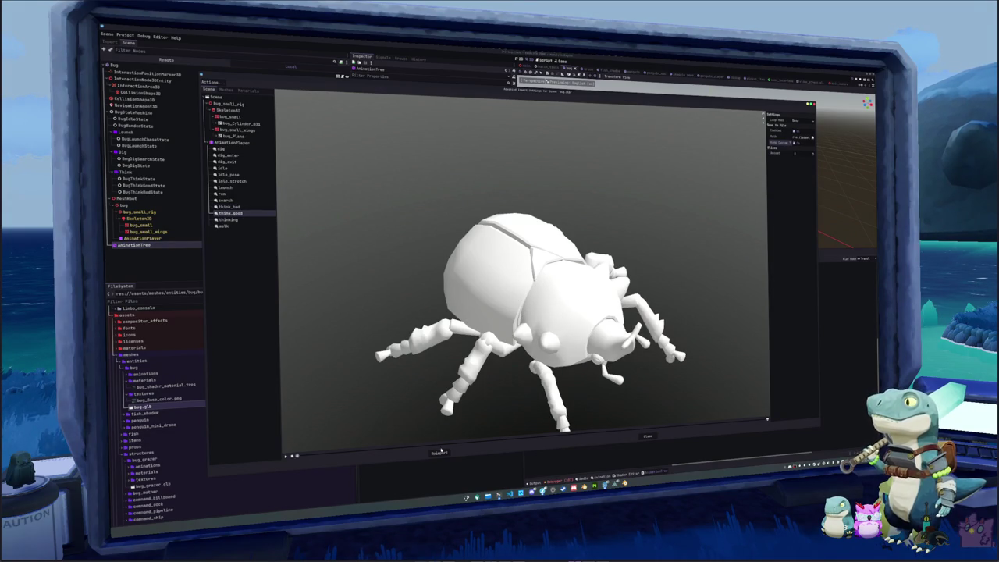
left_click(229, 219)
left_click(439, 452)
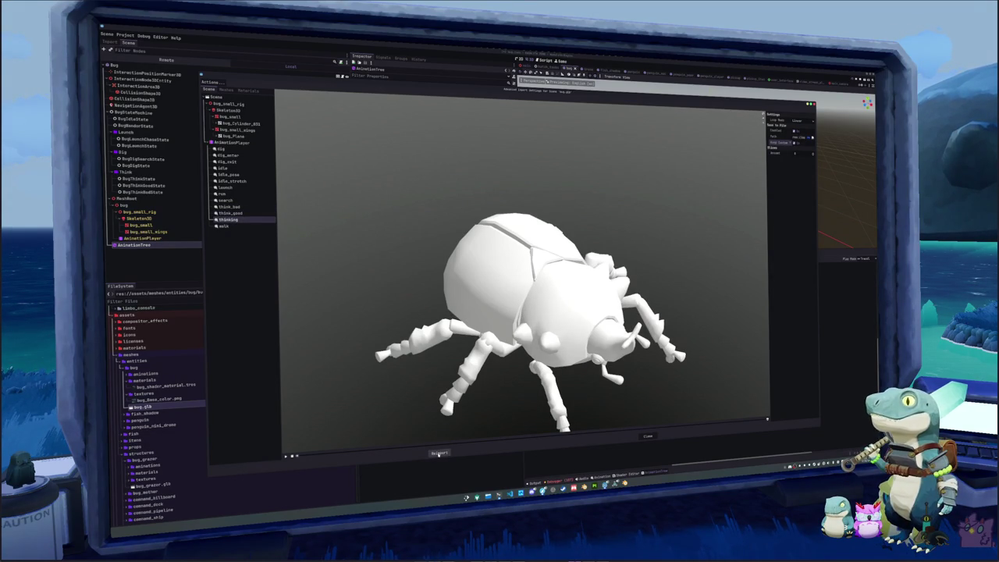
Add the thinking animation as a new state in the bug's state graph
right_click(628, 398)
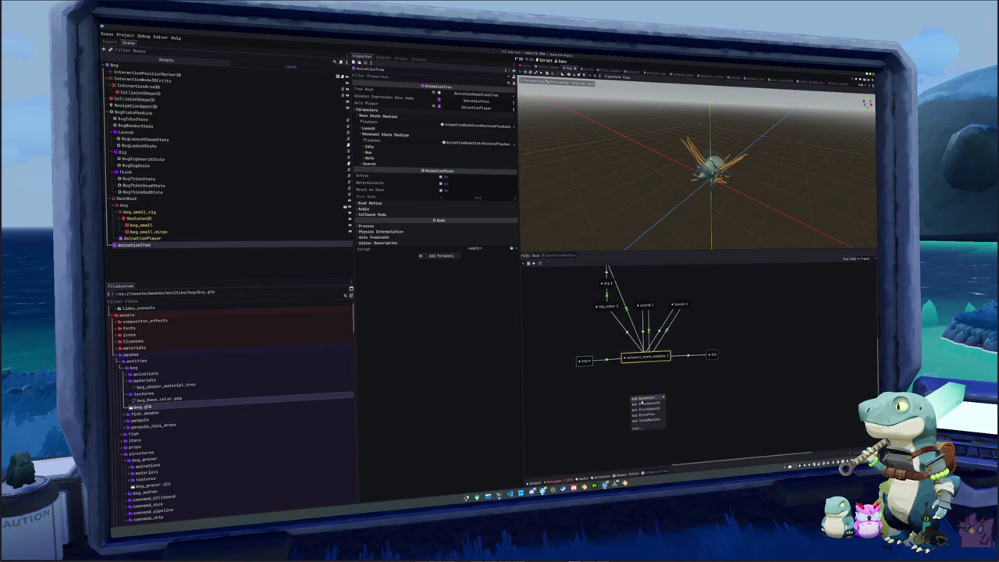
mouse_move(648, 398)
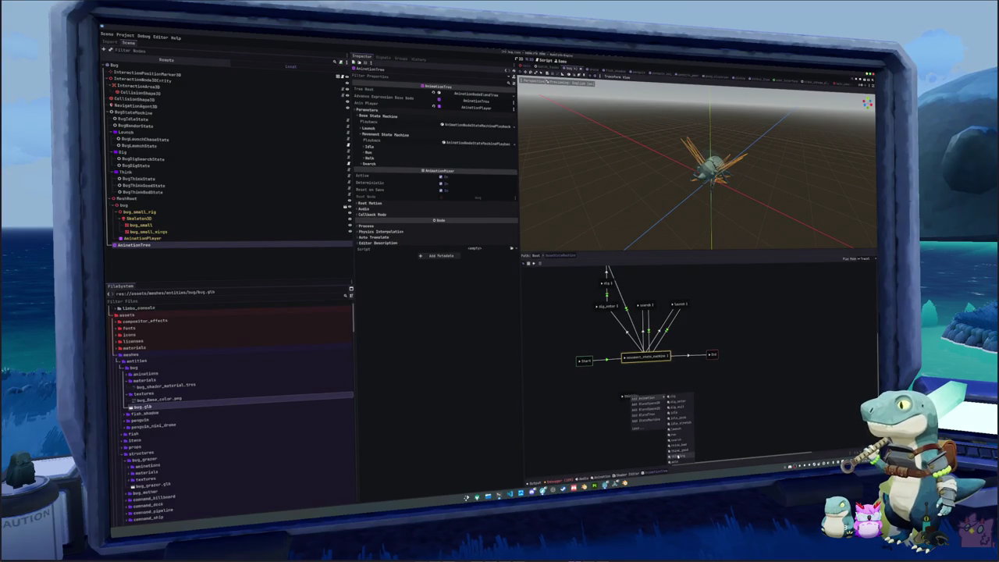
left_click(676, 451)
Name the new state Idle and place it under movement_state_machine
type("Idle")
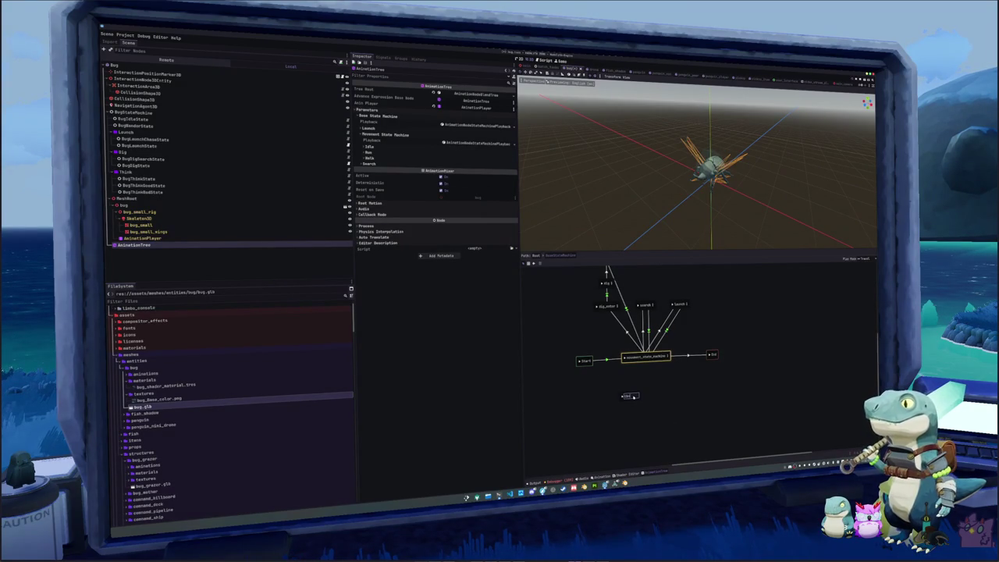
key("Return")
mouse_move(632, 398)
left_mouse_down()
mouse_move(649, 365)
mouse_move(650, 390)
left_mouse_up()
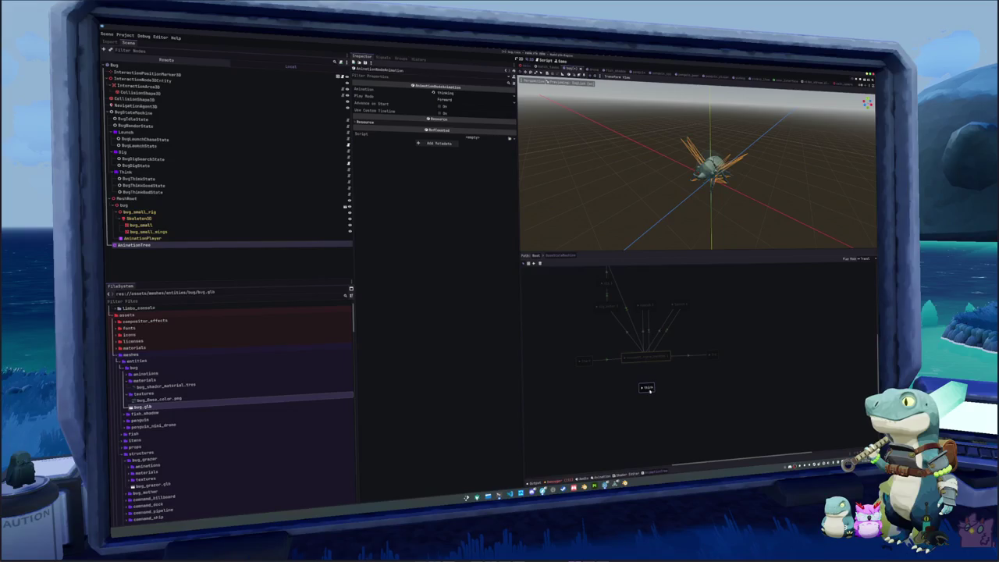
Connect movement_state_machine to the thinking state with a transition using a 0.1 Xfade Time
left_click(533, 263)
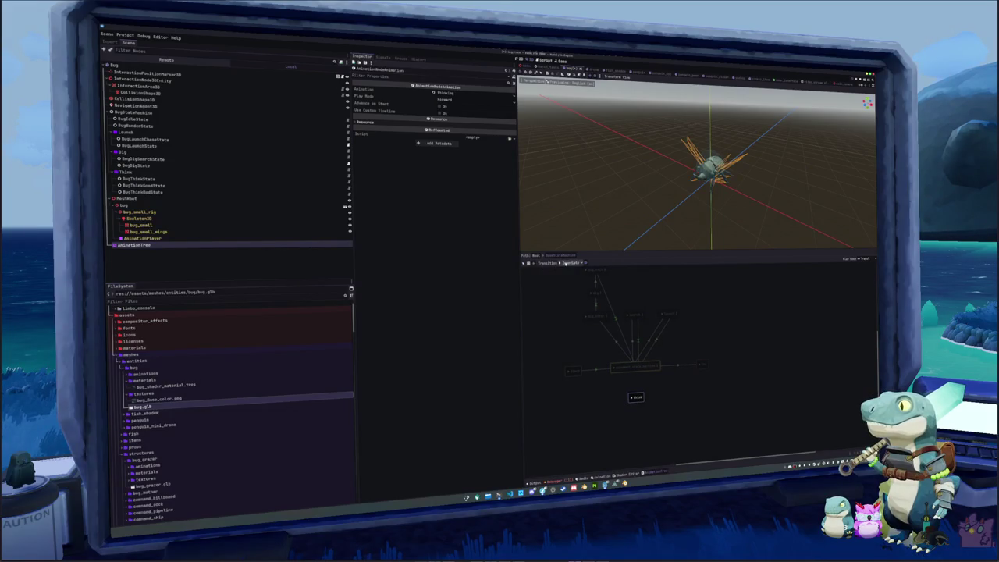
mouse_move(635, 361)
left_mouse_down()
mouse_move(636, 396)
mouse_move(634, 367)
left_mouse_up()
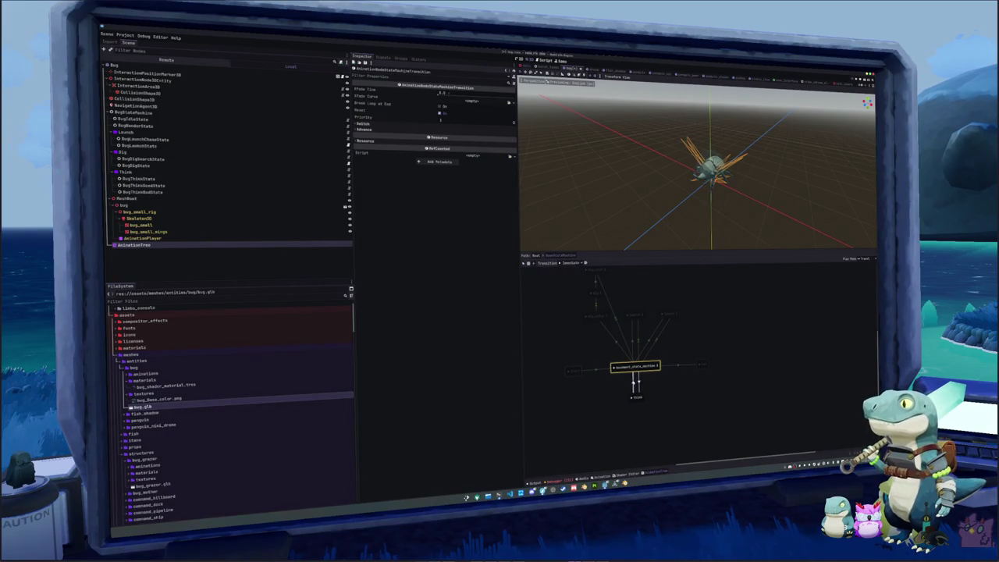
left_click(447, 92)
type("0.1")
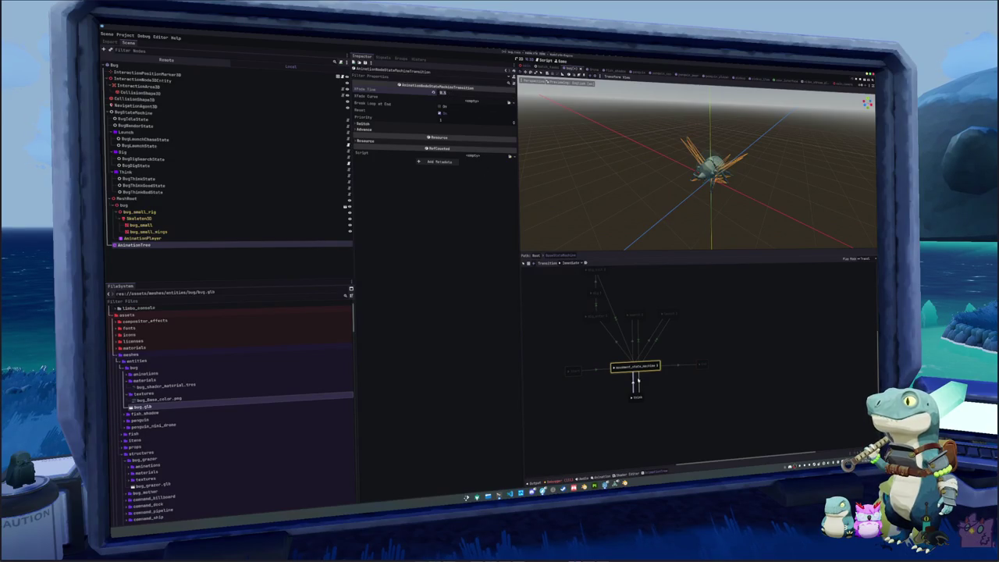
left_click(524, 263)
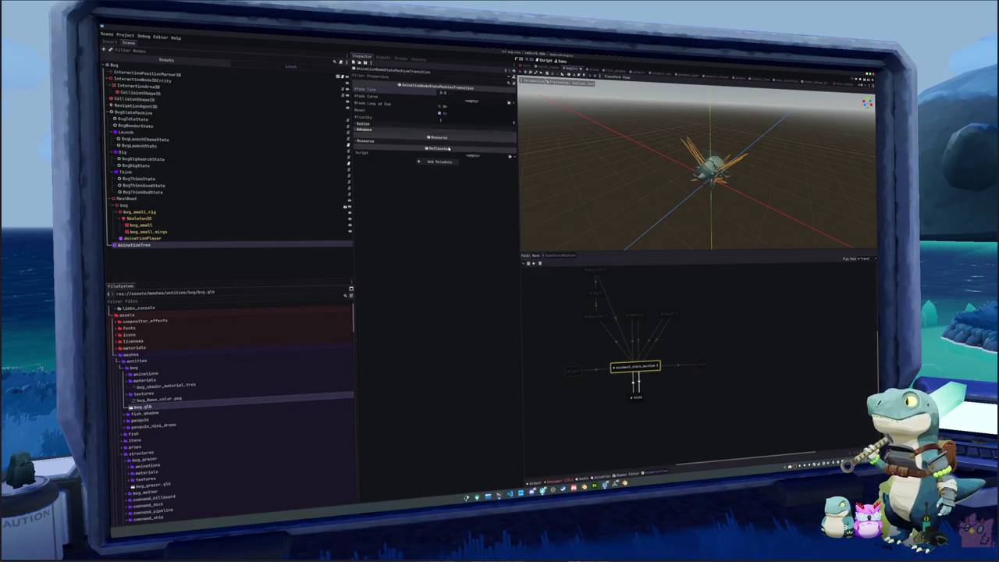
left_click(632, 398)
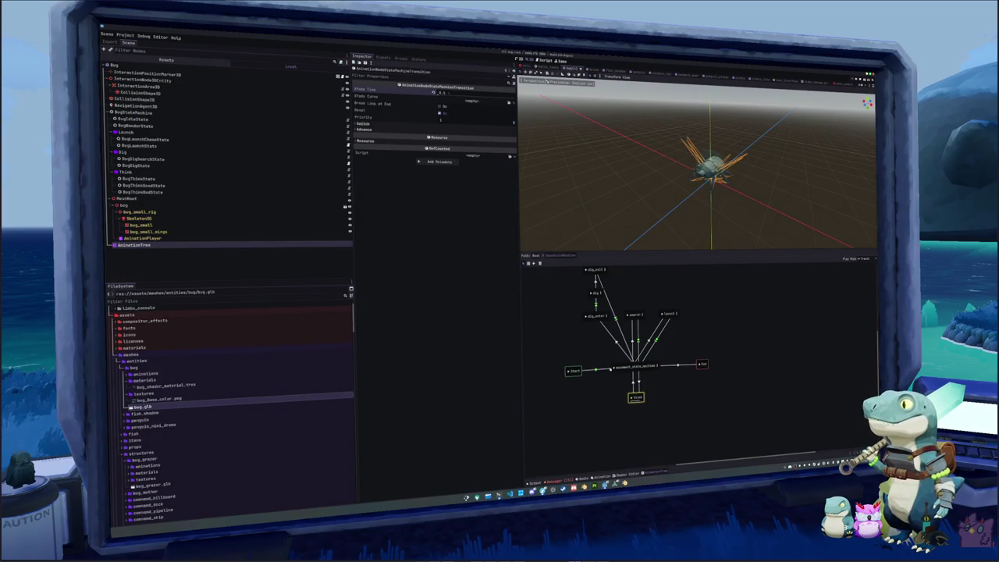
left_click(631, 396)
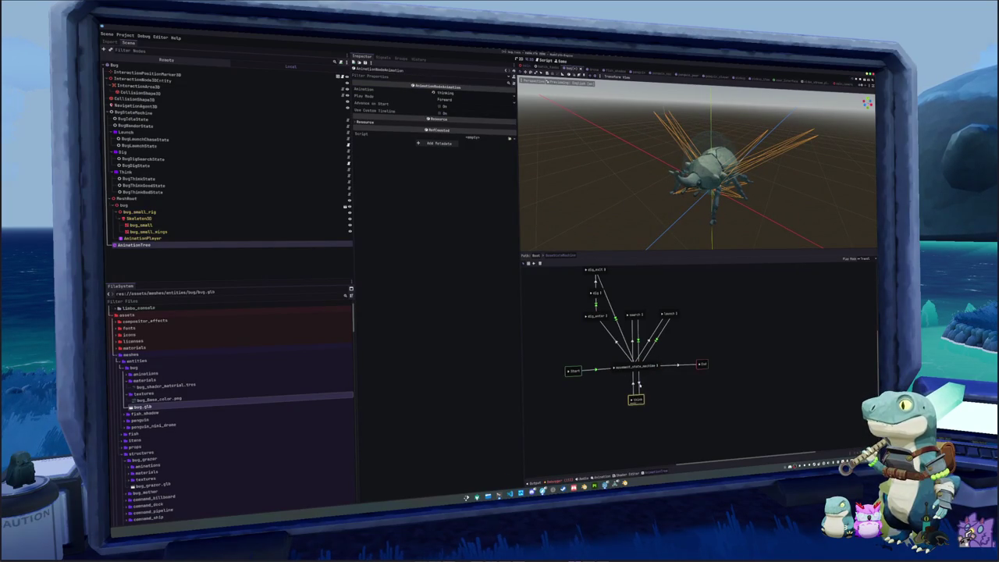
left_click(639, 382)
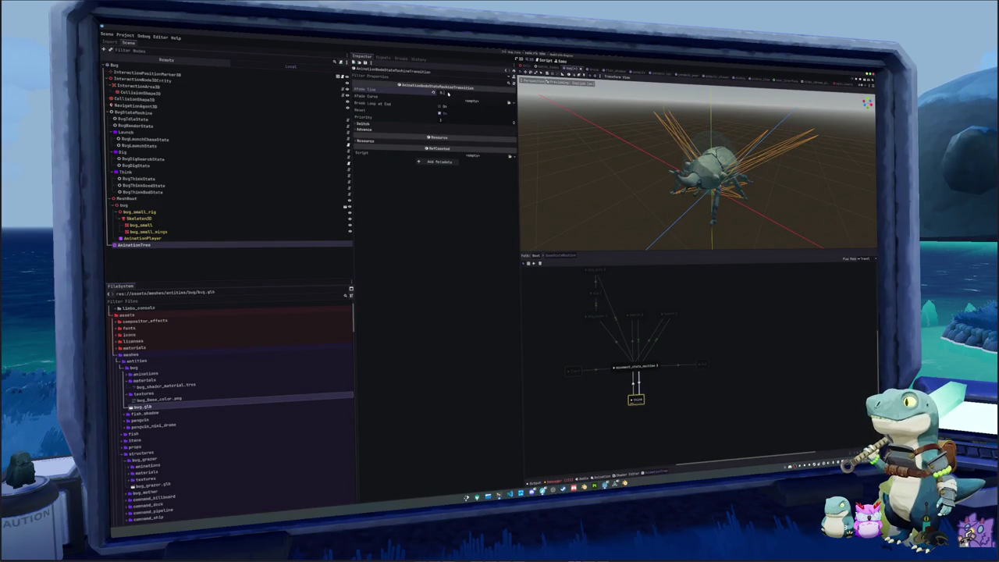
left_click(493, 160)
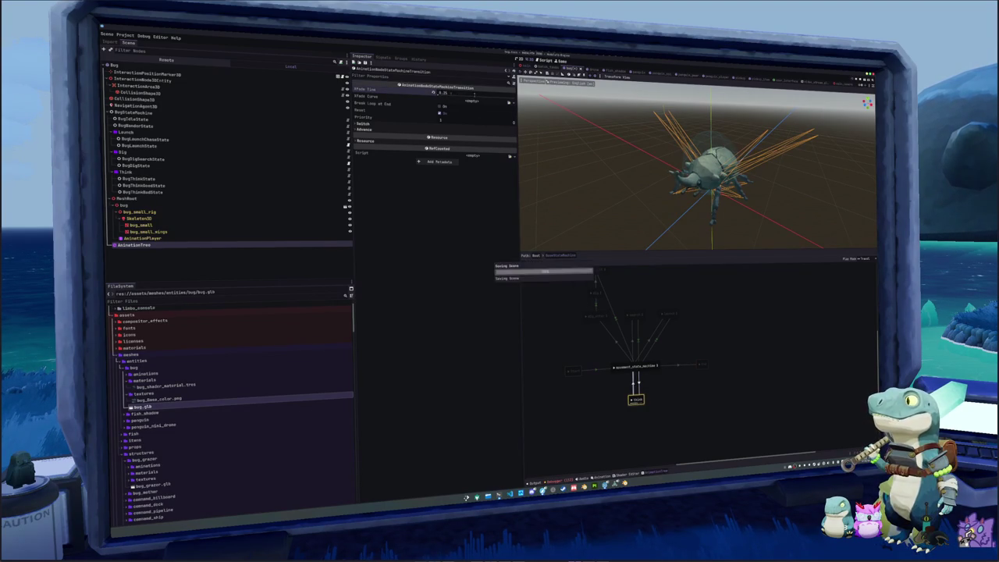
left_click(615, 377)
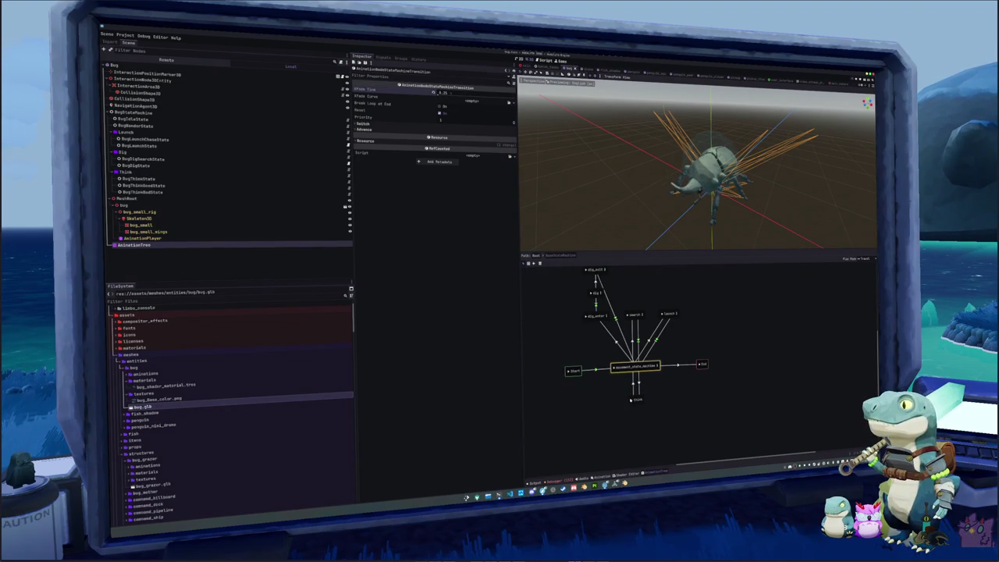
scroll(611, 406, "down", 1)
scroll(611, 406, "down", 3)
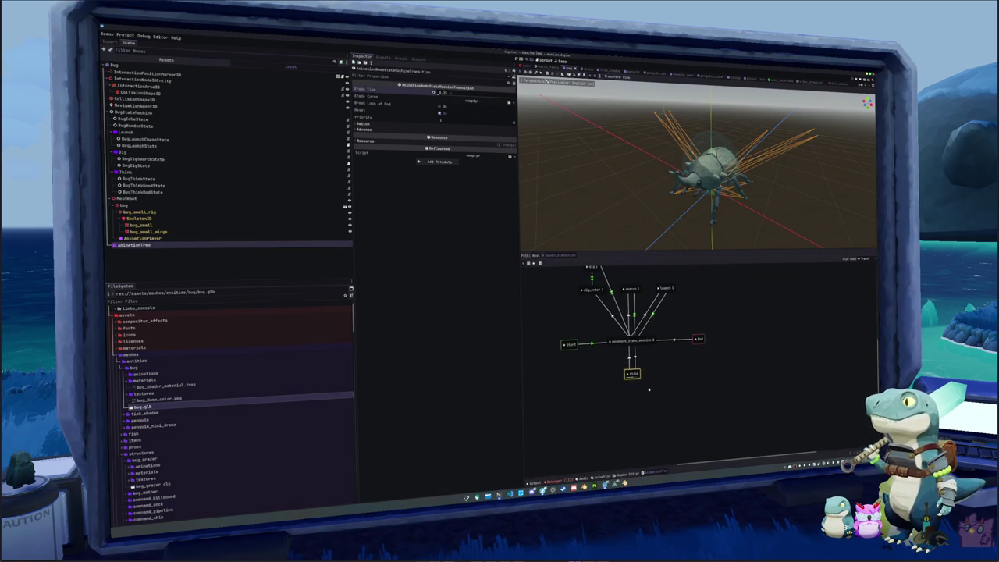
right_click(654, 388)
Add think_bad and think_good animation states side by side below the thinking state
mouse_move(670, 390)
left_click(699, 431)
left_click_drag(652, 389, 613, 413)
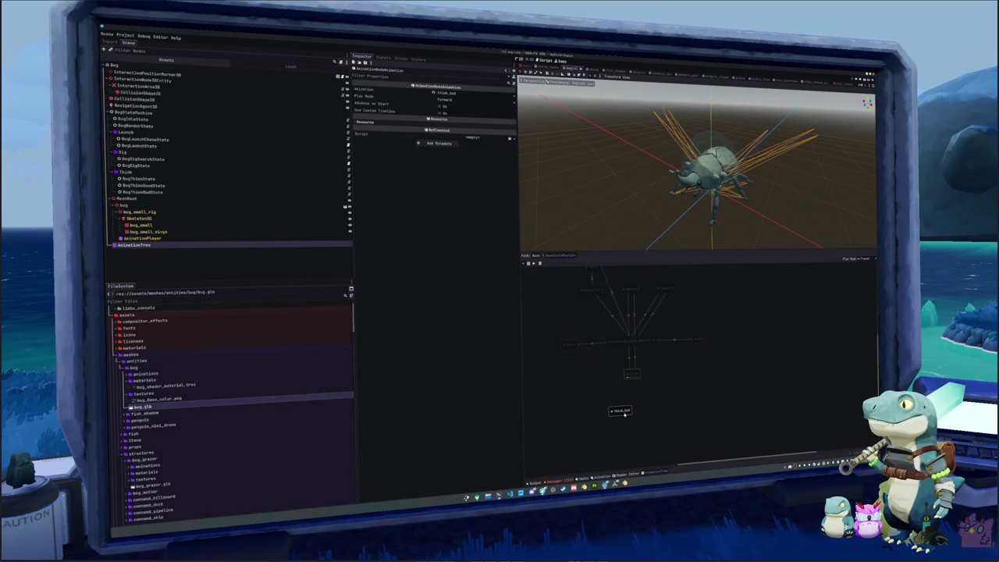
left_click(652, 406)
right_click(651, 406)
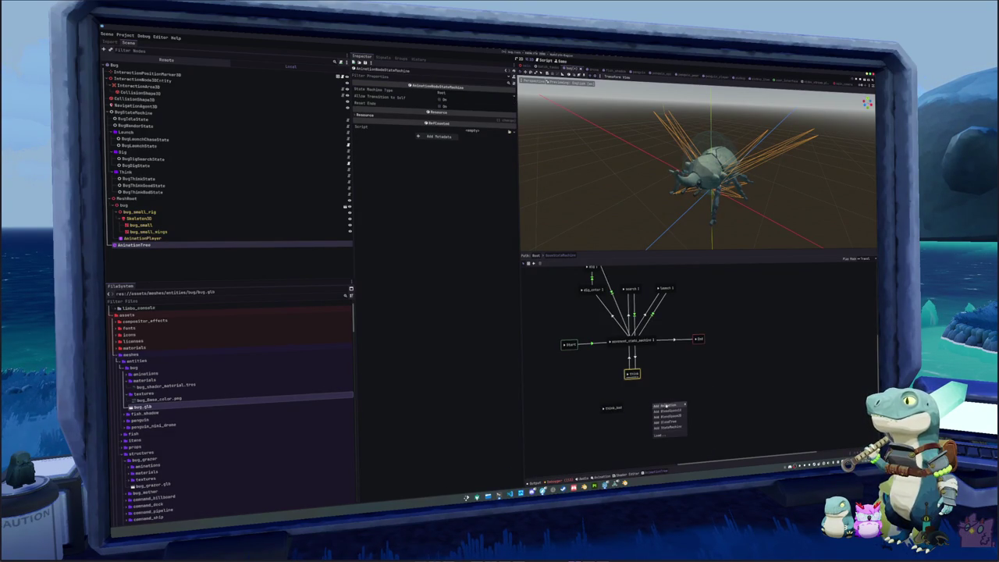
mouse_move(667, 407)
left_click(701, 457)
left_click_drag(650, 405, 657, 411)
left_click(600, 392)
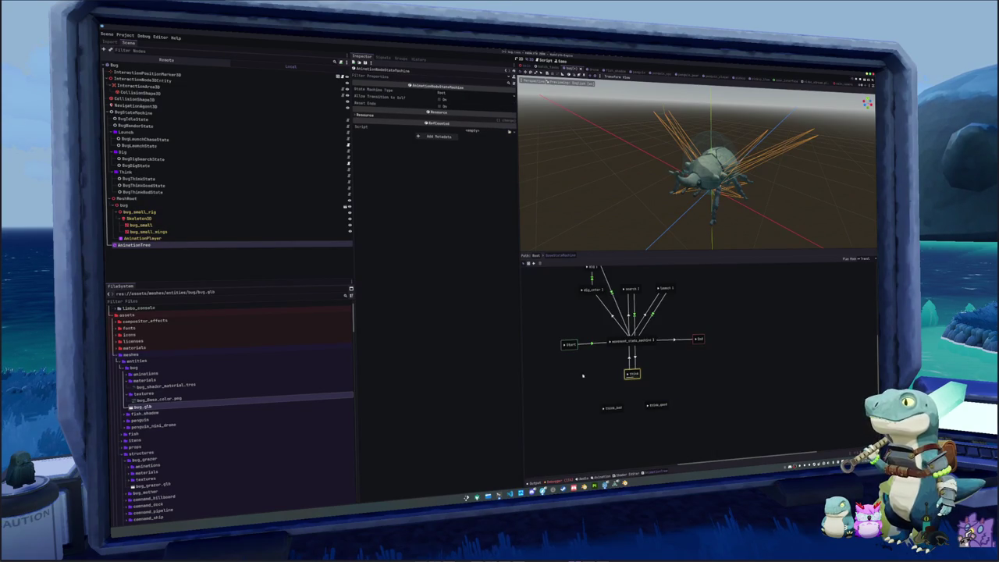
Link think_bad and think_good back up to the movement state machine with transitions
left_click(532, 264)
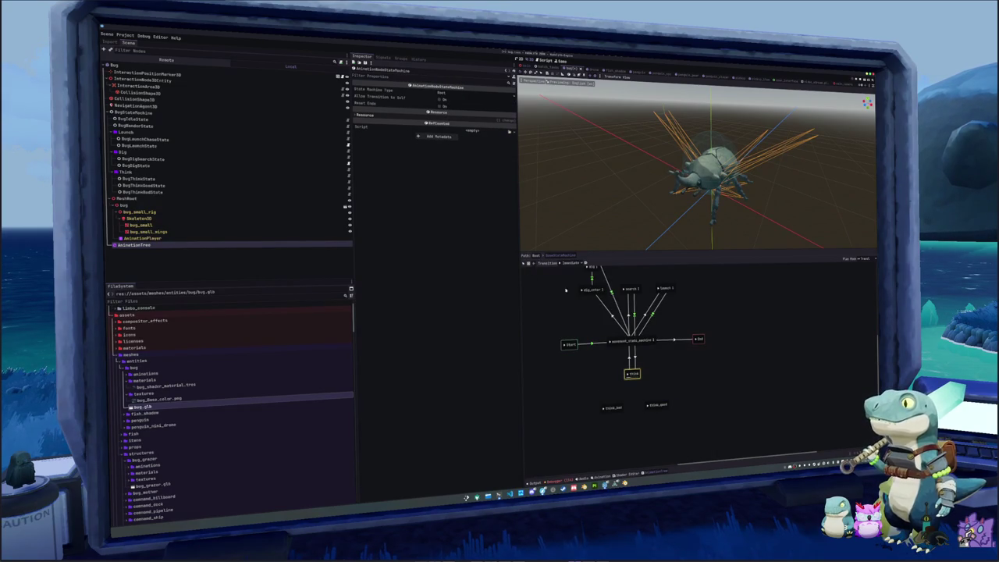
left_click_drag(612, 395, 631, 351)
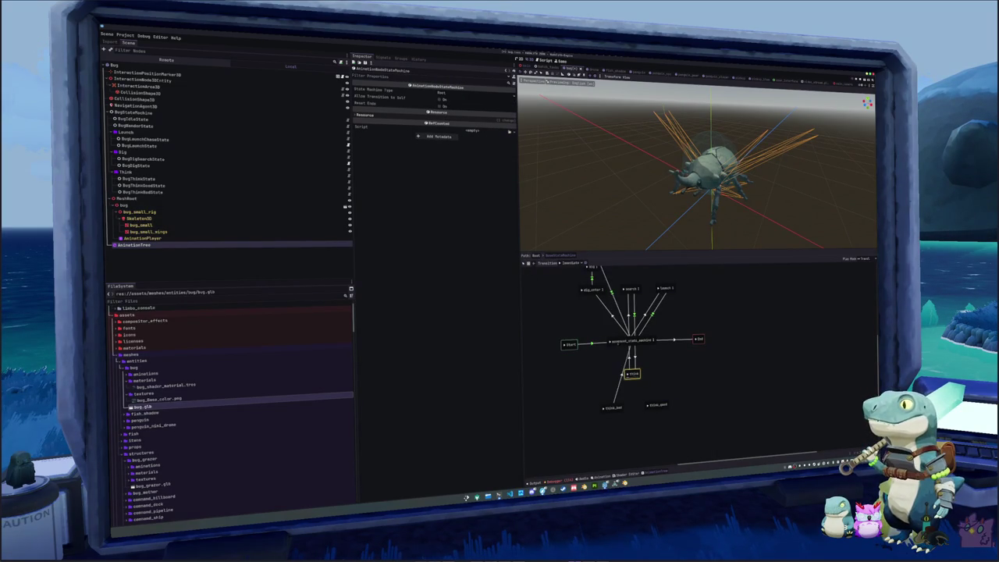
left_click_drag(662, 402, 636, 342)
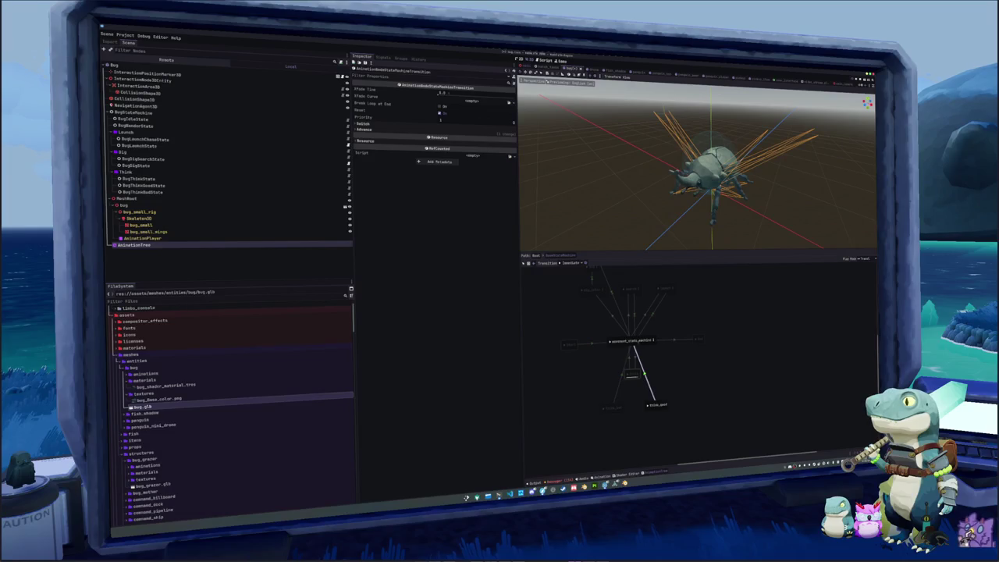
left_click(451, 129)
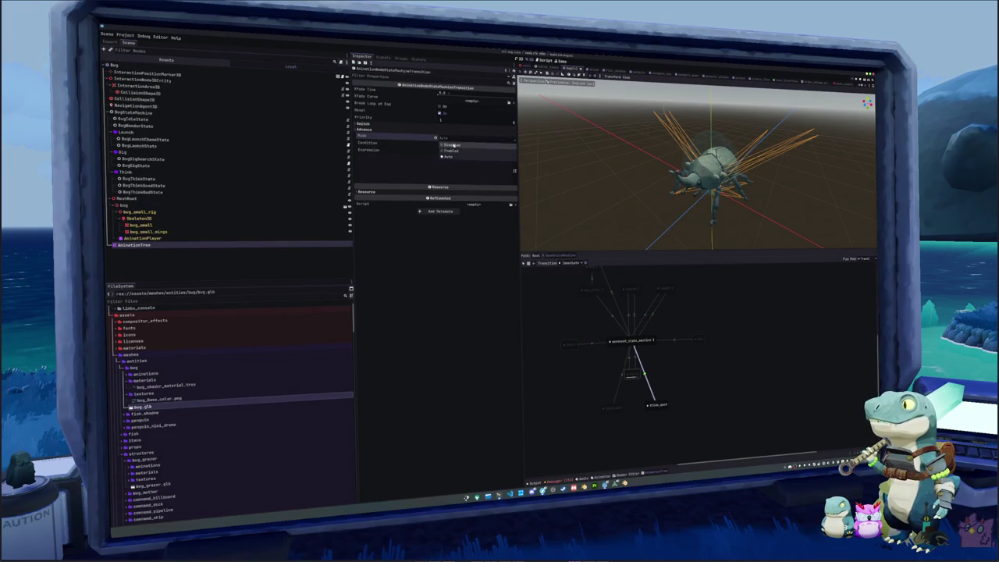
left_click(450, 124)
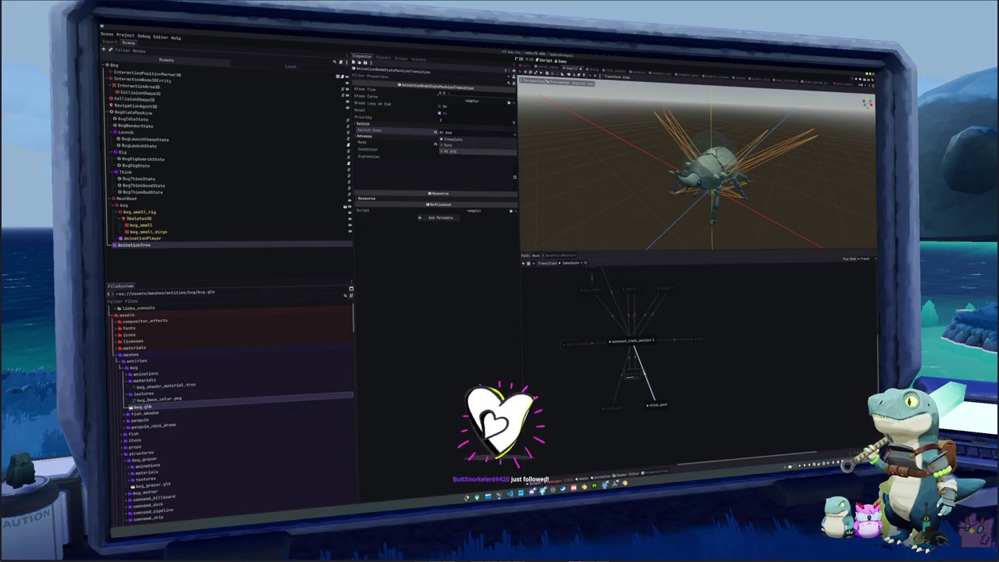
left_click(528, 263)
Set a think transition's Switch Mode to At End and enter 5.0 as its Xfade Time
left_click(453, 136)
left_click(457, 124)
left_click(458, 129)
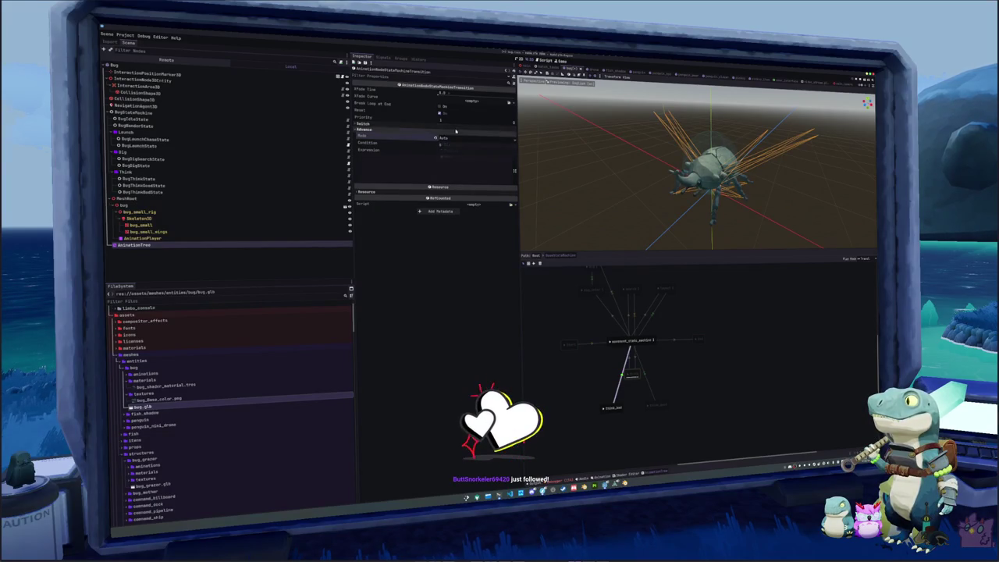
left_click(456, 124)
left_click(456, 133)
left_click(457, 150)
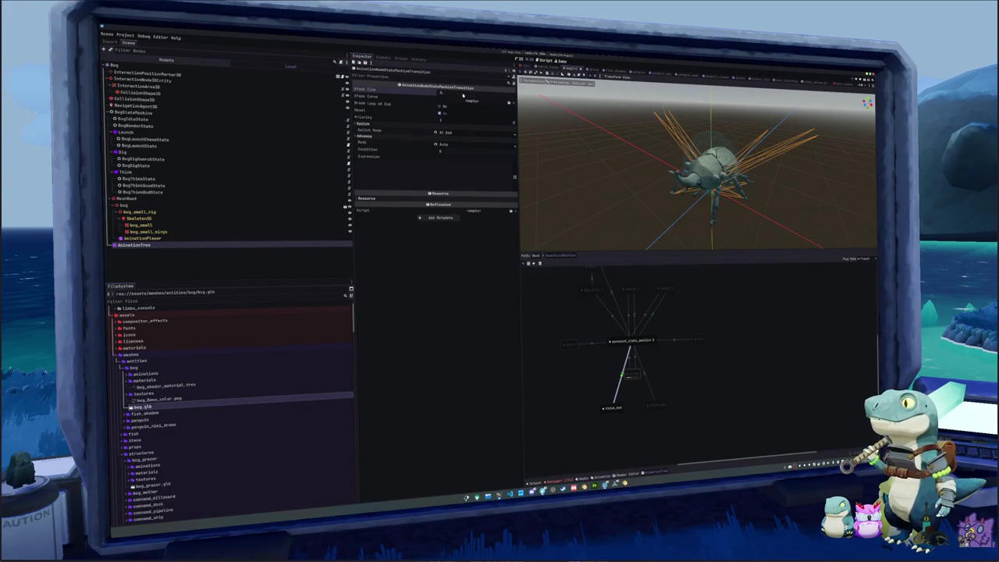
left_click(456, 94)
type("5.0")
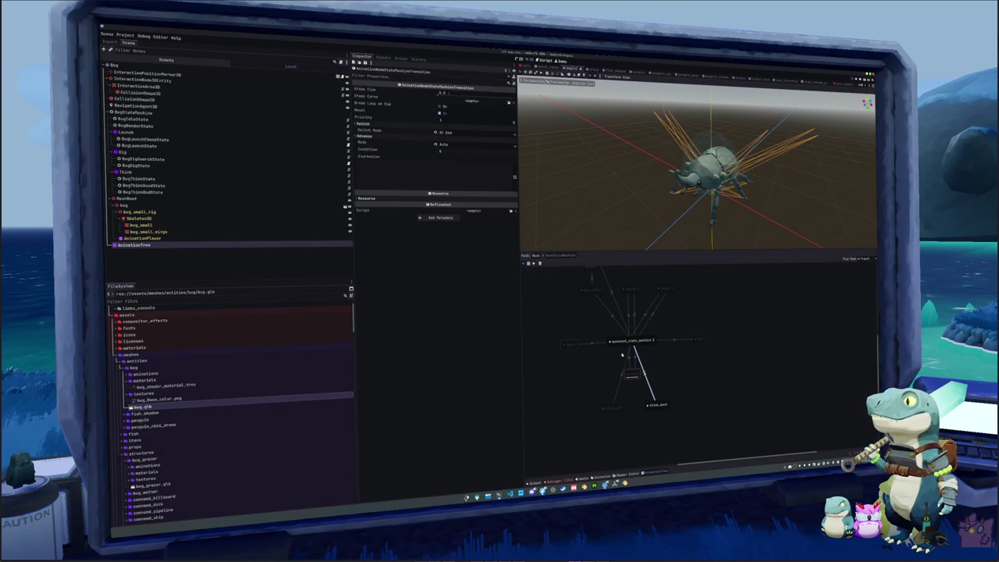
key("Return")
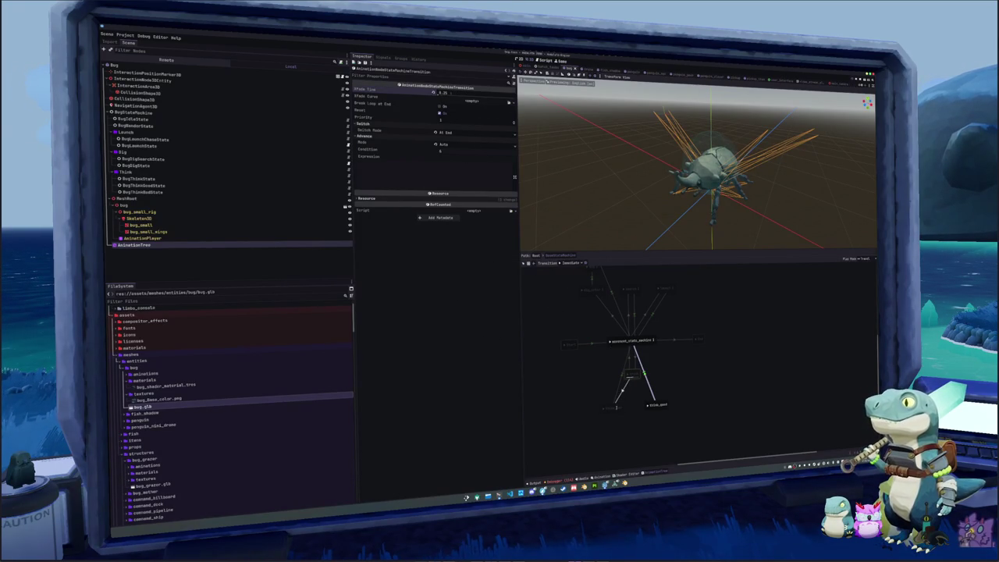
left_click(645, 394)
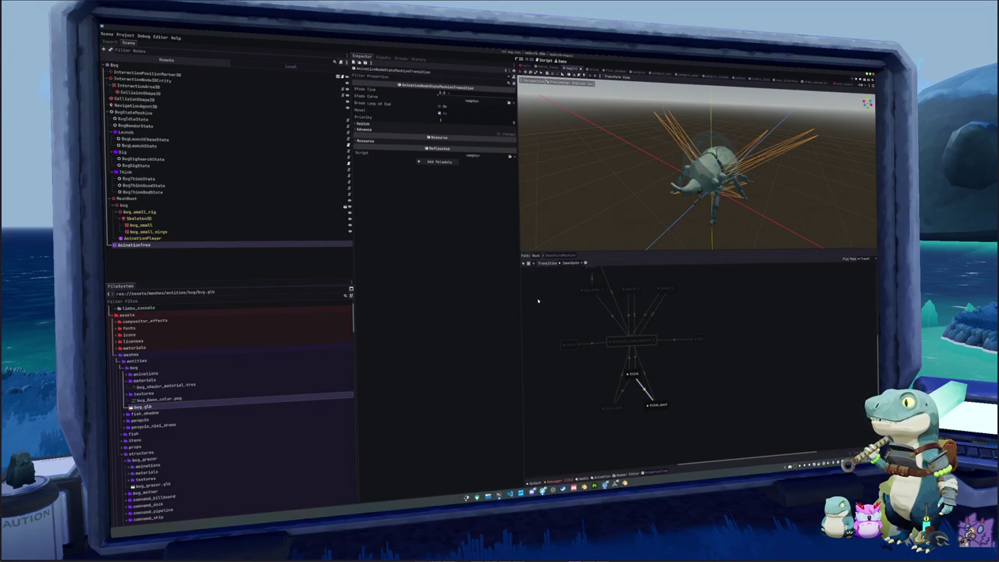
Try the transition's switch and advance mode options, leaving immediate switching and advance mode Enabled
left_click(452, 123)
left_click(464, 133)
left_click(451, 139)
left_click(363, 136)
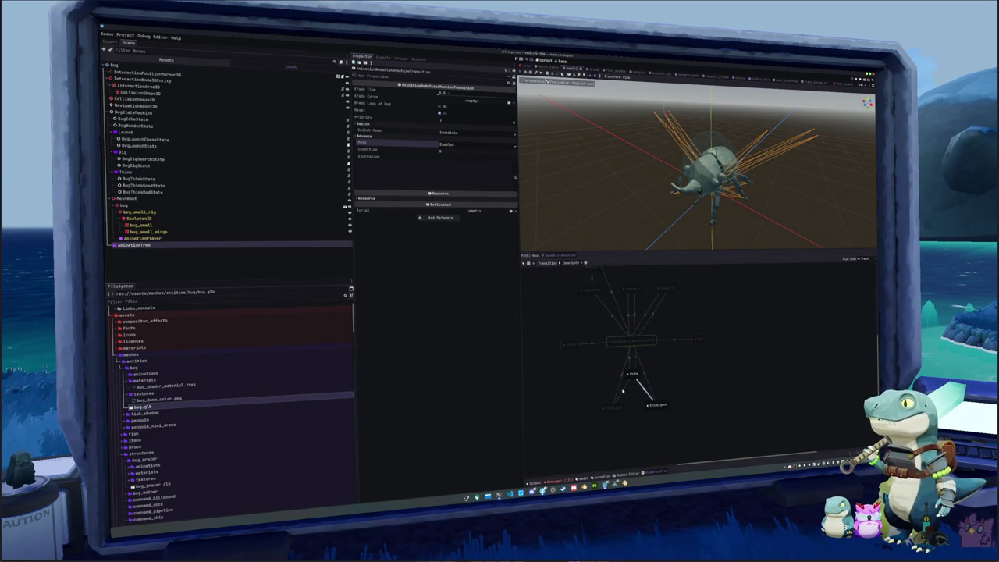
left_click(363, 123)
left_click(452, 135)
left_click(430, 137)
left_click(436, 138)
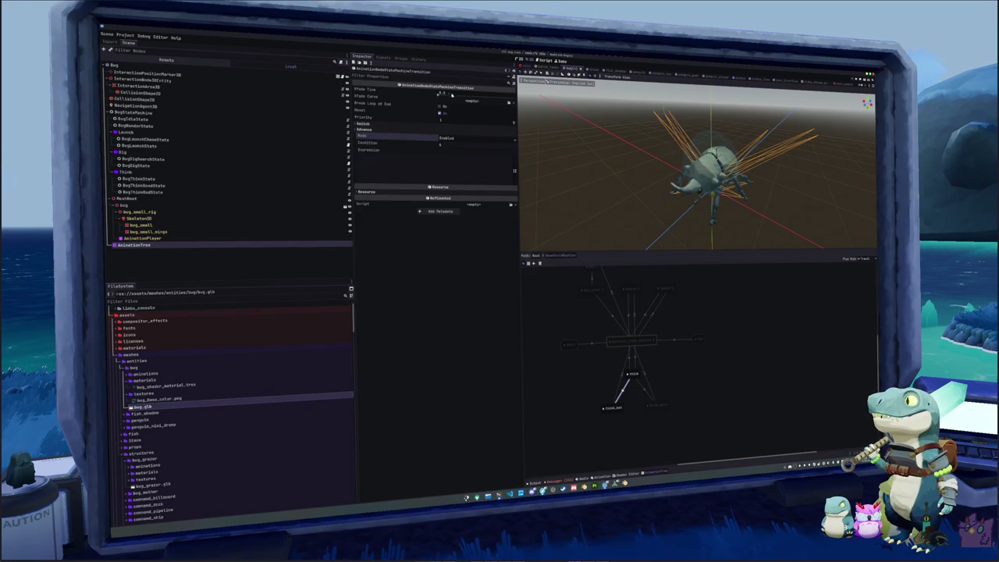
Give the think_good transition a 0.25 crossfade and think_bad 0.1, and shift think_good right
left_click(641, 389)
left_click_drag(465, 96, 476, 96)
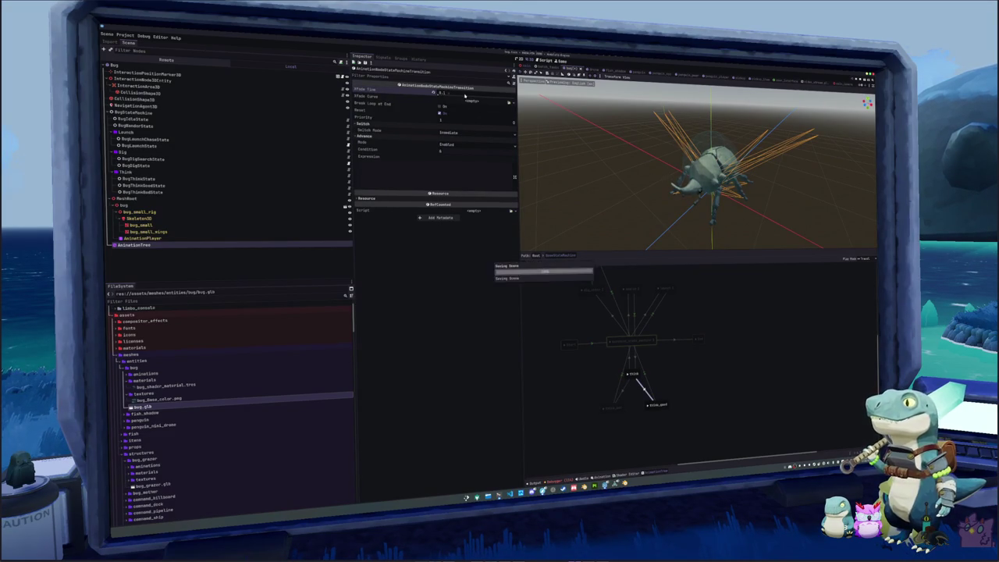
left_click(624, 391)
left_click(453, 94)
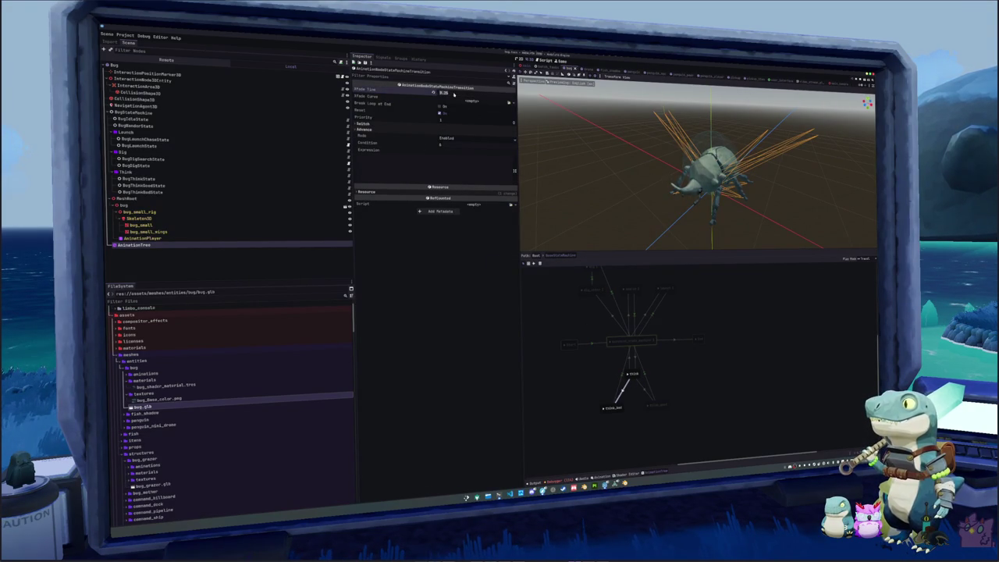
type(".1")
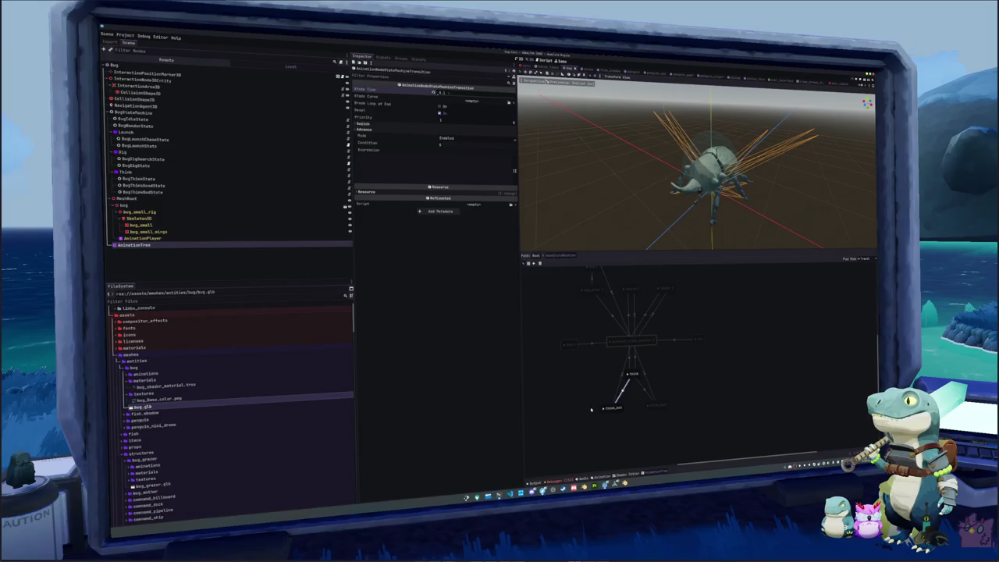
left_click_drag(616, 412, 664, 411)
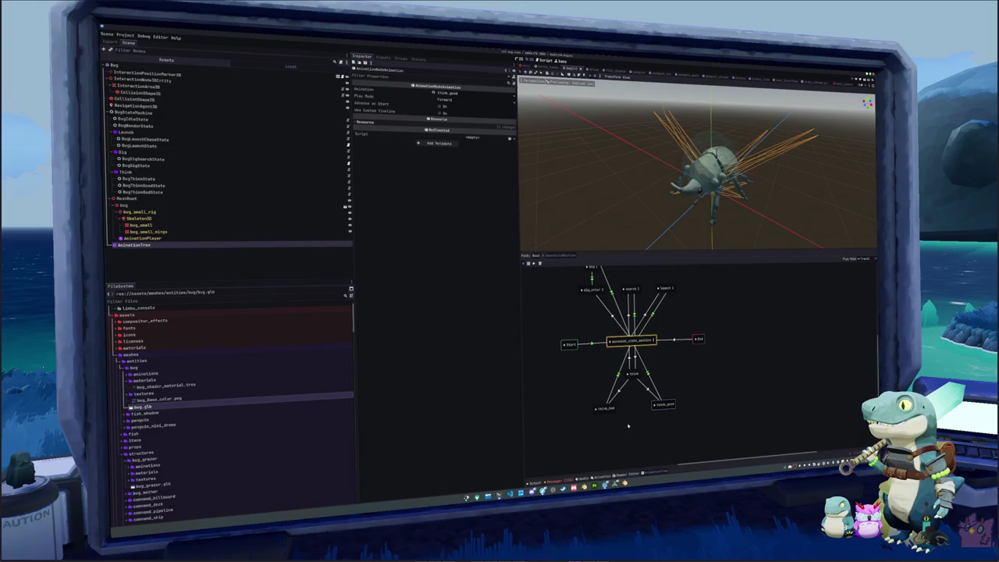
Play the think_good and dig states on the bug, then return to penguin_consts.gd in VS Code
left_click(655, 405)
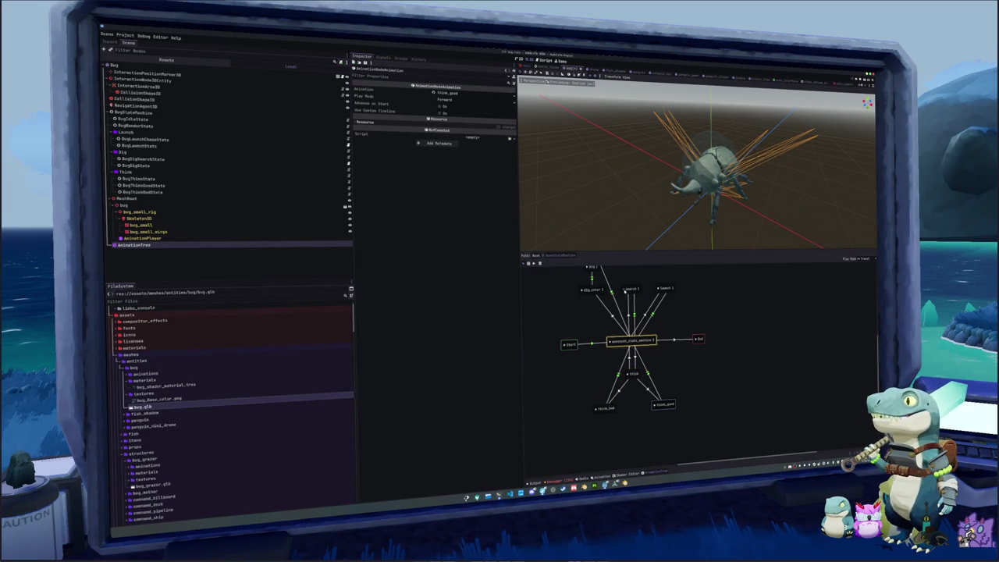
left_click_drag(624, 293, 645, 340)
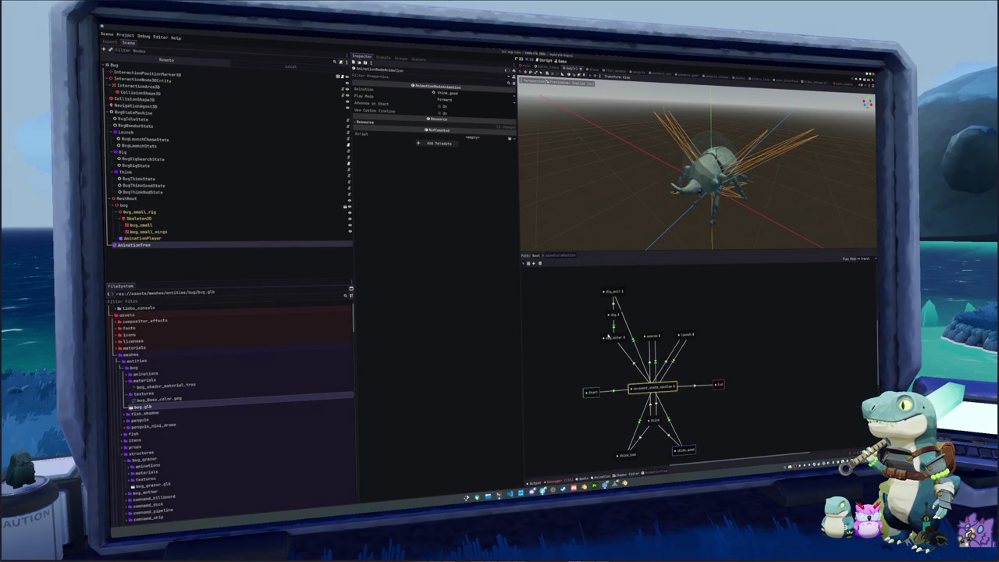
left_click(609, 315)
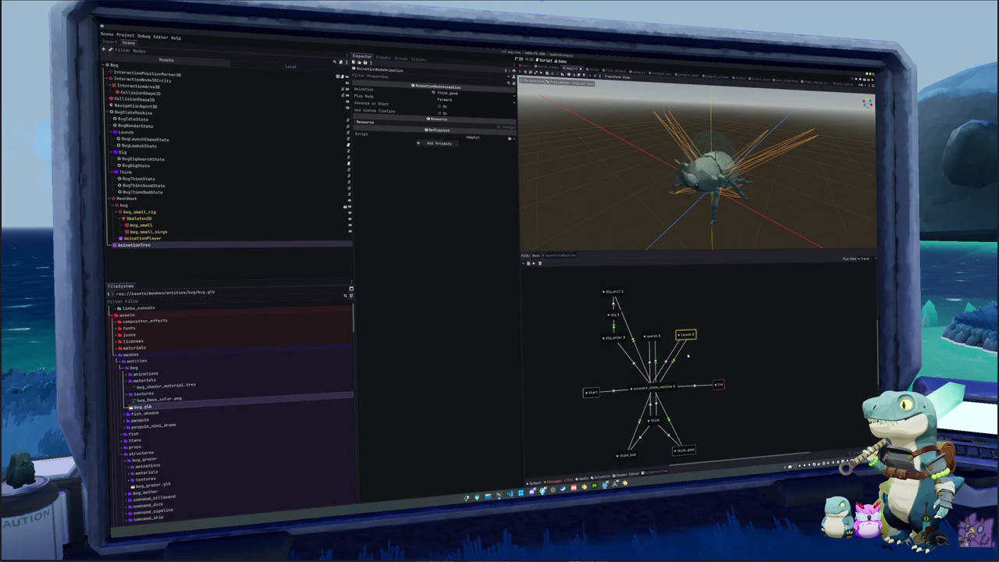
scroll(692, 379, "down", 1)
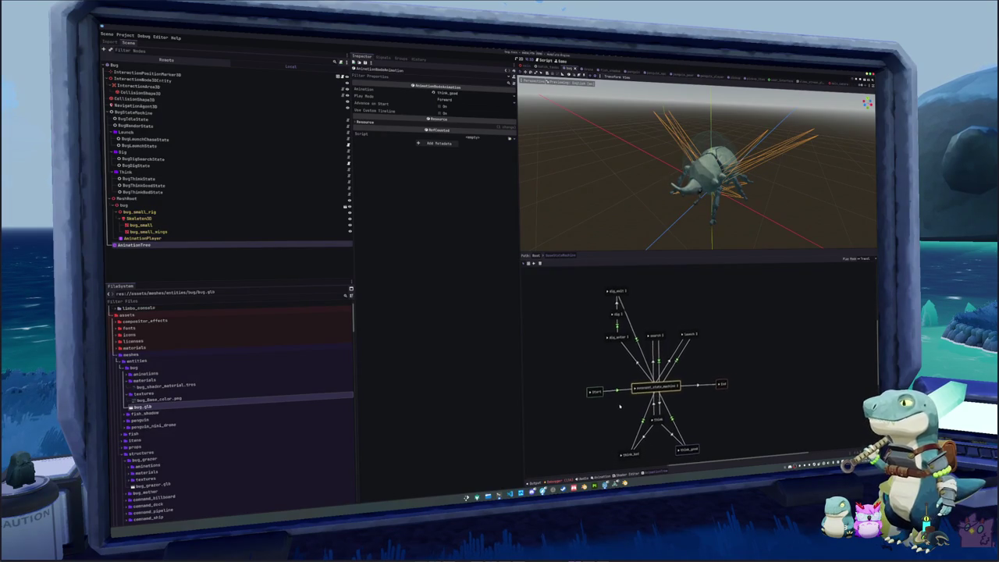
left_click_drag(622, 398, 618, 396)
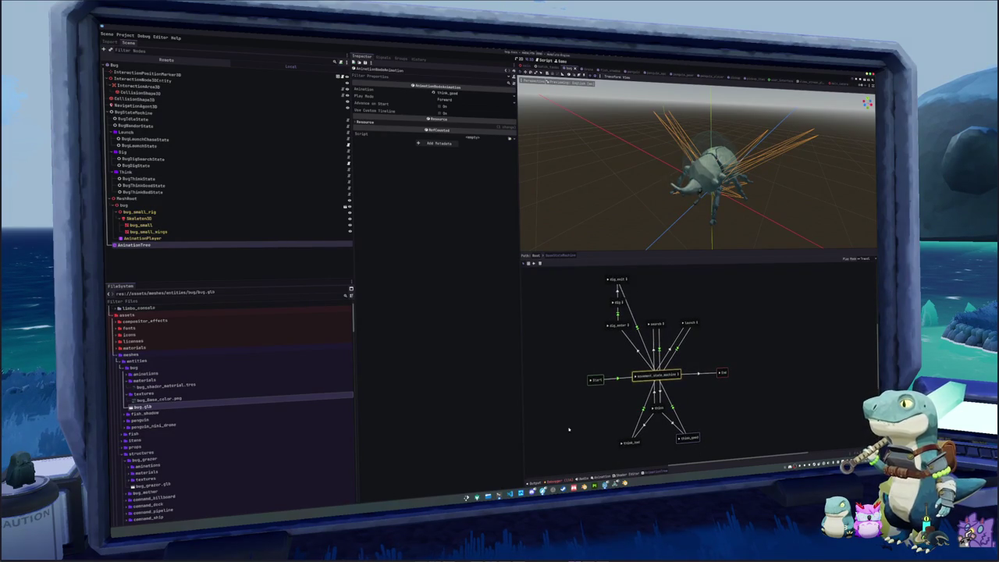
left_click(509, 494)
left_click(702, 270)
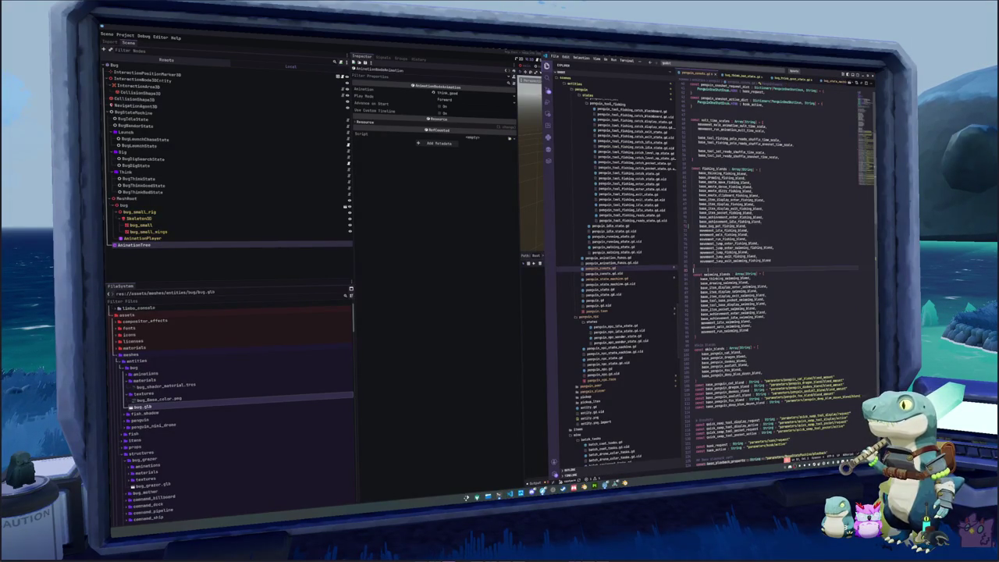
Scroll the Explorer to the bug folder, view bug_think_bad_state.gd, then settle on bug_state_machine.gd
scroll(613, 317, "up", 10)
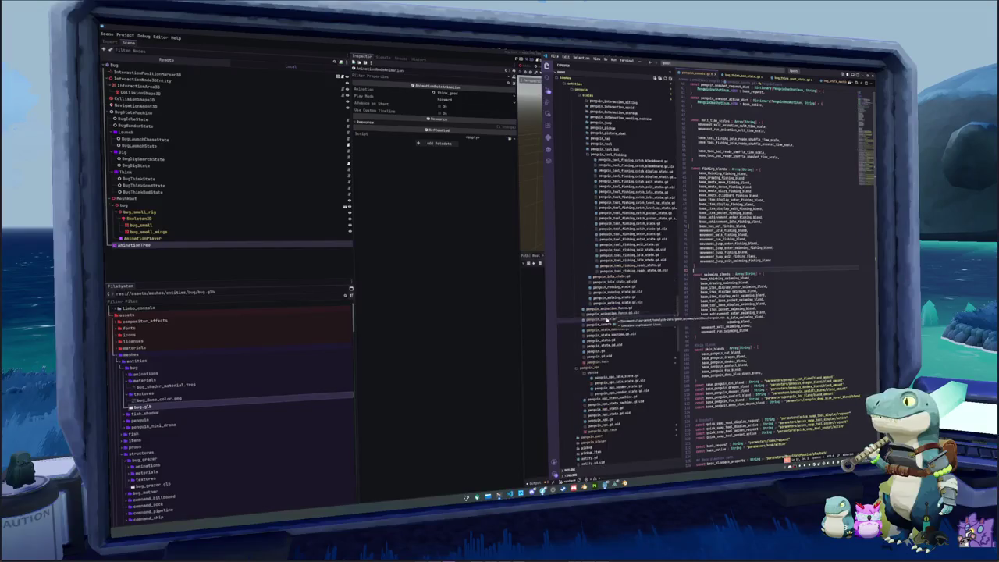
scroll(609, 274, "up", 10)
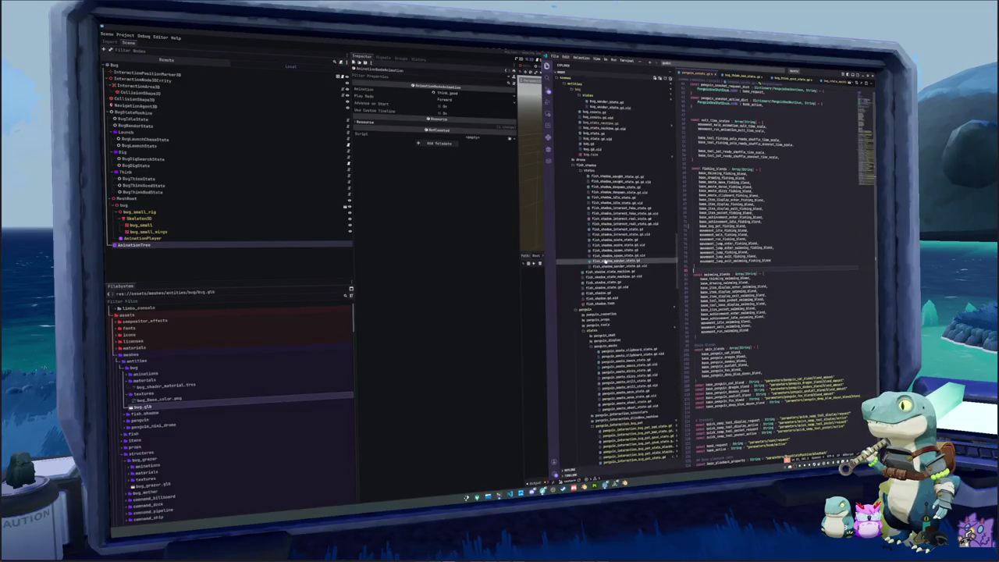
scroll(611, 263, "down", 5)
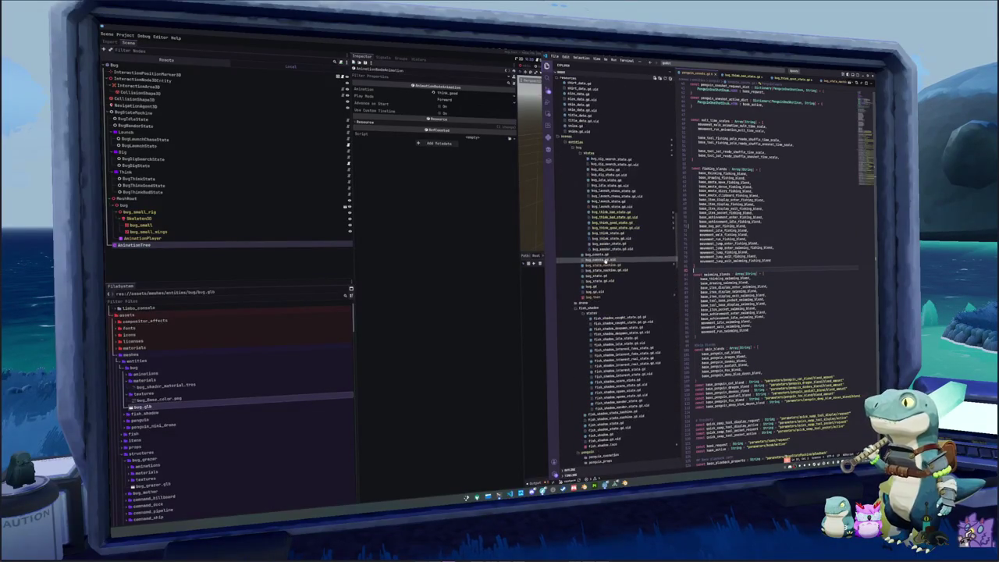
left_click(611, 224)
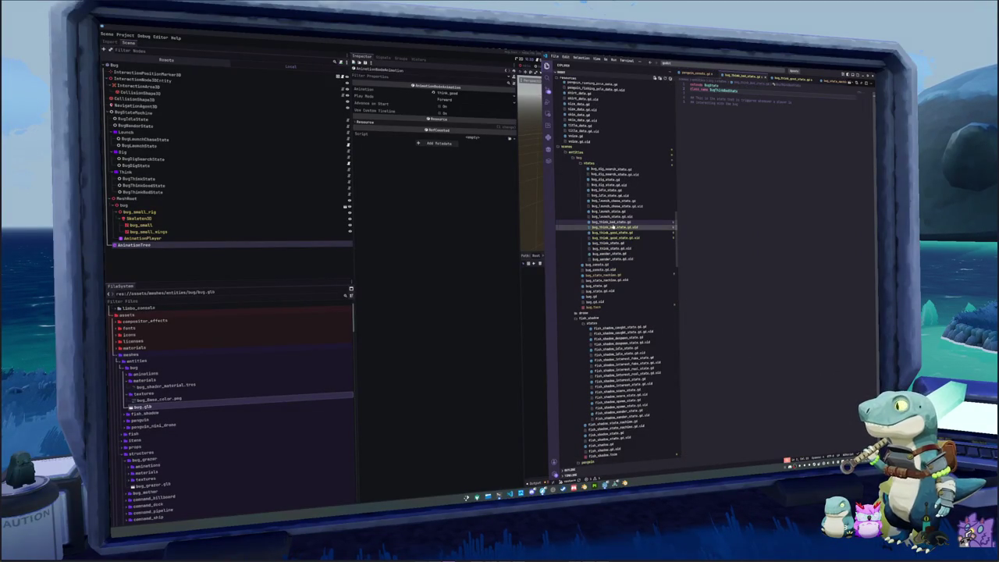
left_click(607, 275)
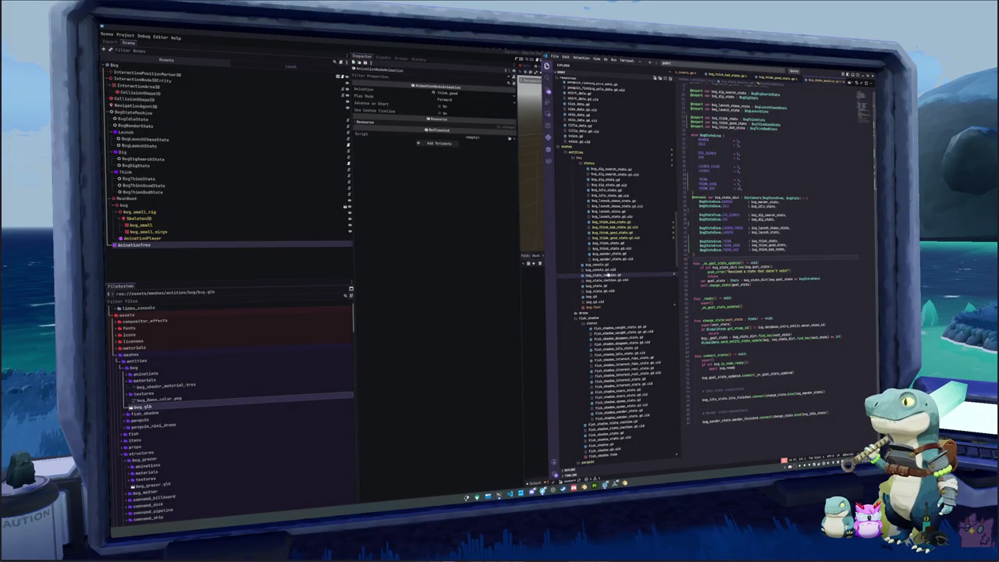
left_click(609, 290)
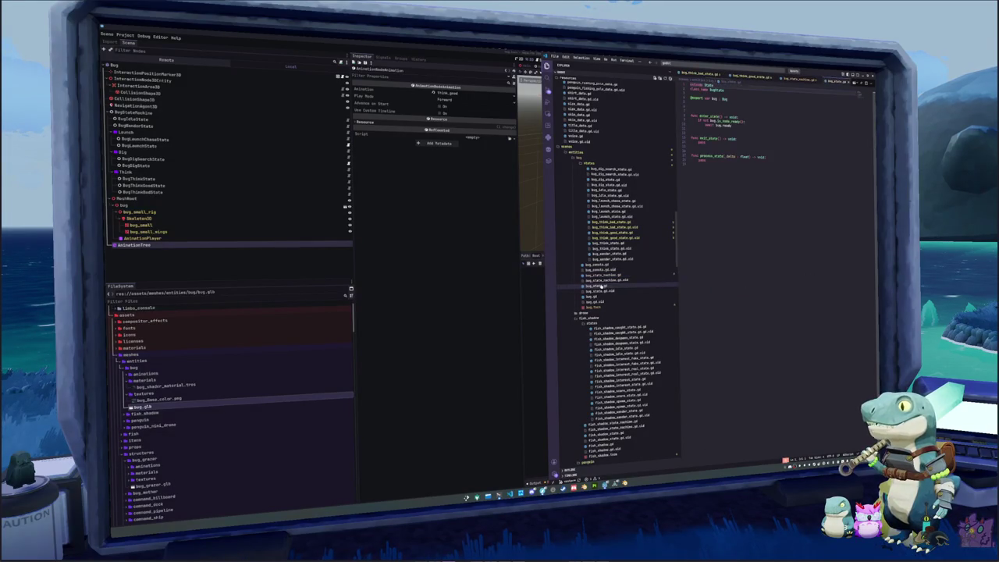
left_click(609, 275)
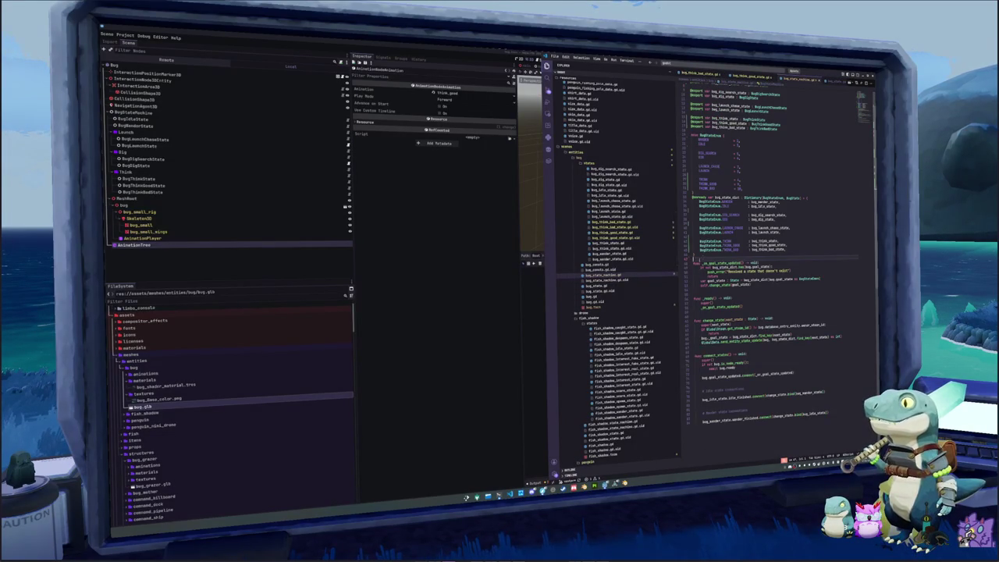
scroll(780, 265, "up", 2)
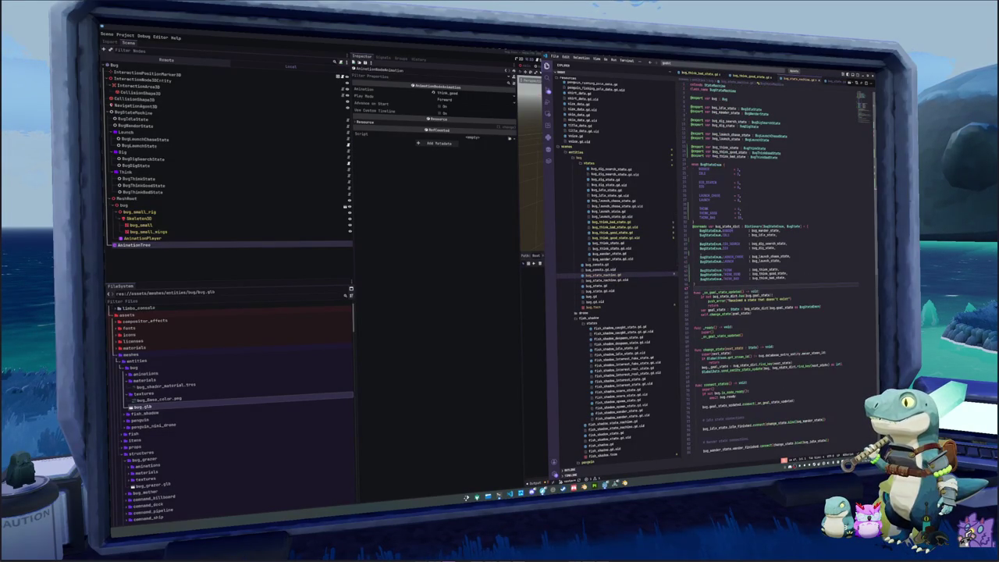
Open bug_consts.gd and undo the half-typed comment below the movement constants
left_click(607, 265)
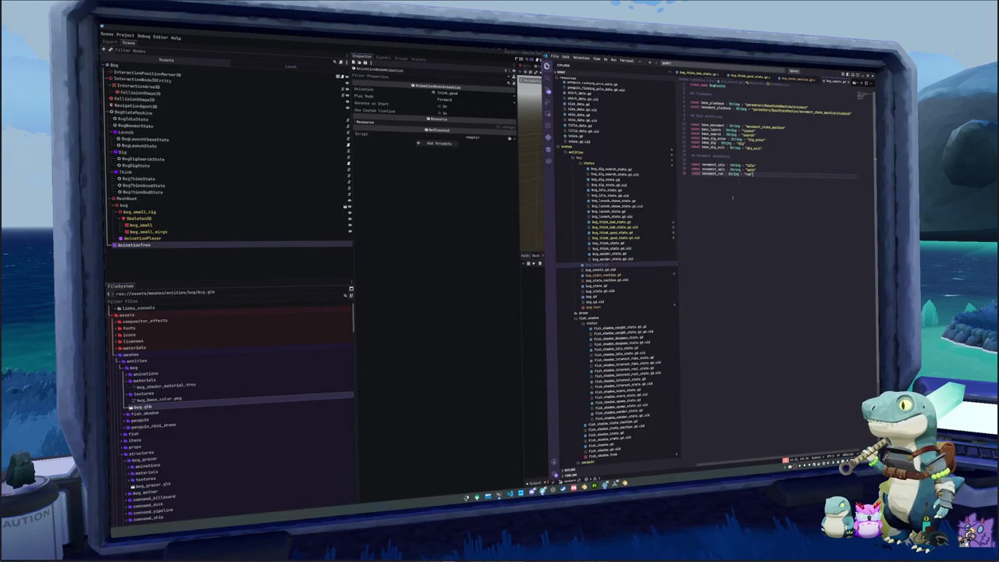
key("Up")
key("Up")
key("Up")
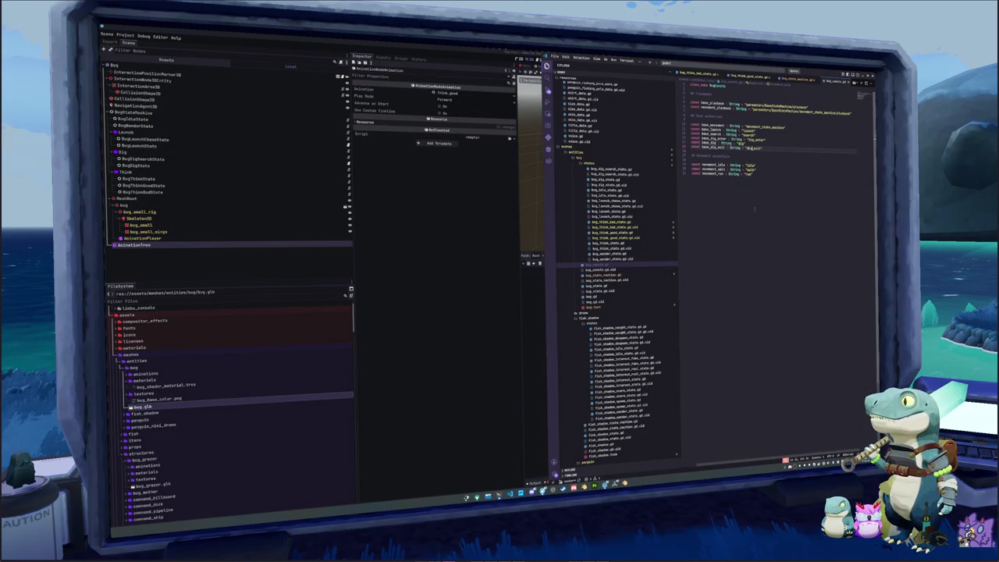
key("Down")
key("Down")
key("Down")
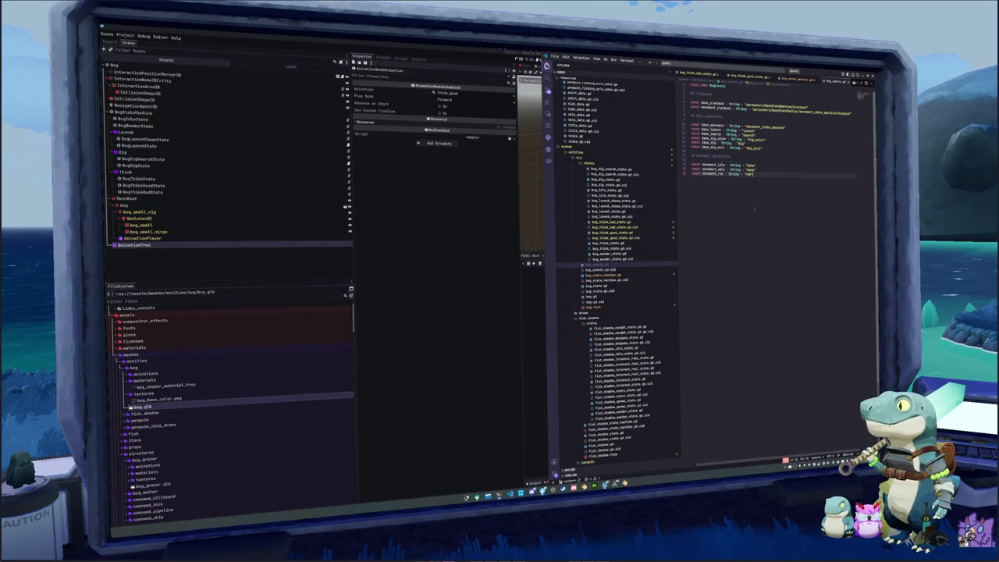
type("##")
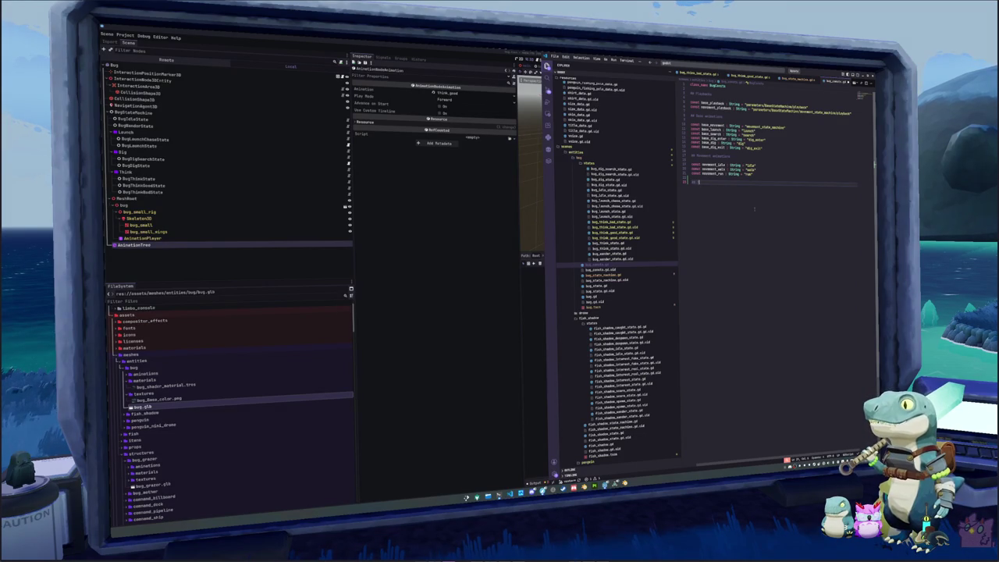
type("ani")
key("ctrl+z")
Add base_think, base_think_good and base_think_bad ('think_bad') String constants after base_dig_exit
key("Up")
key("Up")
key("Up")
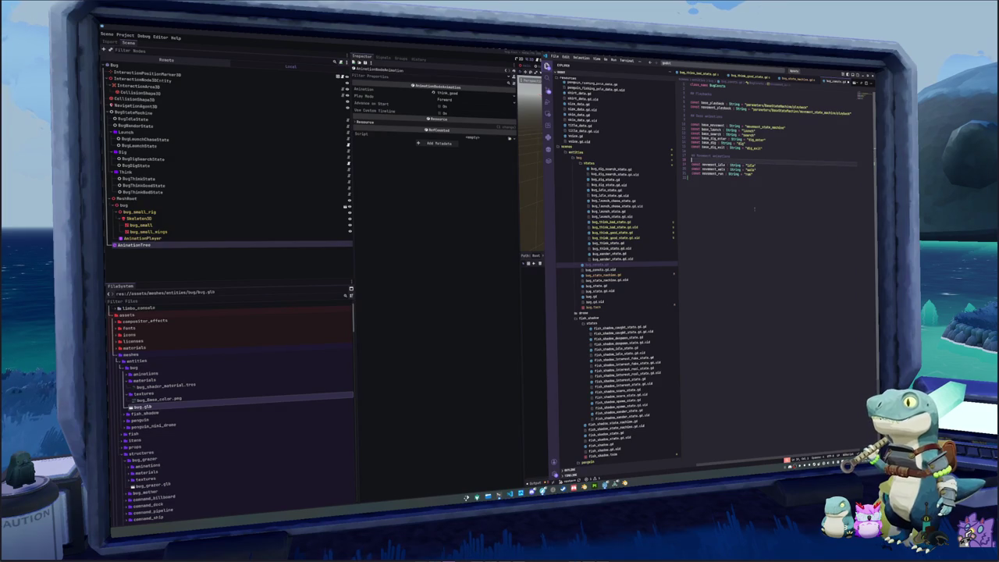
key("Return")
type("const")
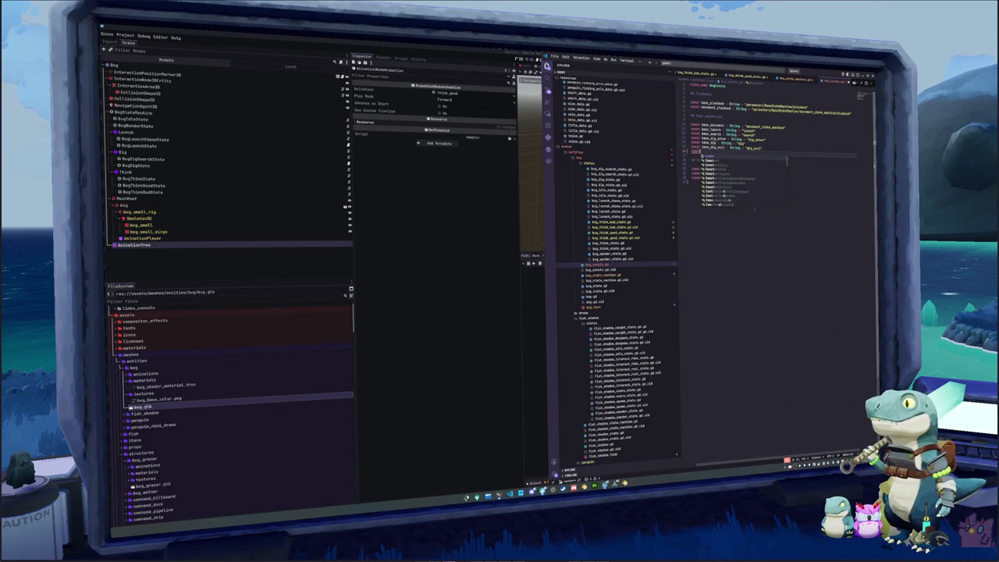
type(" base_think")
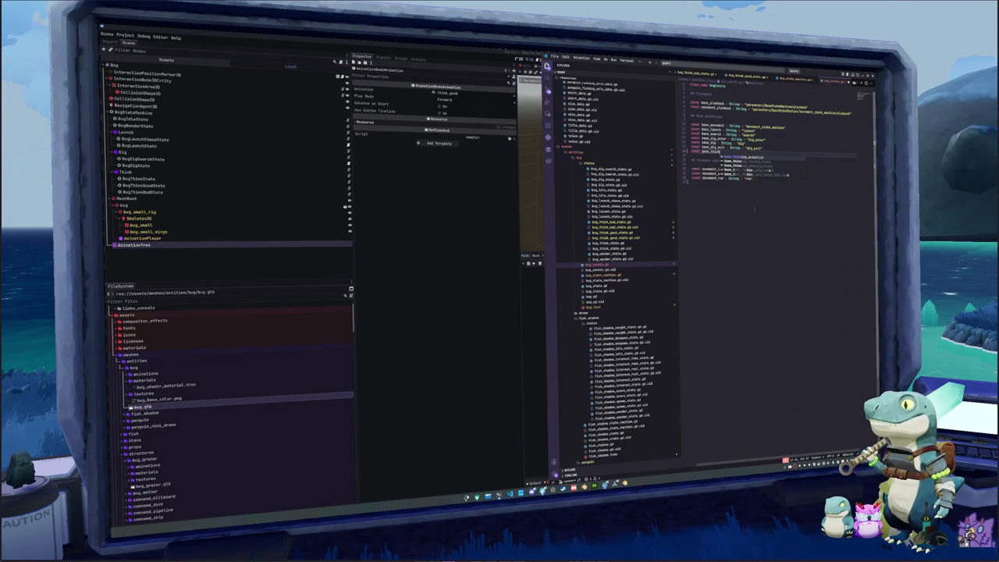
type(" : String = ")
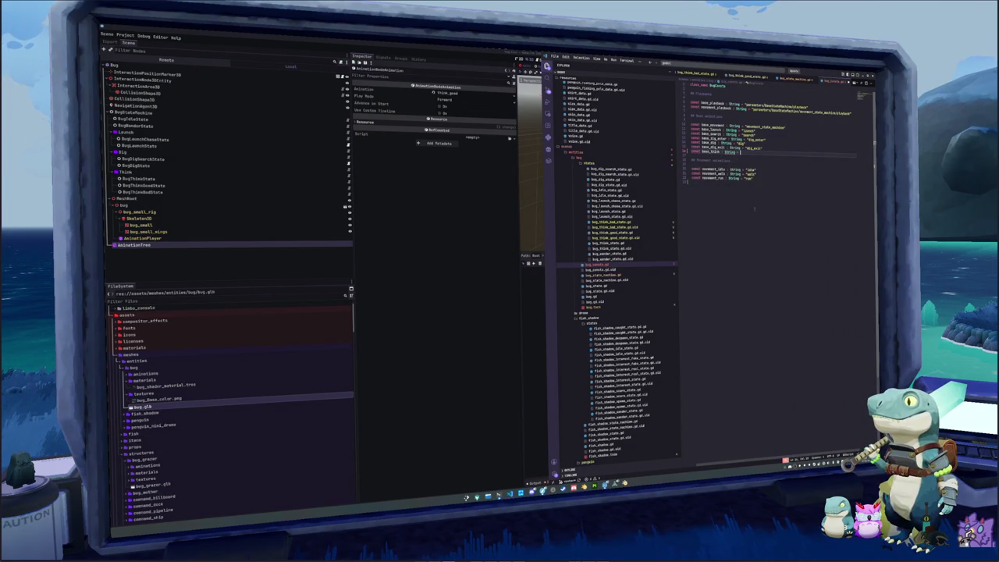
type("\"think")
key("Return")
type("const base_think")
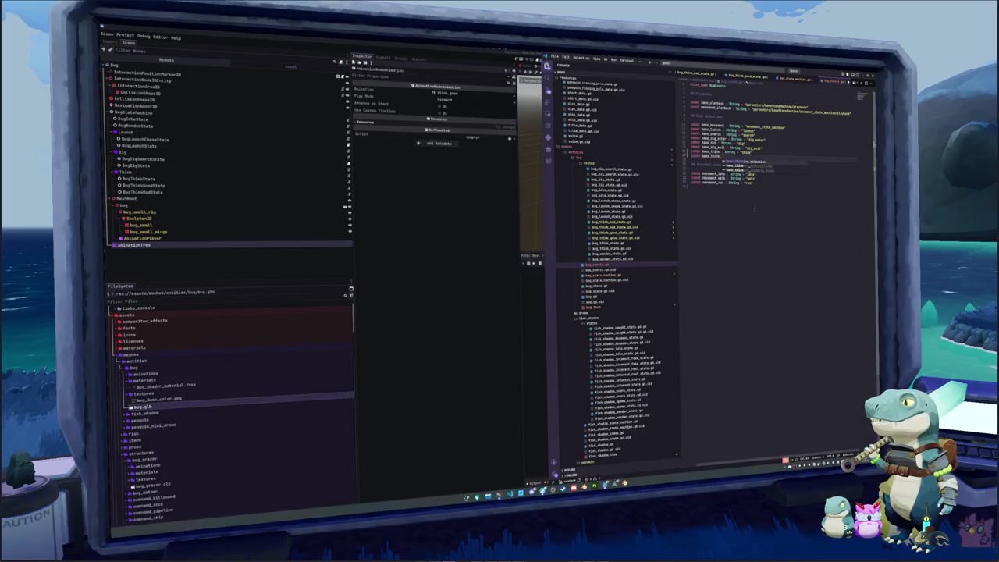
type("_good ")
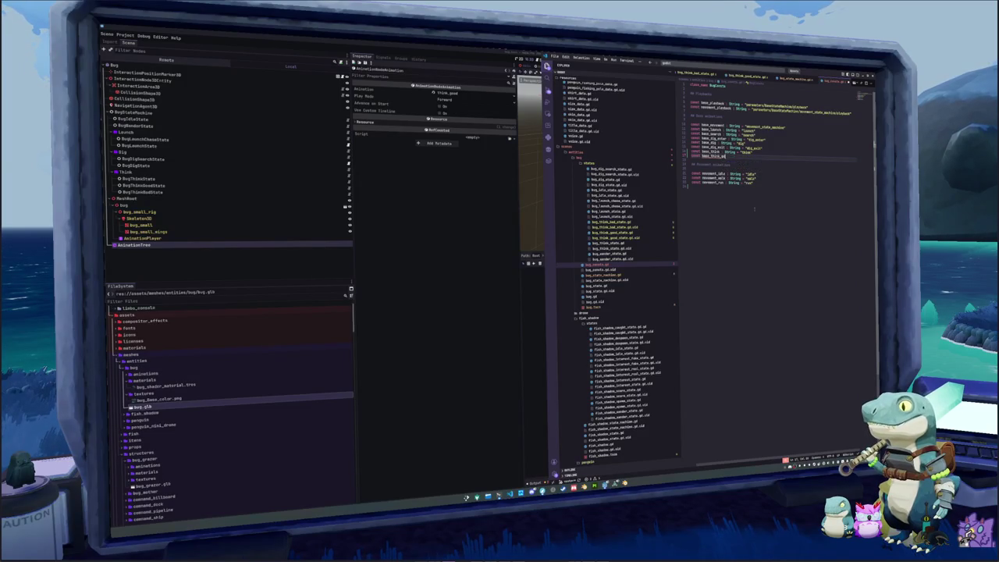
type(": String = \"think_good")
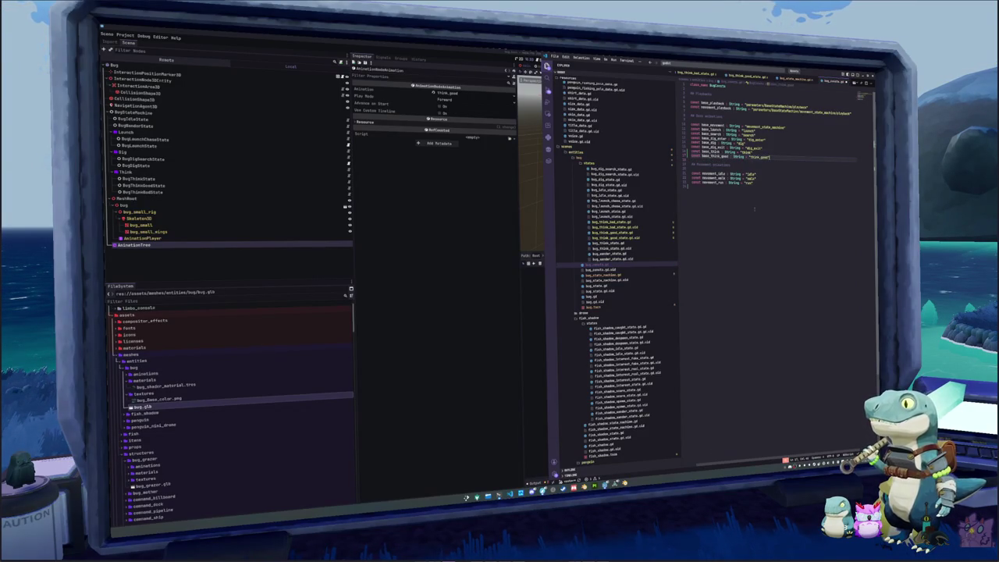
key("Return")
type("const base_")
type("think_bad : S")
type("tring = \"think_bad")
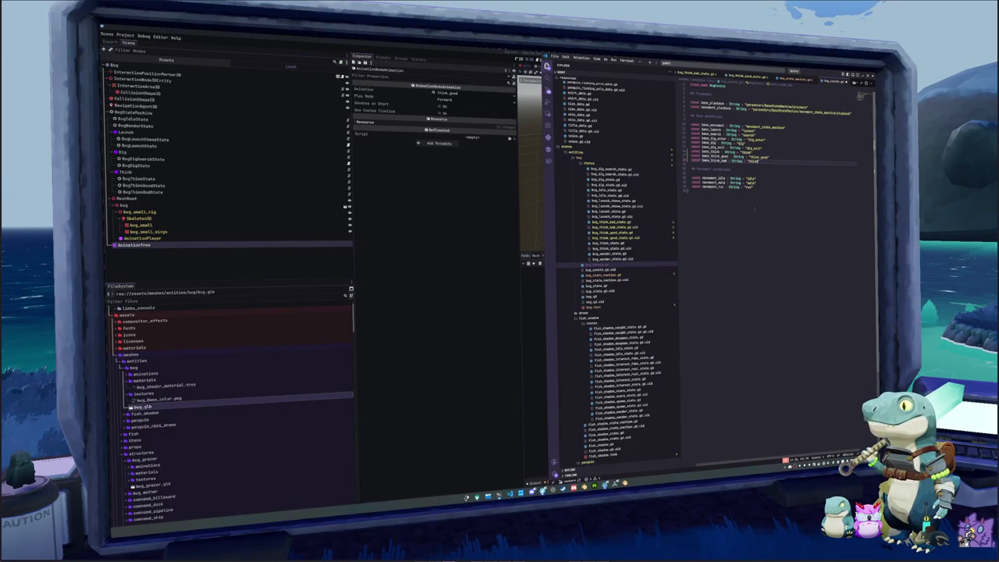
type("\"")
key("Down")
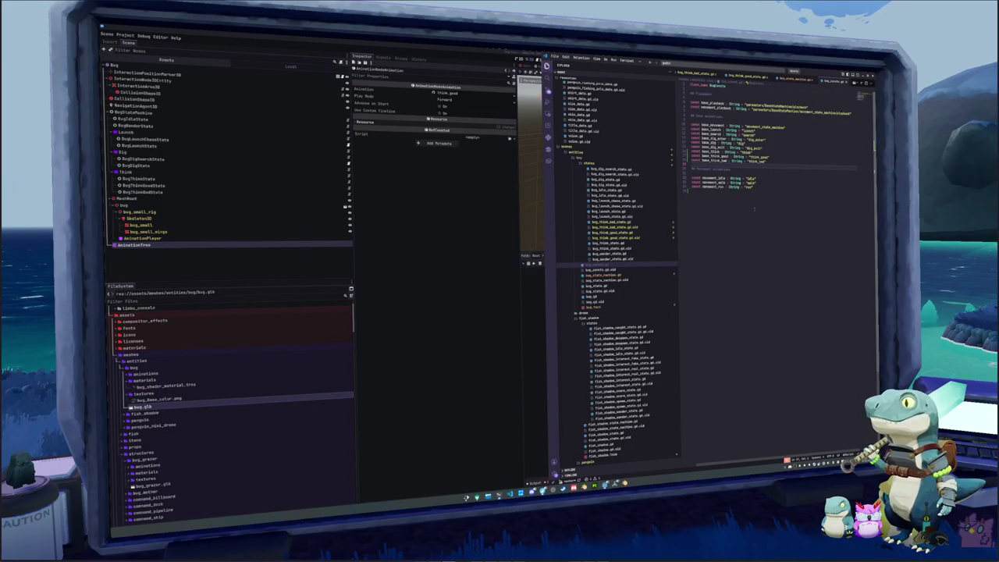
left_click(754, 209)
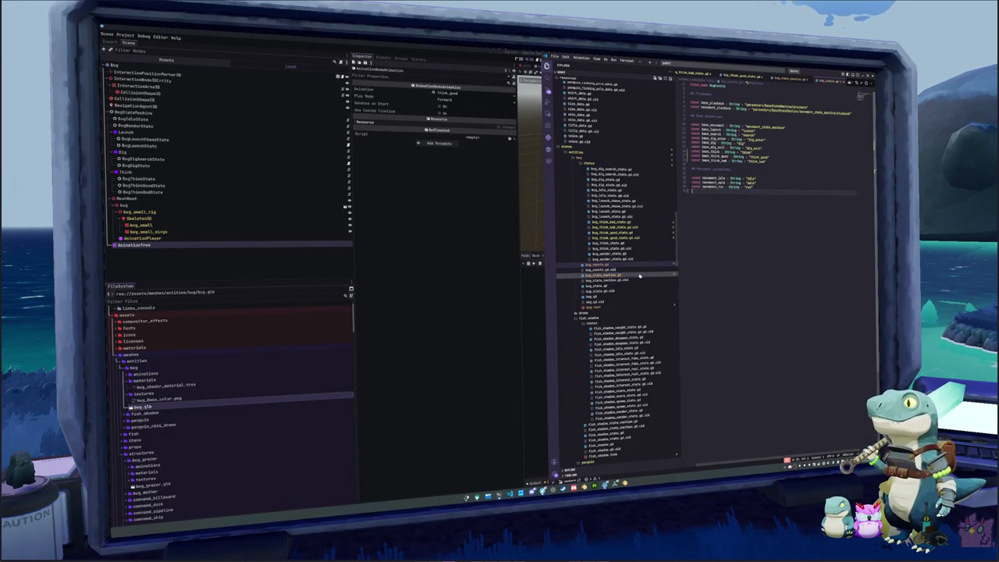
left_click(605, 275)
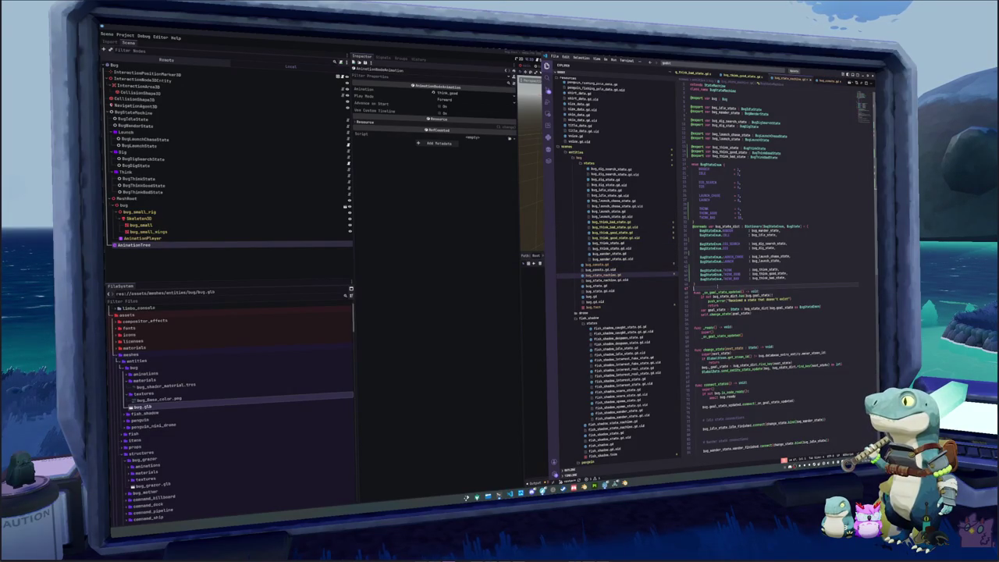
Back in Godot, check the AnimationTree state nodes and select the BugThinkBadState node
left_click(460, 279)
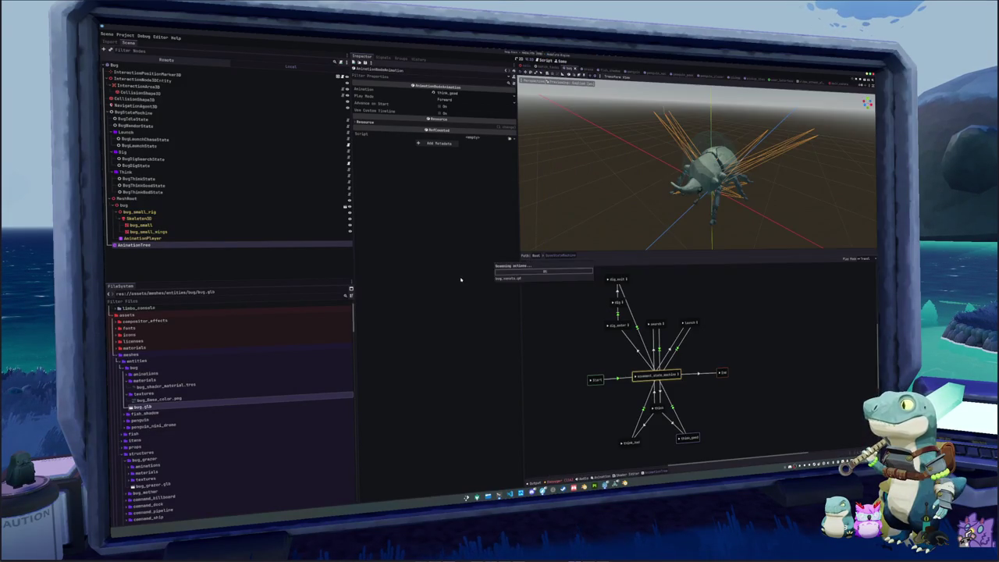
left_click(580, 363)
left_click(655, 407)
left_click(636, 376)
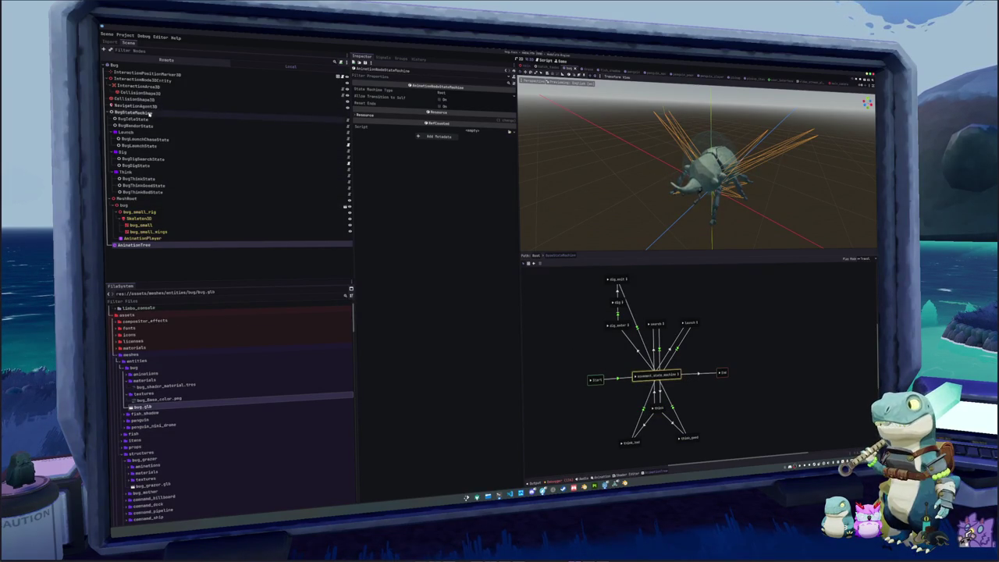
left_click(144, 113)
left_click(142, 192)
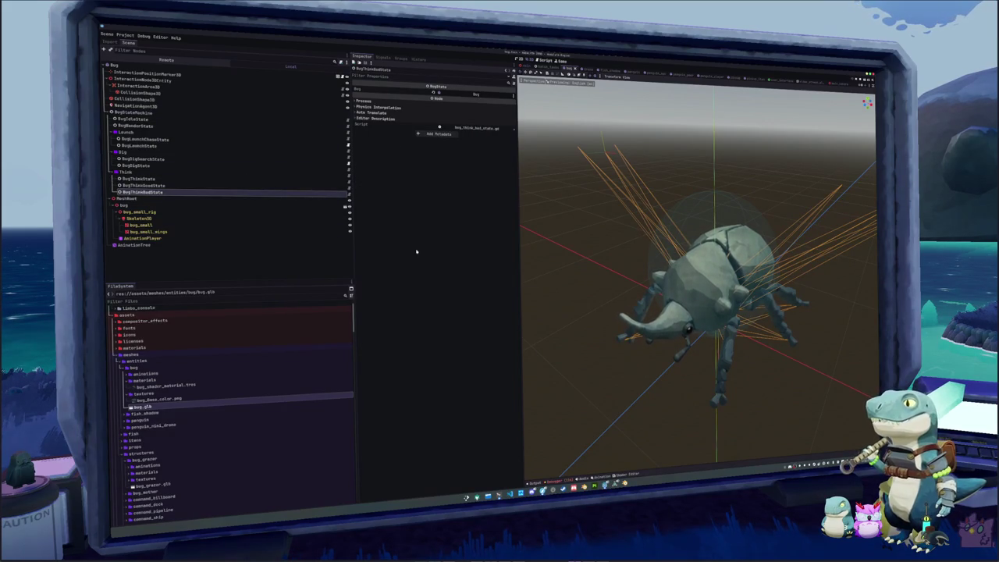
Run the game with F5, clear the Errors list, and open the island level scene
key("F5")
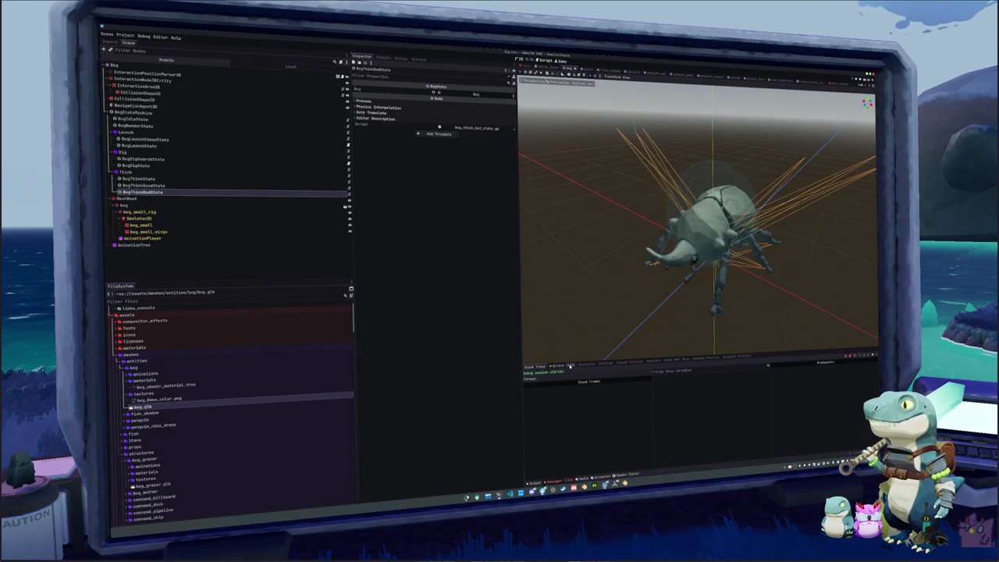
left_click(559, 365)
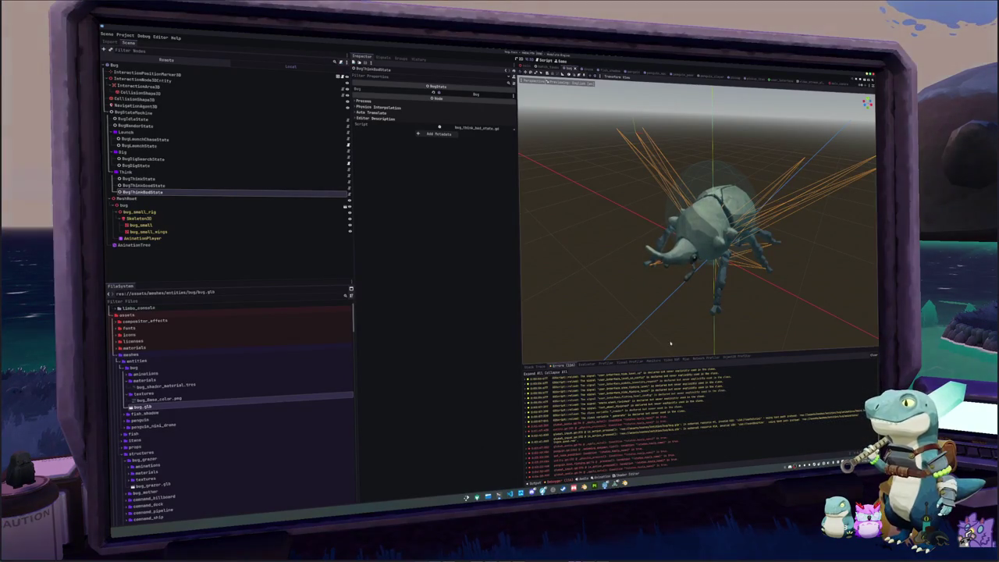
left_click(834, 360)
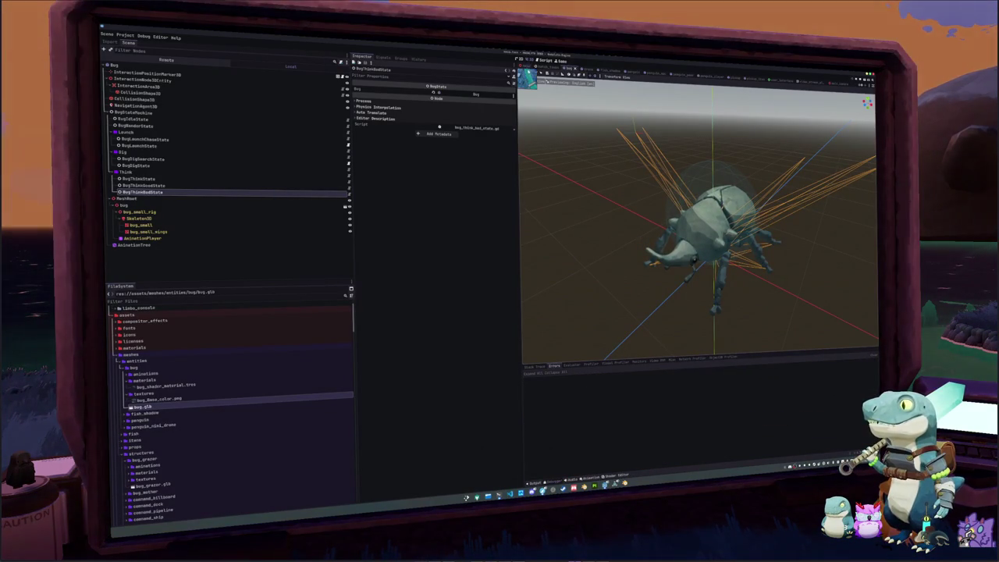
left_click(527, 61)
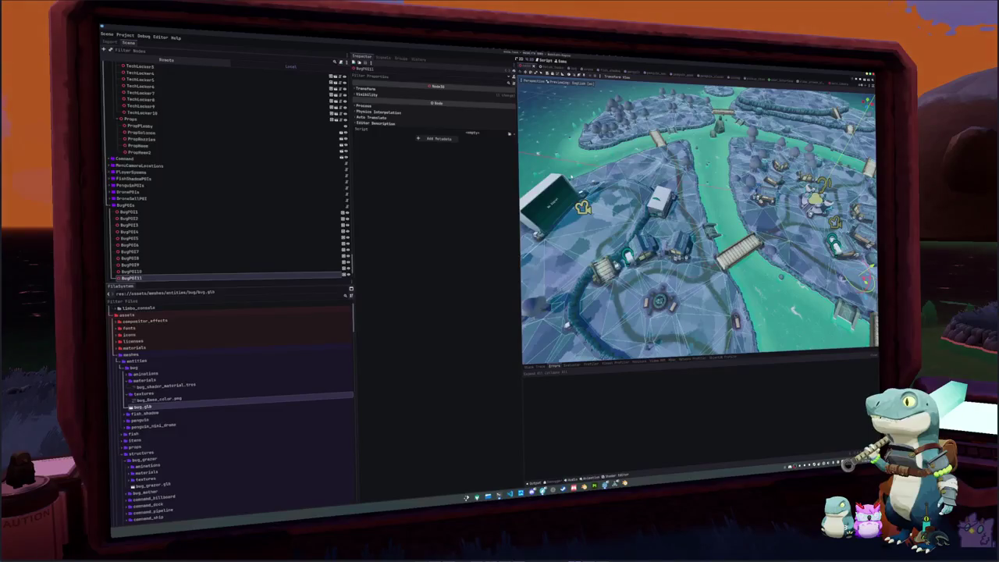
key("f")
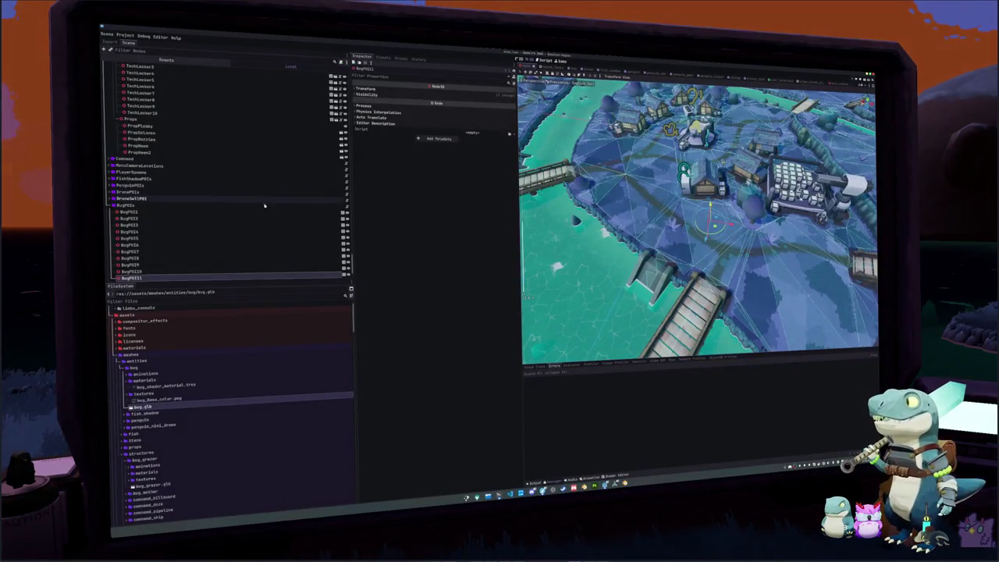
left_click(190, 206)
key("f")
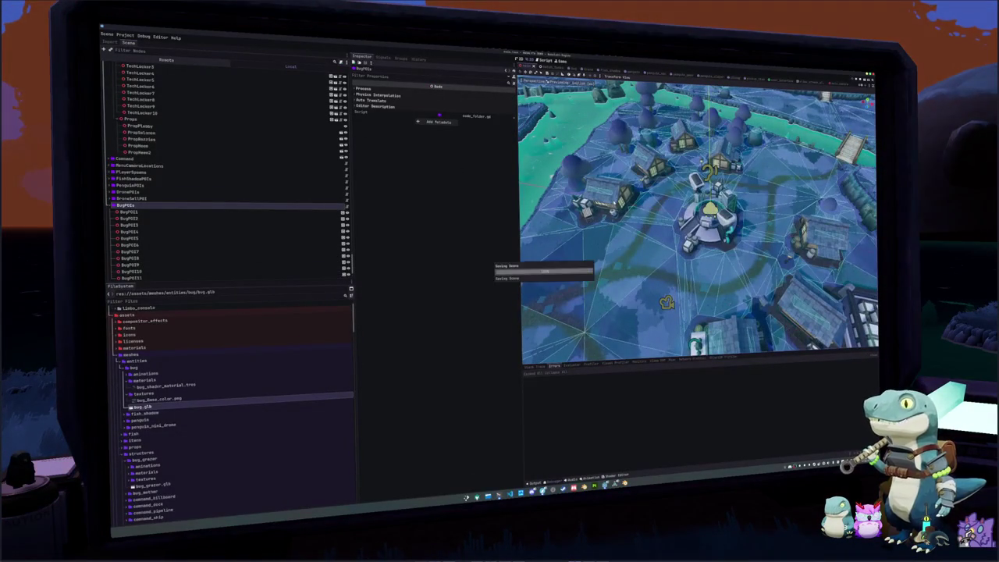
scroll(617, 199, "up", 2)
scroll(617, 199, "down", 2)
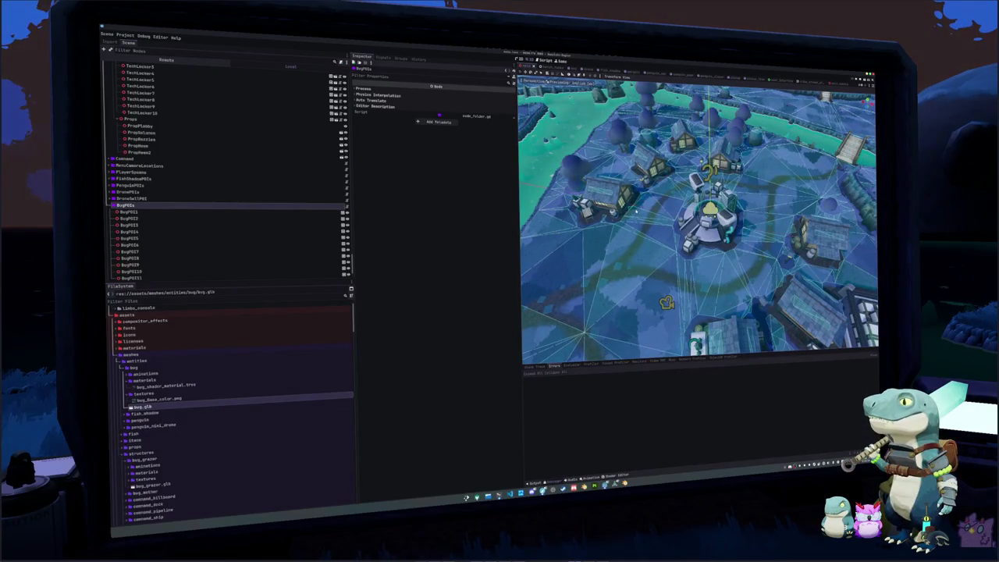
scroll(646, 211, "up", 3)
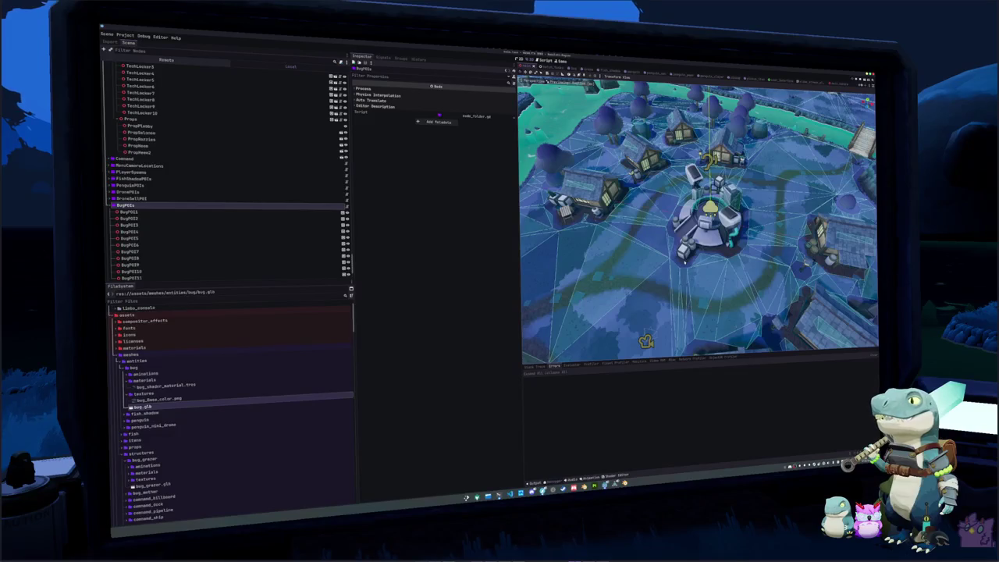
In the bug scene, inspect Bug, BugThinkGoodState, BugDigSearchState and BugStateMachine, then deselect the Blender rig's bones
left_click(171, 219)
left_click(570, 68)
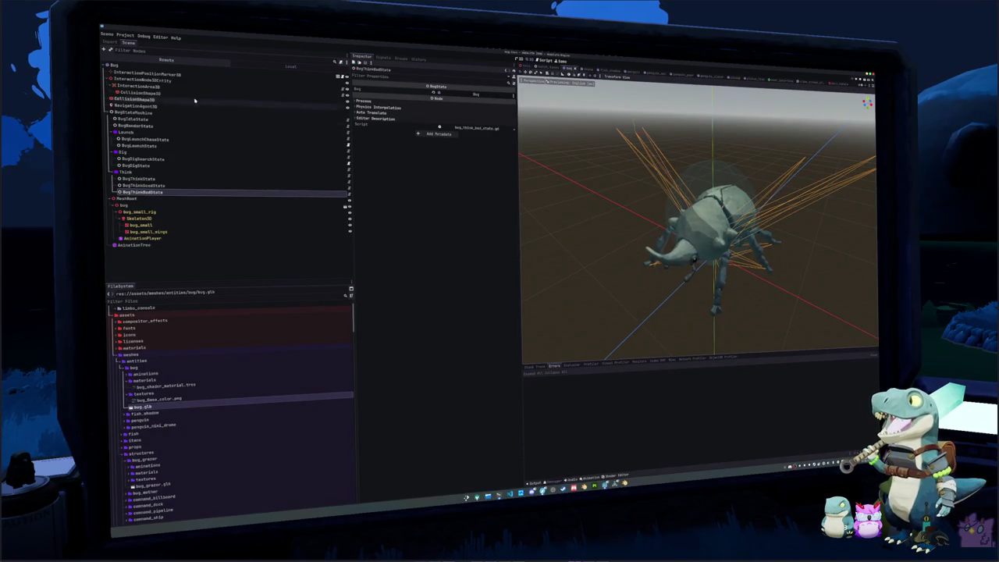
left_click(203, 66)
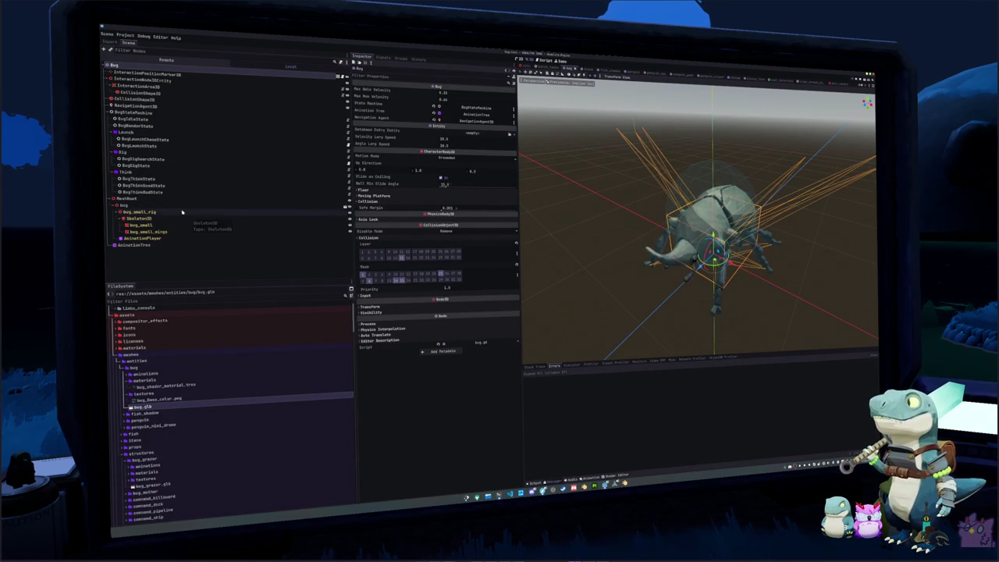
left_click(173, 187)
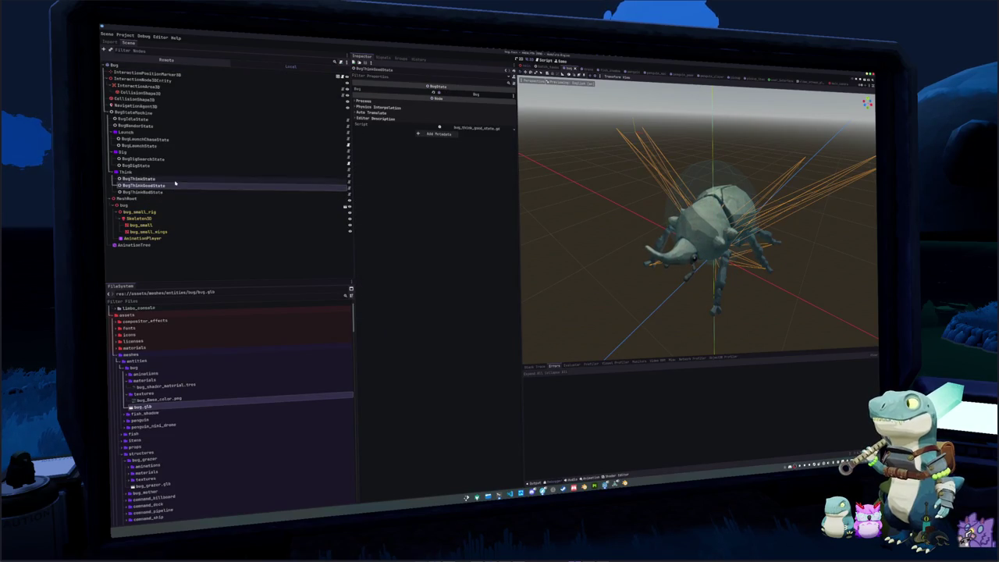
left_click(175, 160)
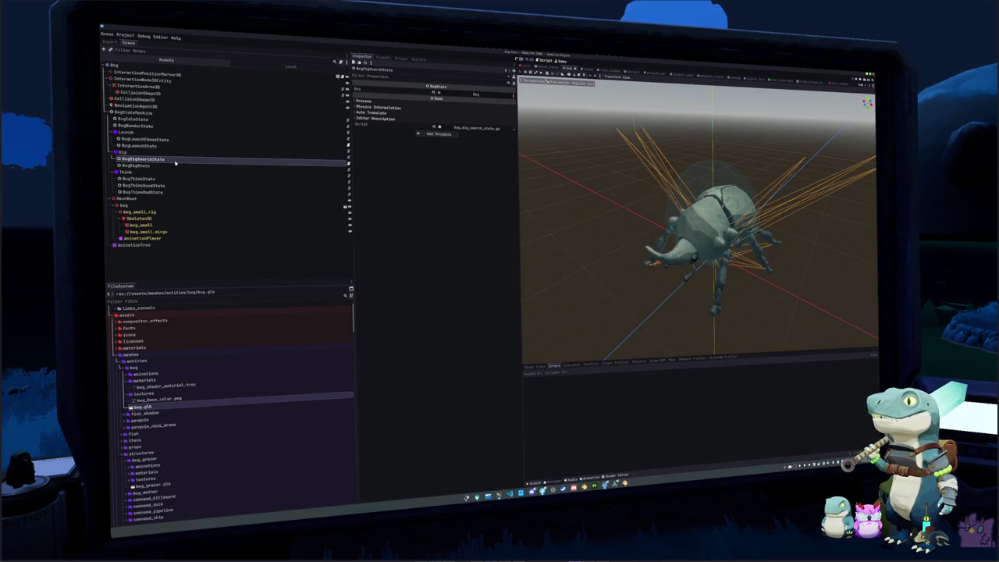
key("Up")
key("Up")
key("Up")
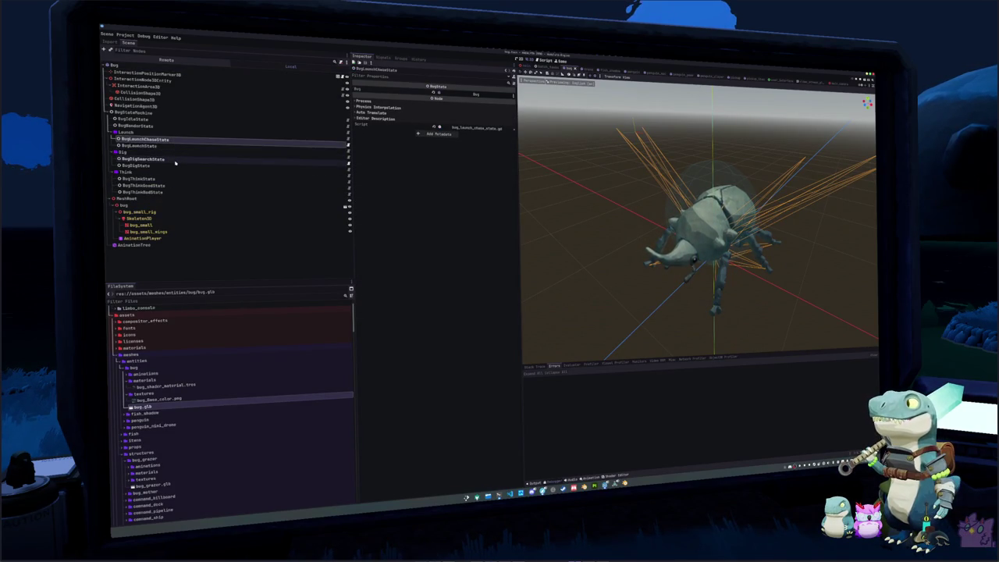
key("Up")
key("Up")
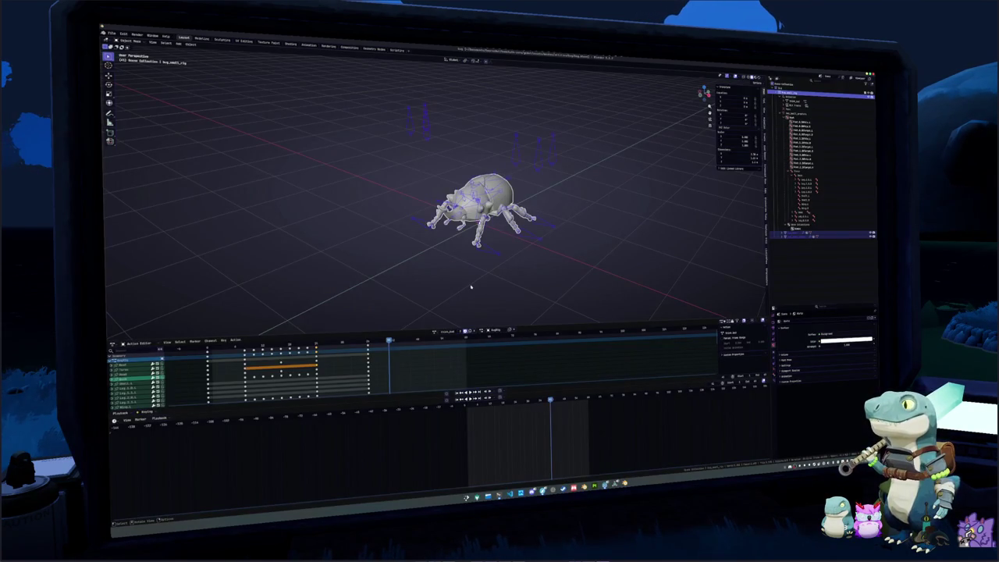
left_click(470, 287)
scroll(460, 269, "up", 5)
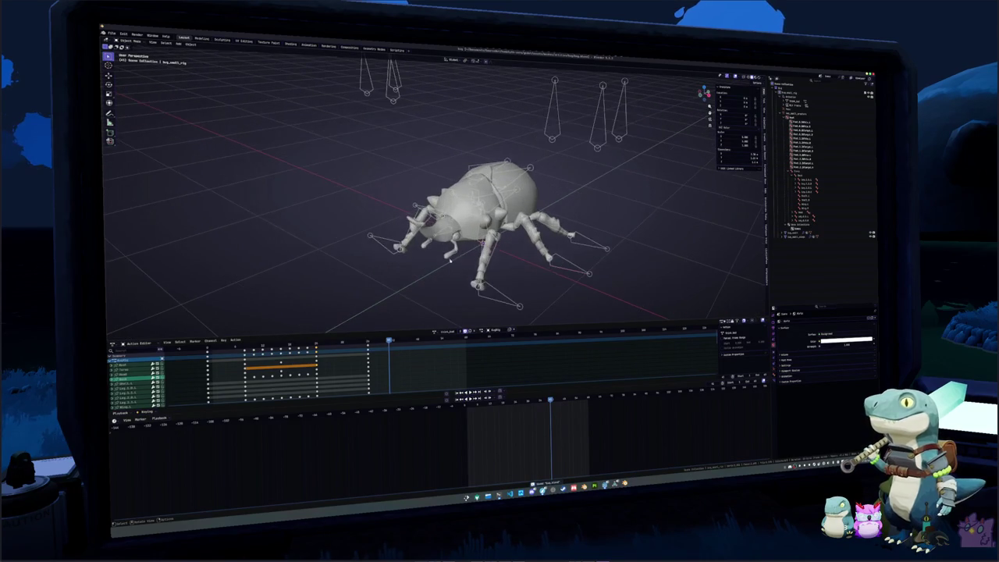
Load the penguin project file from File > Open Recent
left_click(111, 33)
mouse_move(134, 118)
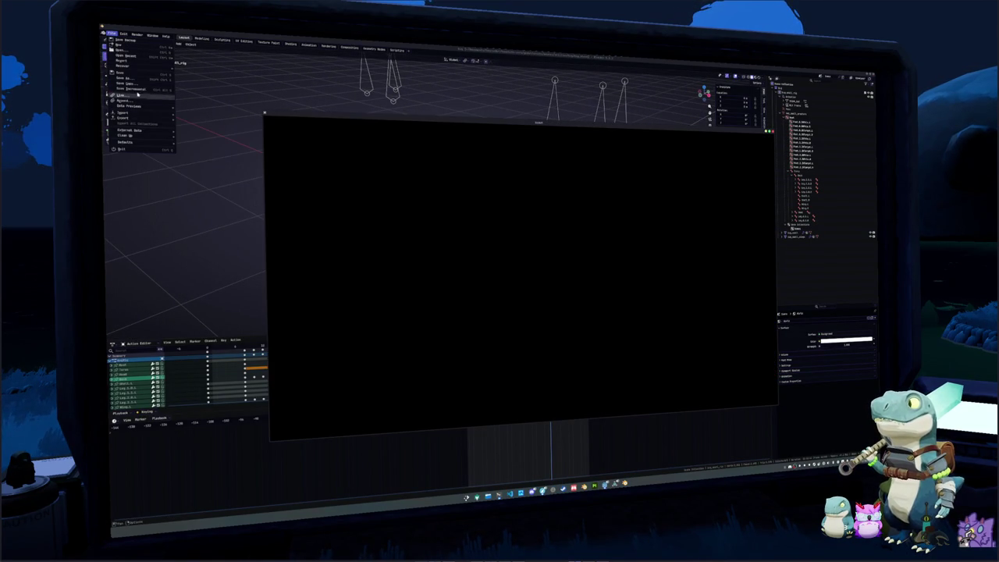
mouse_move(141, 57)
left_click(195, 64)
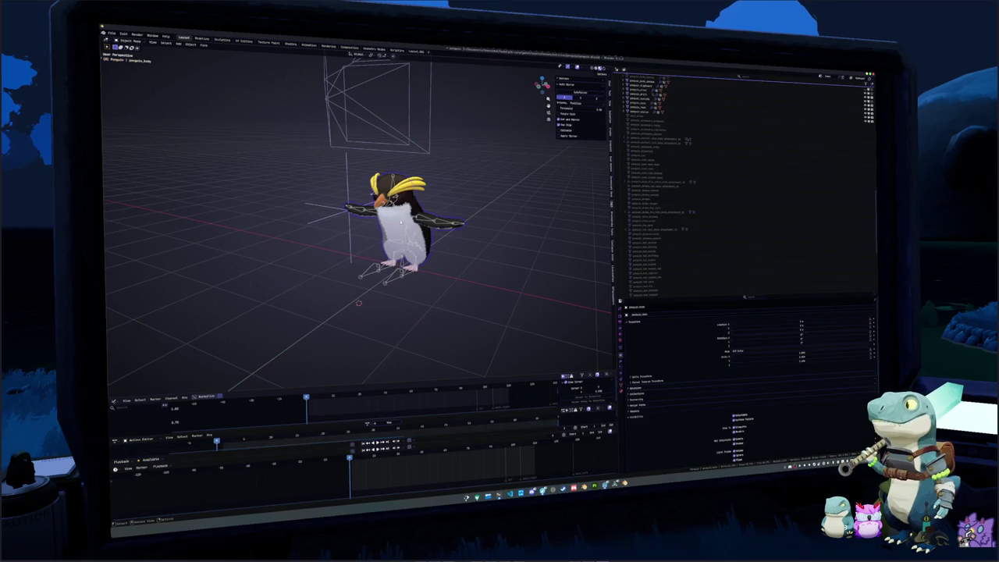
Scroll through the penguin's actions in the Action Editor's browse list
scroll(399, 307, "up", 3)
left_click(341, 426)
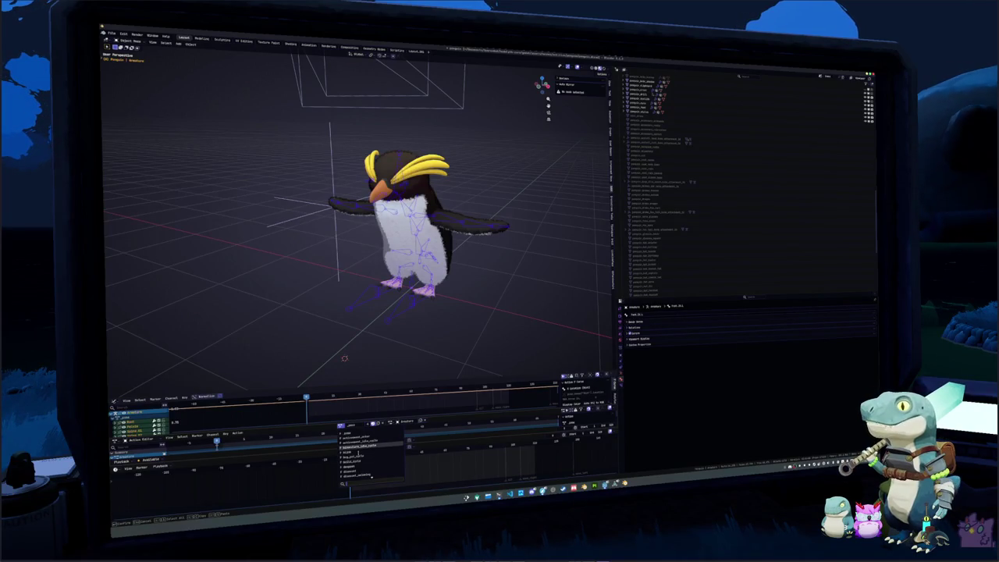
scroll(357, 459, "down", 3)
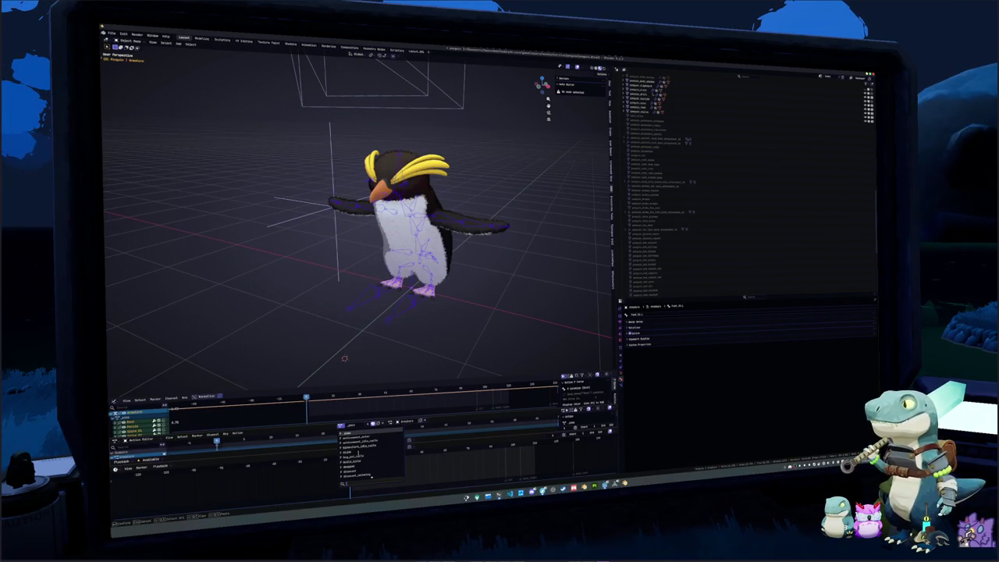
scroll(363, 468, "down", 5)
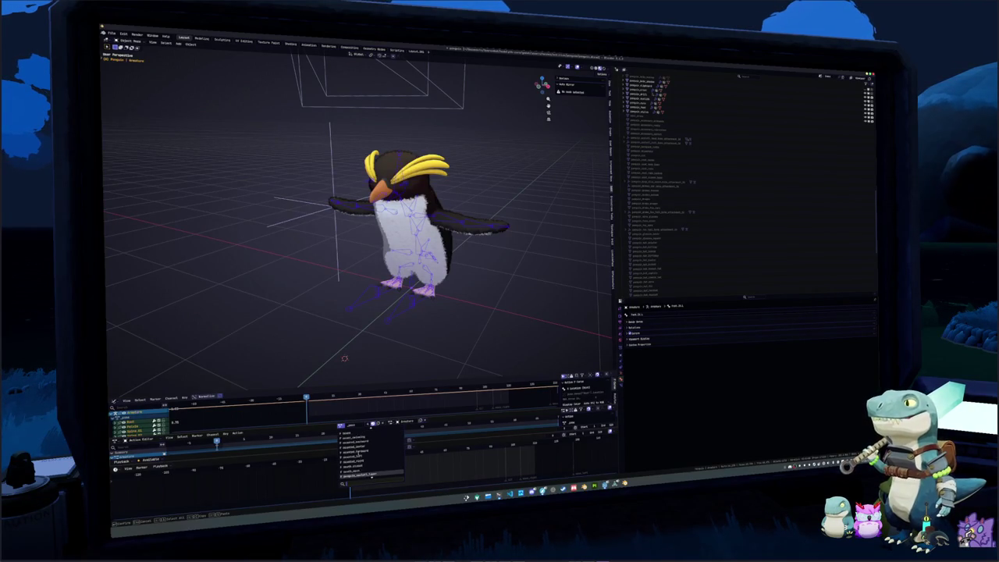
scroll(366, 468, "down", 5)
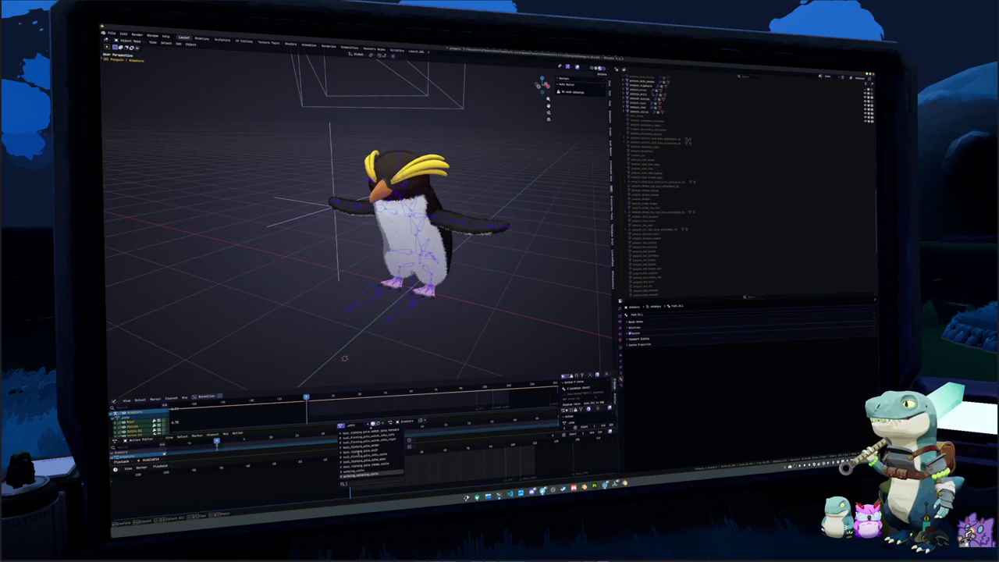
scroll(367, 467, "down", 2)
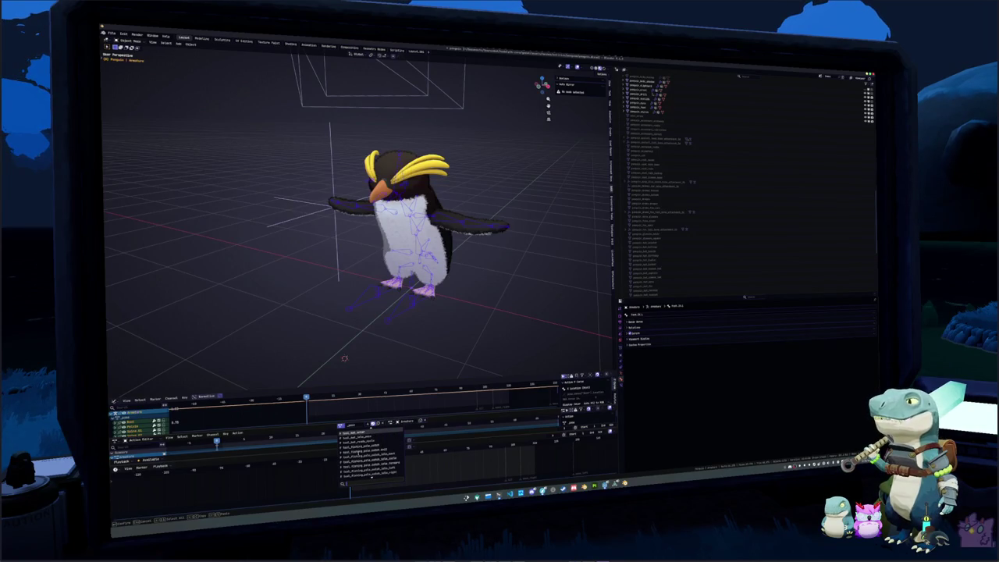
Search the action list for 'swi', then assign a different action to the penguin
type("se")
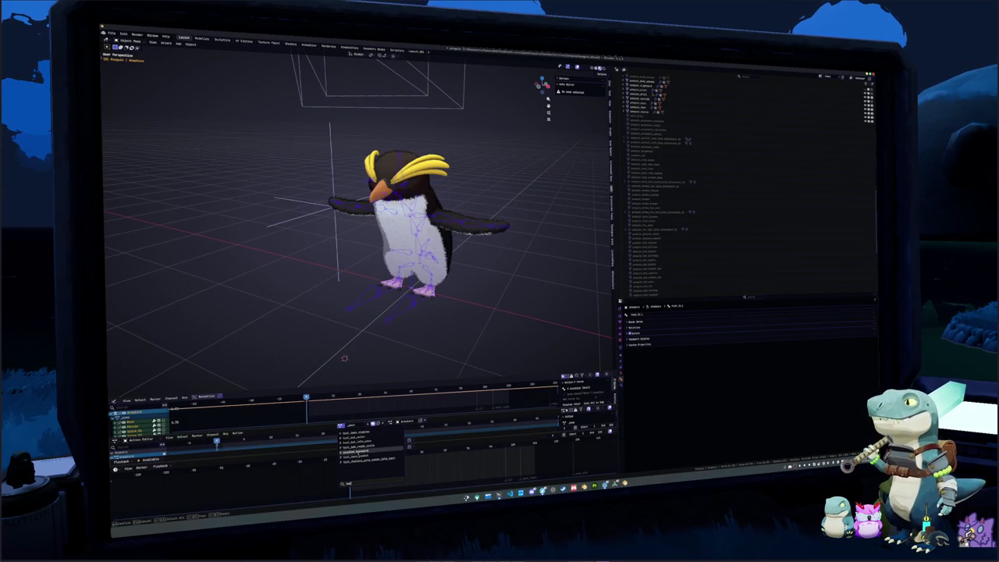
key("BackSpace")
key("BackSpace")
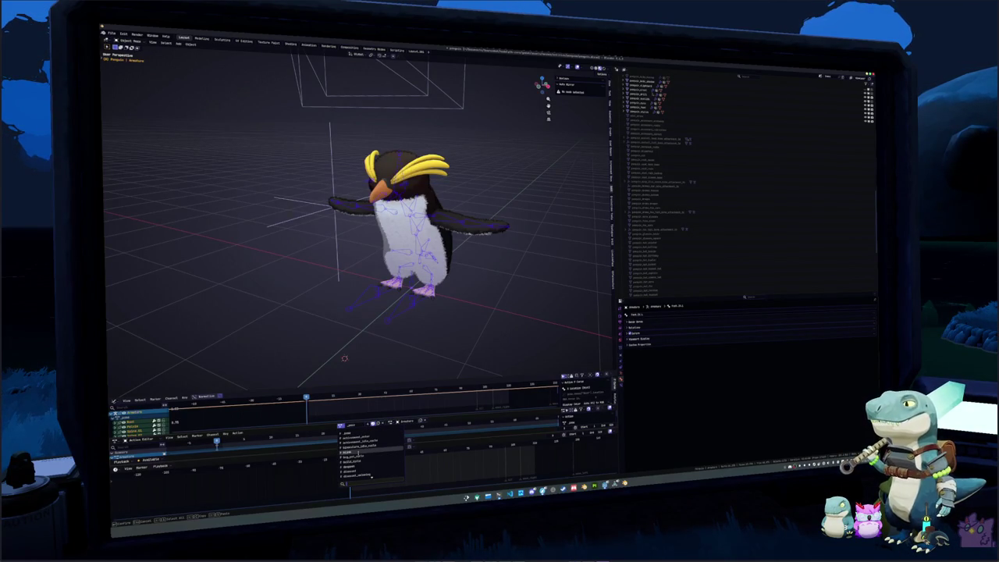
type("swi")
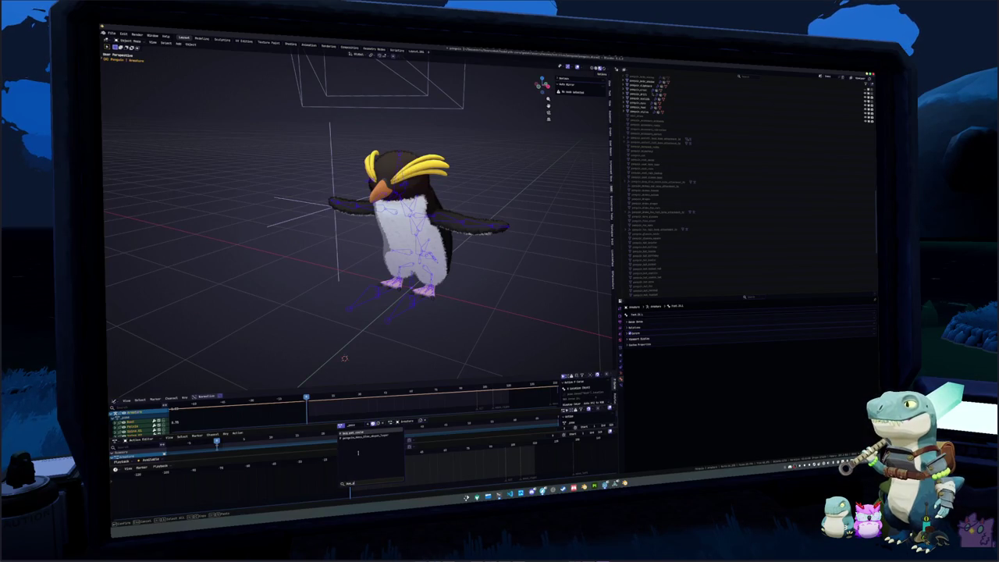
key("Return")
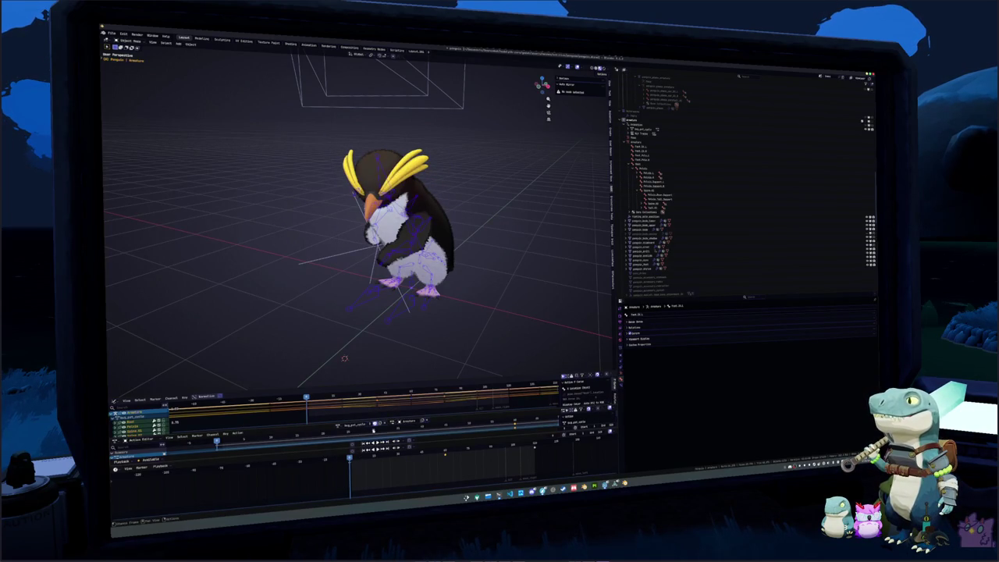
left_click(337, 425)
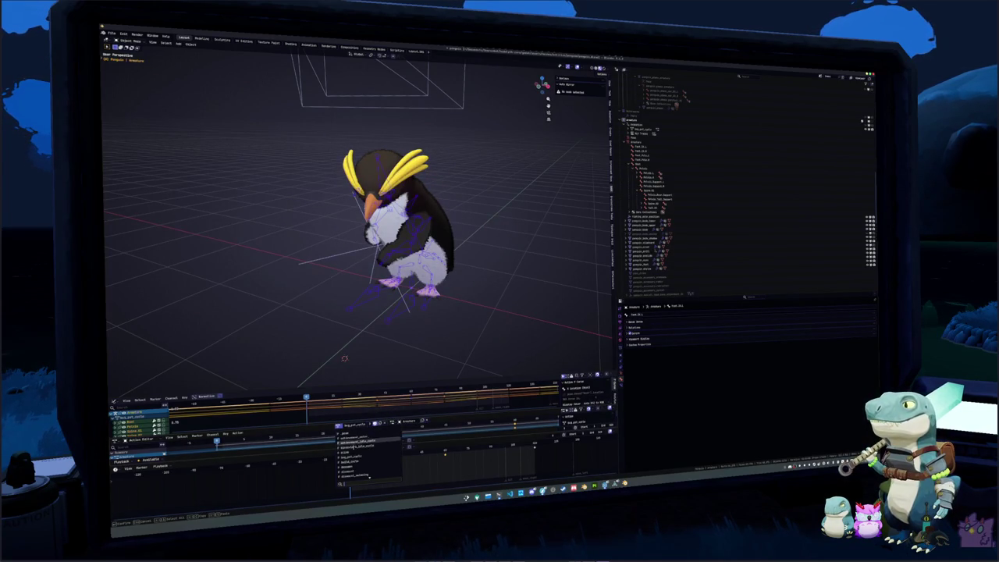
scroll(353, 452, "down", 2)
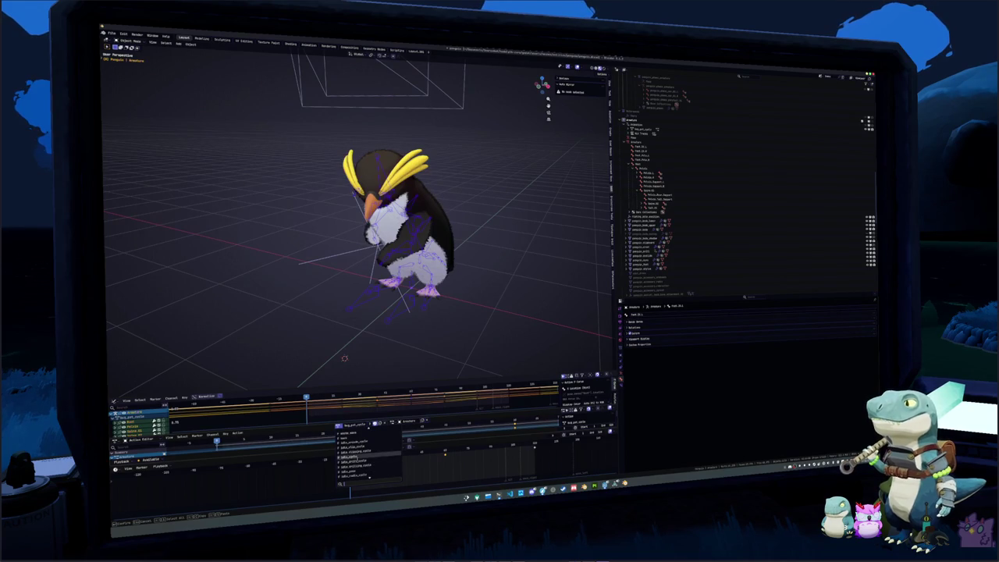
left_click(351, 466)
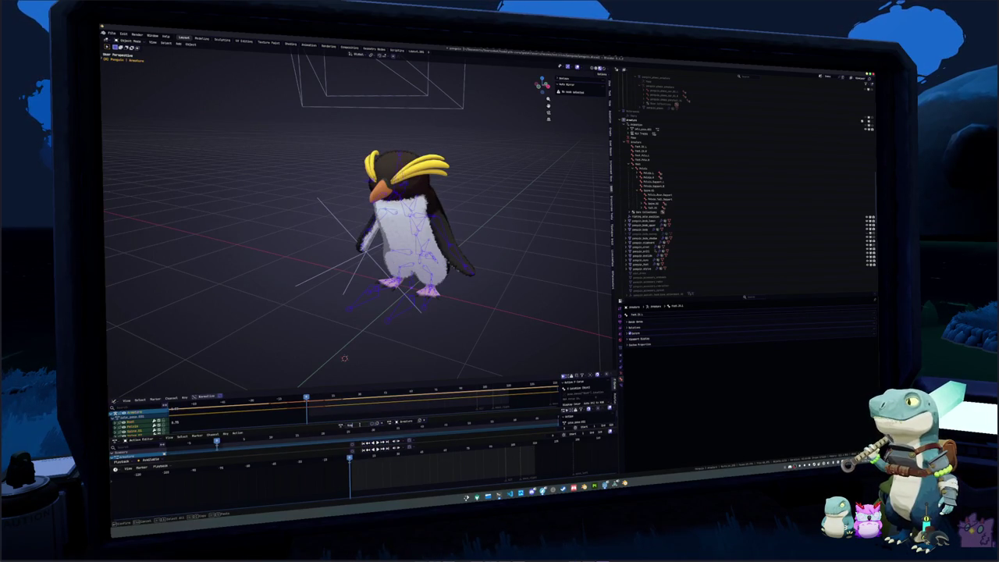
Rename the current action to Idle and put the armature into Pose Mode
double_click(355, 424)
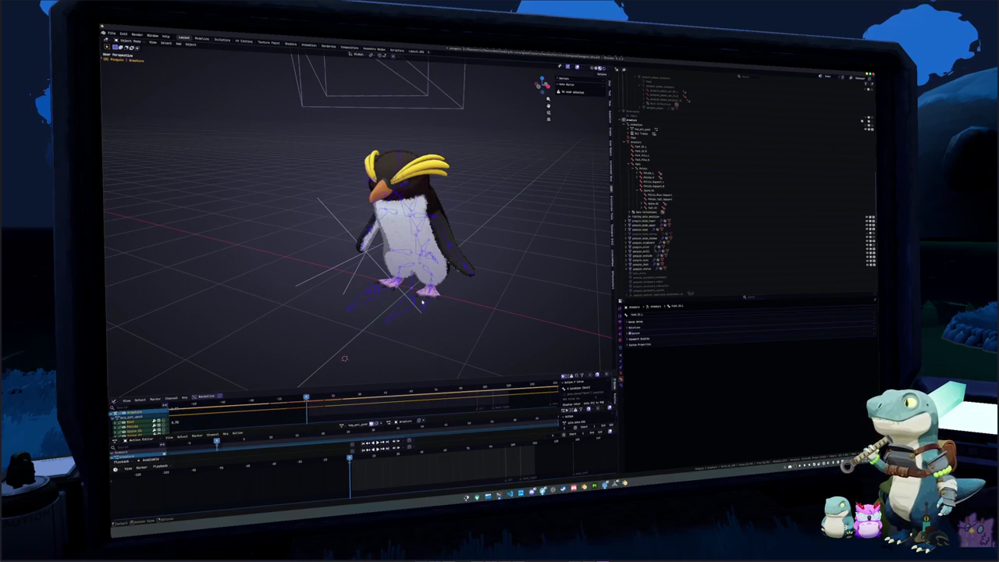
key("Return")
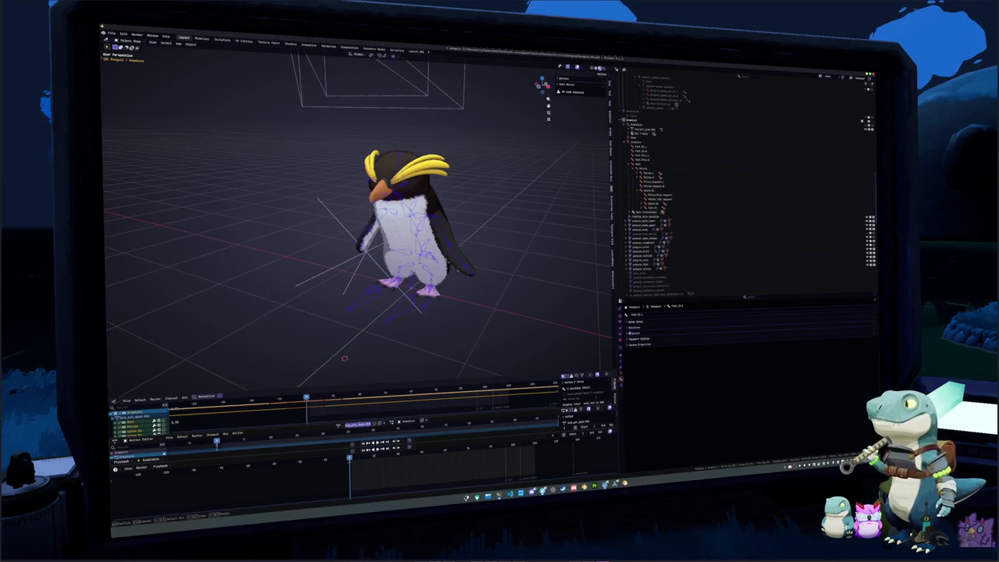
type("Idle")
key("Return")
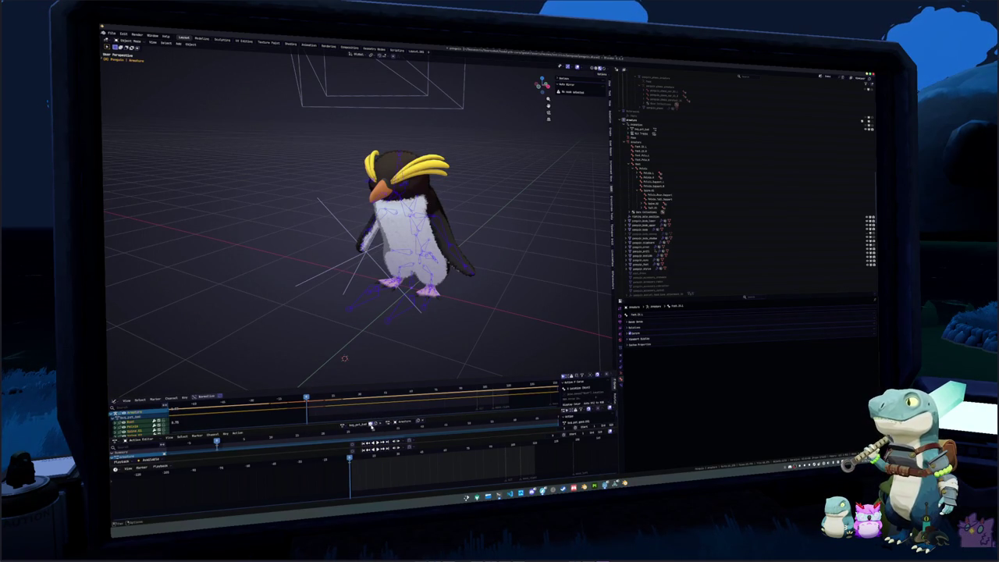
key("ctrl+Tab")
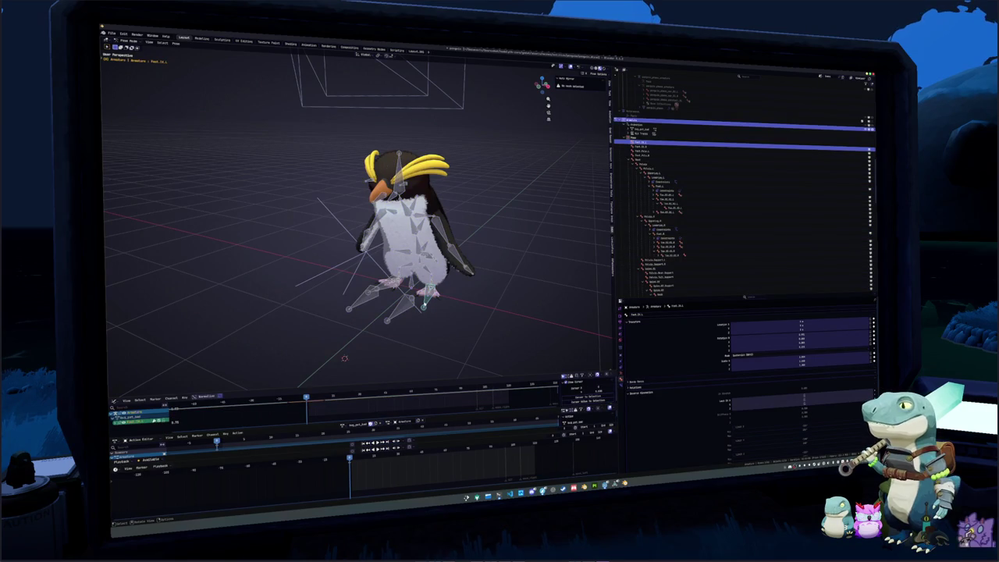
From the right side view, tilt the penguin's head and upper-body bones
key("KP_3")
scroll(424, 304, "up", 2)
left_click(468, 258)
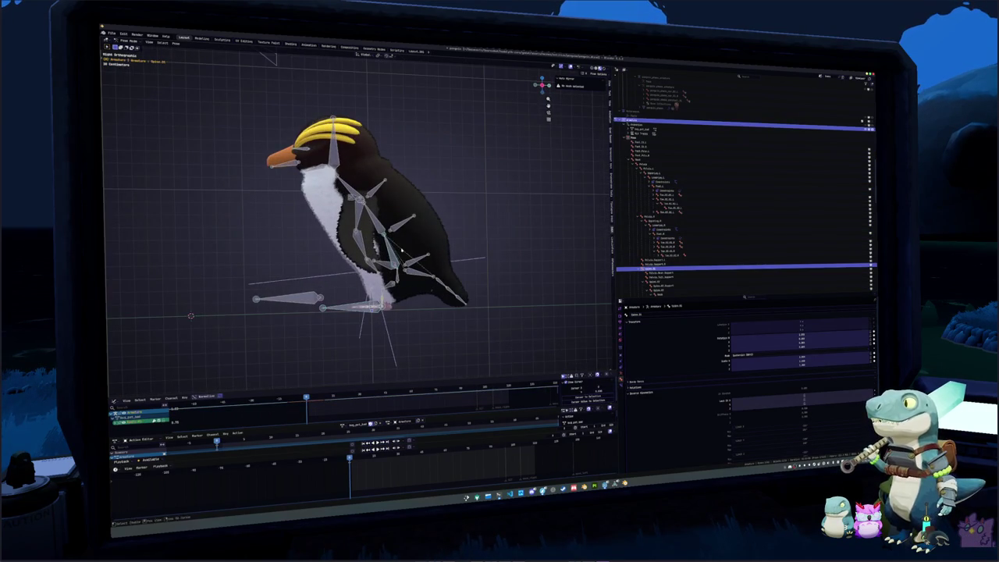
key("r")
left_click(505, 267)
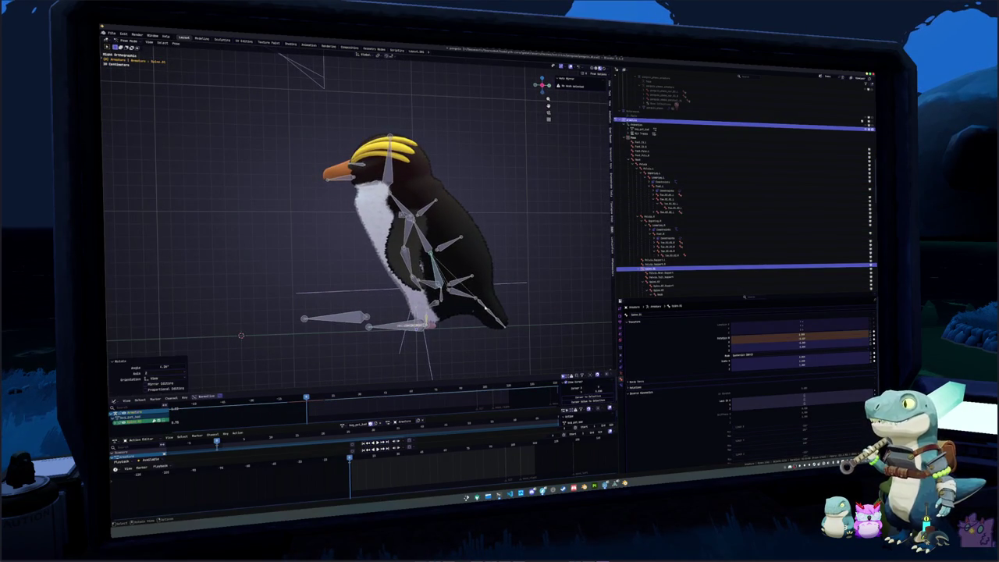
key("ctrl+z")
key("ctrl+z")
key("r")
left_click(372, 248)
key("r")
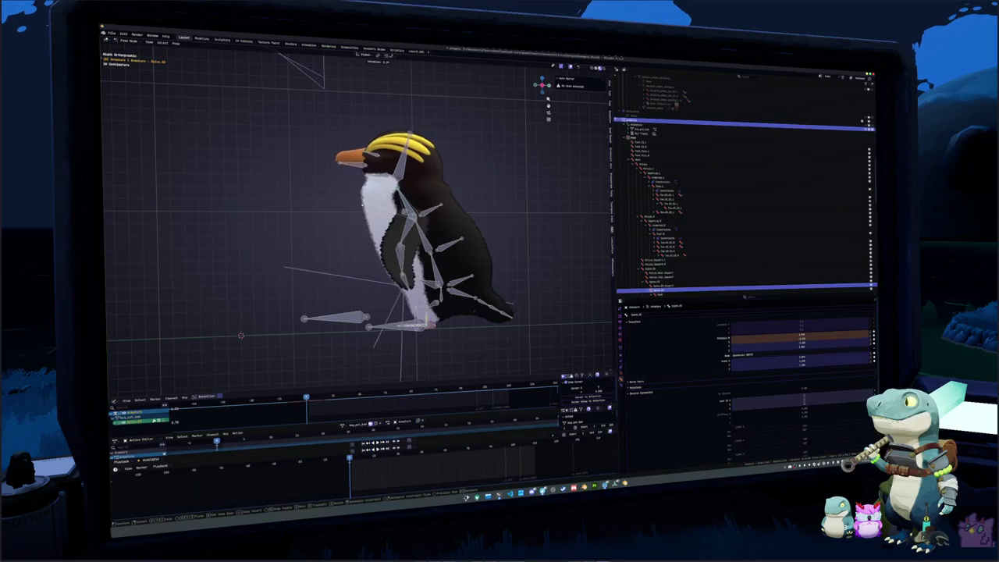
key("Return")
key("r")
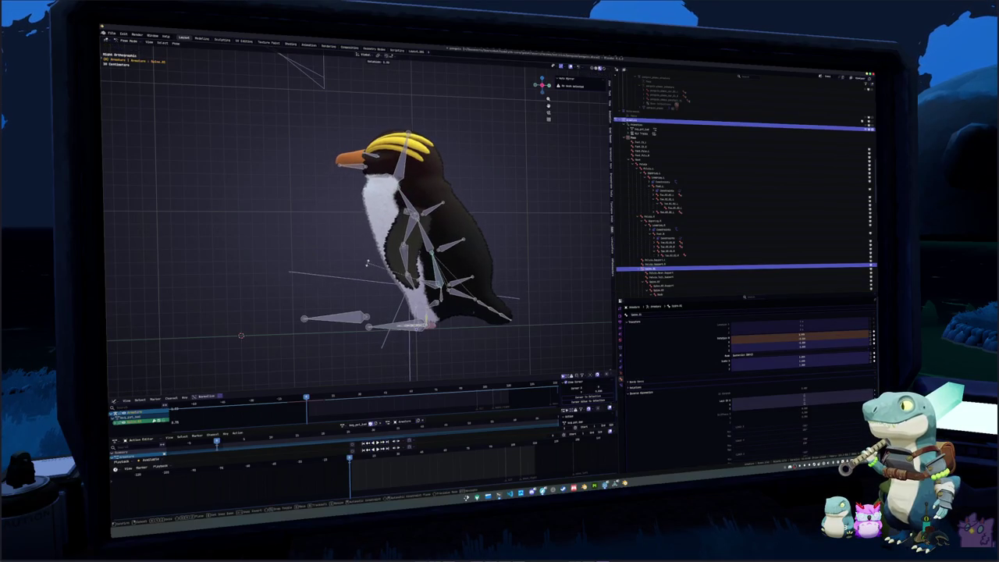
left_click(384, 246)
key("r")
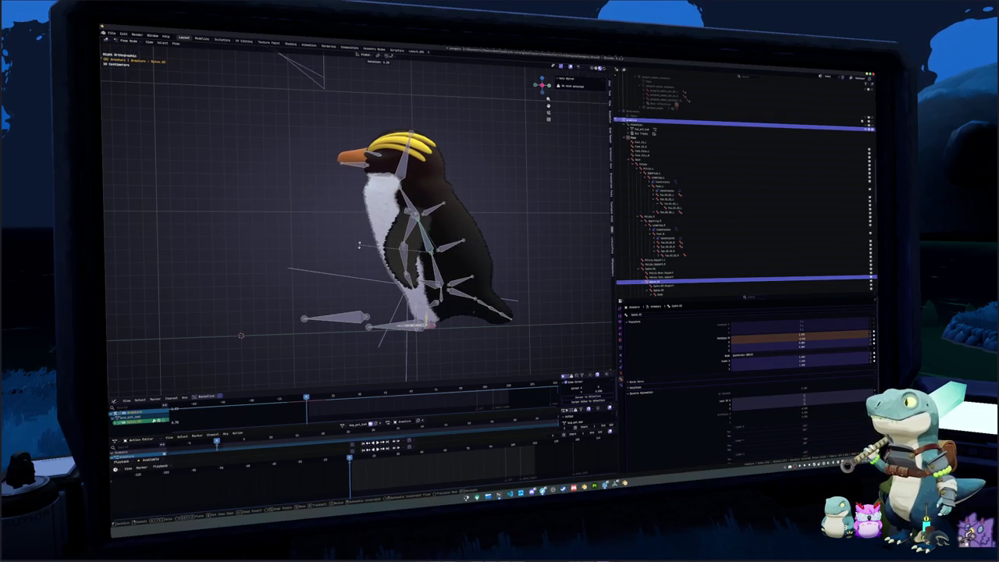
left_click(347, 211)
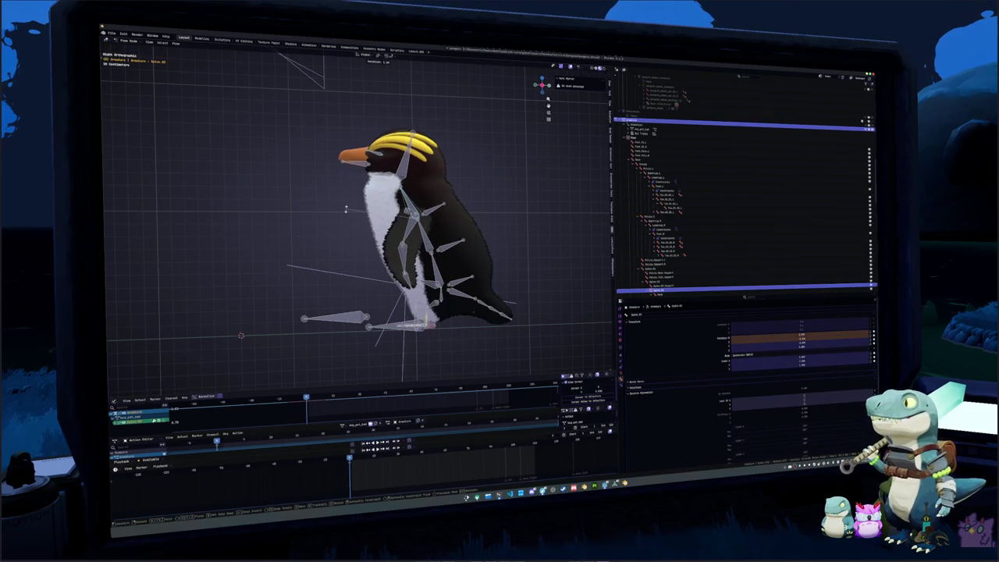
scroll(347, 211, "up", 3)
Rotate Beak_Lower open and move it along Z, then orbit around to check the pose
left_click(373, 234)
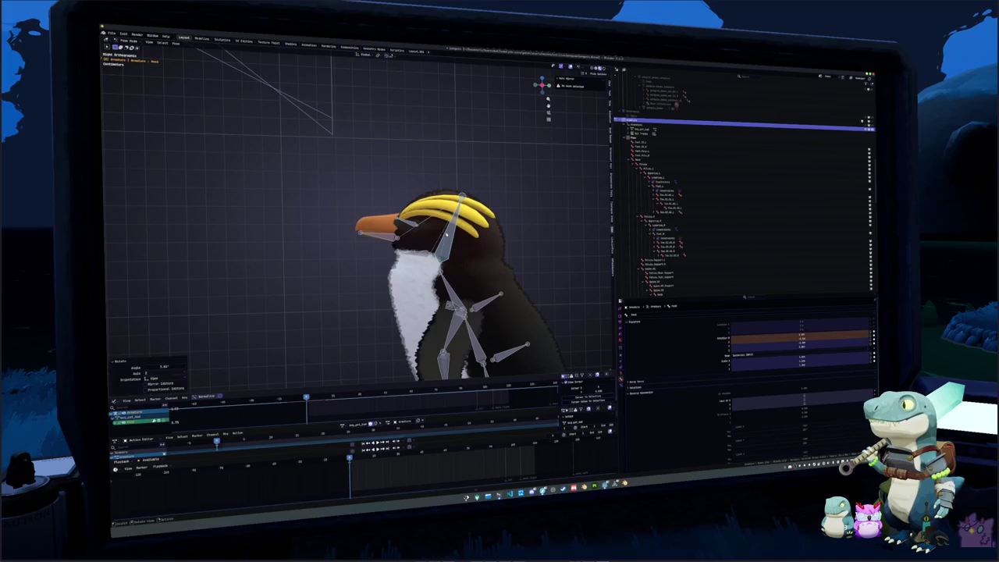
key("r")
left_click(358, 256)
key("g")
key("y")
key("x")
key("z")
key("z")
scroll(358, 253, "up", 5)
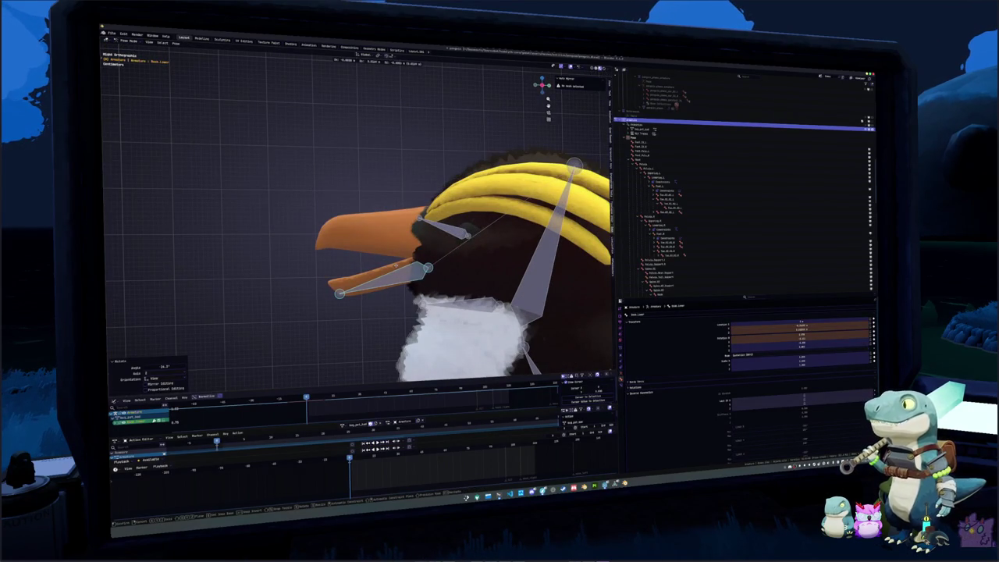
left_click(395, 267)
key("KP_6")
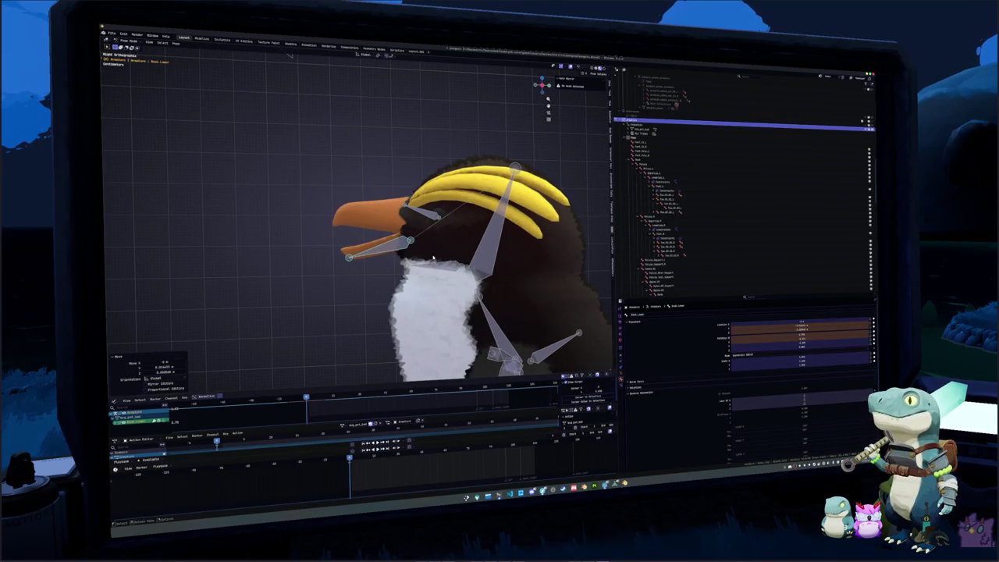
key("KP_6")
key("KP_6")
key("KP_6")
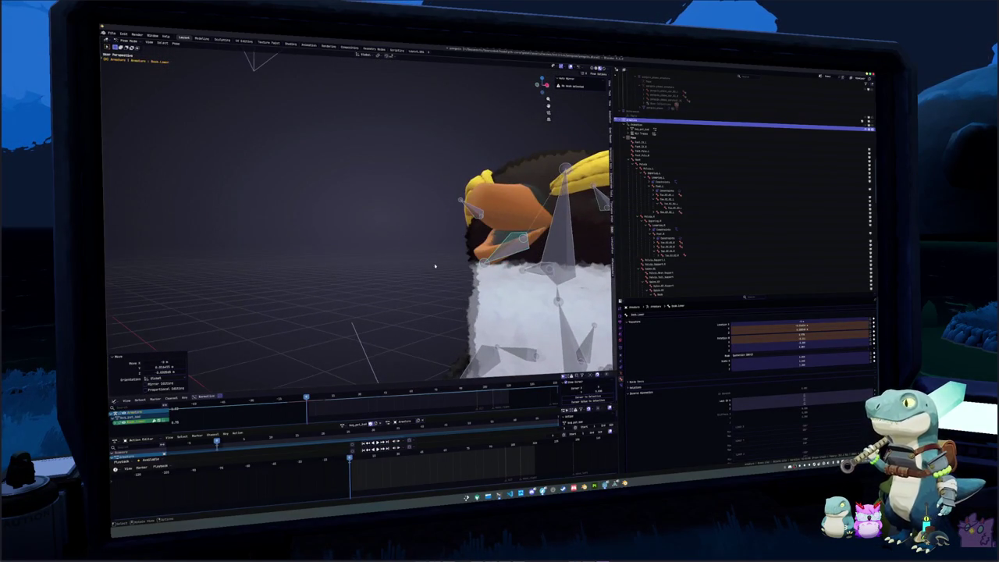
key("KP_3")
scroll(359, 226, "down", 6)
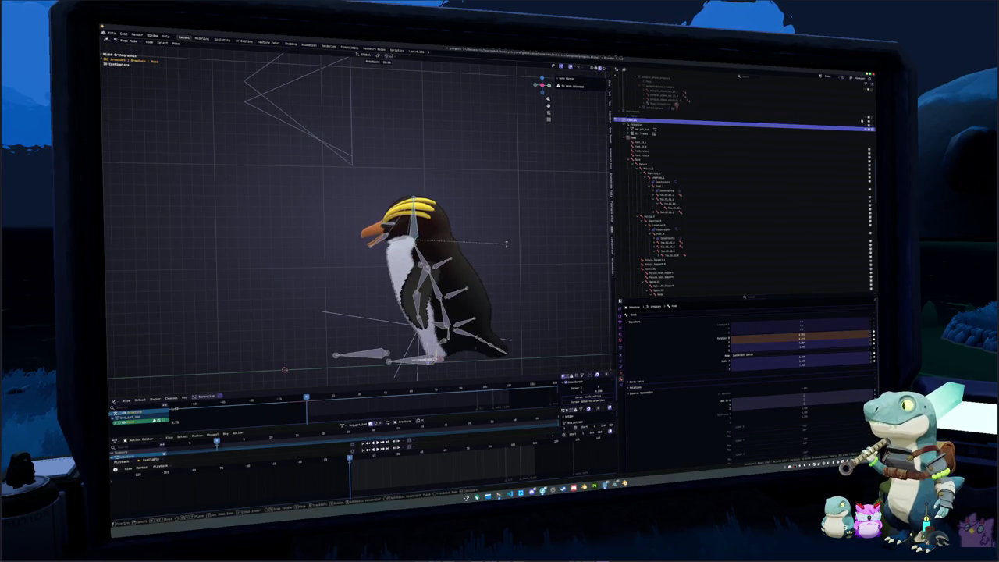
Rotate the flipper's upper arm bone upward, constrained to the X axis
scroll(508, 243, "up", 2)
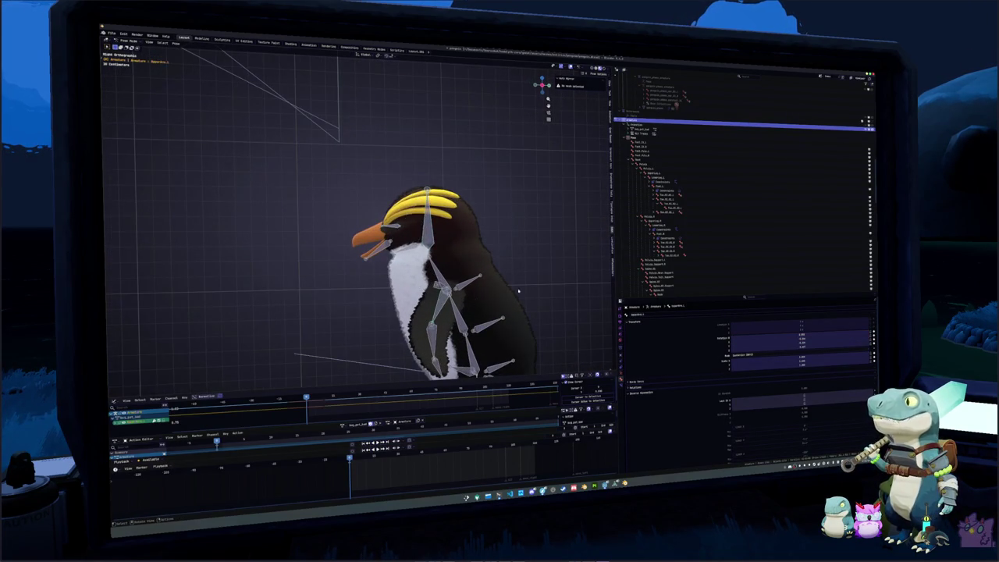
scroll(514, 243, "down", 3)
scroll(382, 224, "up", 2)
key("r")
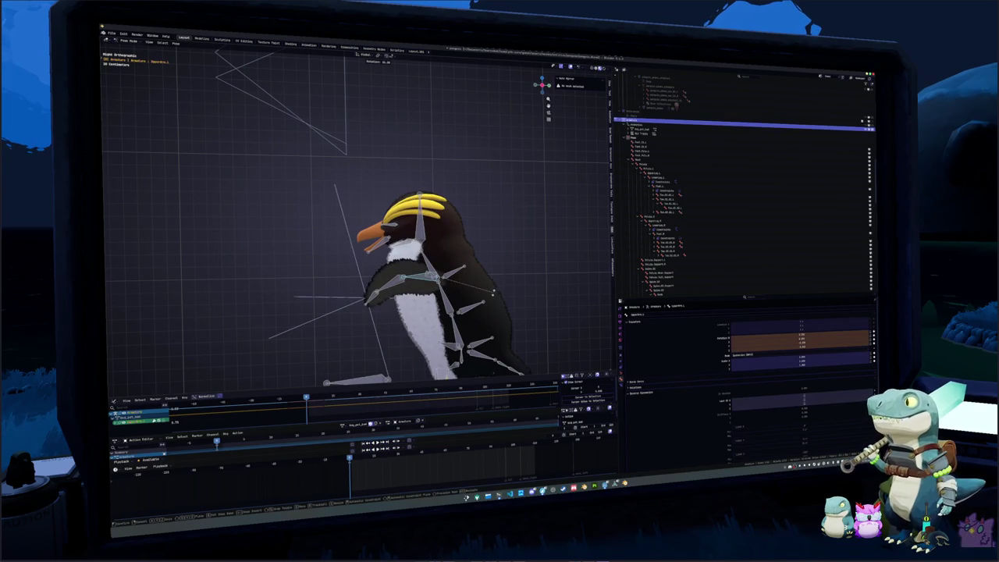
left_click(479, 297)
key("ctrl+z")
key("r")
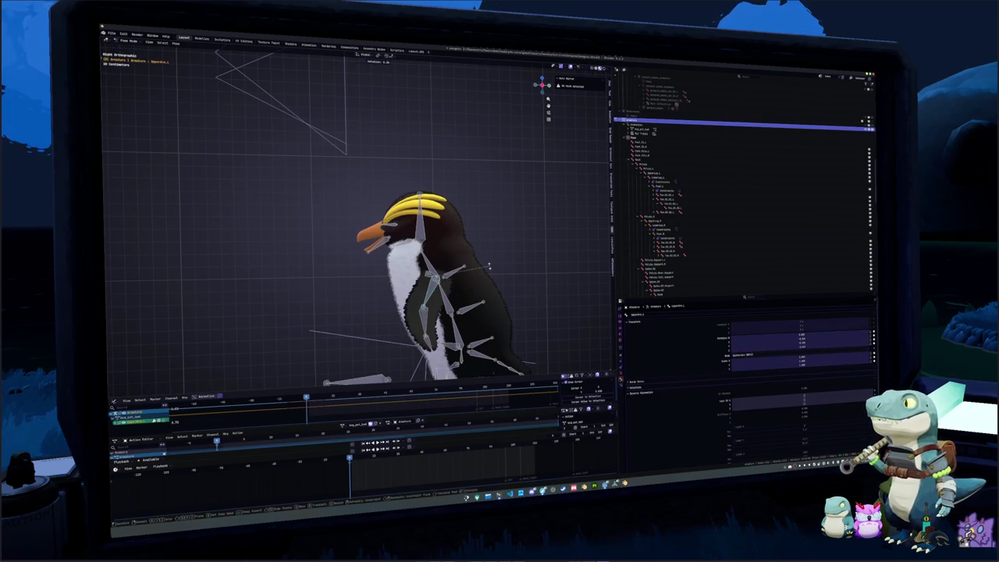
key("x")
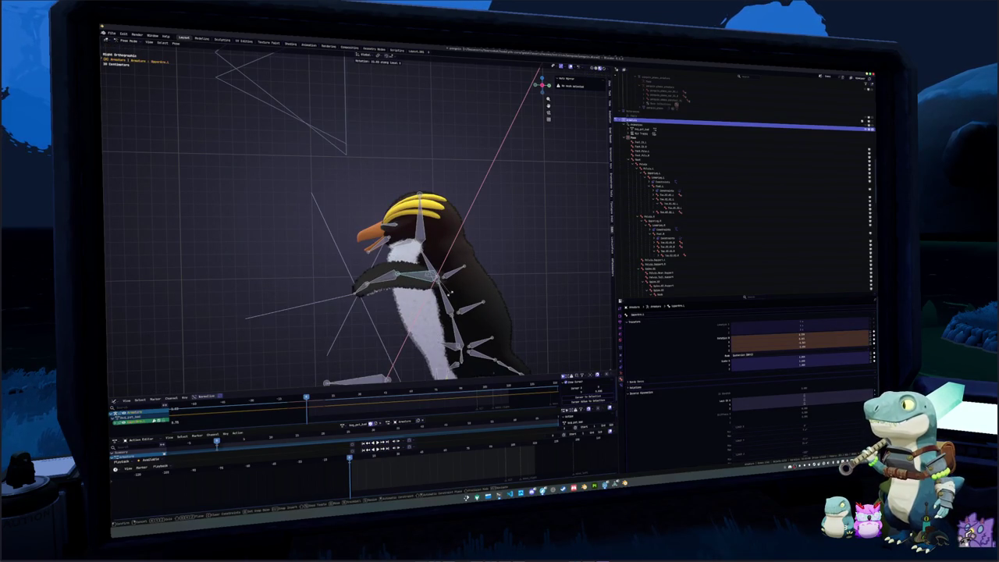
left_click(450, 295)
From the front view, refine the flipper angle with further Z- and X-axis rotations
key("KP_1")
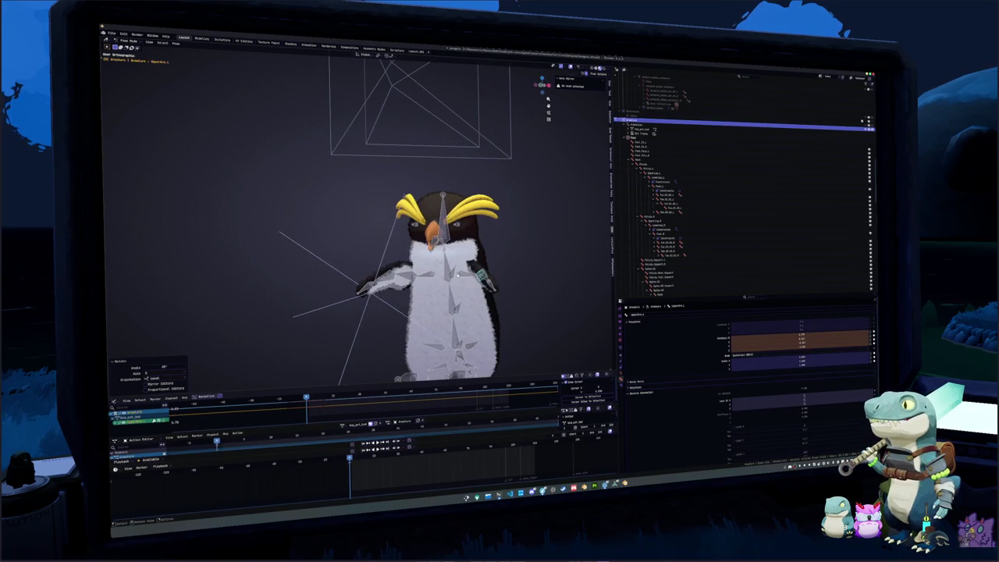
key("r")
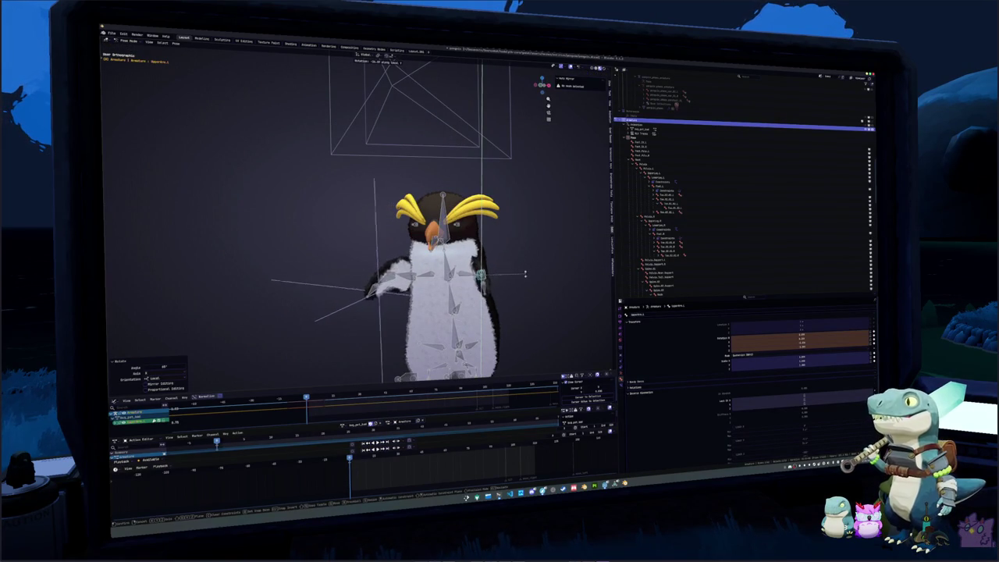
left_click(533, 262)
key("r")
key("z")
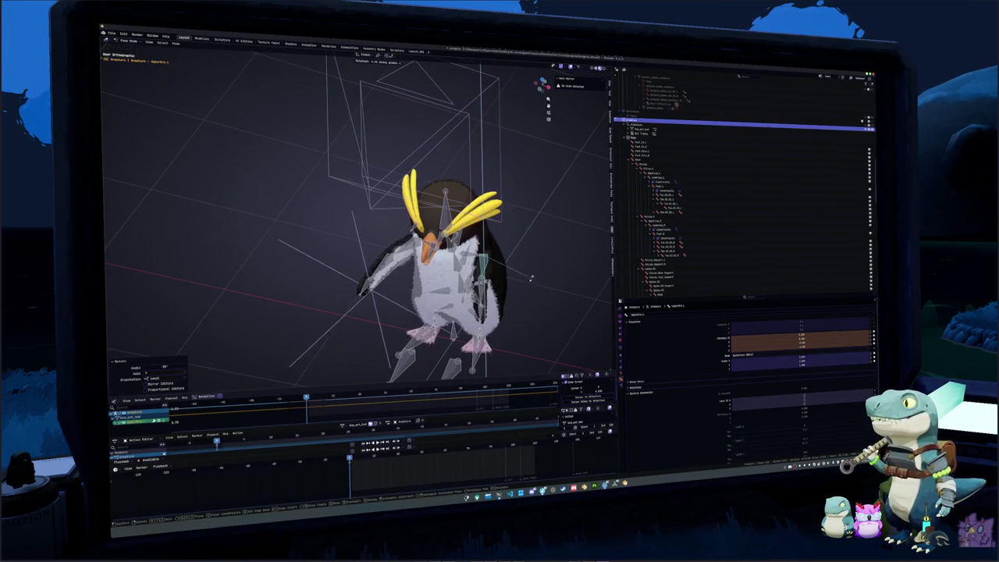
left_click(533, 276)
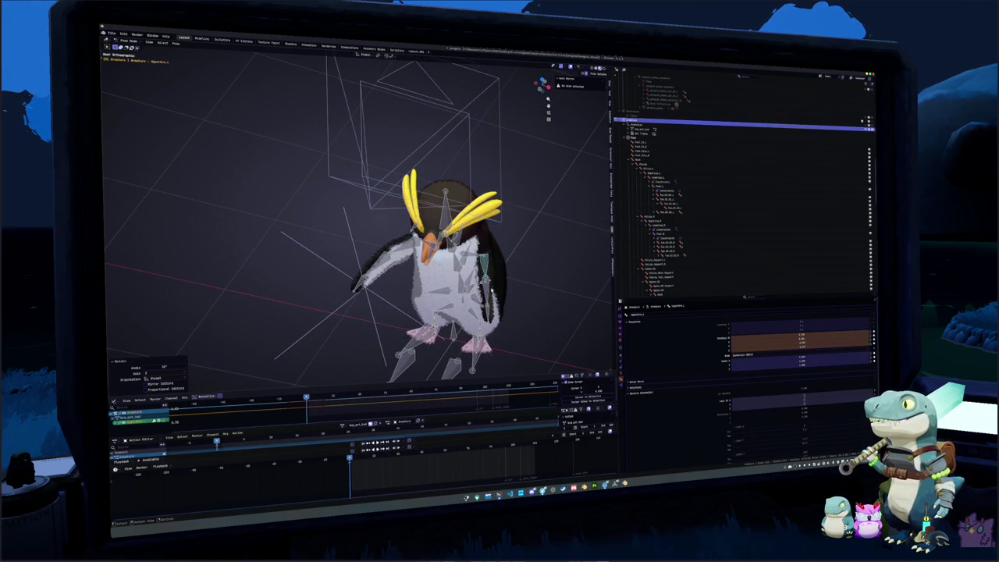
key("r")
key("x")
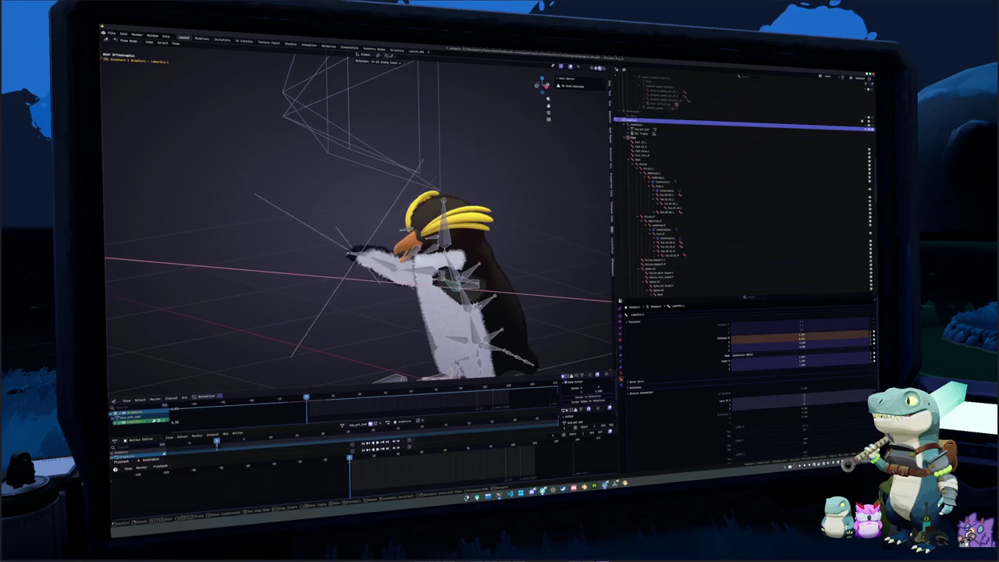
left_click(484, 317)
Rotate the forearm and hand bones about their local X axes toward the beak
key("KP_1")
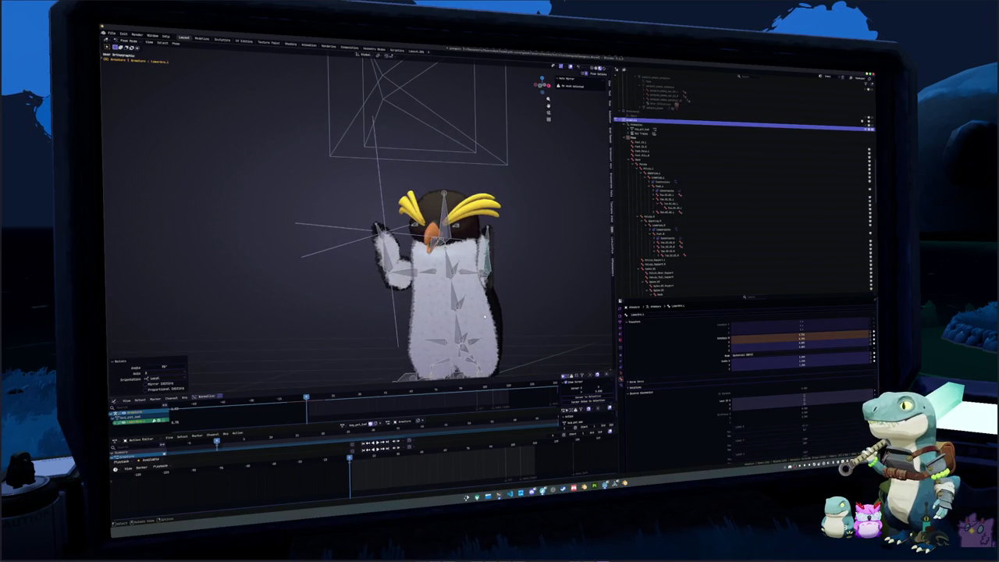
scroll(484, 316, "up", 3)
key("r")
key("x")
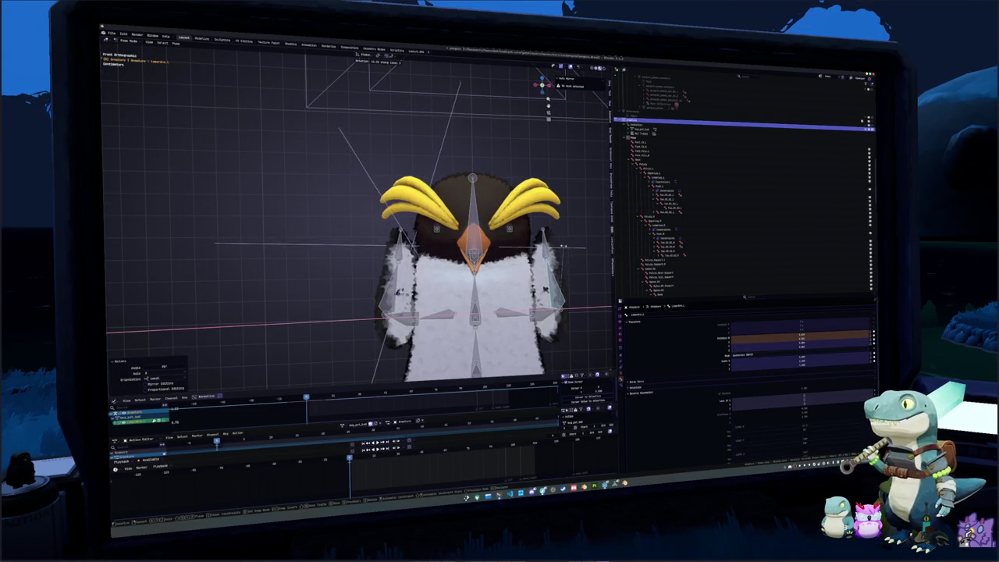
key("x")
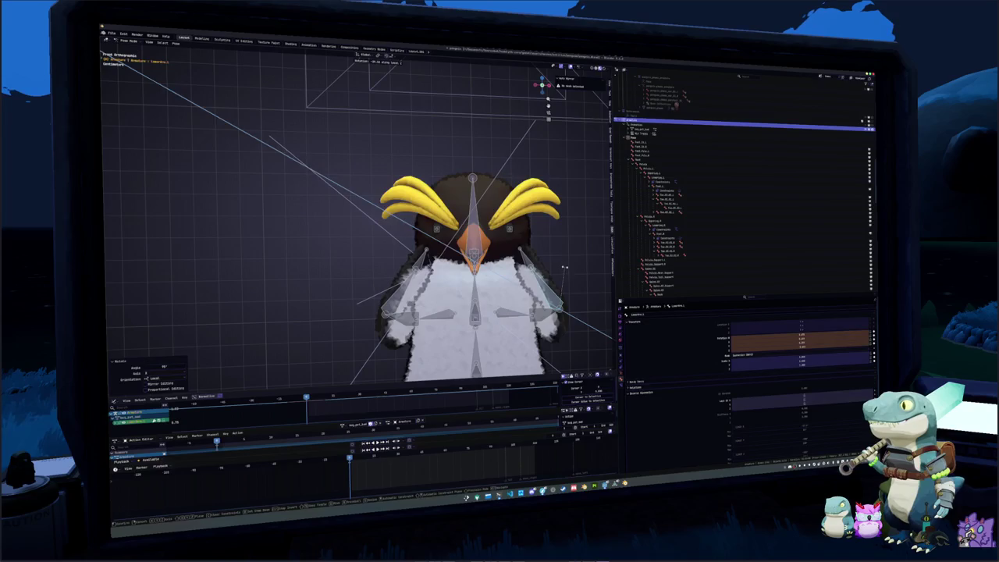
key("bracketright")
key("r")
key("x")
key("x")
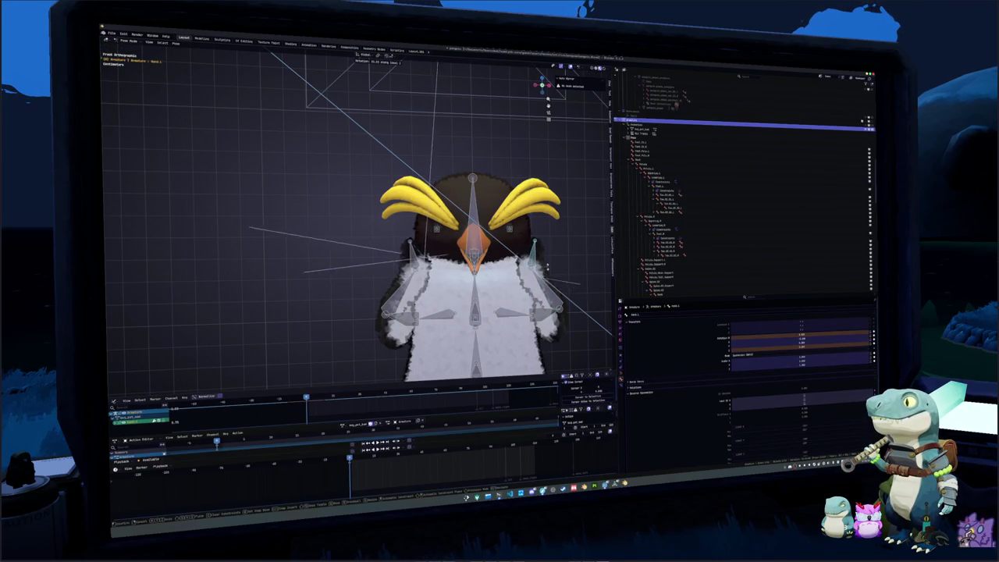
left_click(546, 266)
mouse_move(546, 267)
left_mouse_down()
mouse_move(444, 277)
mouse_move(501, 279)
left_mouse_up()
Tilt the head bone about its X axis
key("r")
key("x")
key("x")
key("Return")
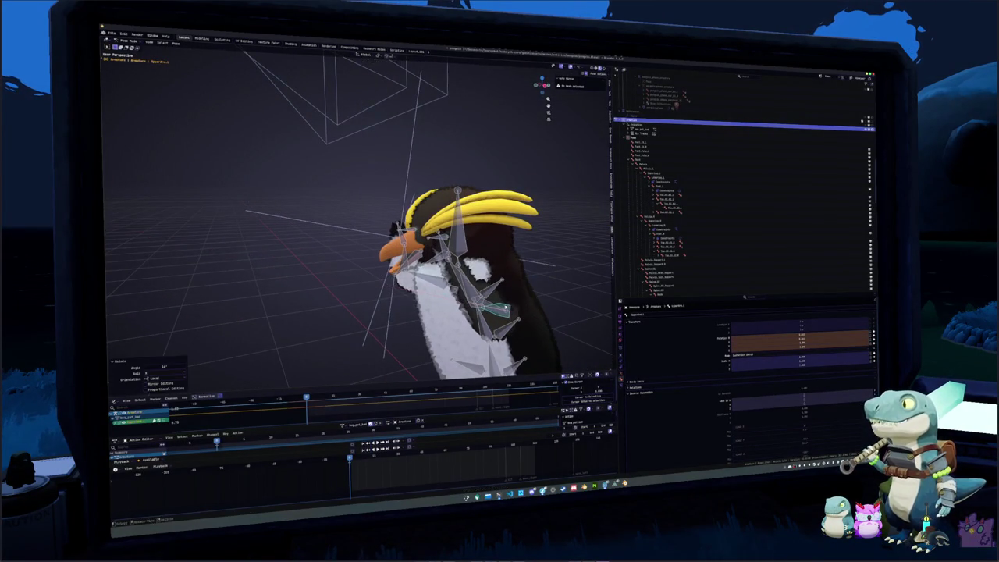
mouse_move(468, 250)
left_mouse_down()
mouse_move(547, 248)
mouse_move(566, 234)
left_mouse_up()
Stretch the head bone vertically along Z, then select all bones
key("s")
key("z")
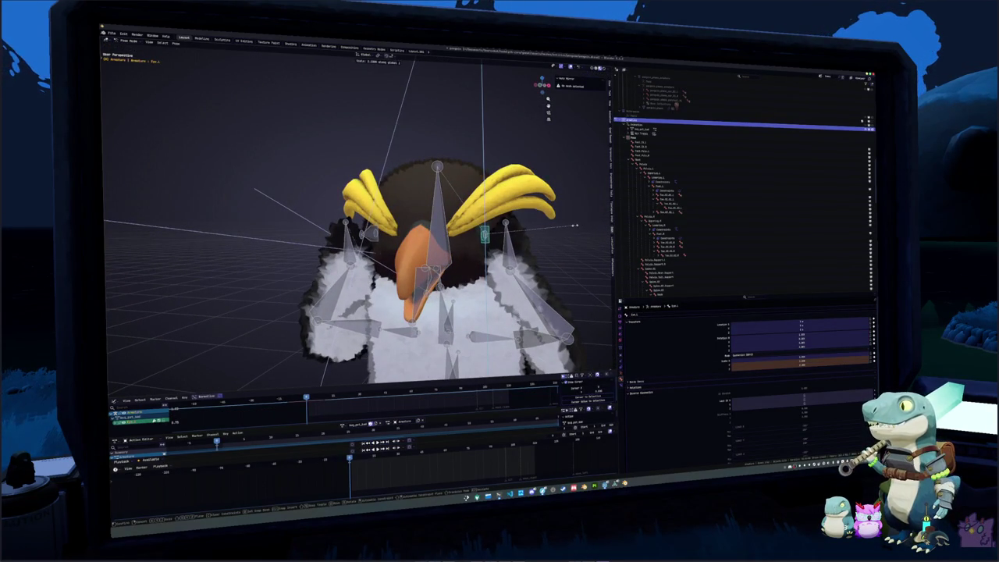
left_click(580, 224)
scroll(546, 250, "down", 5)
left_click_drag(546, 250, 481, 299)
key("a")
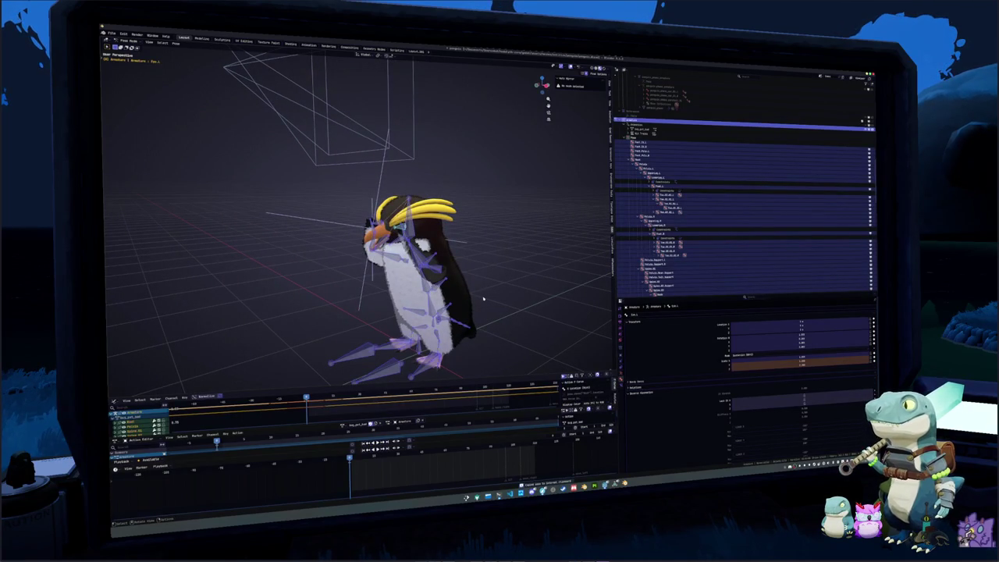
Paste the pose mirrored on X with Ctrl+Shift+V and insert a keyframe
key("space")
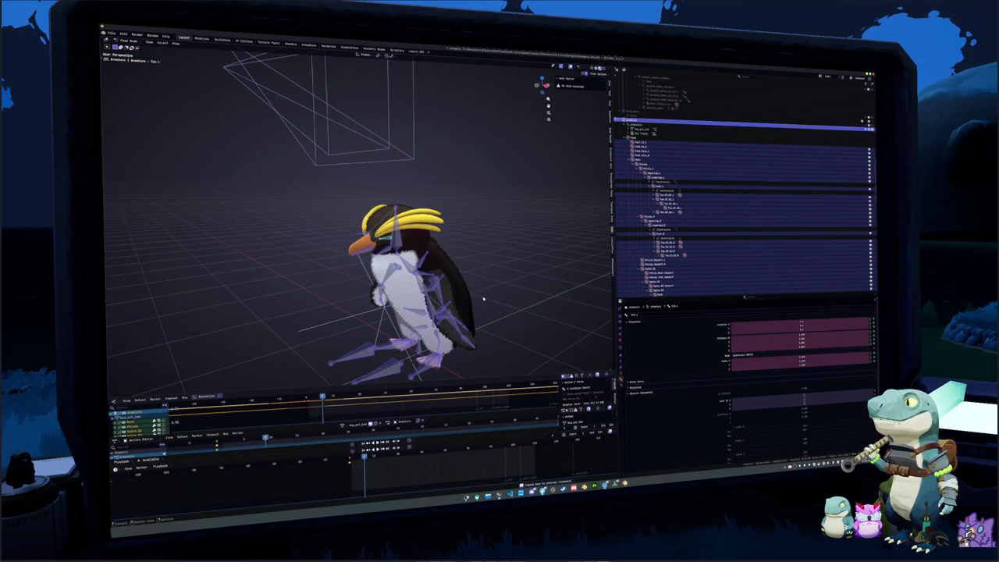
key("ctrl+shift+v")
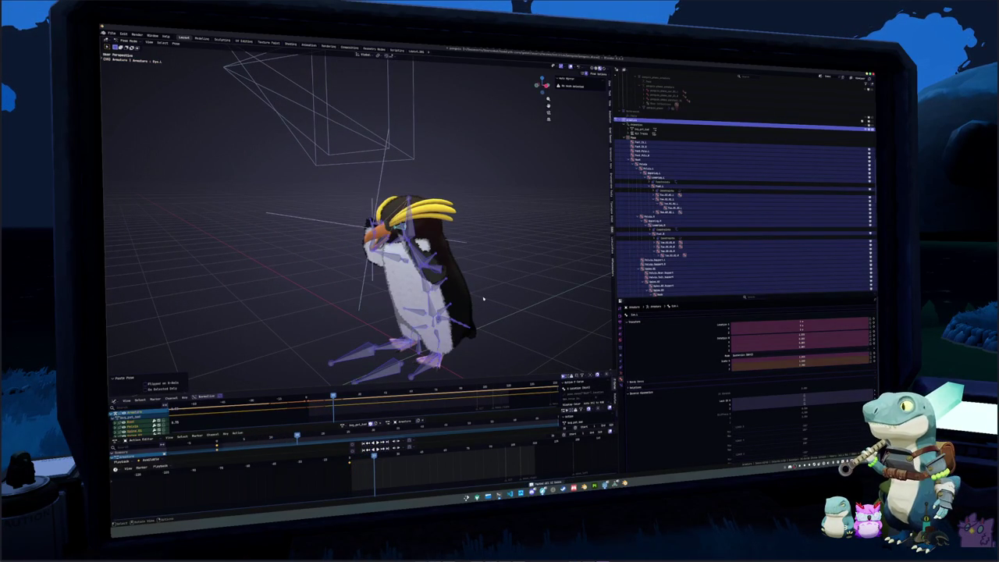
key("i")
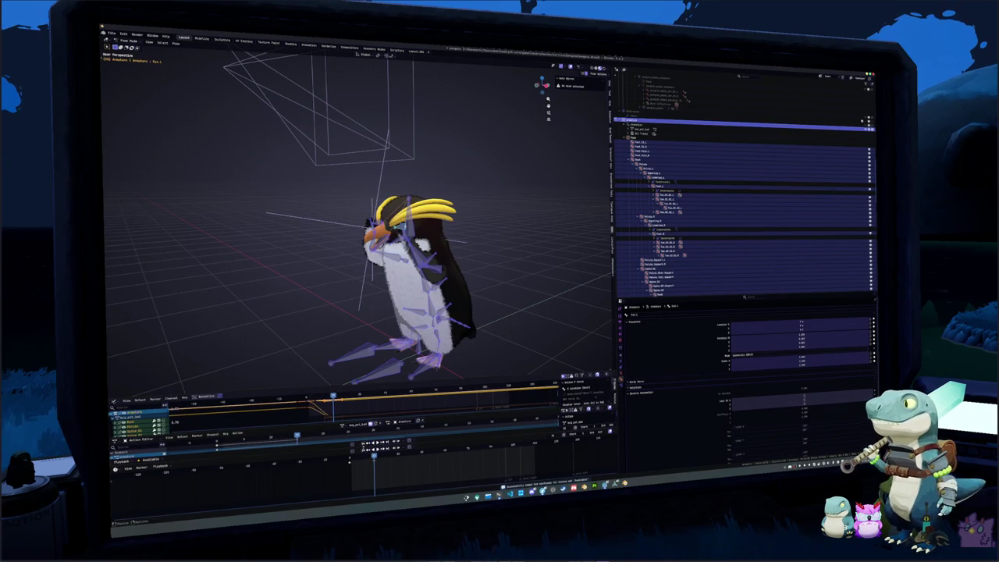
mouse_move(380, 469)
left_mouse_down()
mouse_move(373, 459)
mouse_move(357, 468)
mouse_move(377, 468)
mouse_move(350, 465)
mouse_move(398, 461)
mouse_move(375, 459)
left_mouse_up()
From the side view, rotate Spine.01 and the next spine bones to tilt the upper body
key("KP_3")
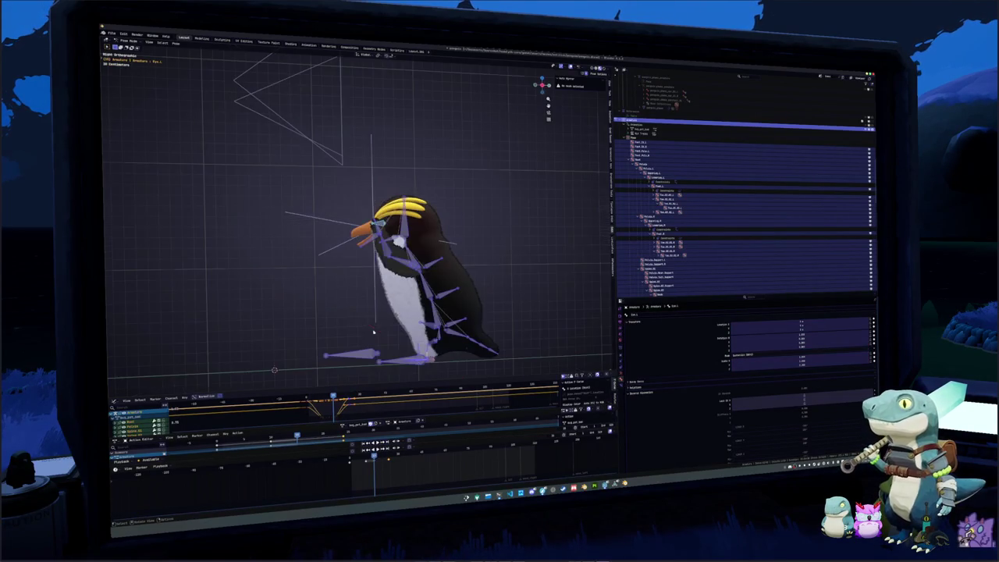
scroll(375, 316, "up", 2)
scroll(371, 307, "up", 1)
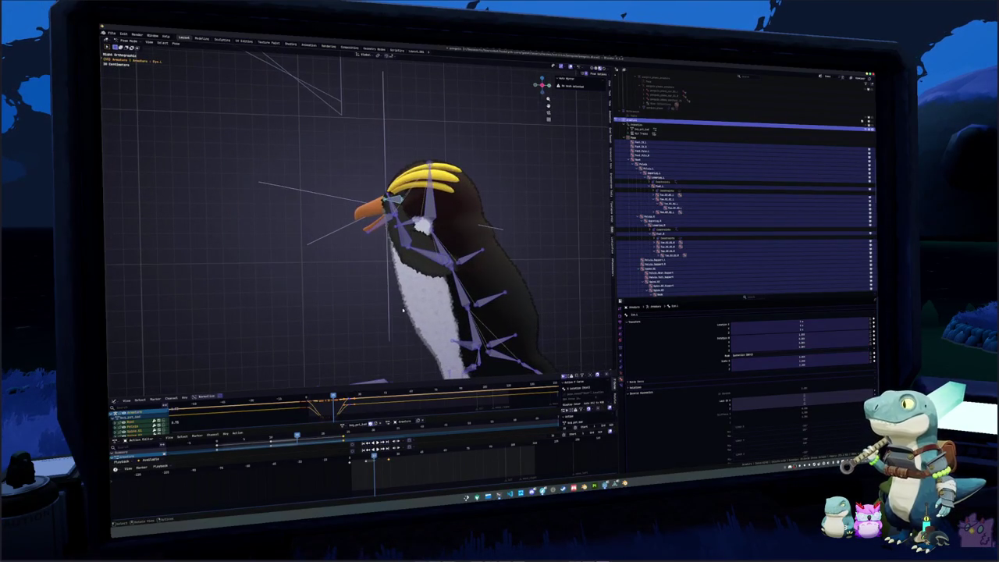
left_click(472, 320)
scroll(414, 291, "down", 1)
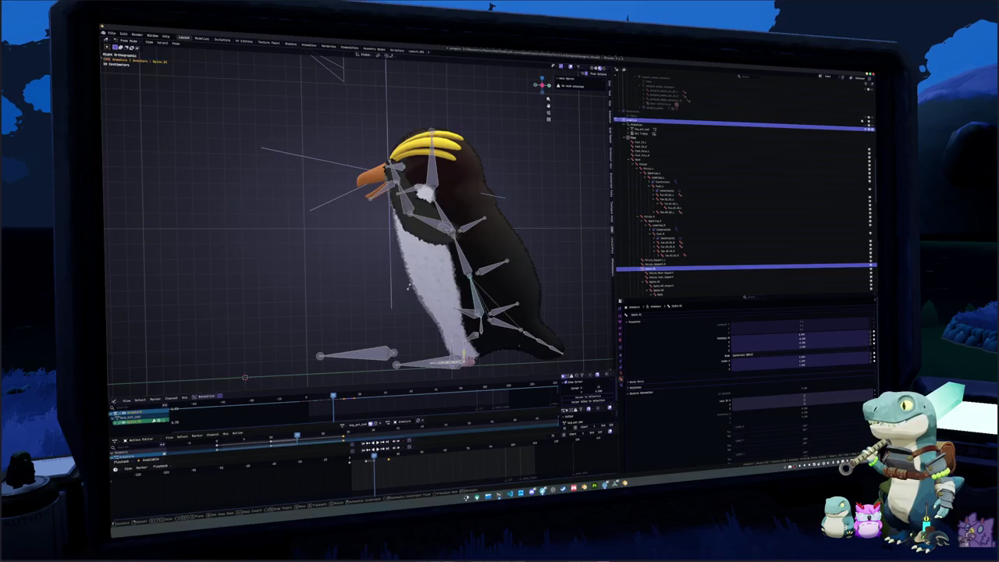
key("r")
left_click(409, 289)
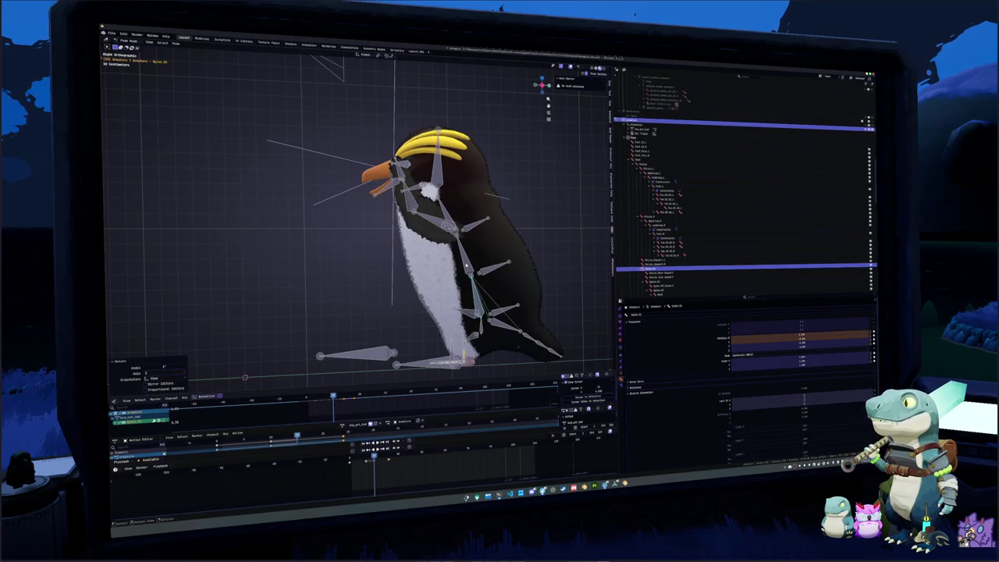
left_click(395, 268)
key("r")
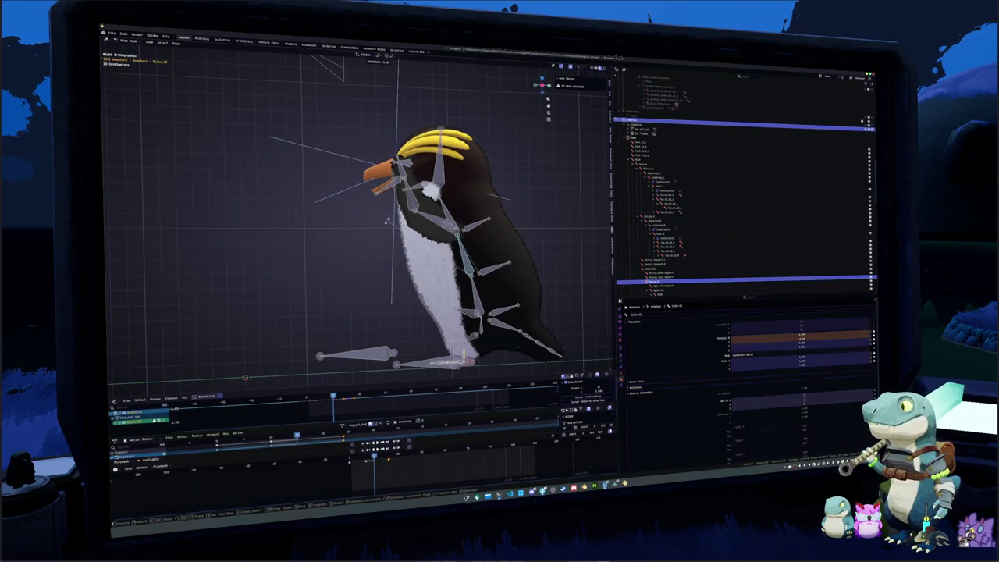
left_click(448, 205)
left_click(453, 215)
key("r")
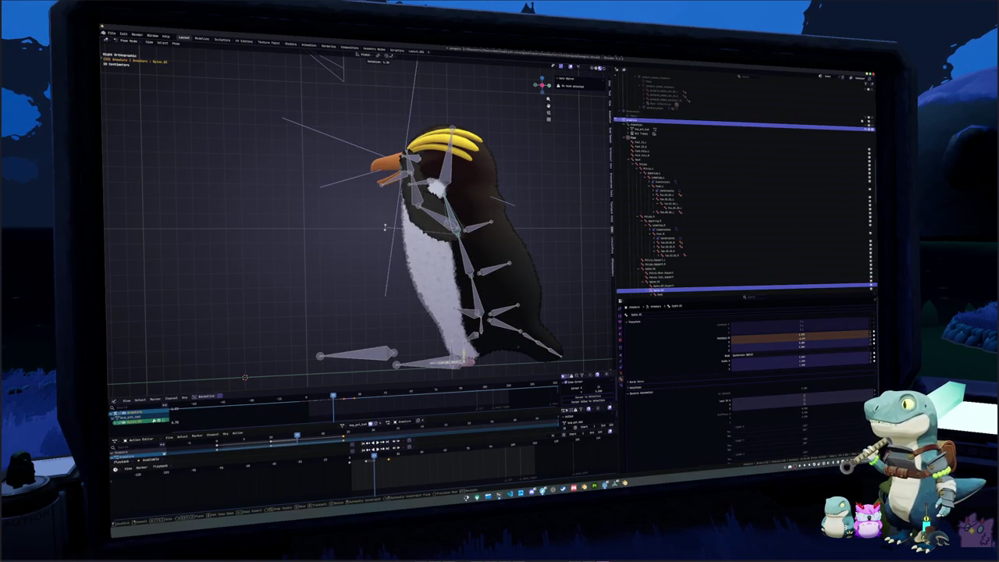
left_click(385, 227)
Rotate the Head and neck bones to lower the penguin's head
left_click(441, 181)
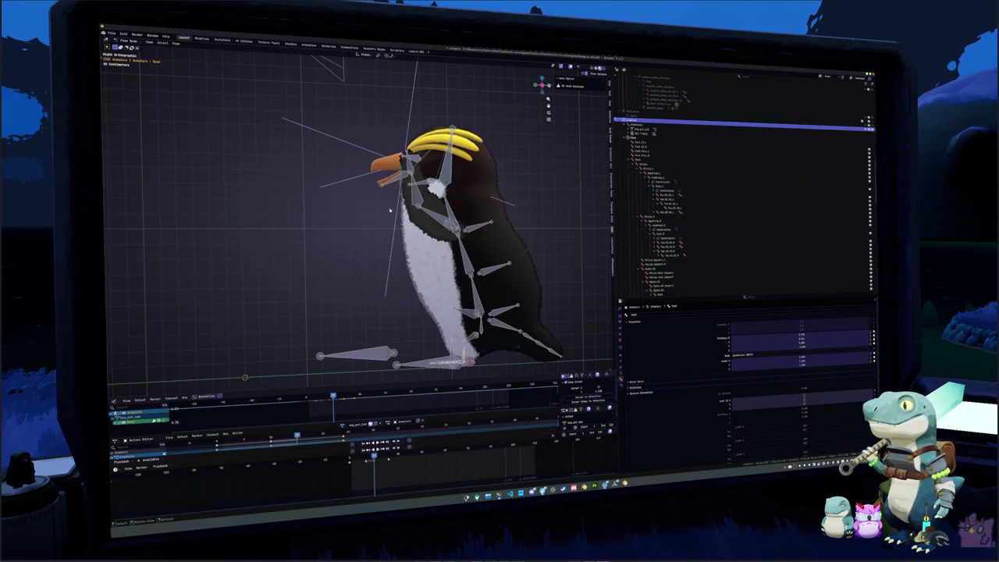
scroll(367, 230, "up", 3)
key("r")
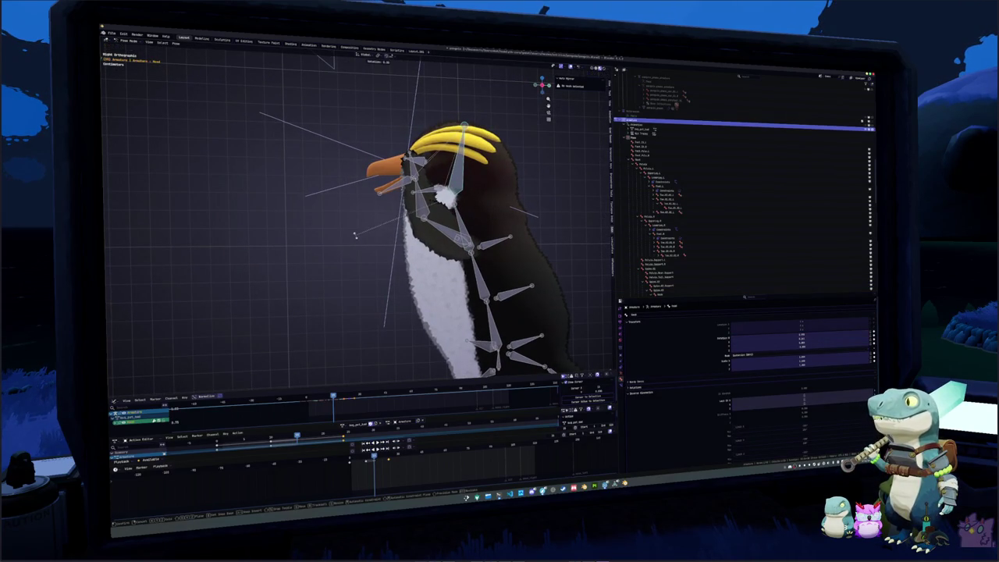
left_click(353, 190)
left_click(437, 230)
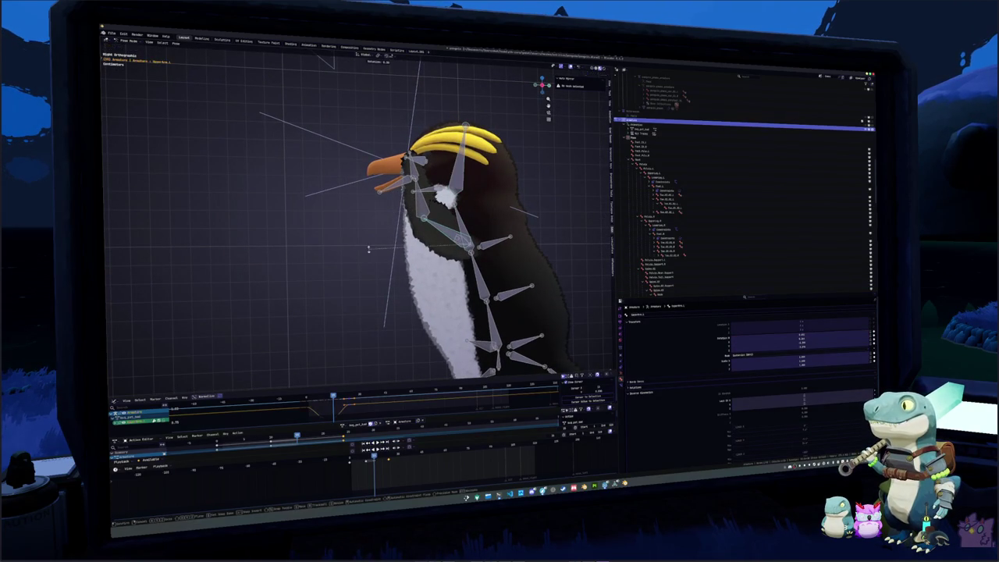
key("r")
left_click(374, 206)
left_click(375, 205)
key("r")
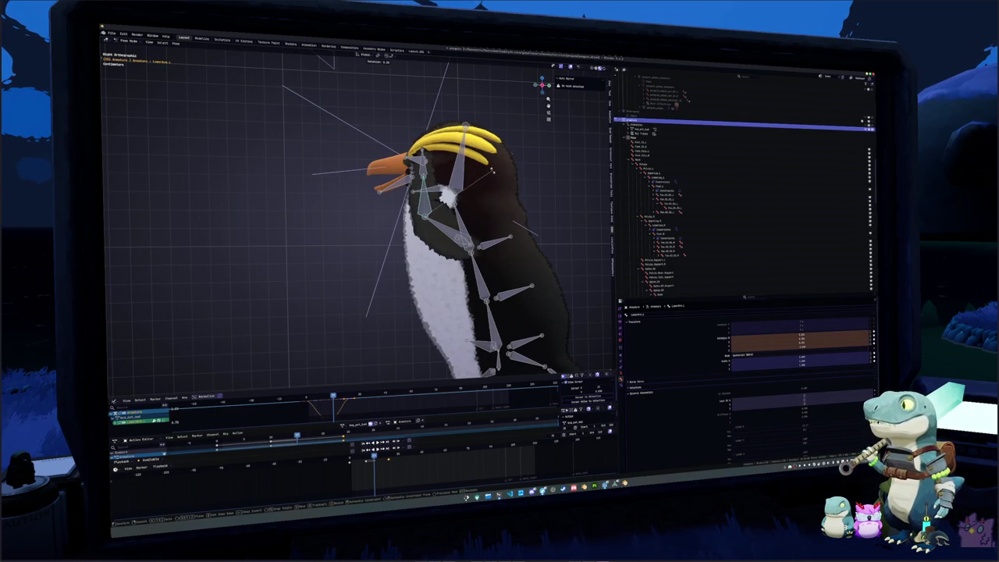
left_click(491, 166)
Tilt the lower-beak bone open and select the whole rig
scroll(442, 221, "down", 4)
scroll(406, 171, "up", 5)
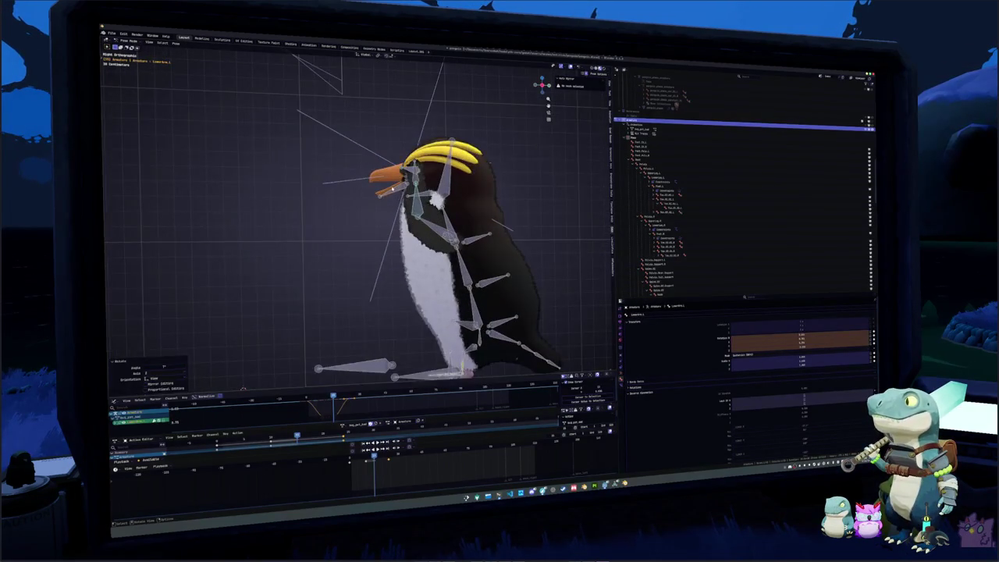
left_click(394, 171)
key("r")
left_click(344, 212)
scroll(351, 226, "down", 5)
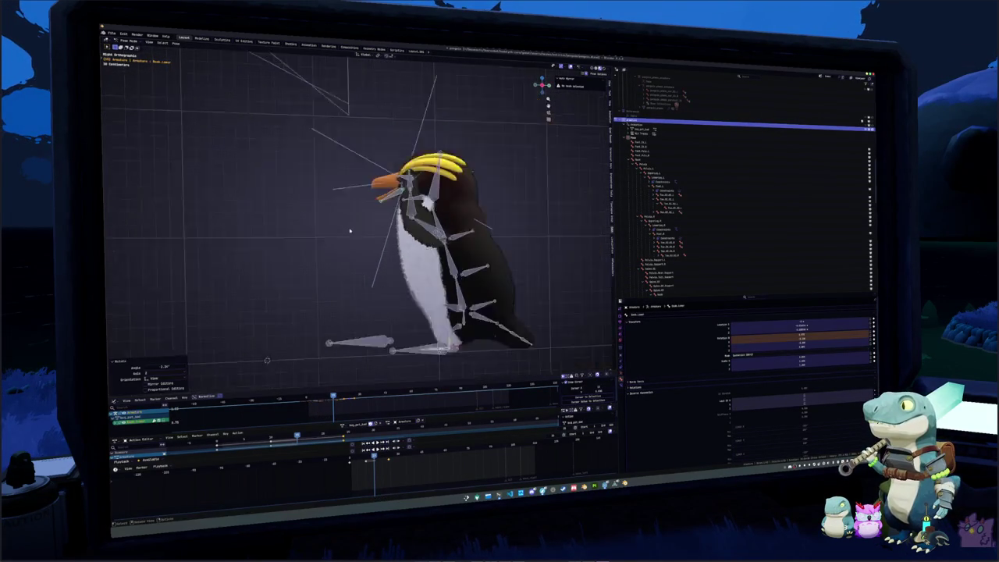
key("a")
left_click_drag(373, 254, 420, 276)
key("space")
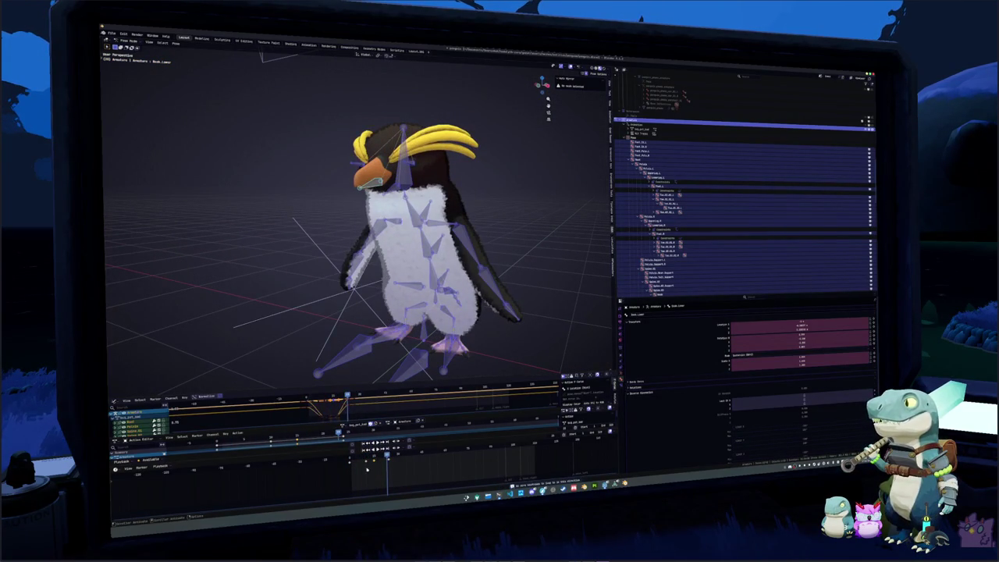
Replay the penguin animation a few times to review the thinking pose
key("Escape")
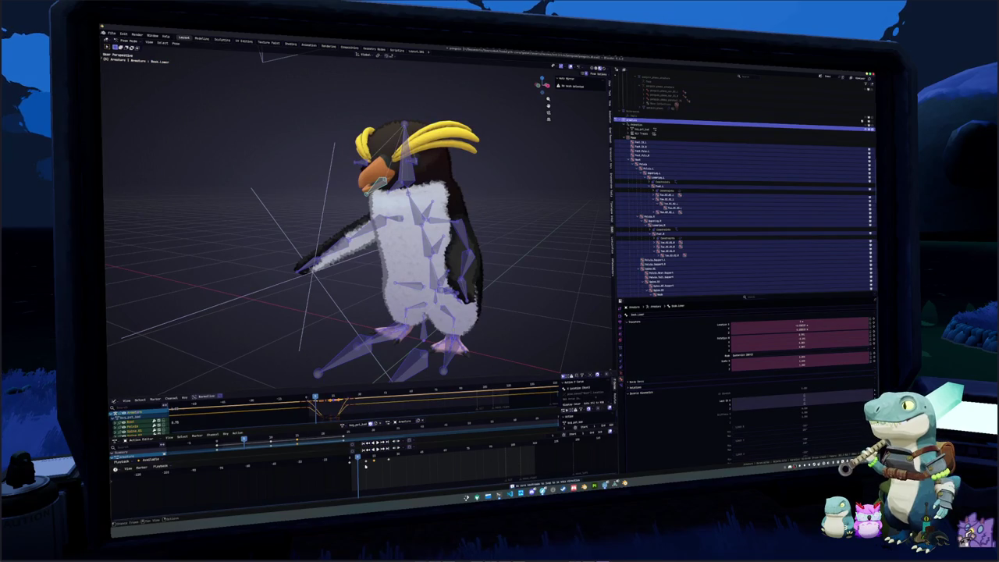
key("g")
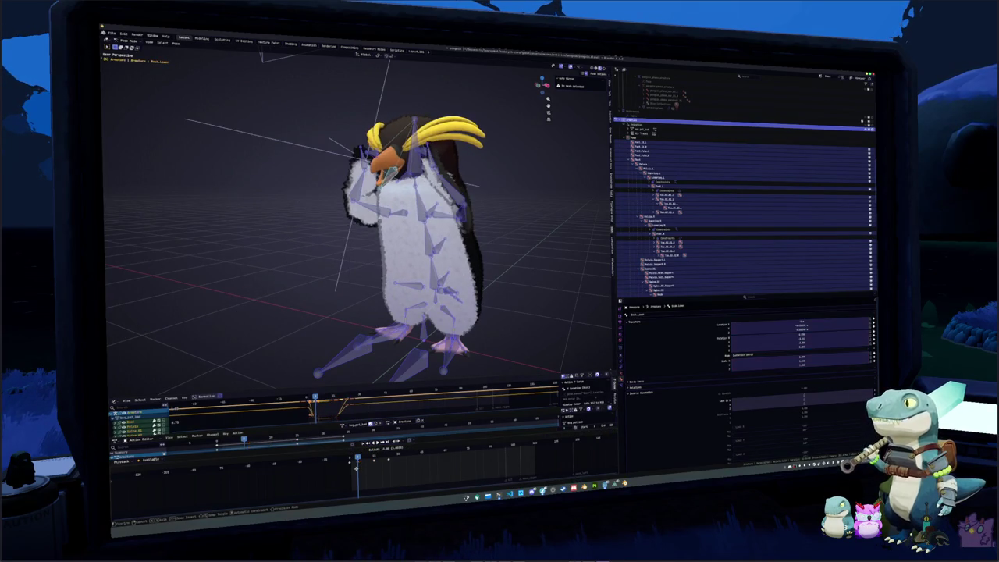
key("space")
key("Escape")
key("space")
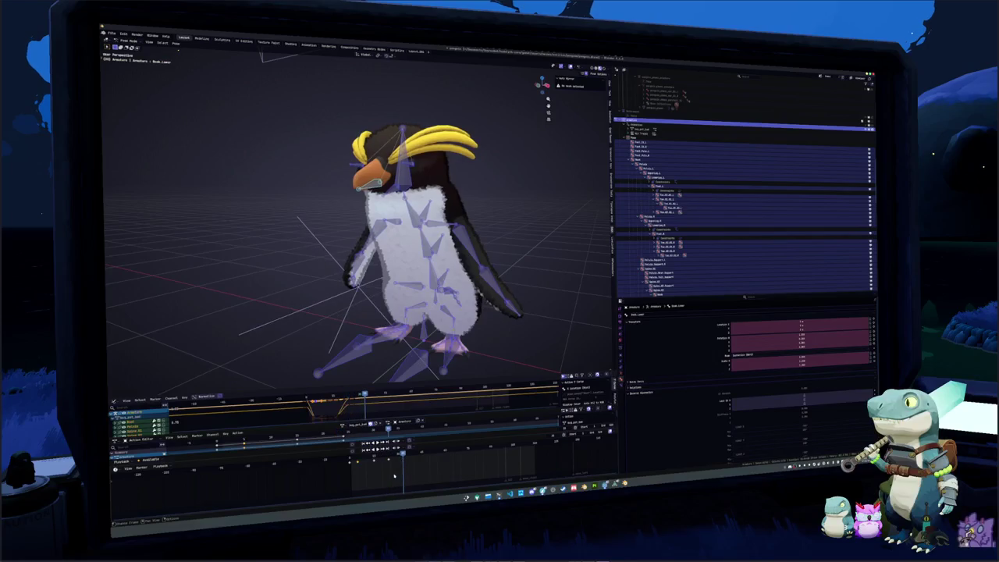
scroll(475, 320, "down", 2)
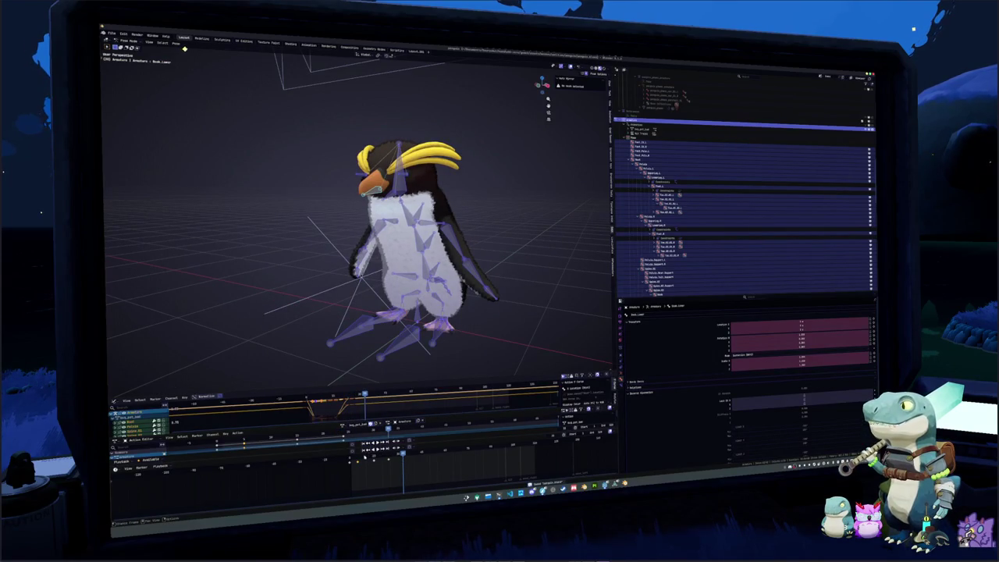
key("Escape")
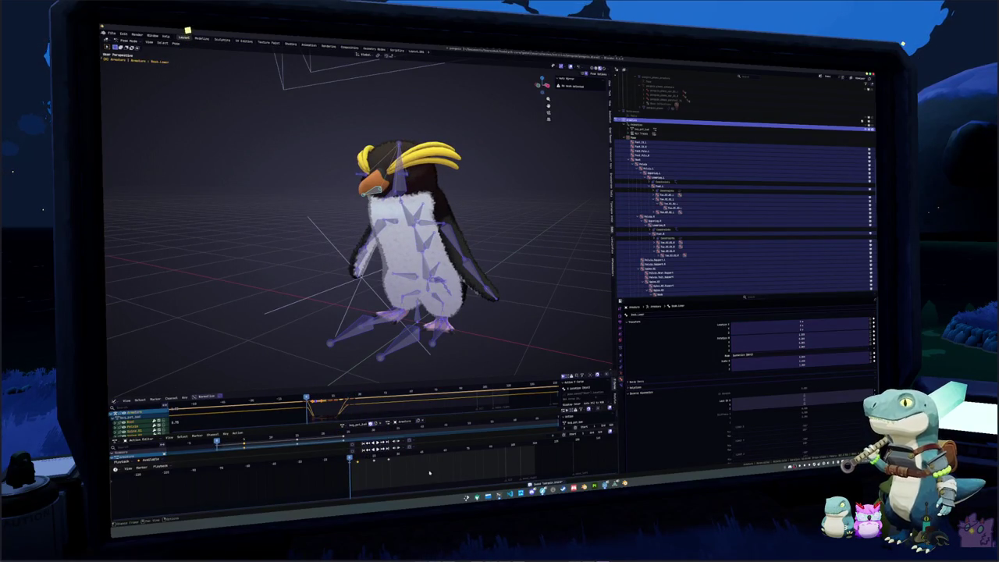
Play once more, set an earlier frame and open the action browse list
key("space")
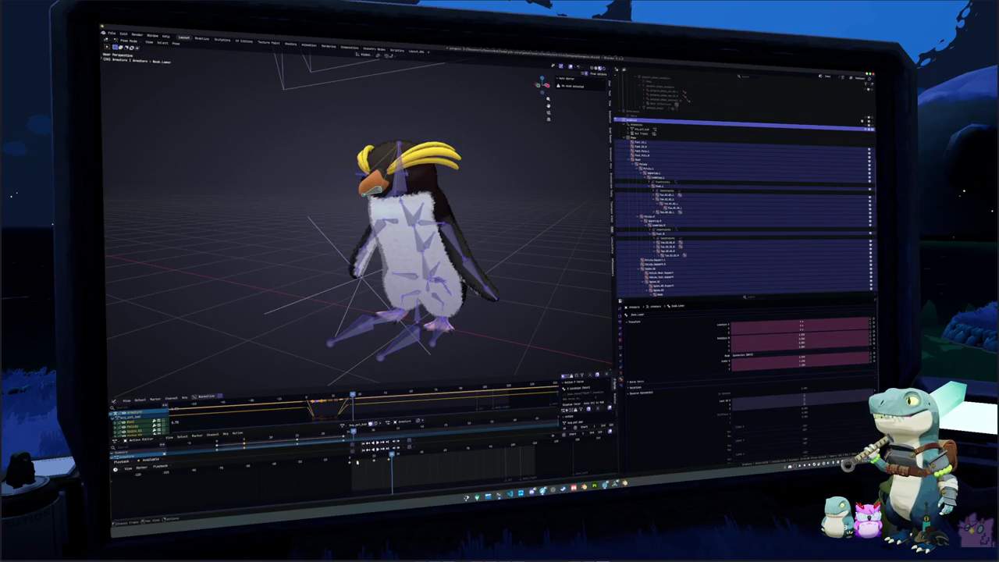
left_click(350, 460)
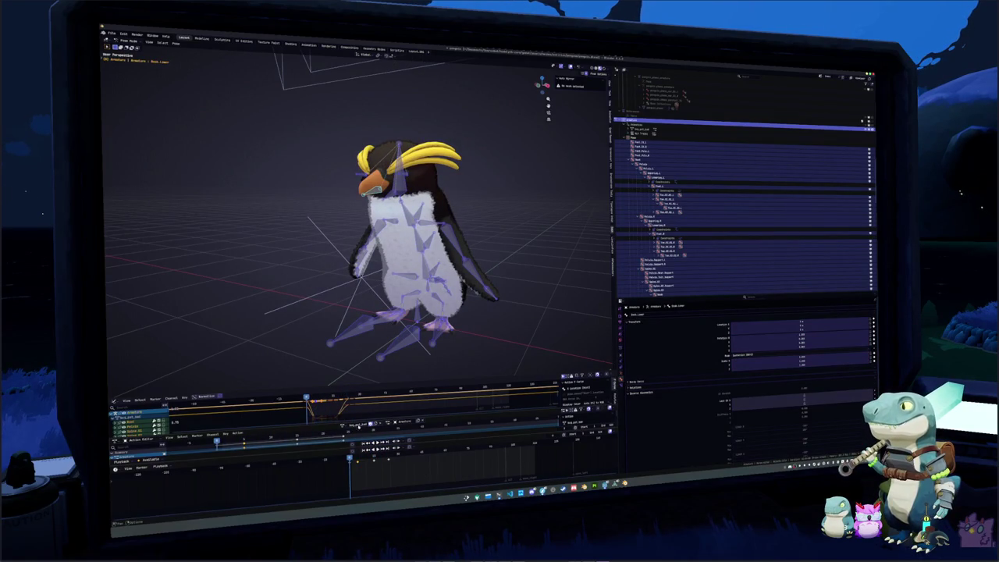
left_click(342, 426)
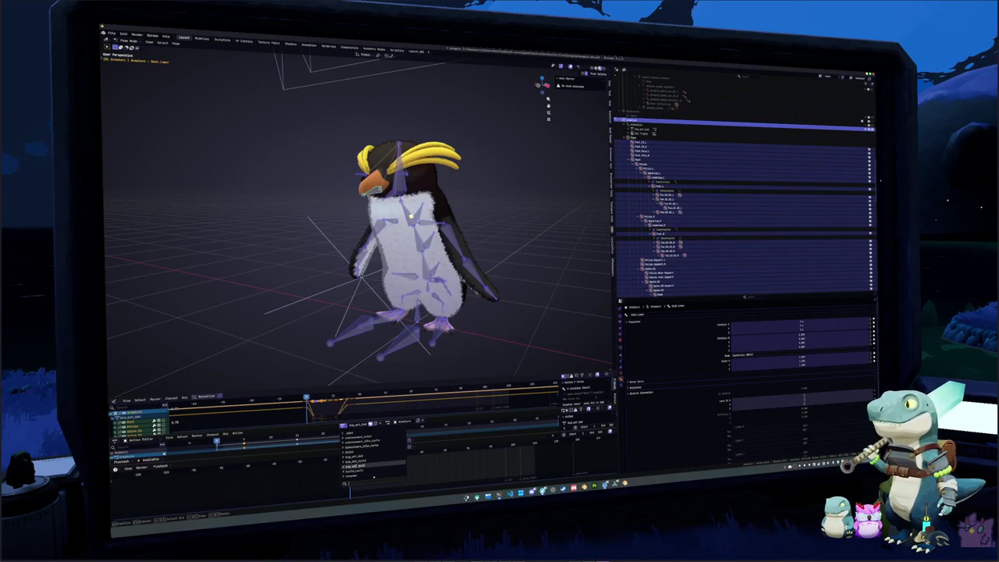
Choose a different action from the browse list for the penguin armature
left_click(355, 464)
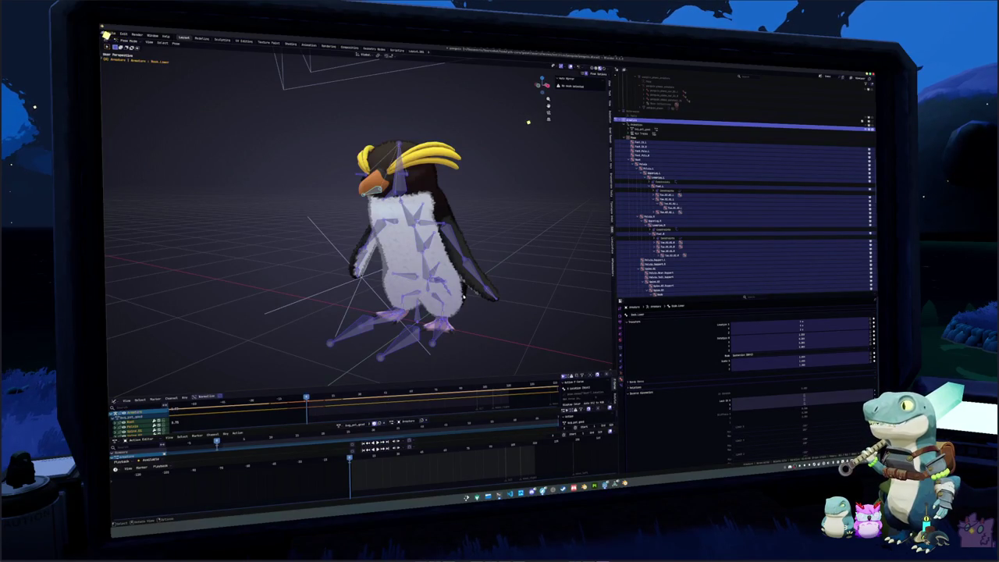
Select the upper arm bone and rotate it on its local X axis, retrying after a cancel
left_click(454, 242)
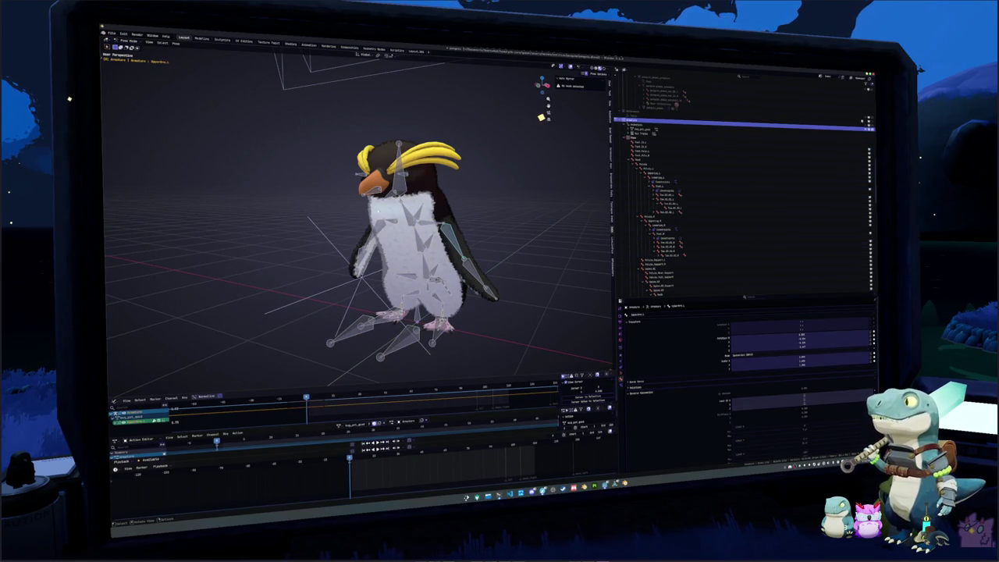
scroll(546, 117, "up", 2)
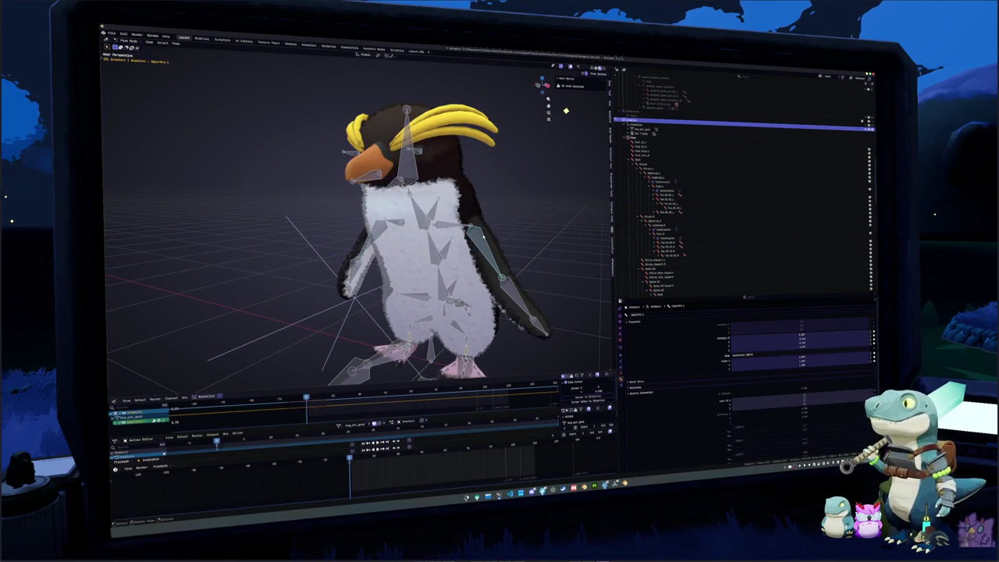
scroll(490, 281, "down", 2)
key("r")
key("x")
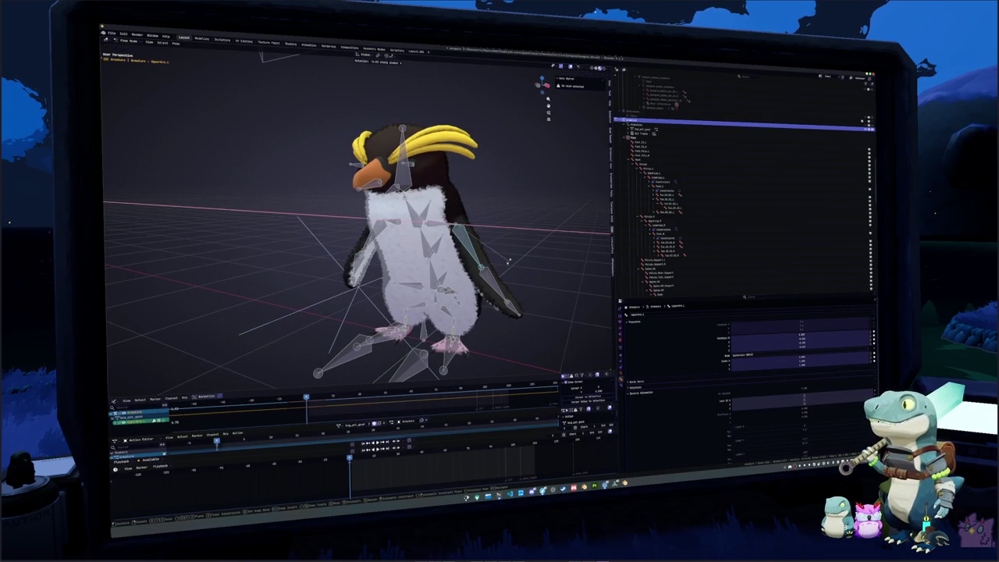
key("x")
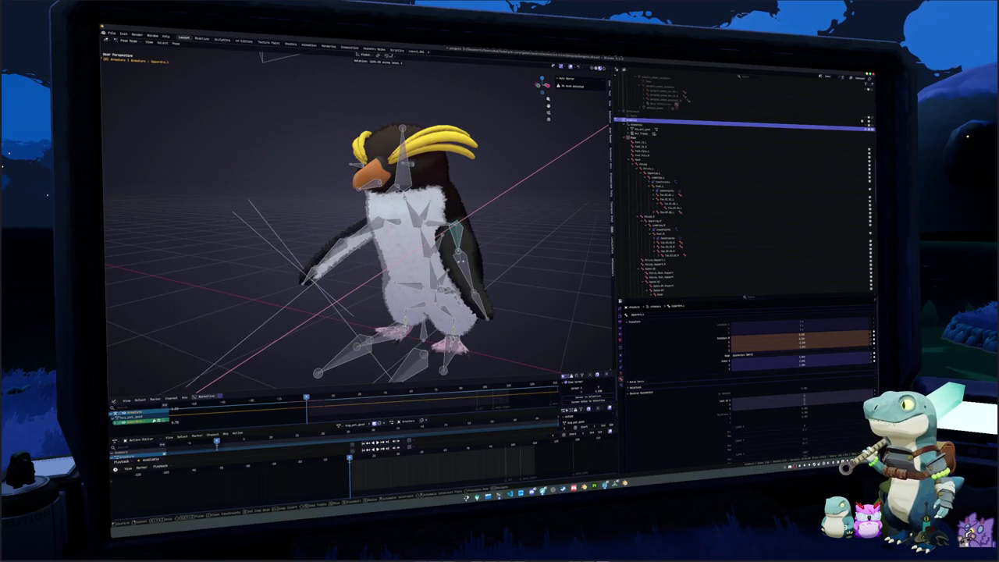
key("Escape")
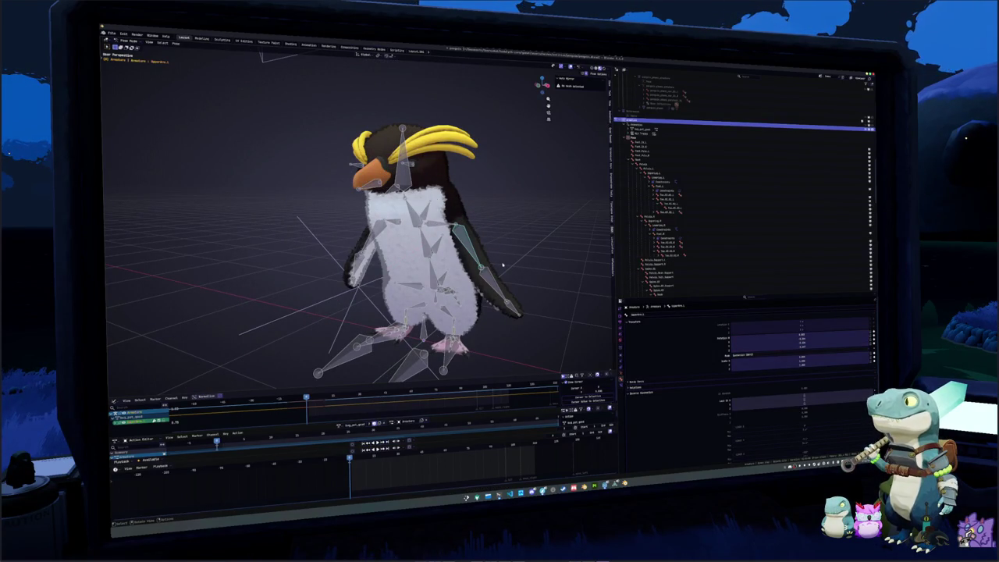
key("r")
key("x")
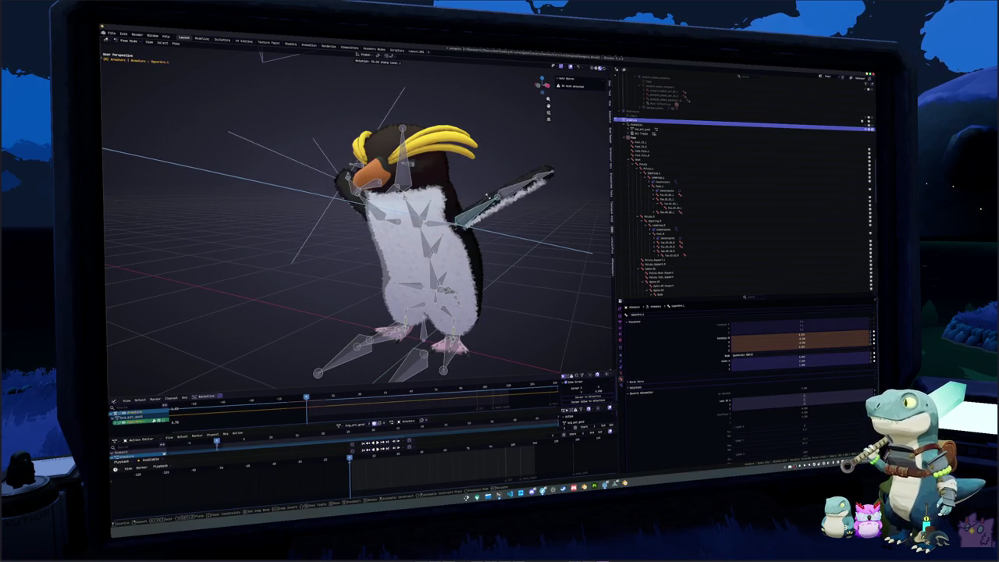
Confirm the sideways flipper swing and line up a front view of the penguin
key("Return")
key("r")
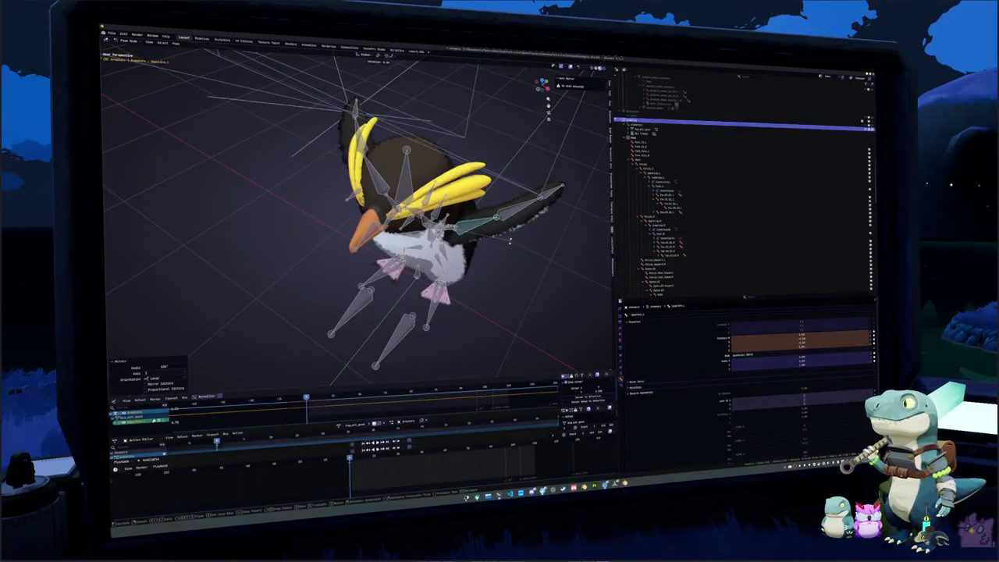
key("Escape")
key("KP_1")
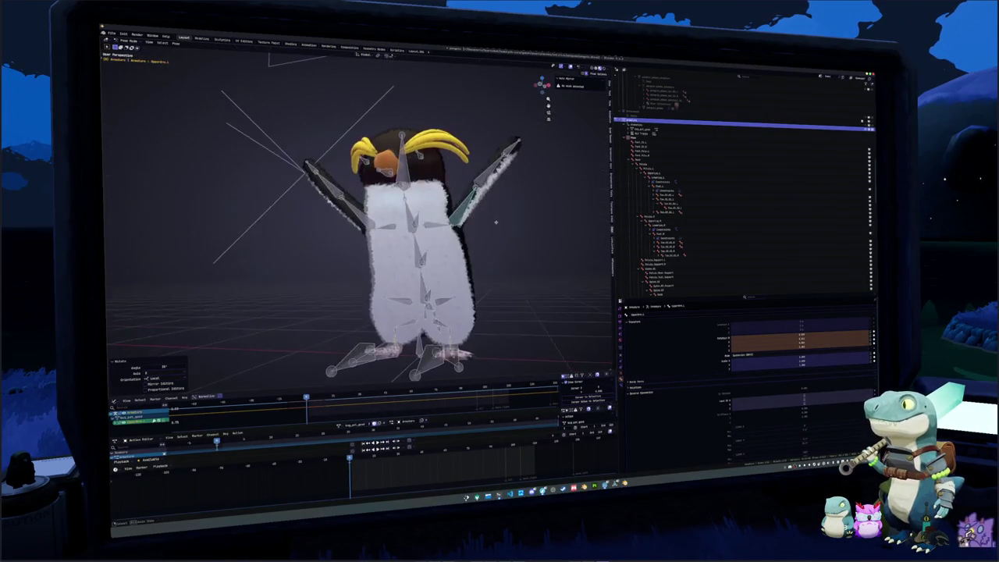
left_click_drag(496, 221, 499, 226)
key("KP_1")
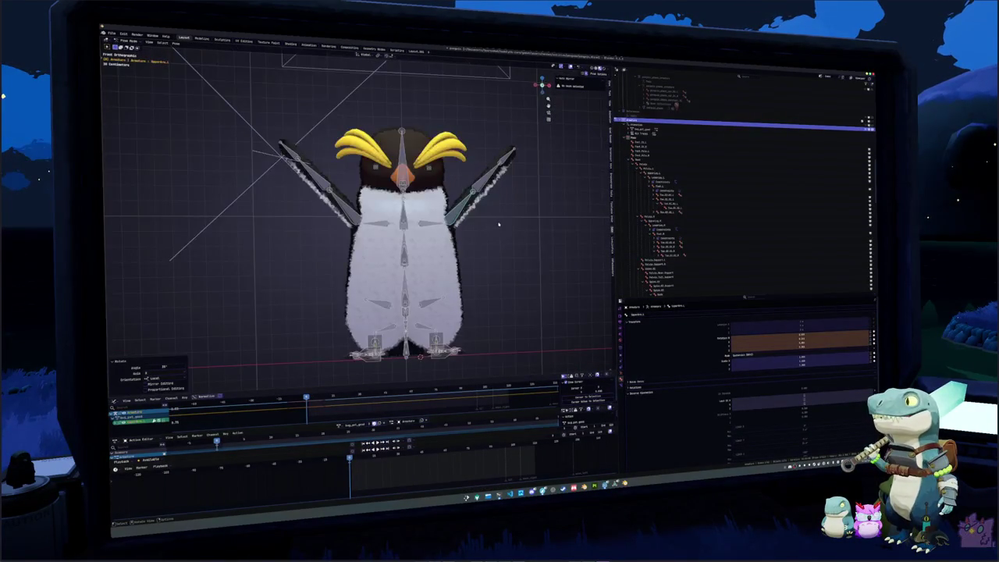
key("r")
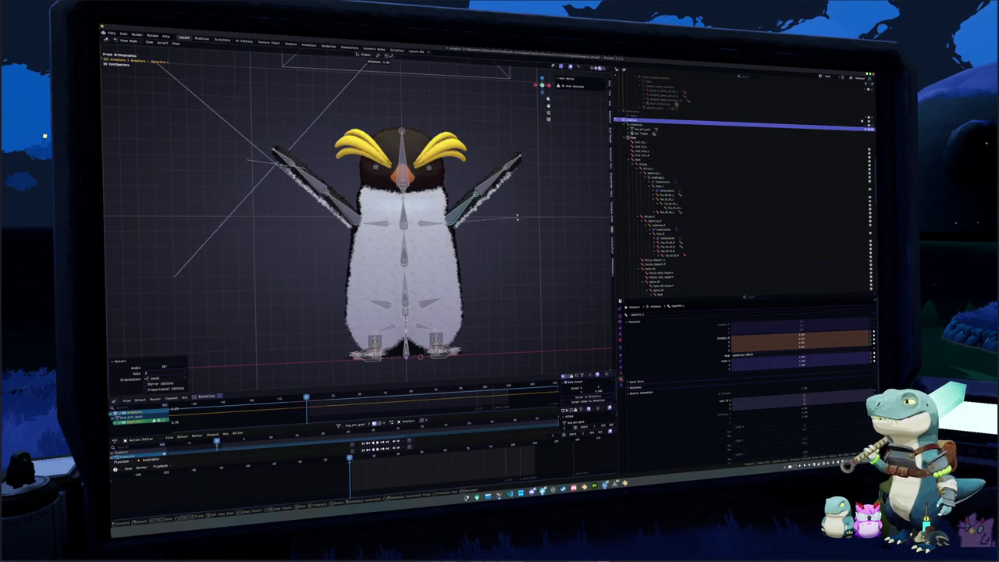
left_click(510, 235)
mouse_move(511, 234)
left_mouse_down()
mouse_move(492, 233)
mouse_move(516, 225)
left_mouse_up()
Rotate both flippers to near-horizontal, then swing them up and outward
key("r")
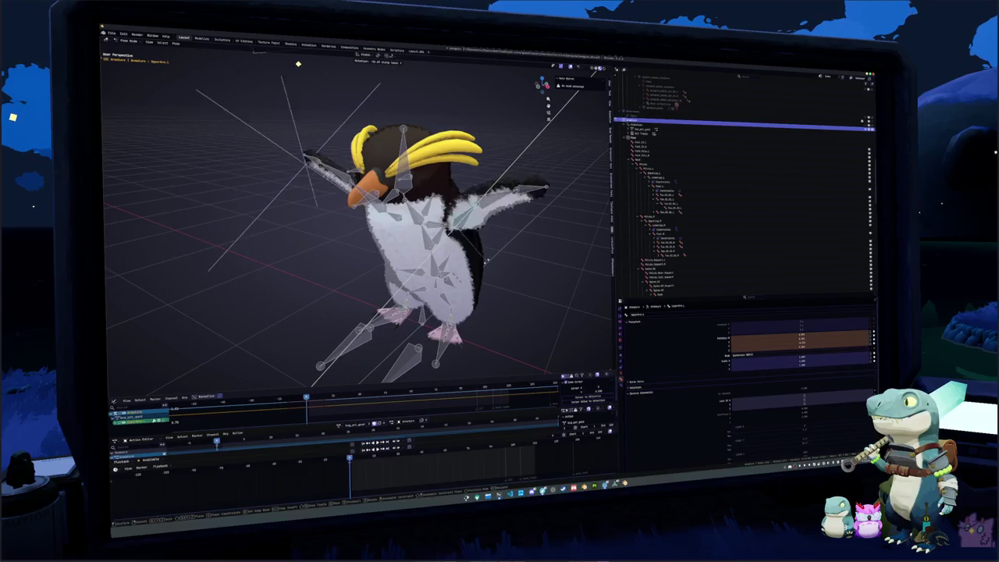
left_click(502, 224)
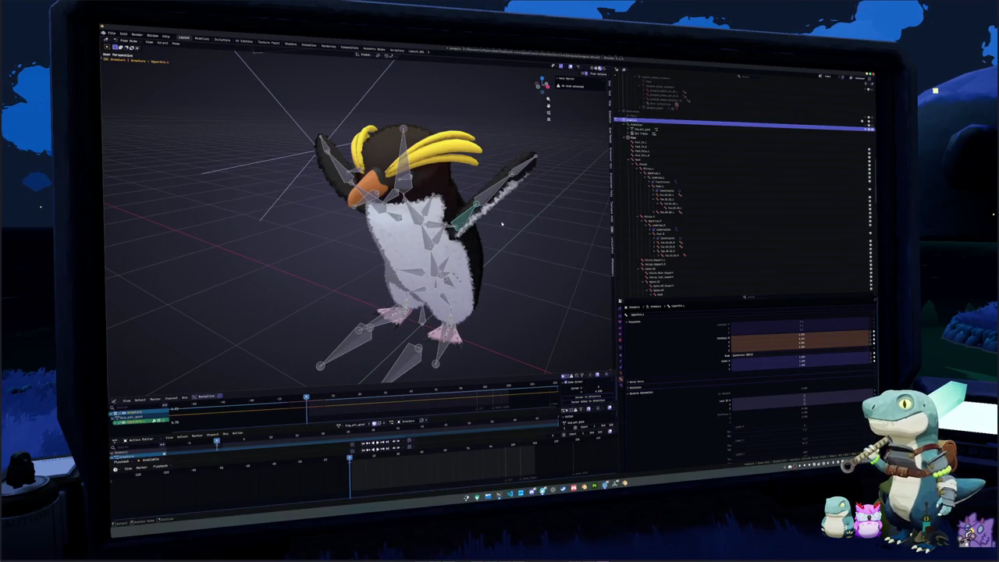
key("KP_1")
scroll(498, 221, "up", 3)
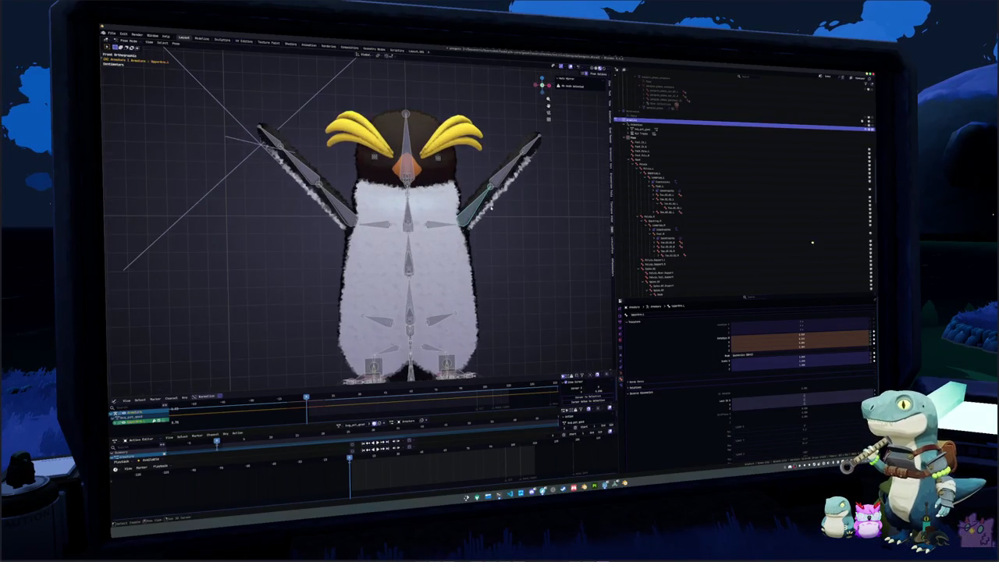
key("r")
left_click(504, 212)
key("r")
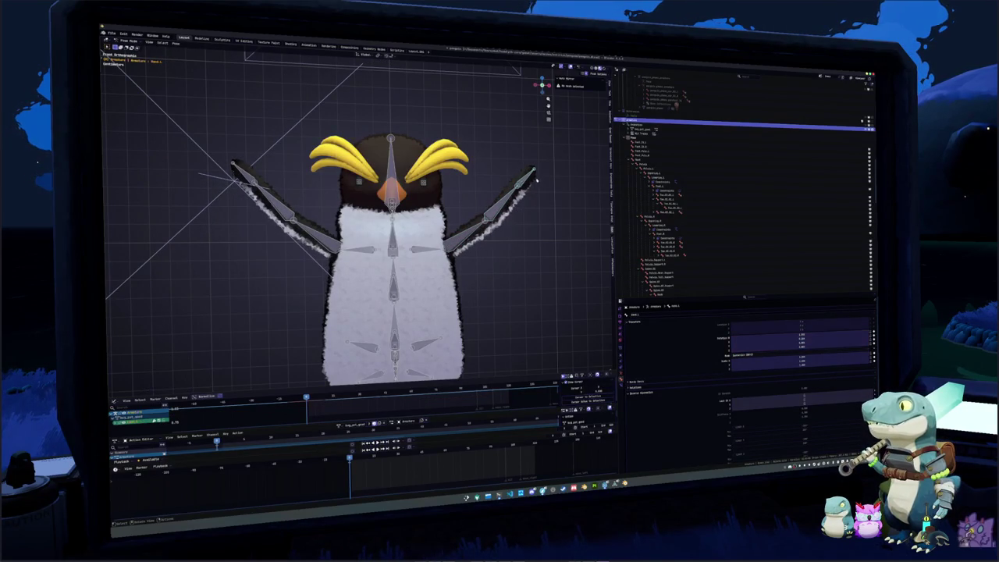
left_click(545, 173)
scroll(474, 241, "down", 2)
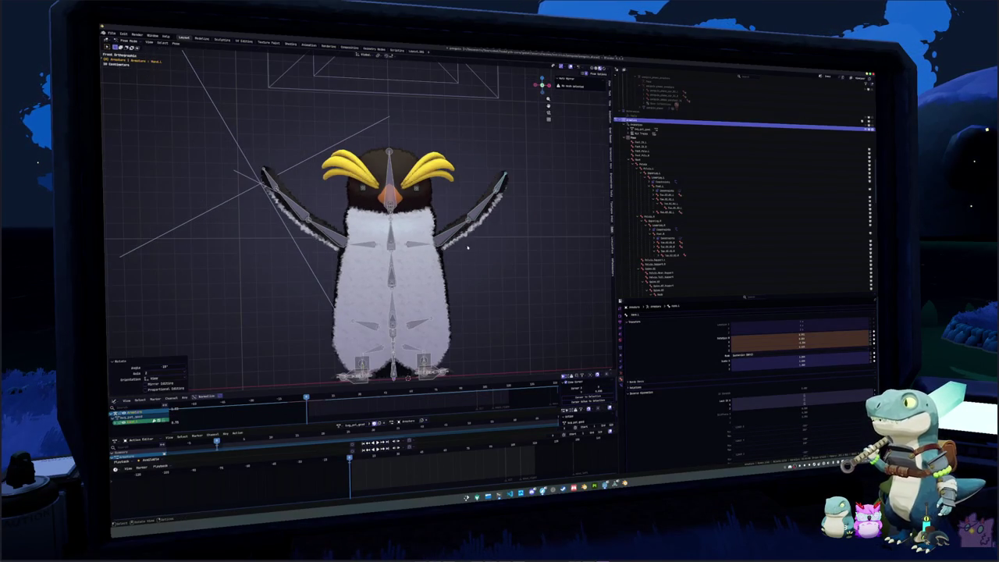